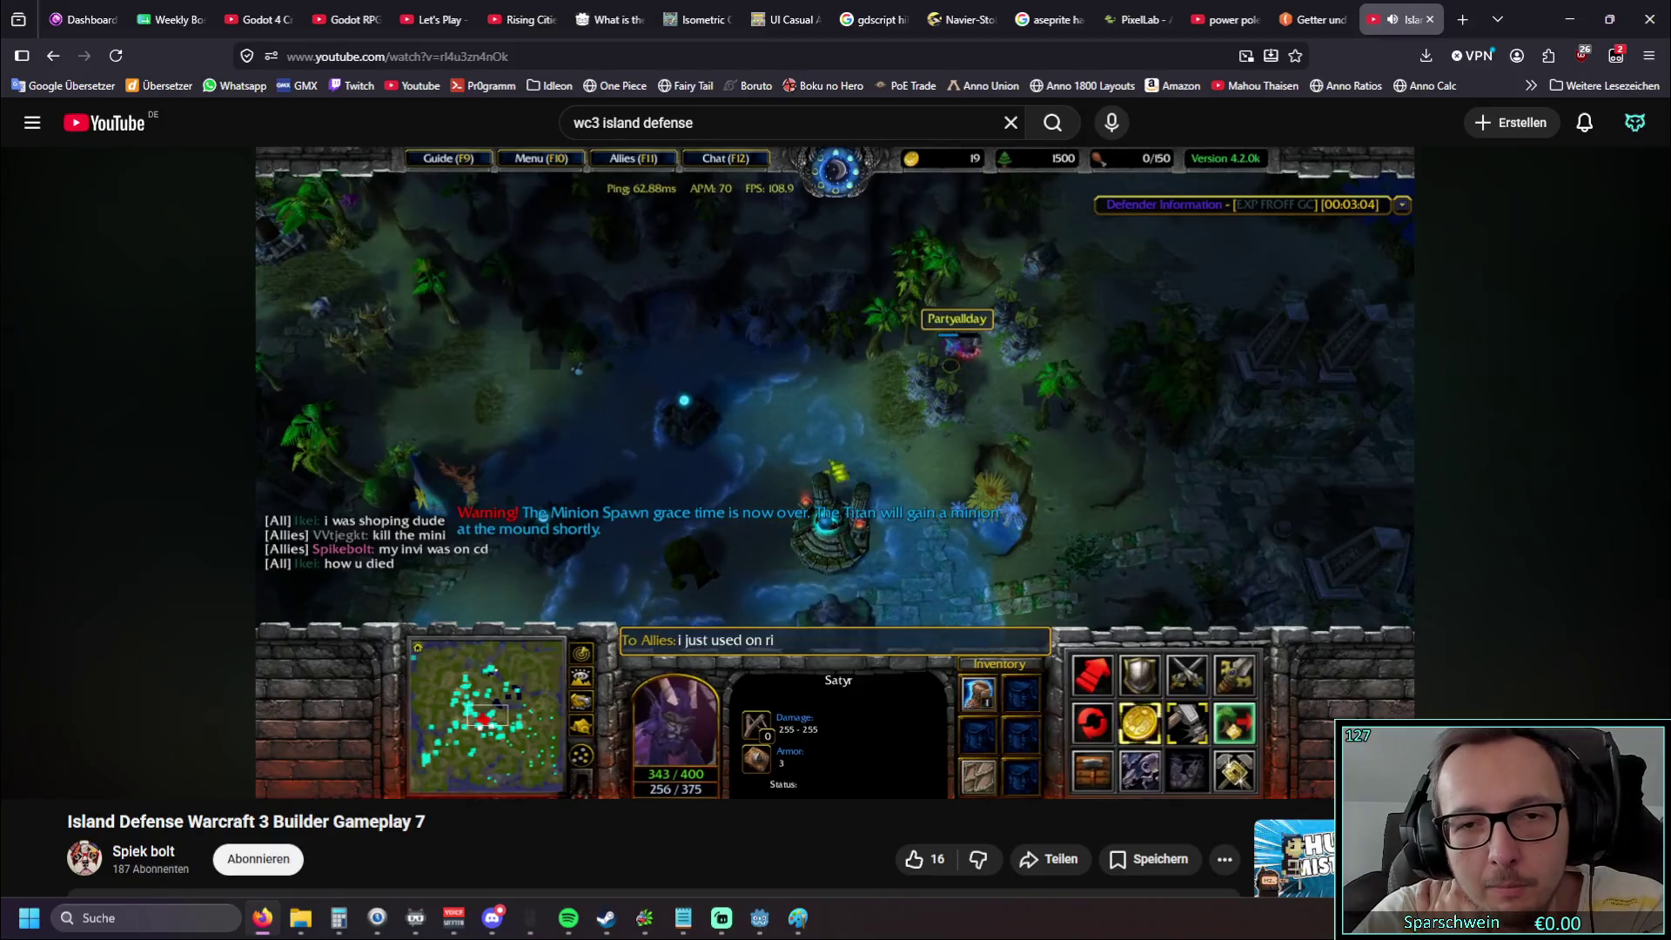
Minimize the browser to return to street.gd in Godot, later switching back to the Rising Cities video
mouse_move(458, 440)
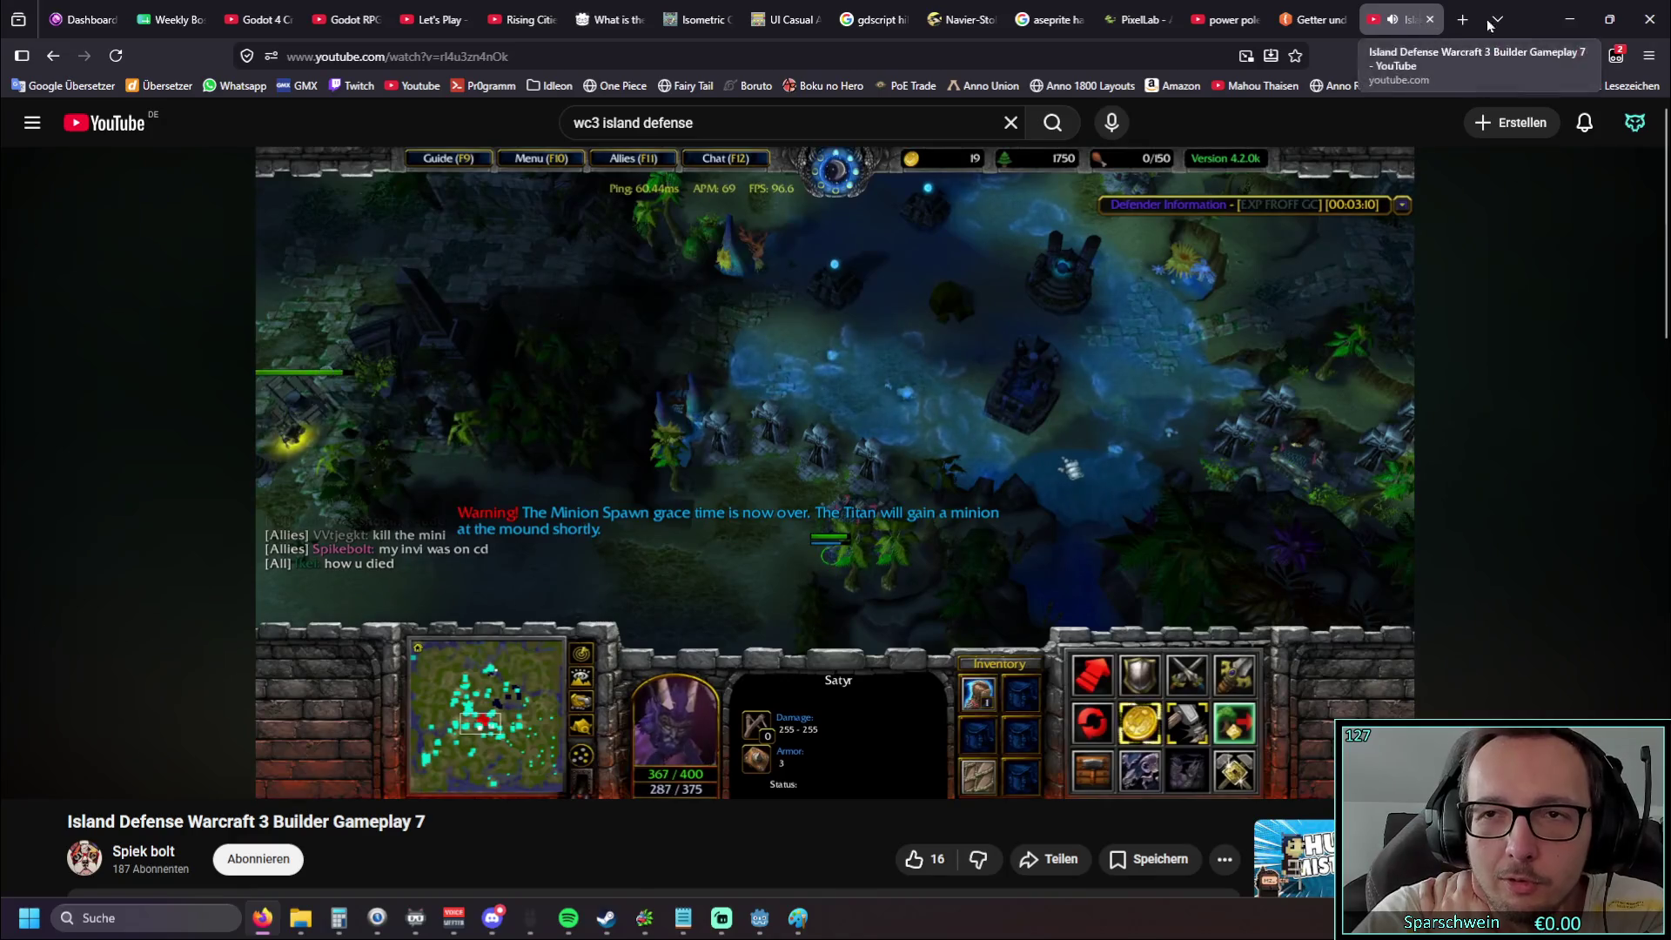
left_click(1570, 19)
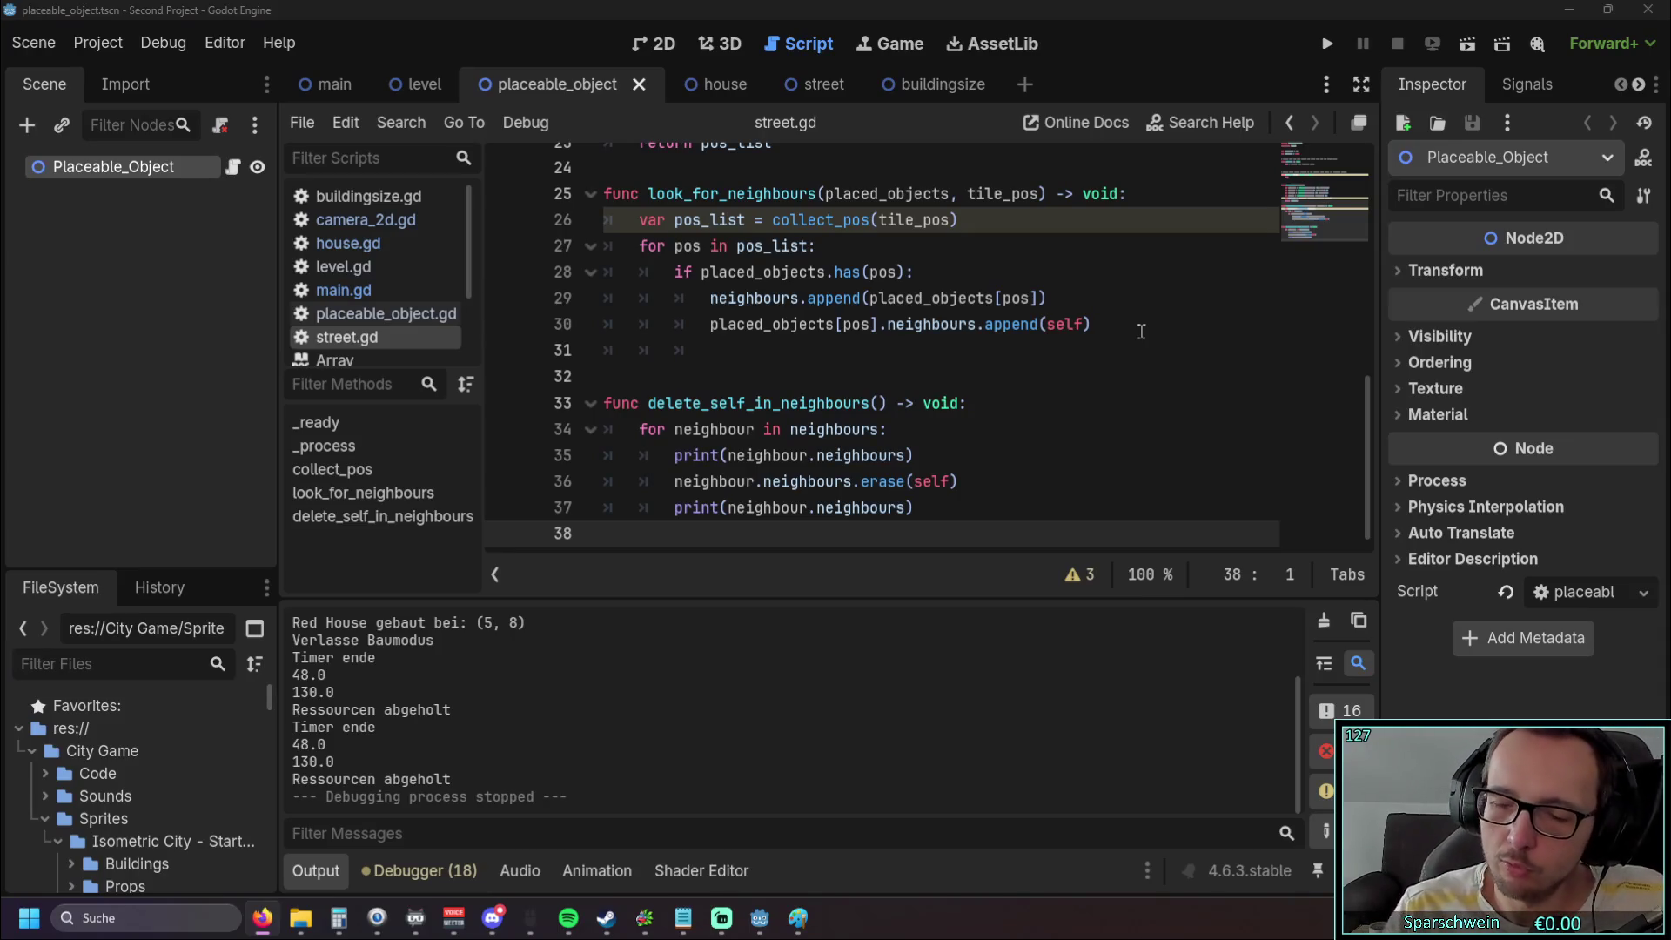
key("alt+Tab")
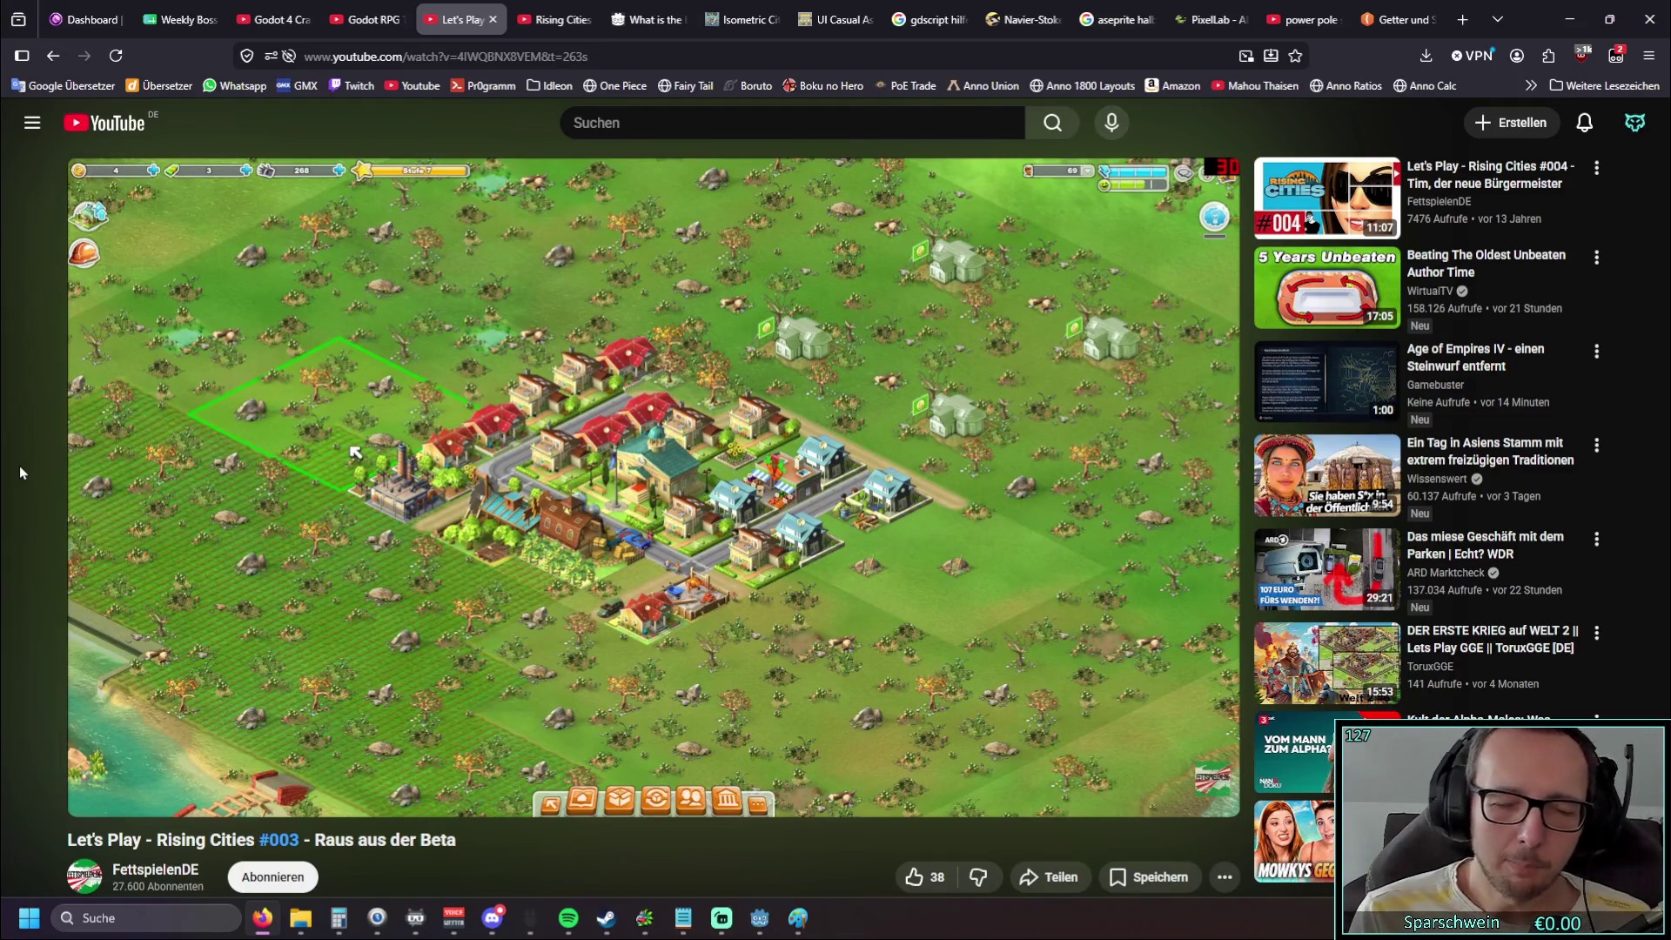
key("alt+Tab")
left_click(963, 453)
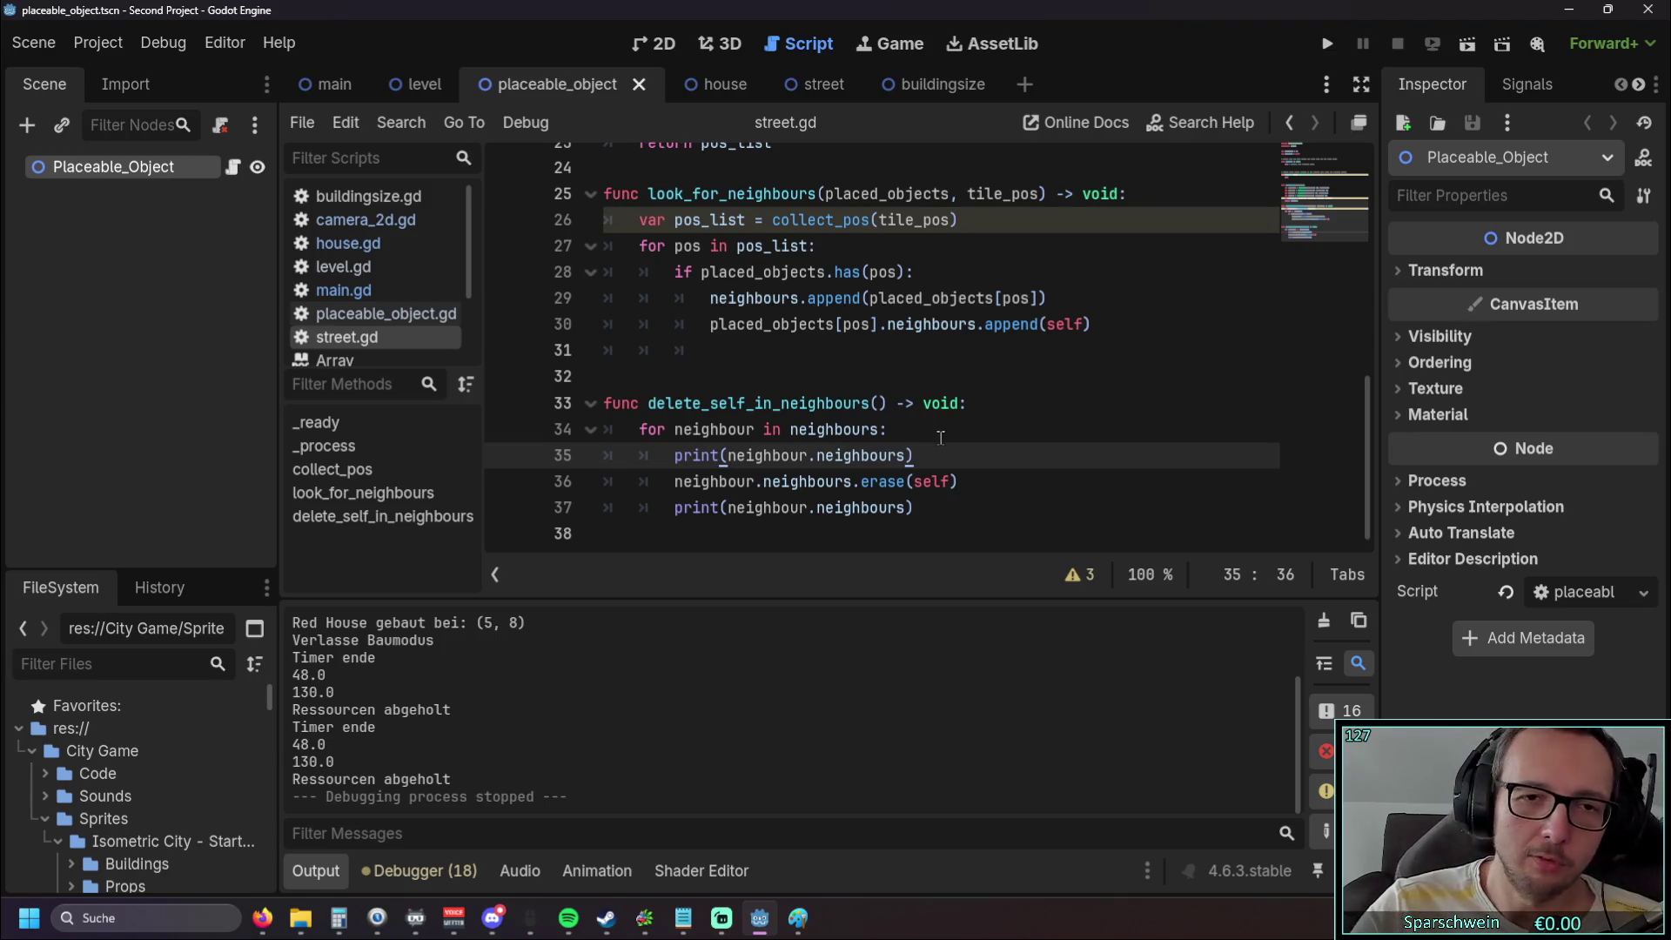
Edit the neighbour-tracking code around lines 30–32 of street.gd, then test-run the game
scroll(660, 445, "up", 2)
scroll(660, 445, "down", 2)
left_click_drag(880, 324, 707, 326)
left_click(766, 377)
left_click_drag(878, 326, 708, 326)
left_click(795, 380)
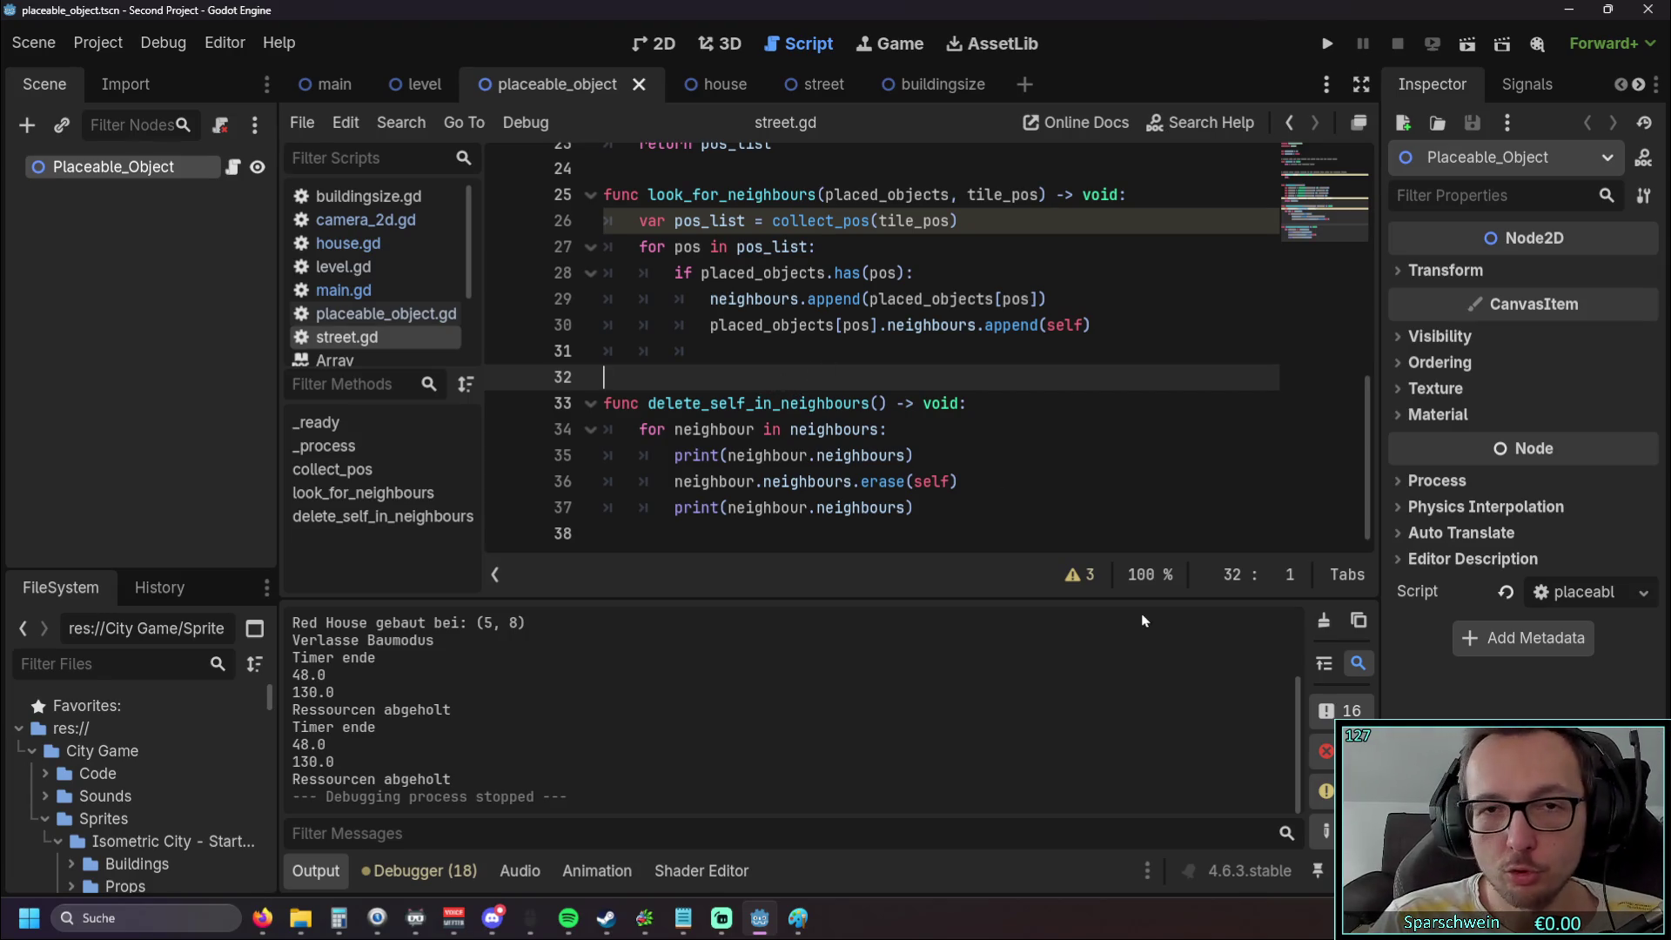
left_click(1326, 43)
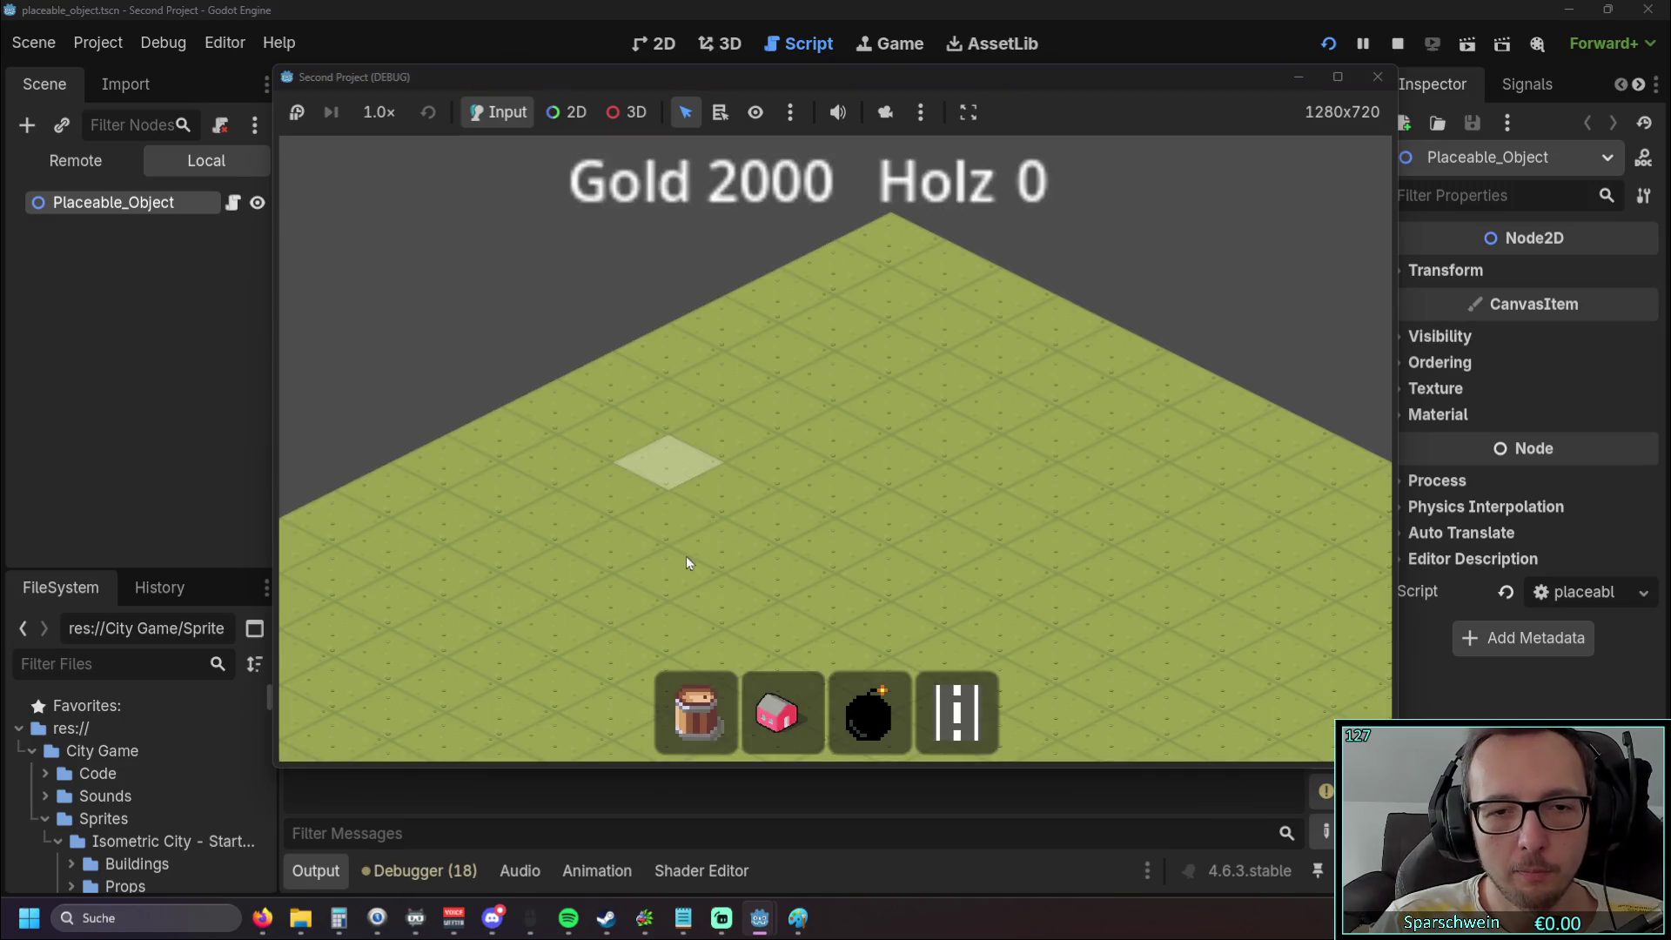
left_click(788, 719)
left_click(764, 493)
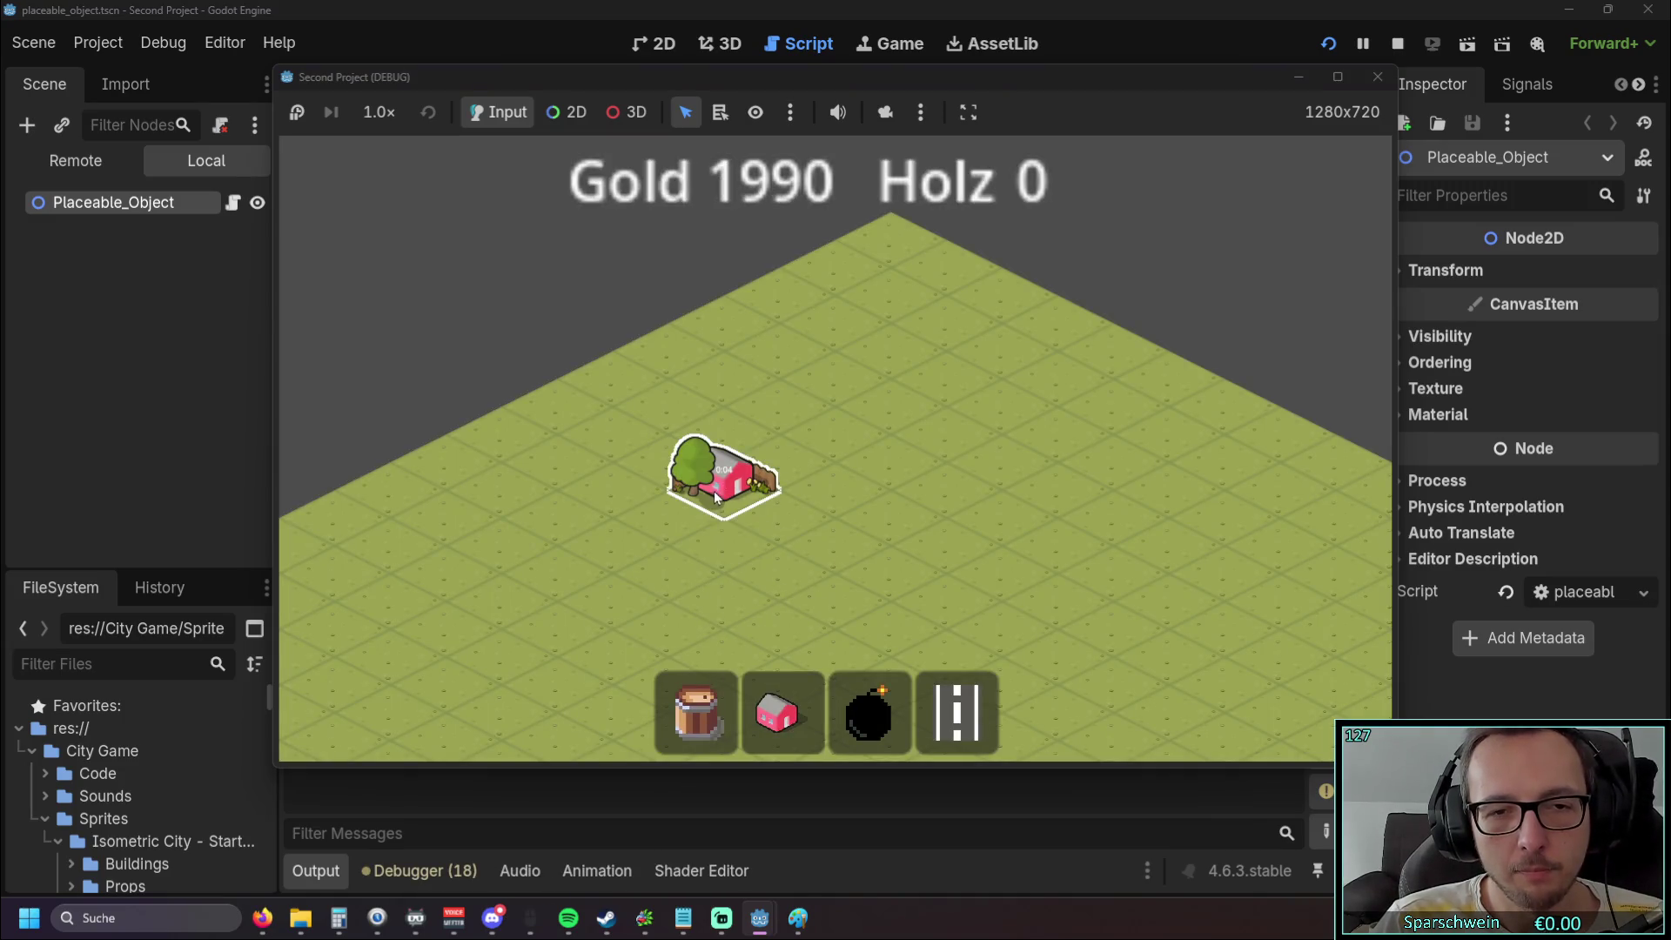
scroll(713, 494, "up", 4)
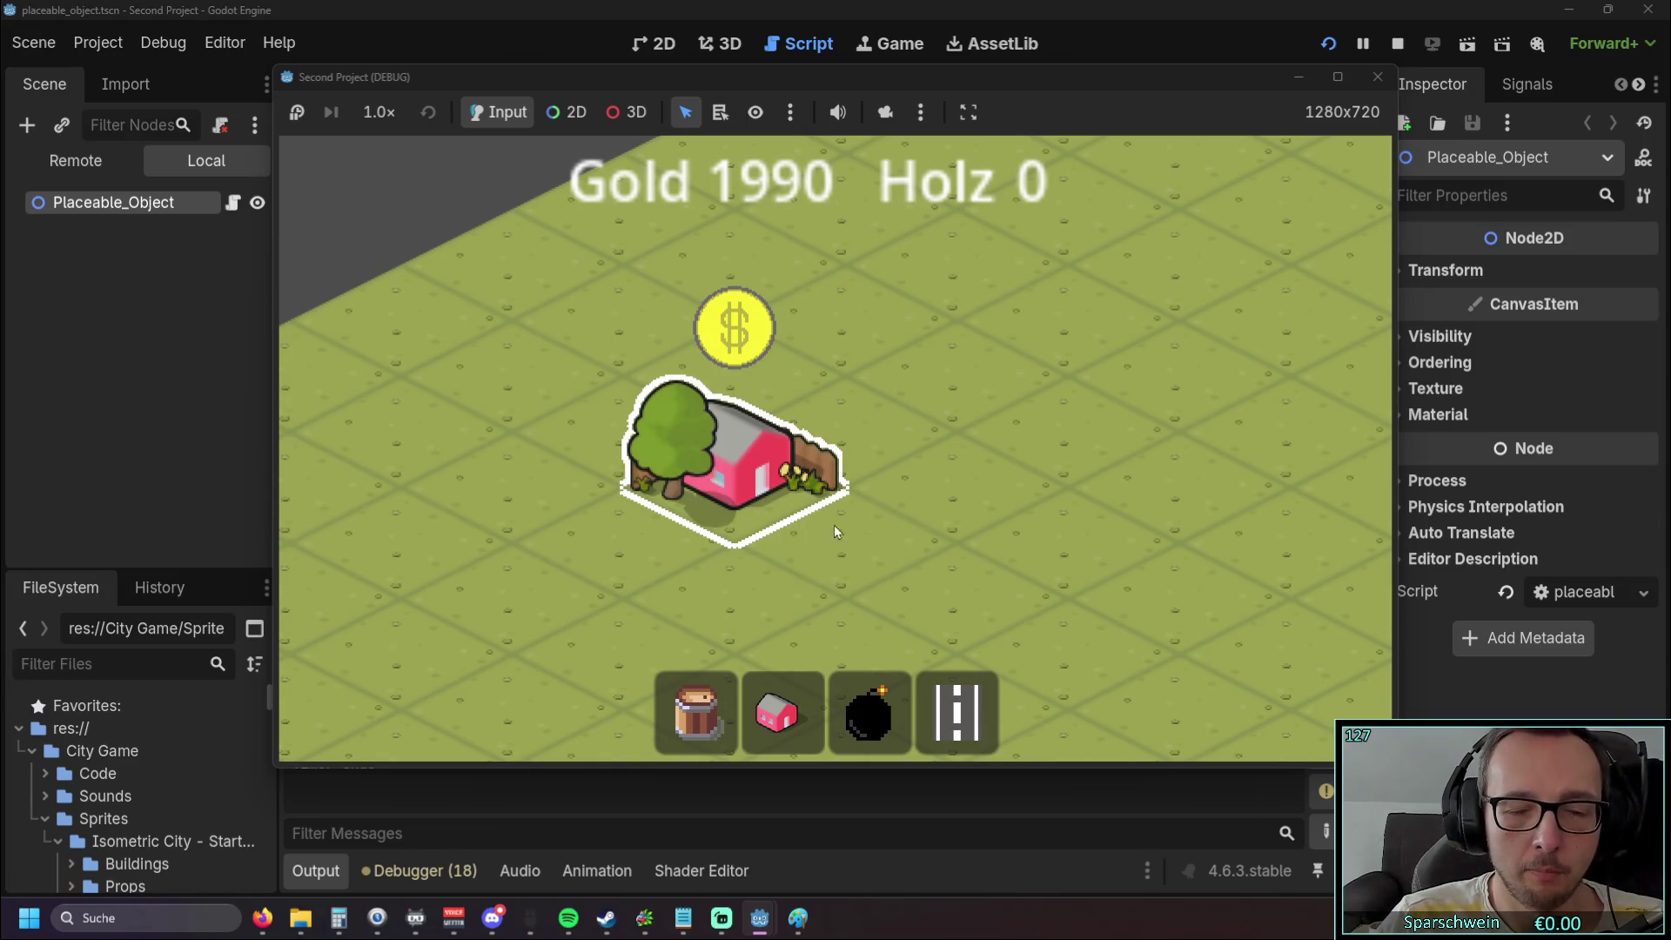
left_click(735, 488)
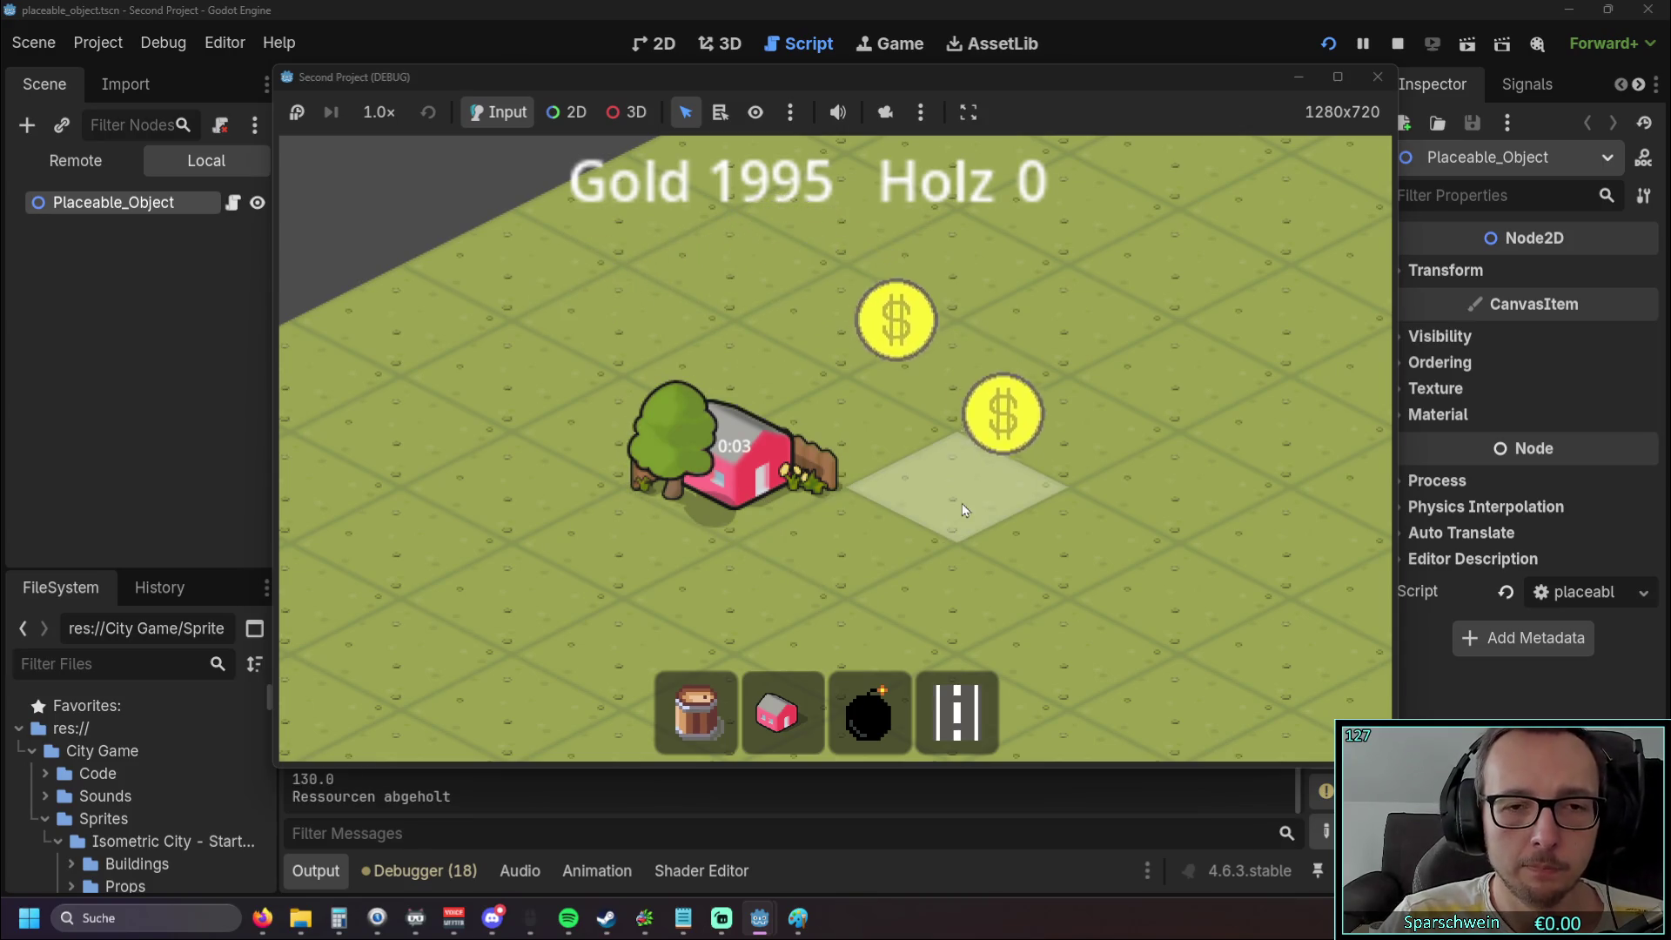
left_click(772, 478)
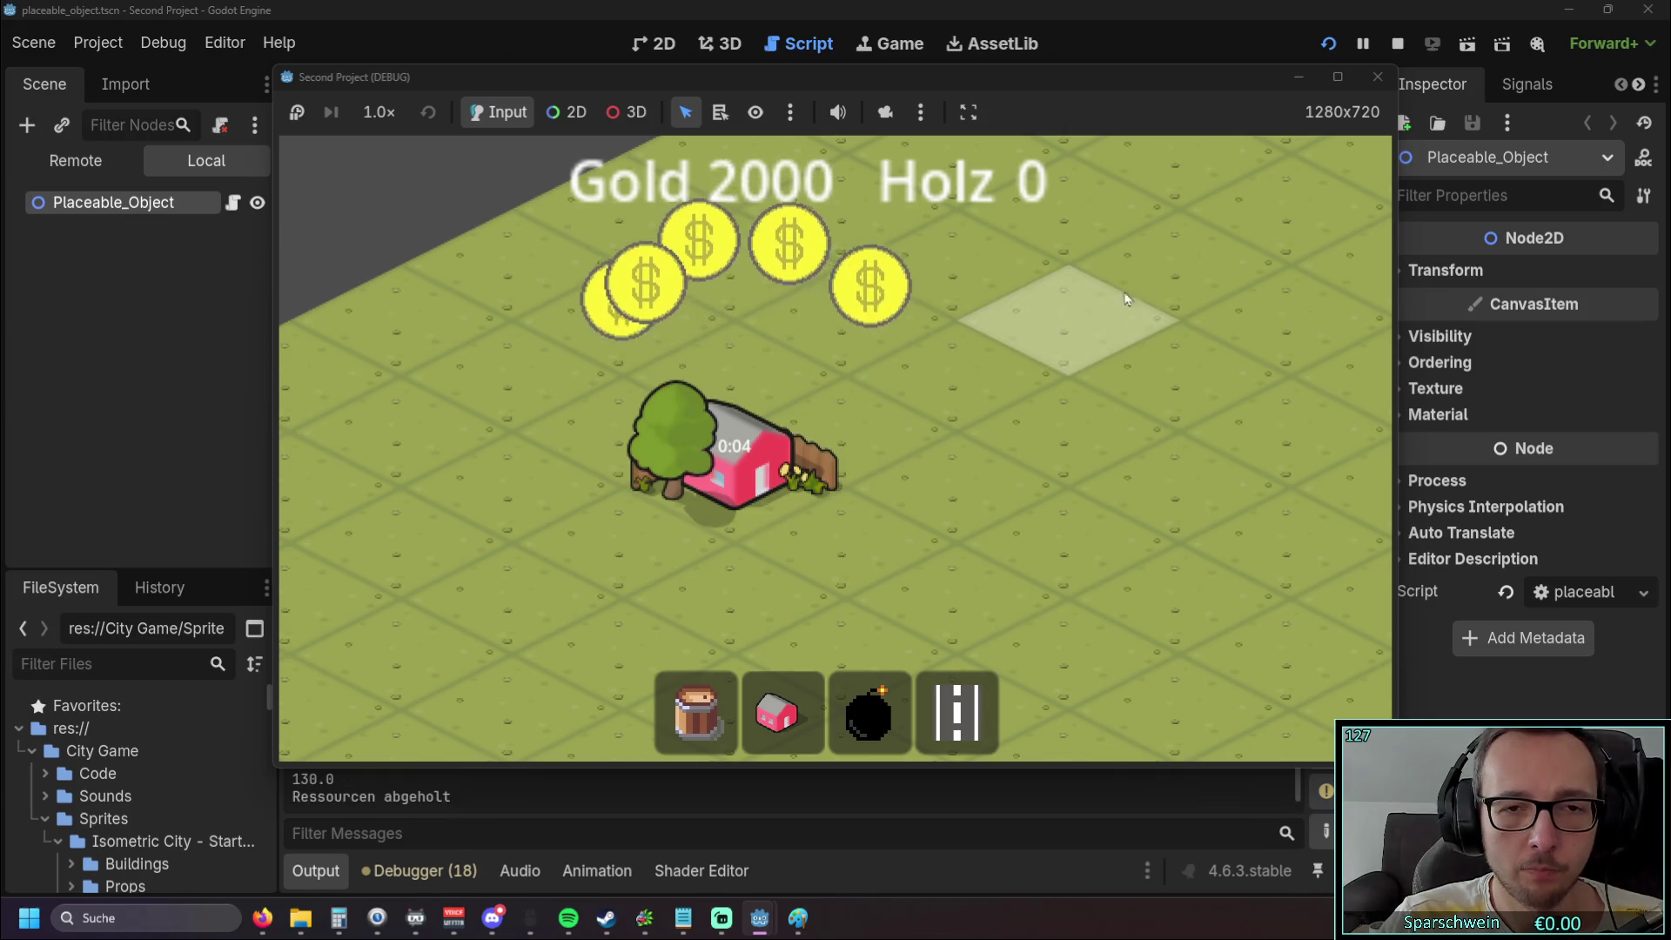
left_click(1377, 77)
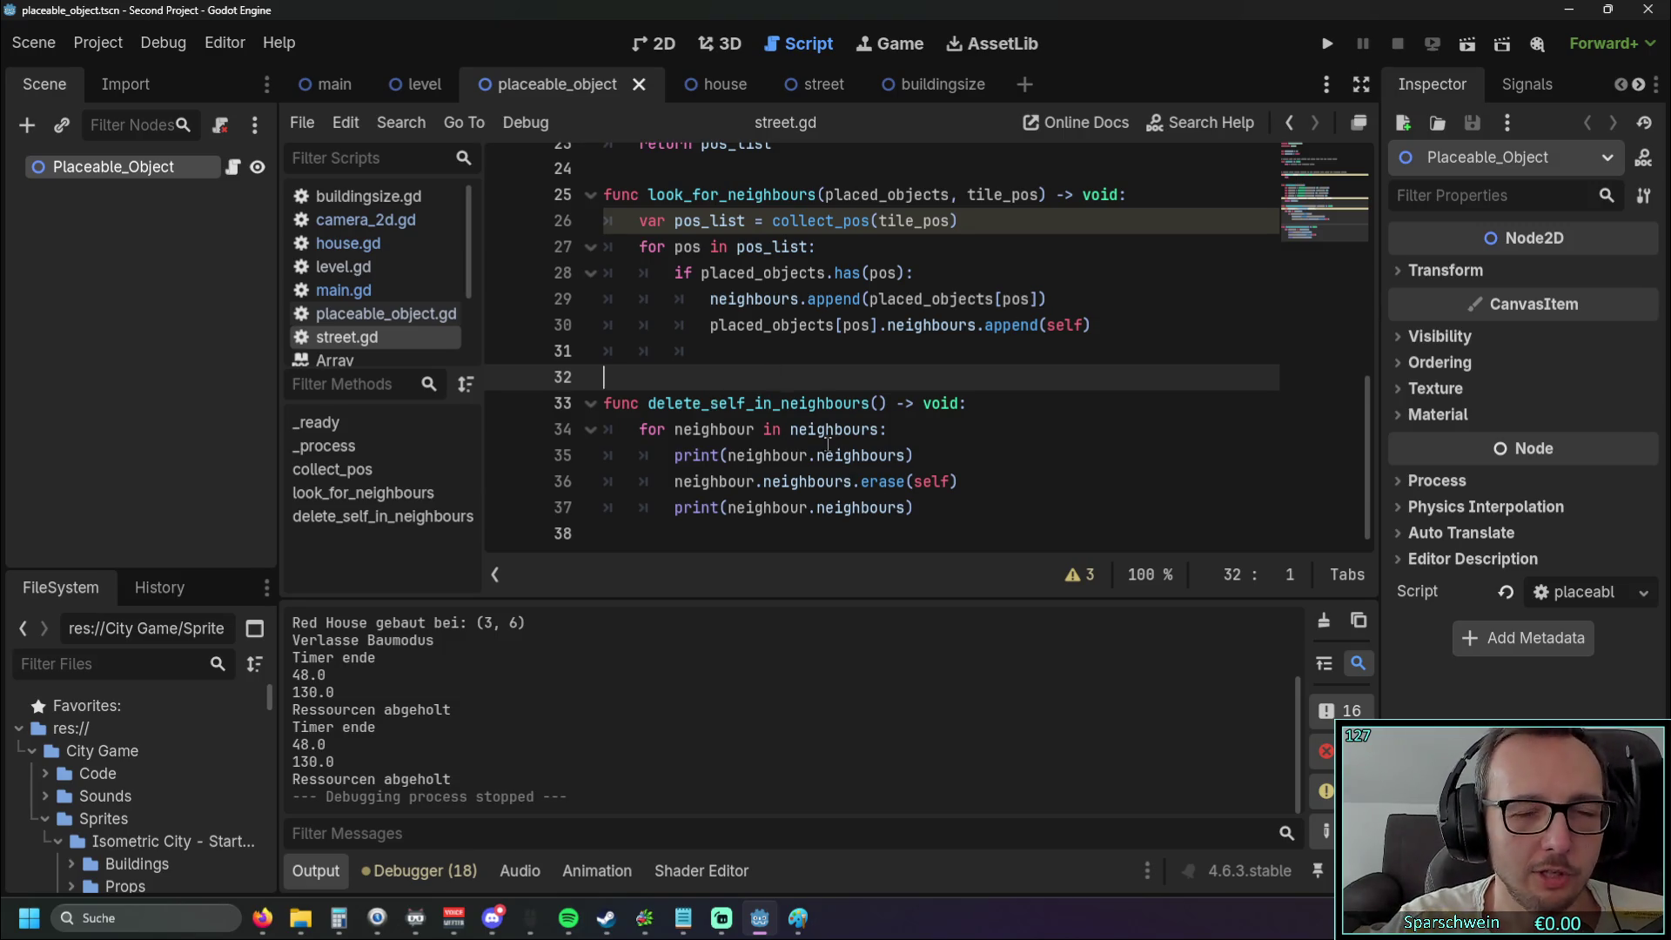
Select and review the code blocks upward from line 37 in street.gd
scroll(828, 444, "up", 8)
scroll(838, 431, "down", 8)
mouse_move(914, 507)
left_mouse_down()
mouse_move(610, 374)
mouse_move(574, 193)
left_mouse_up()
scroll(784, 348, "down", 3)
scroll(827, 374, "up", 3)
scroll(859, 392, "down", 3)
mouse_move(927, 508)
left_mouse_down()
mouse_move(664, 403)
mouse_move(735, 403)
mouse_move(598, 271)
left_mouse_up()
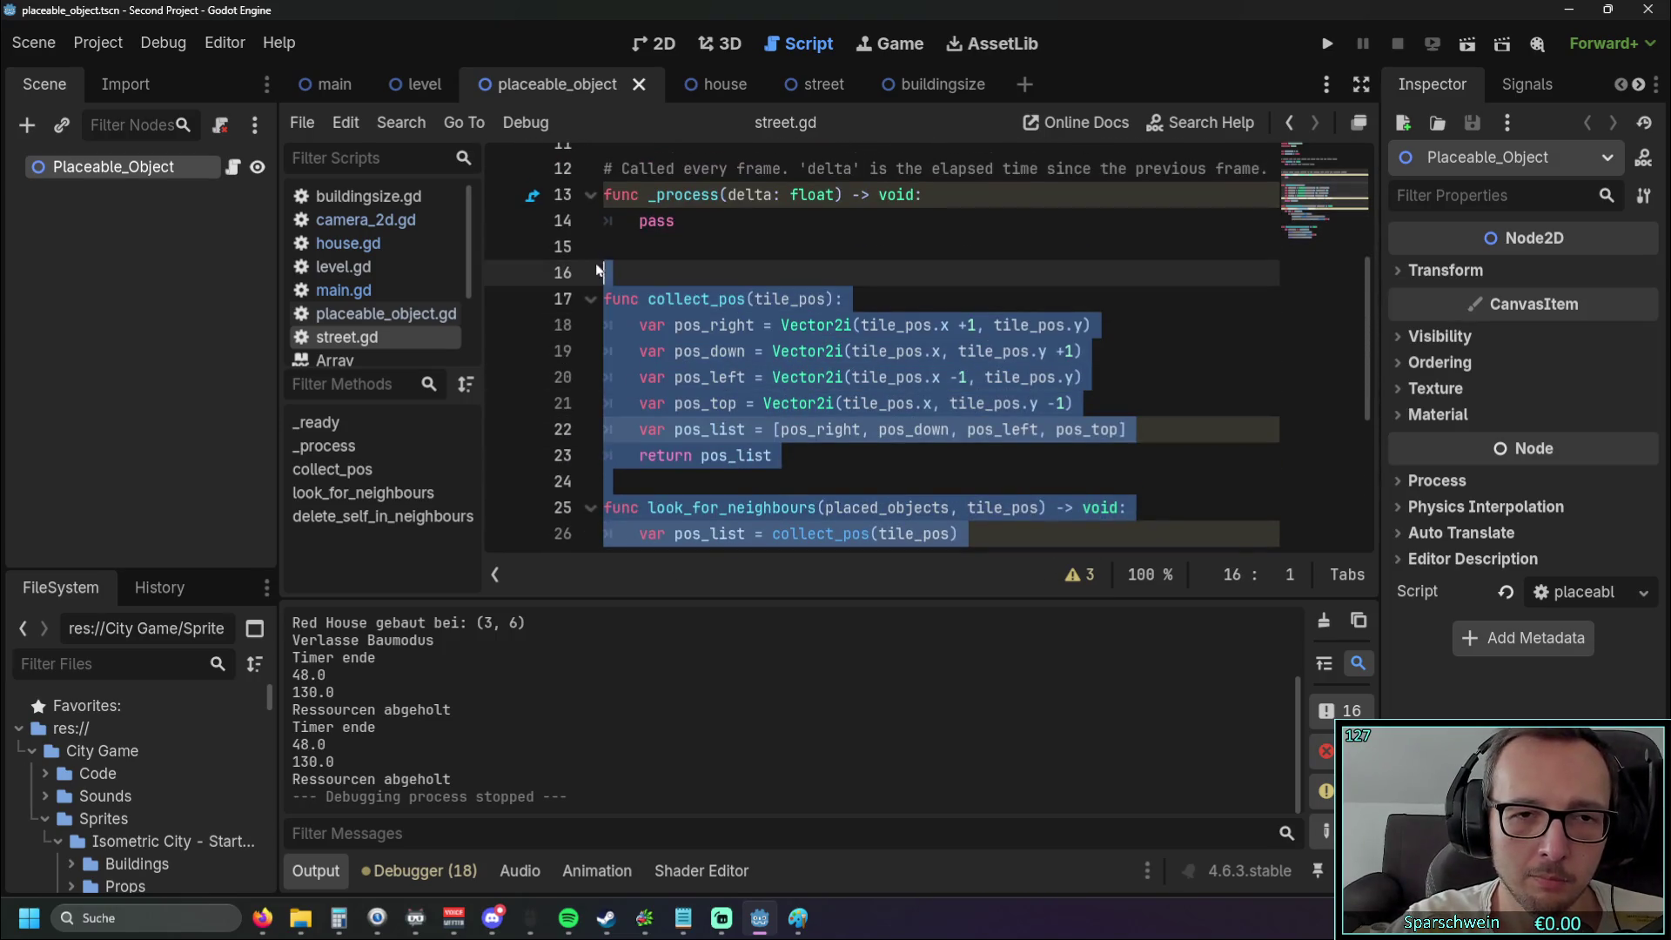
scroll(753, 394, "down", 4)
scroll(753, 393, "up", 3)
scroll(753, 394, "down", 2)
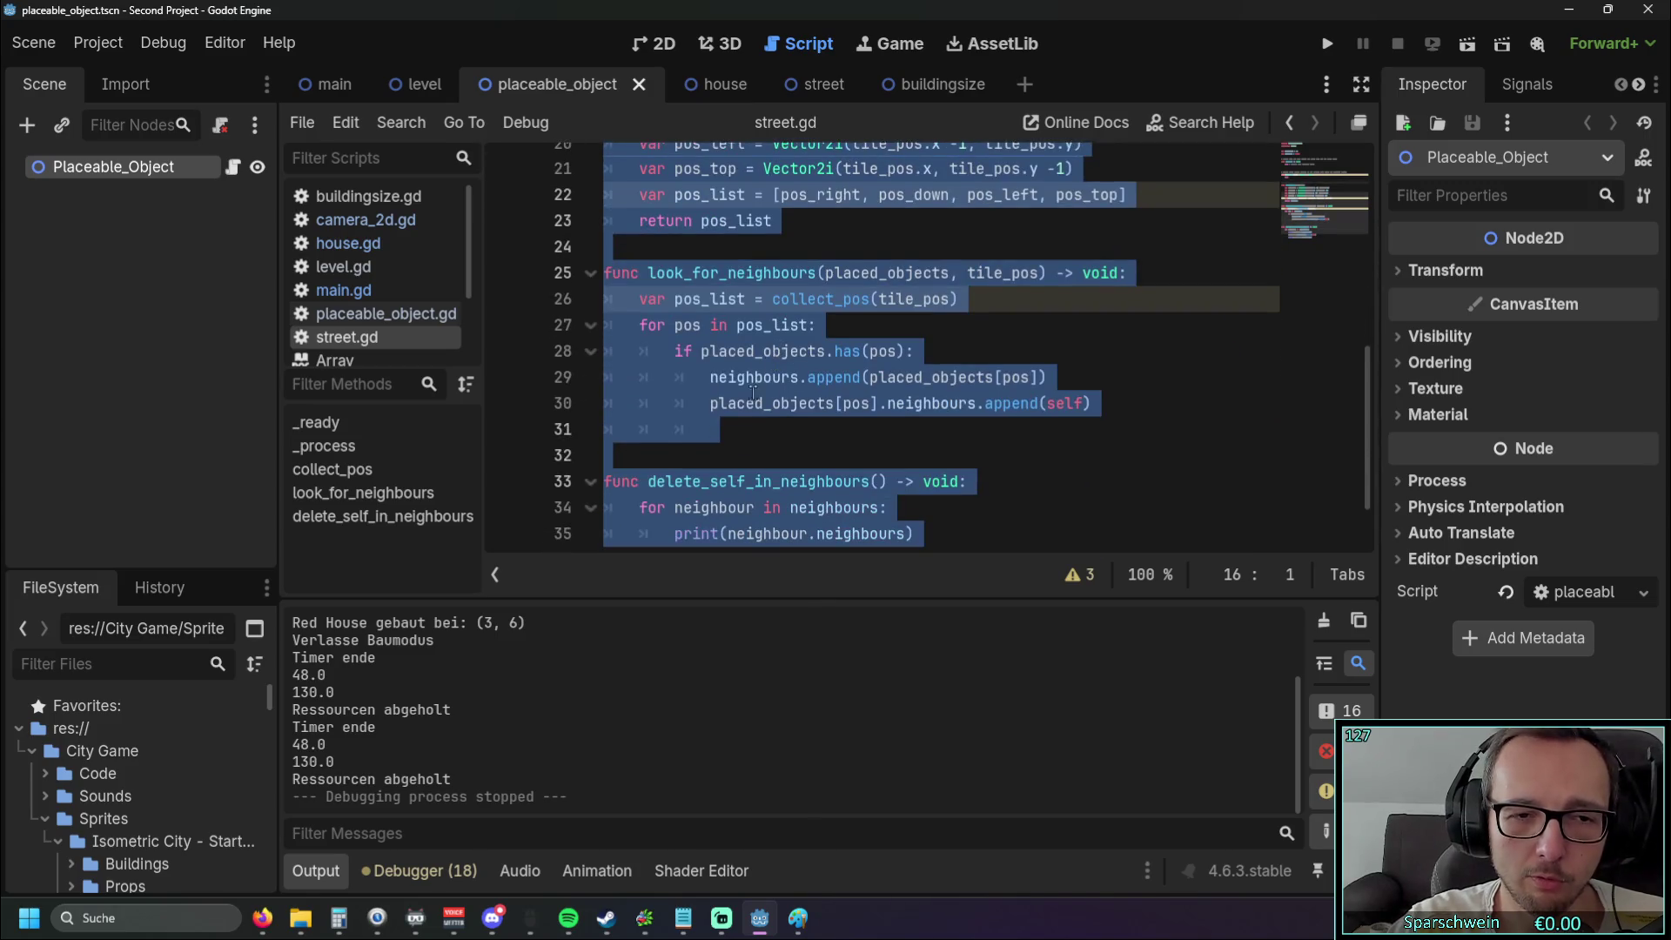
scroll(753, 393, "down", 1)
mouse_move(843, 594)
left_mouse_down()
mouse_move(843, 522)
mouse_move(844, 708)
left_mouse_up()
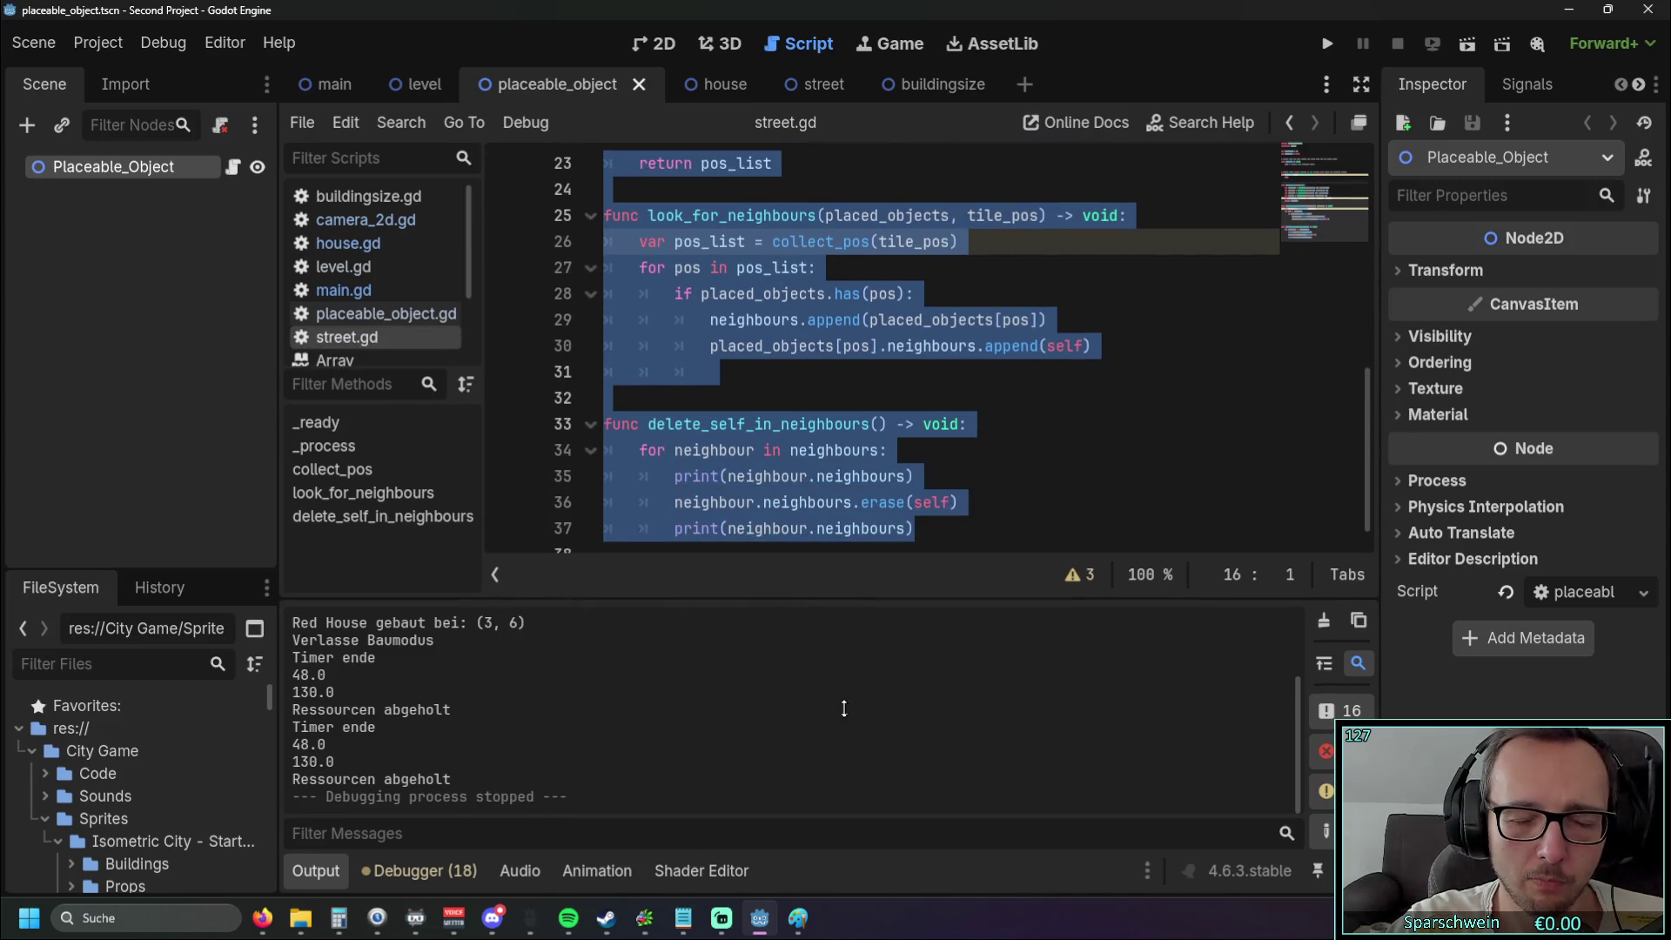
Collapse the Output panel to enlarge the script view
left_click(316, 871)
scroll(825, 664, "up", 1)
scroll(825, 664, "down", 1)
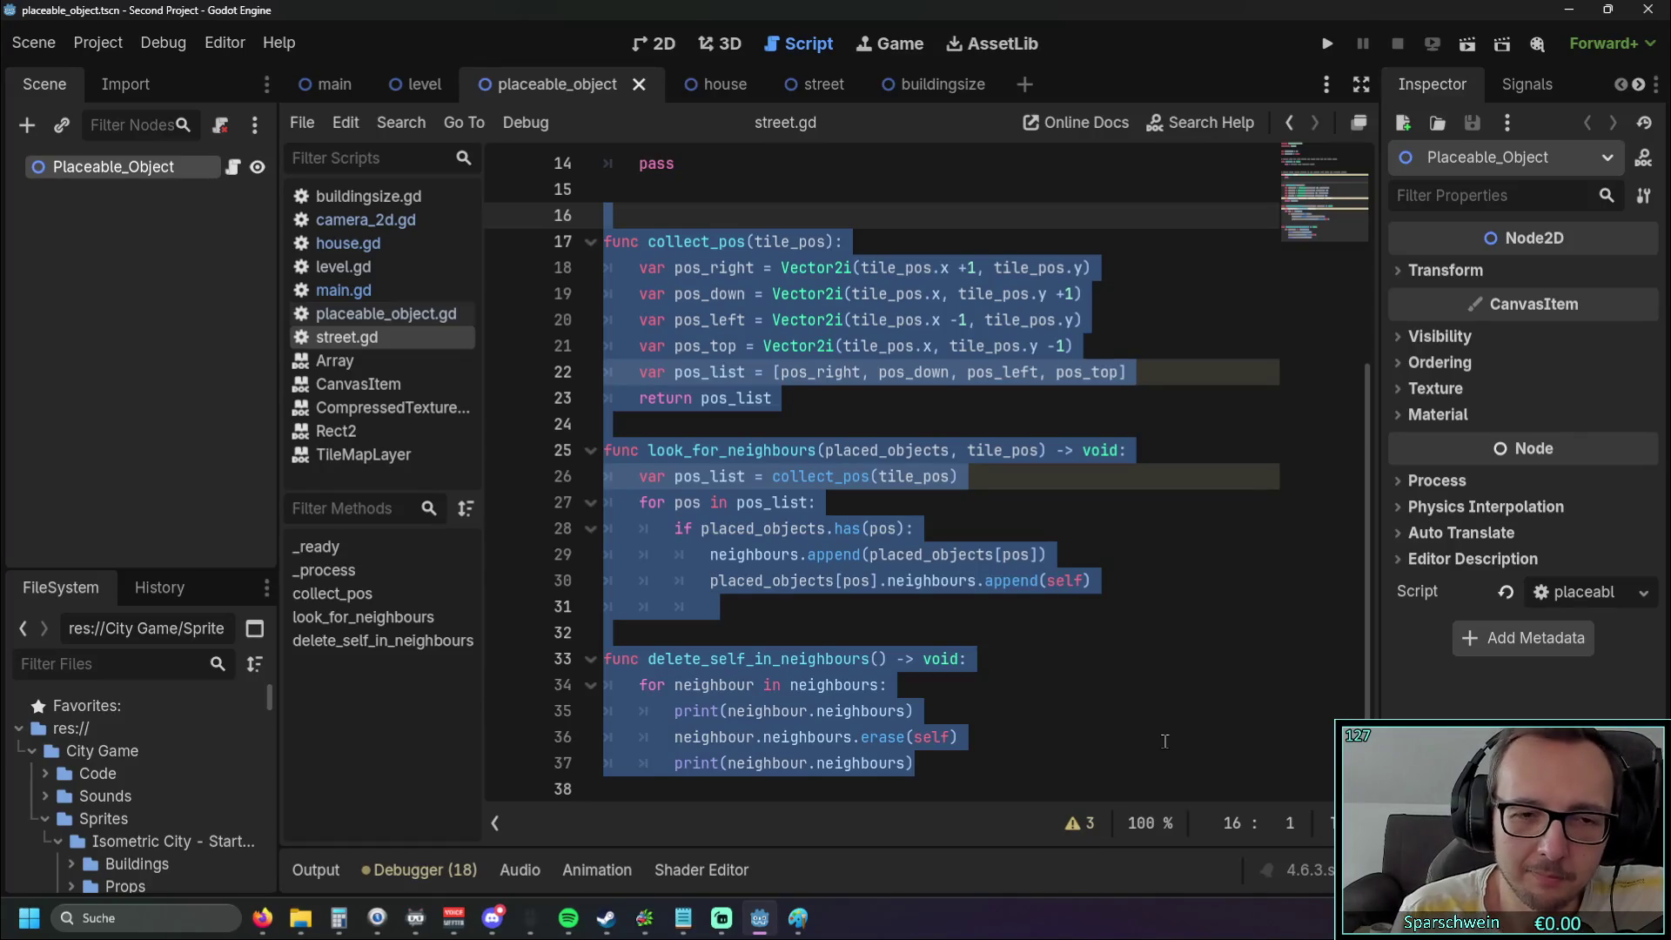
Add a blank line after collect_pos and an unindented empty line below the last print
left_click(760, 425)
key("Return")
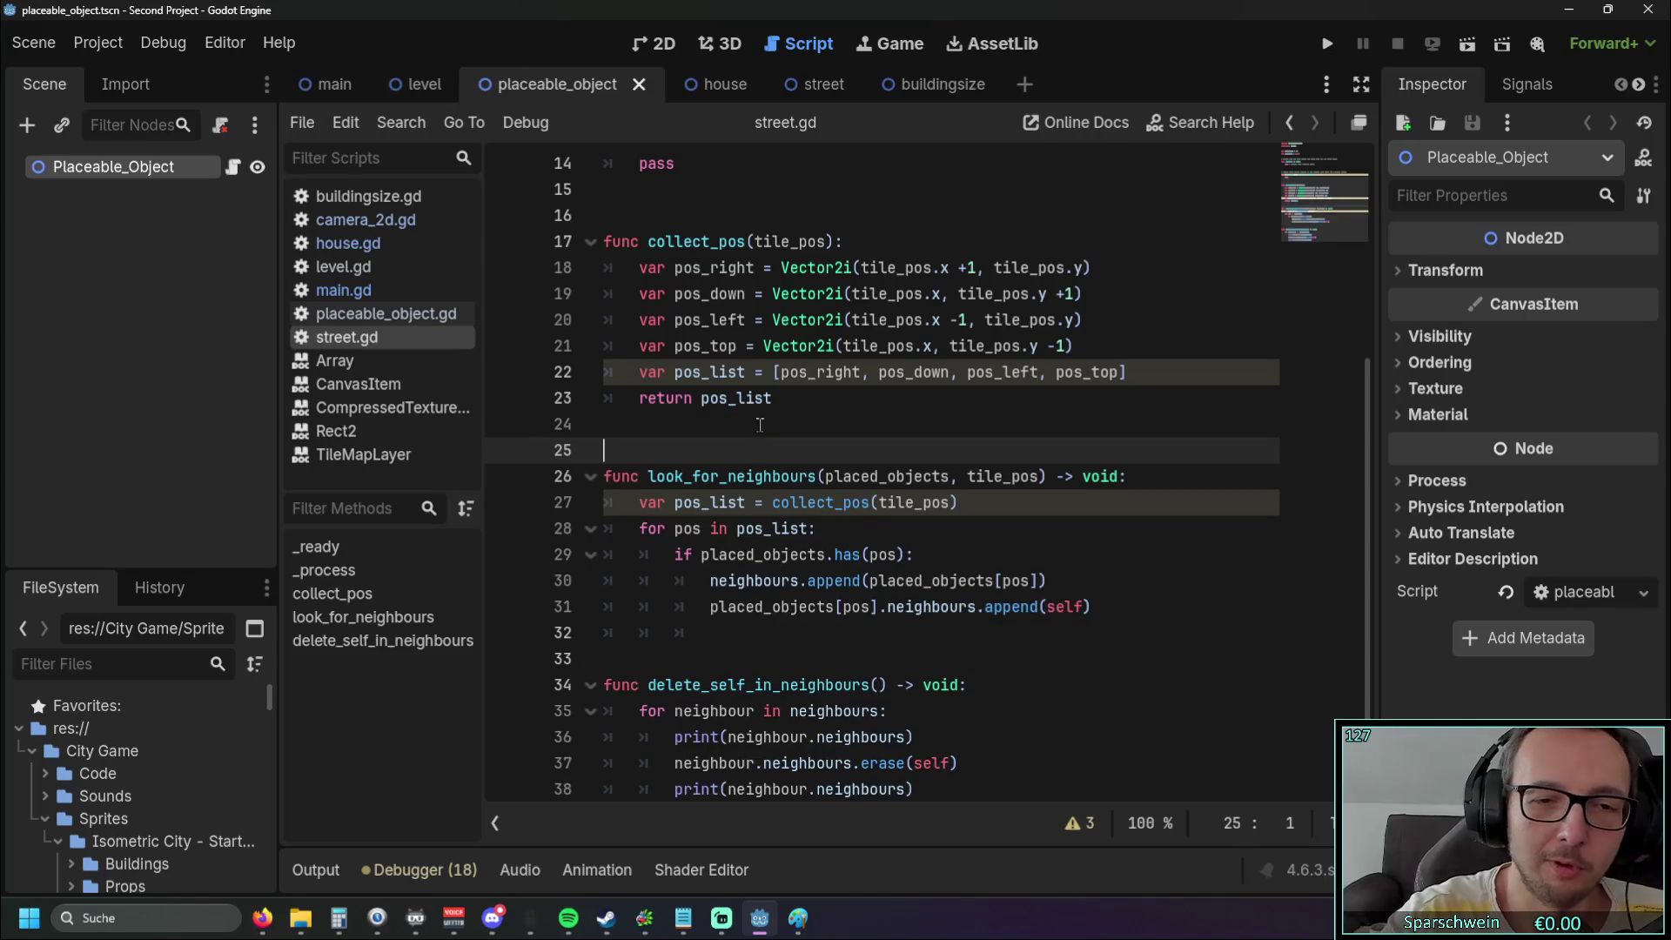
scroll(743, 422, "up", 4)
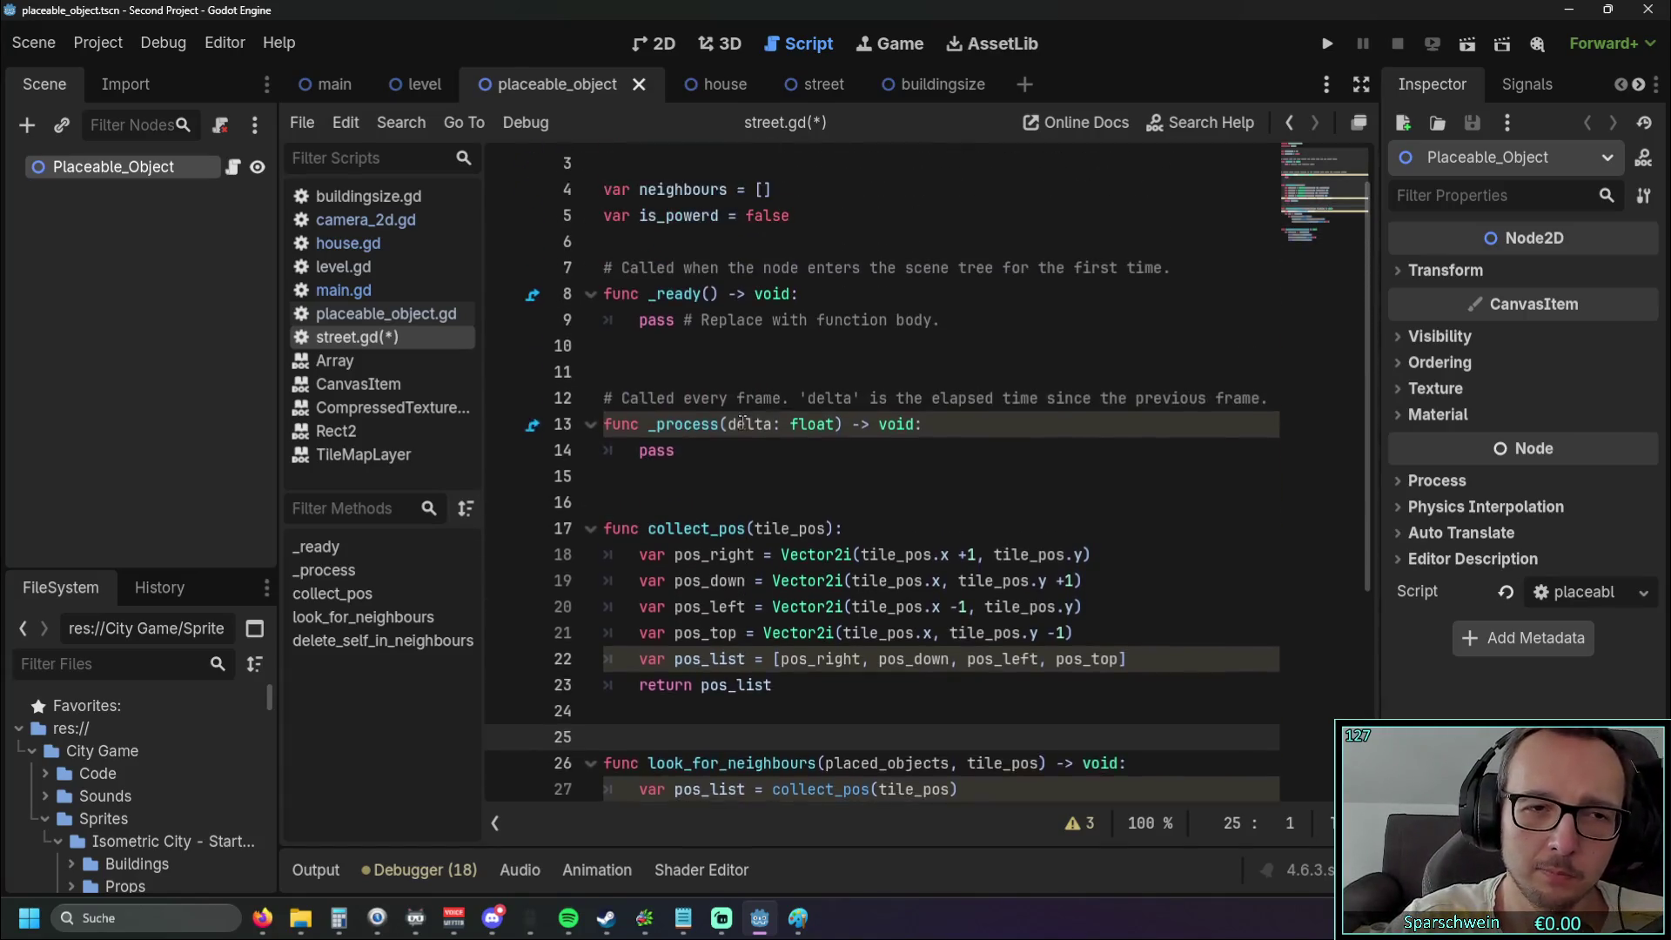
scroll(742, 422, "up", 1)
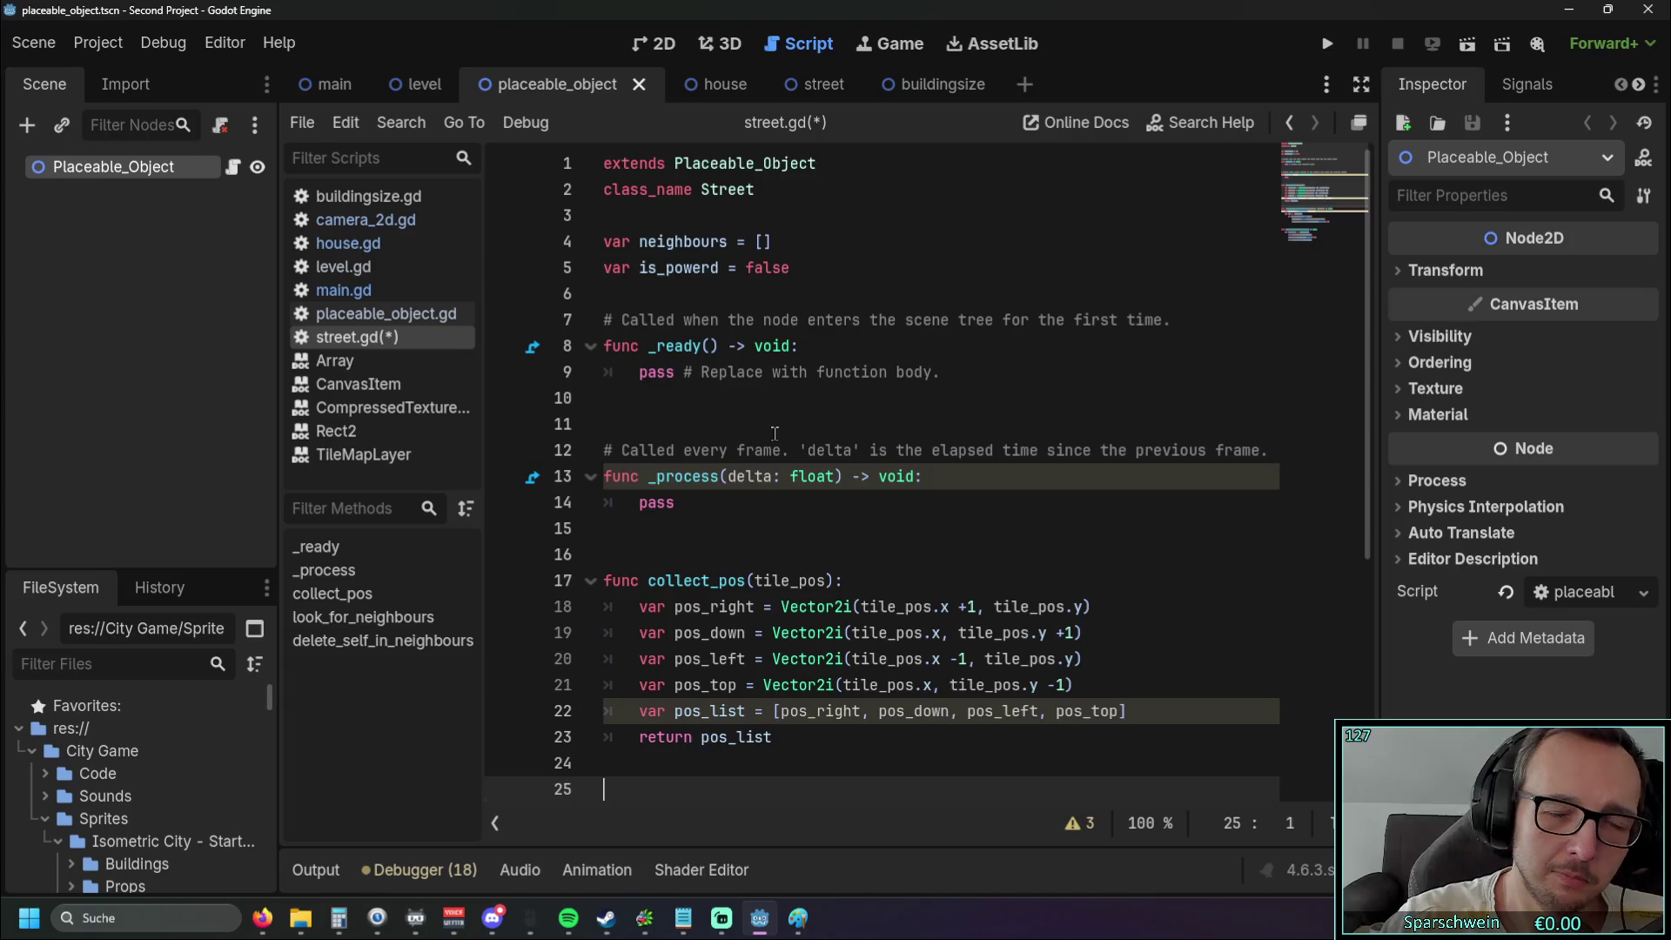
scroll(774, 433, "down", 5)
left_click(957, 772)
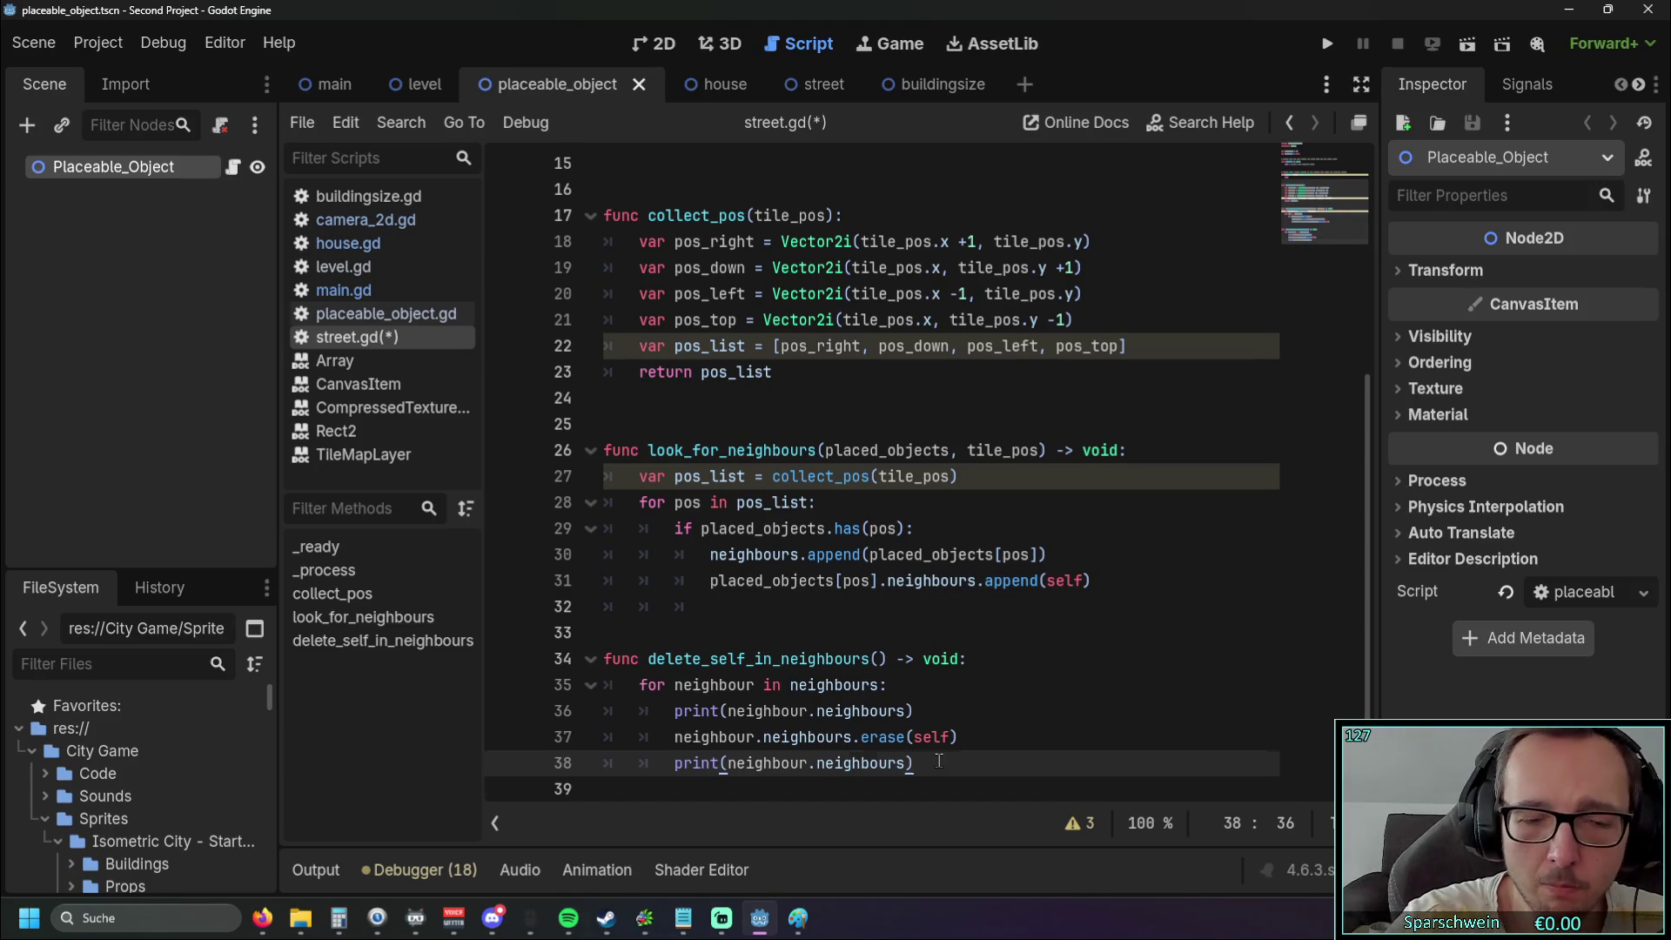
key("Return")
key("Return")
key("Return")
key("BackSpace")
key("BackSpace")
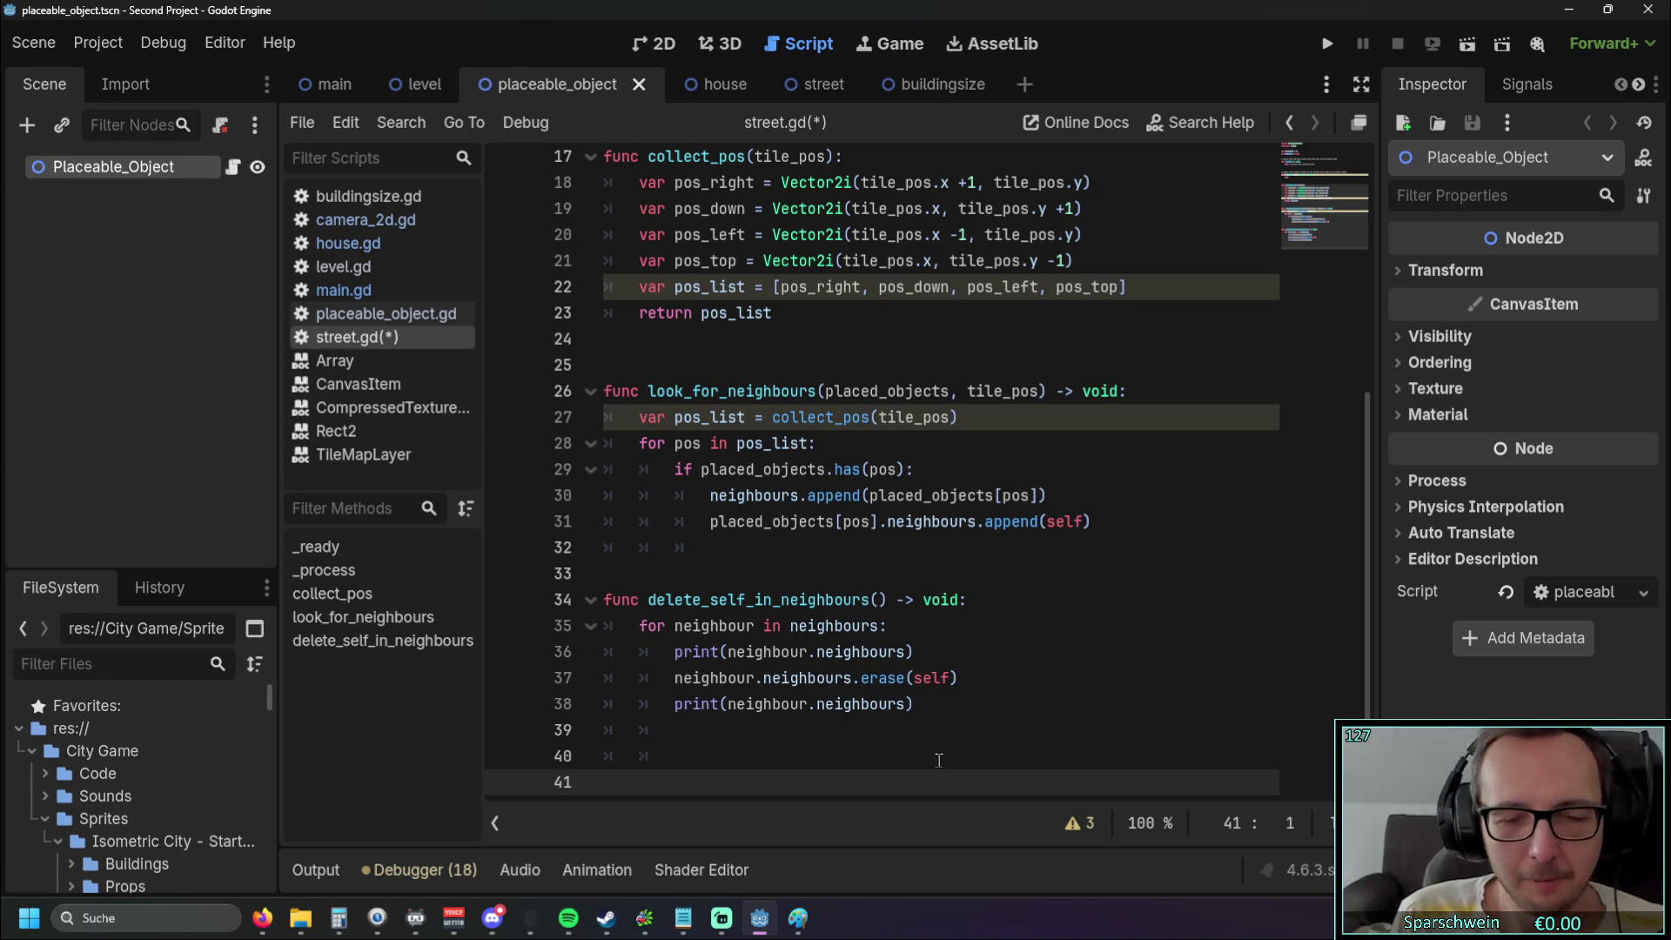
Scroll through street.gd and bring up the Editor menu
scroll(923, 695, "up", 5)
scroll(883, 609, "down", 6)
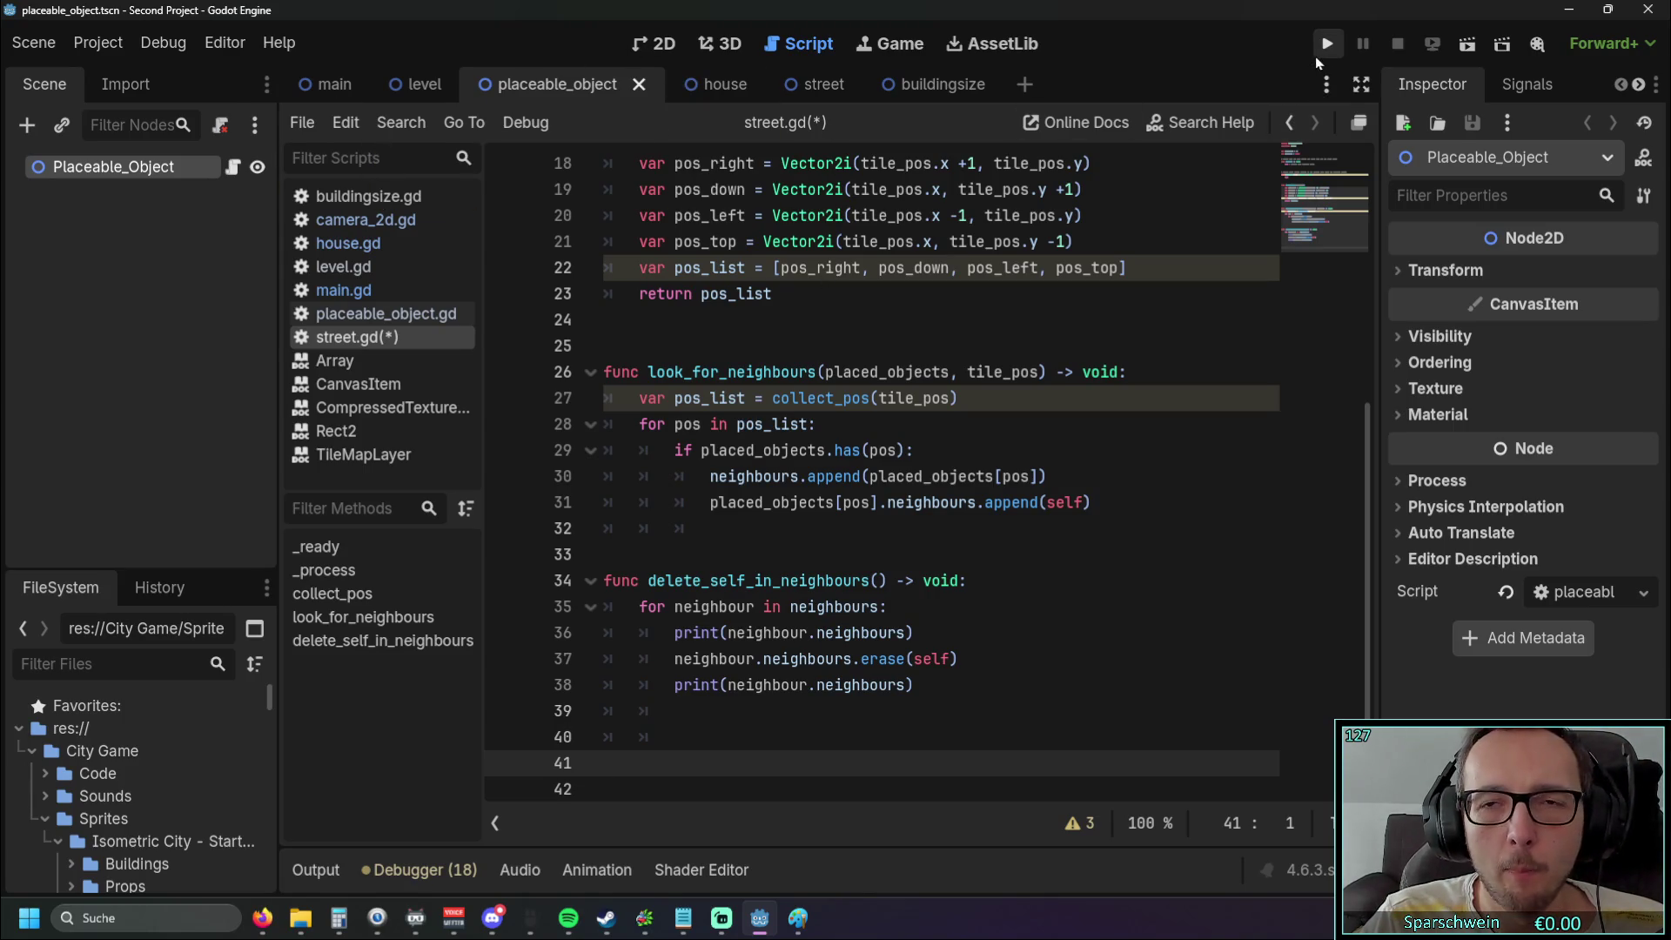
left_click(224, 43)
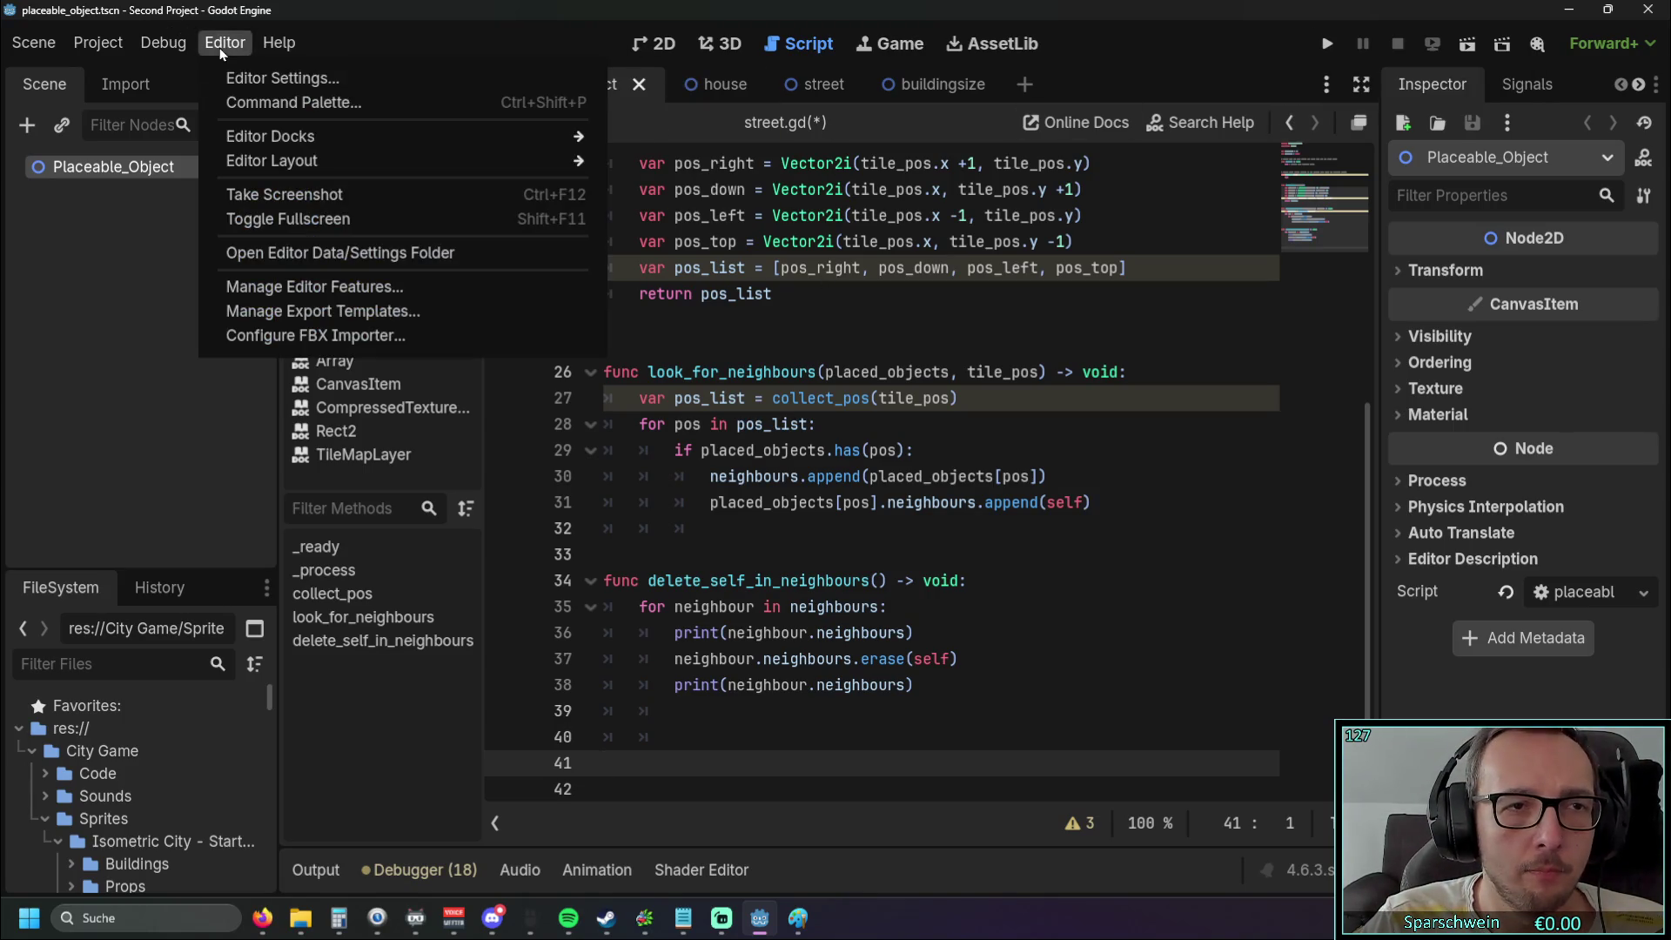
In Editor Settings > General, browse Run's Window Placement, Auto Save, Bottom Panel, Output and Platforms
left_click(264, 77)
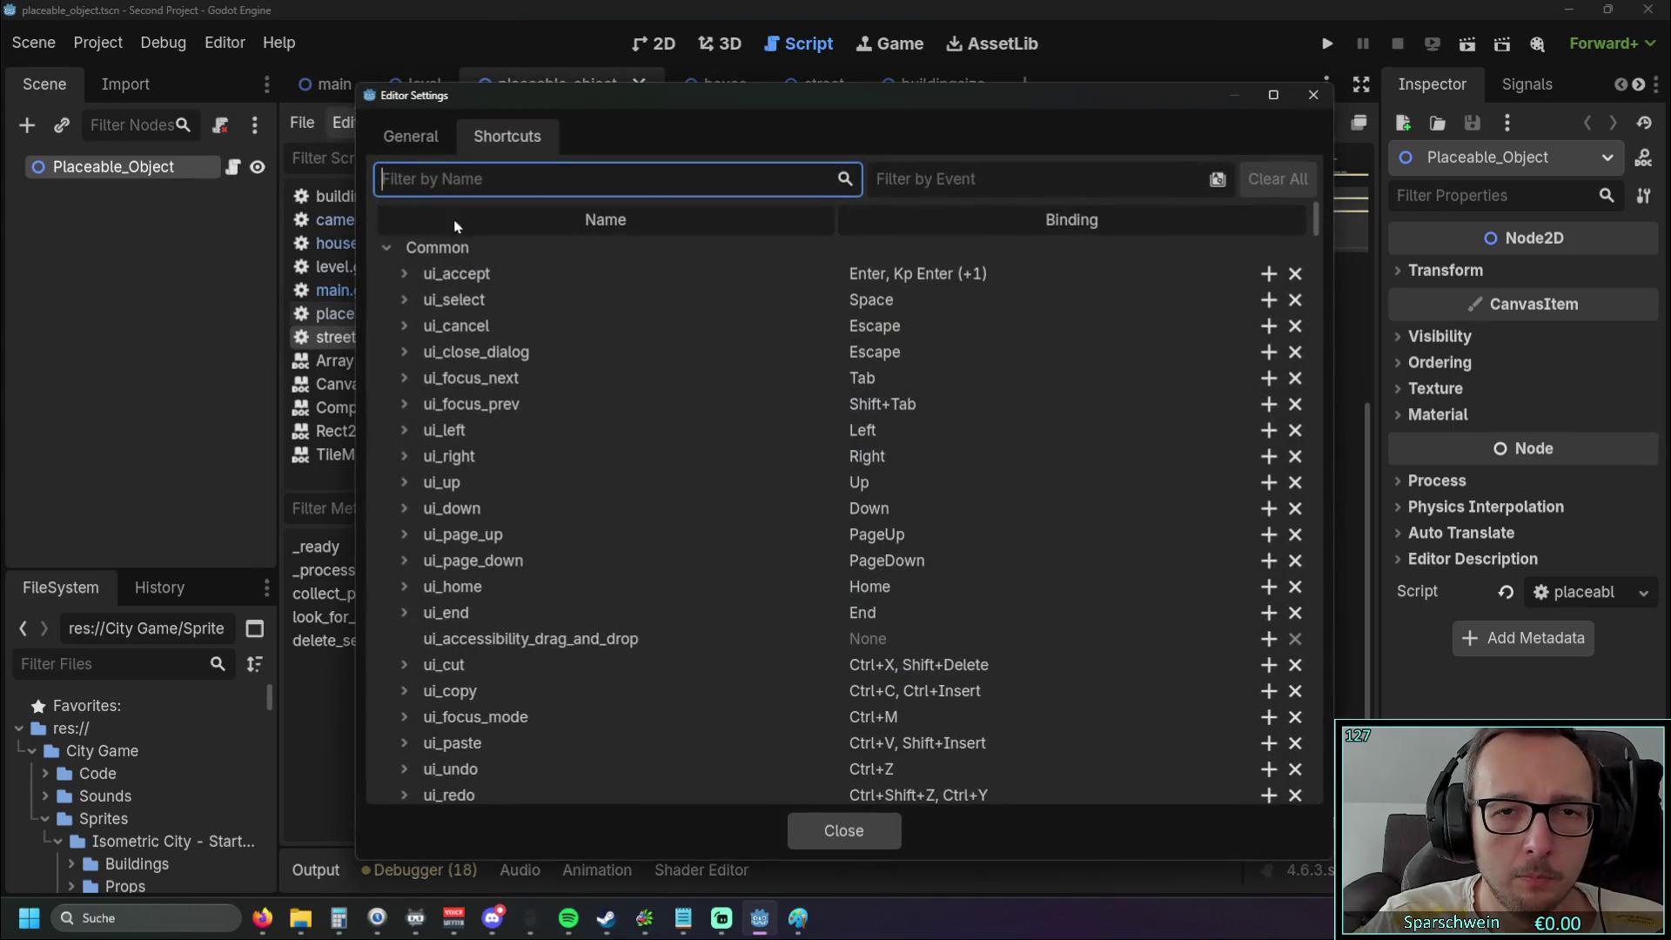
left_click(409, 144)
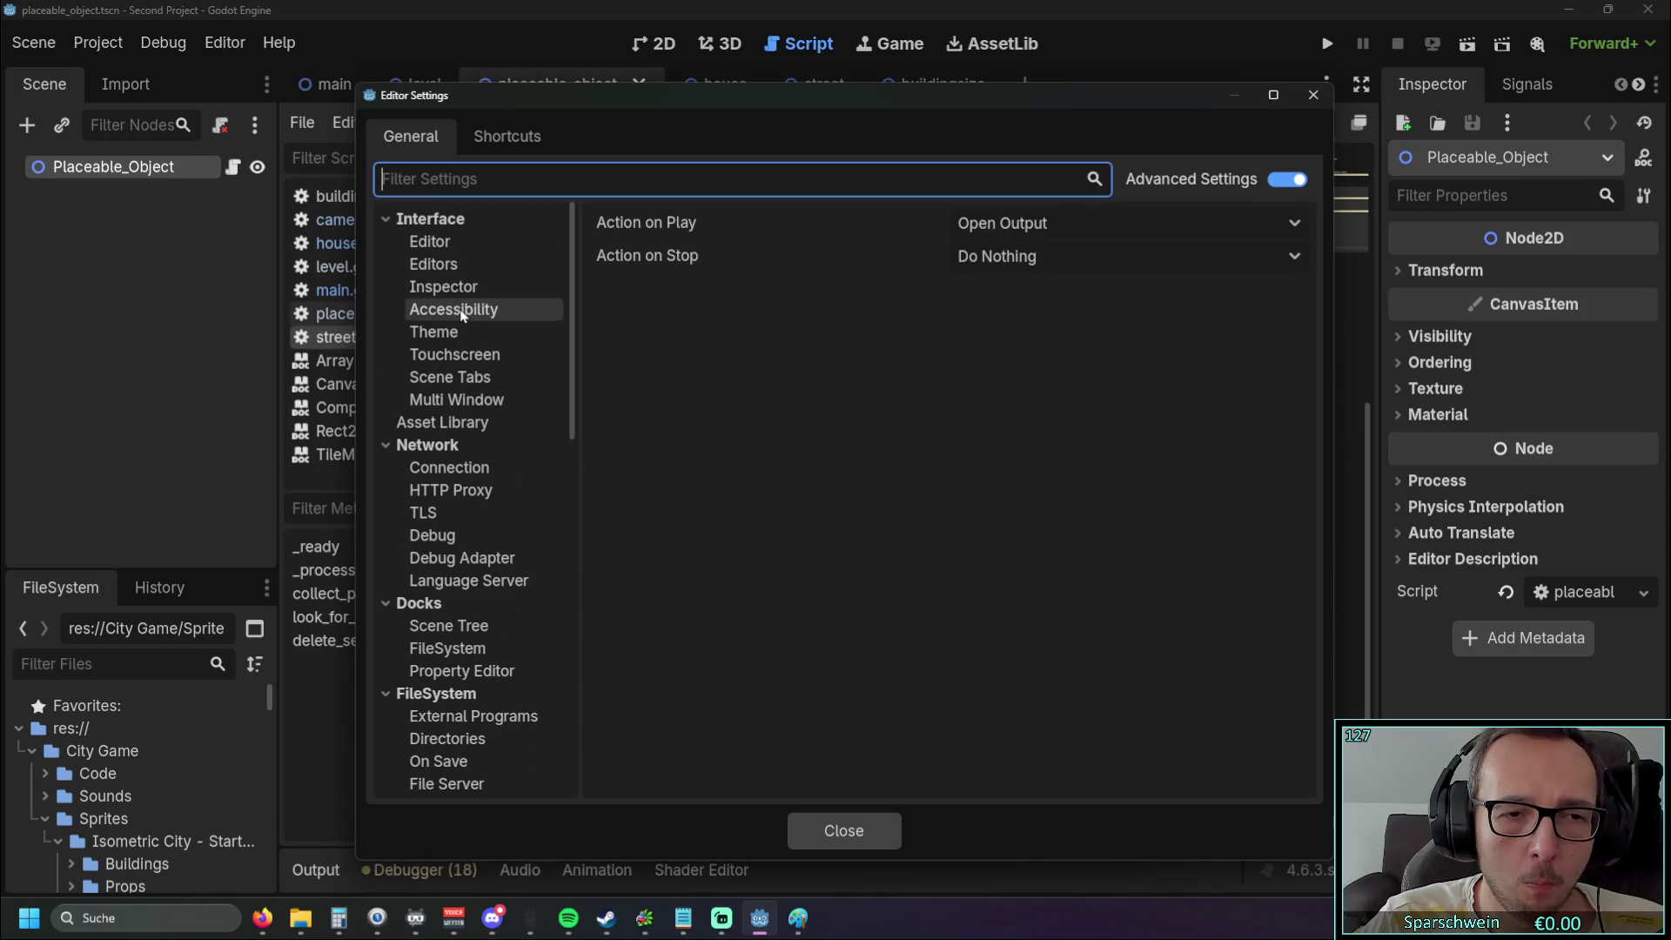
scroll(466, 310, "down", 3)
scroll(468, 323, "down", 2)
scroll(468, 323, "down", 6)
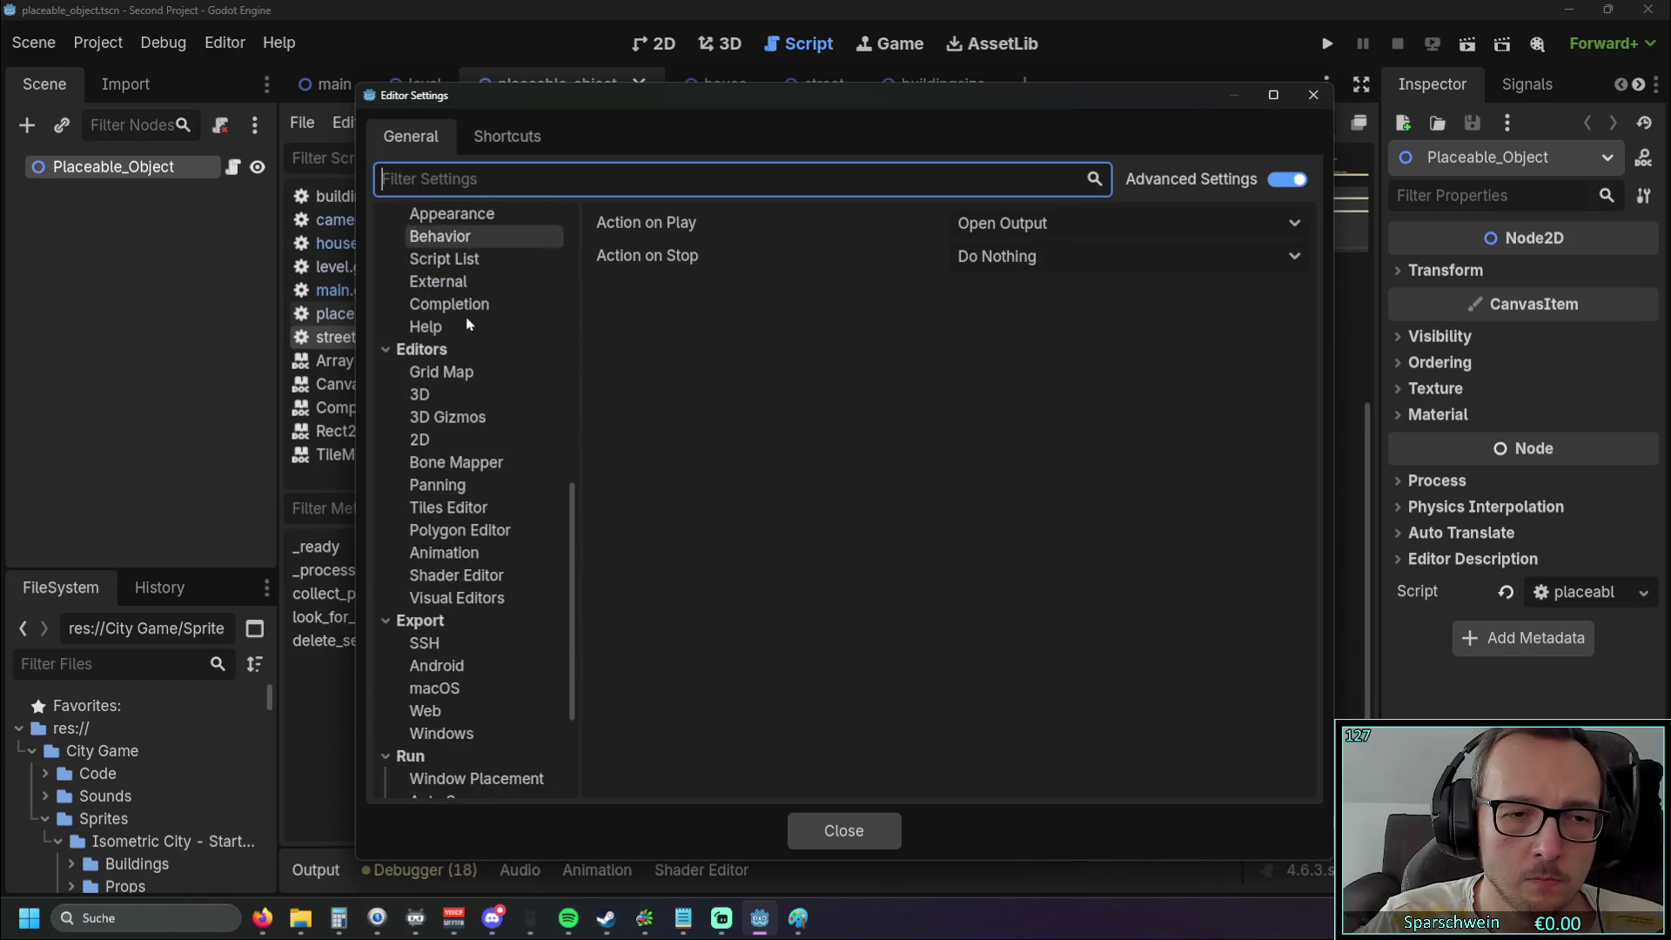
left_click(459, 577)
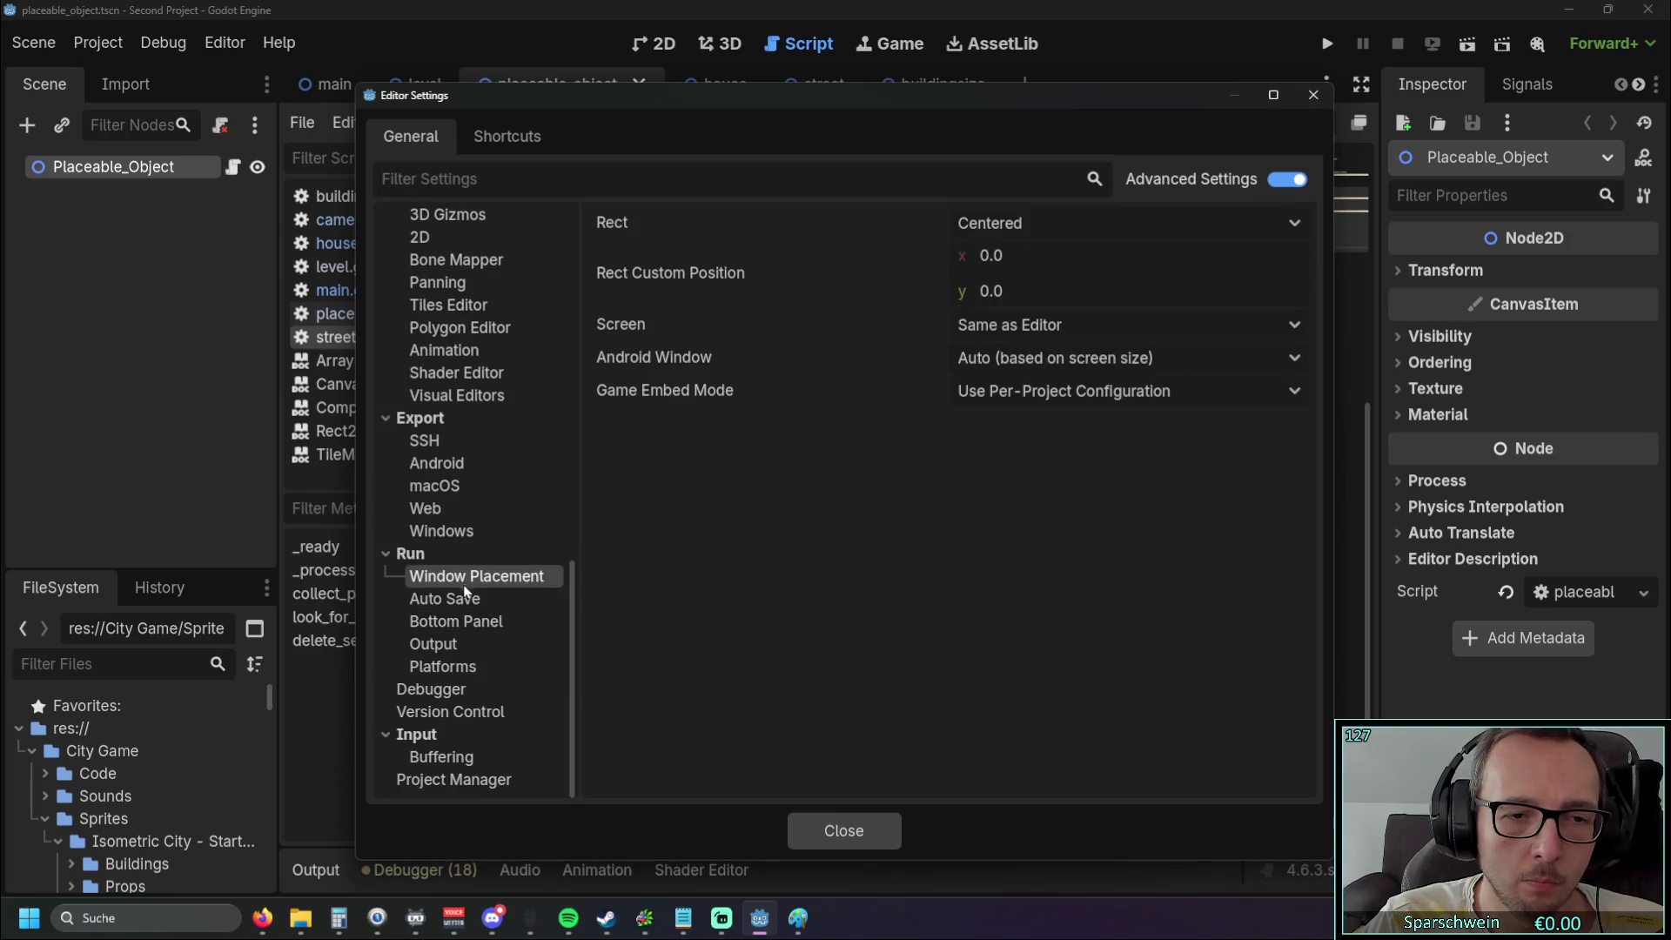
left_click(463, 601)
left_click(460, 622)
left_click(462, 644)
left_click(463, 666)
View the Debugger and Version Control settings, then close Editor Settings
left_click(435, 689)
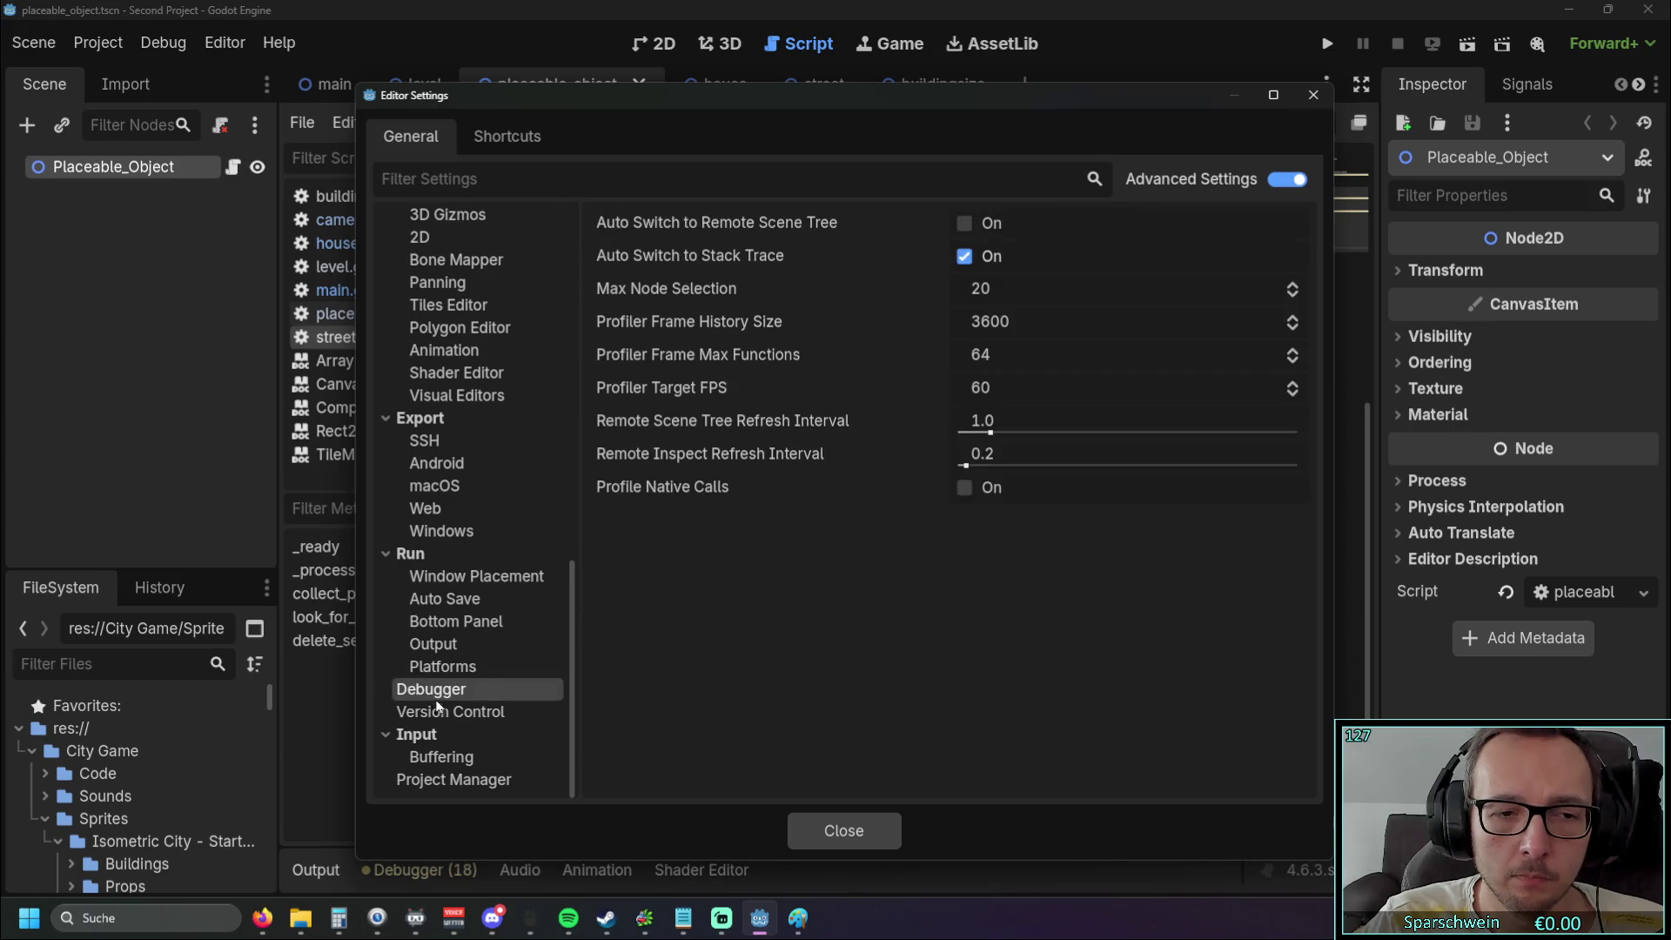
left_click(445, 714)
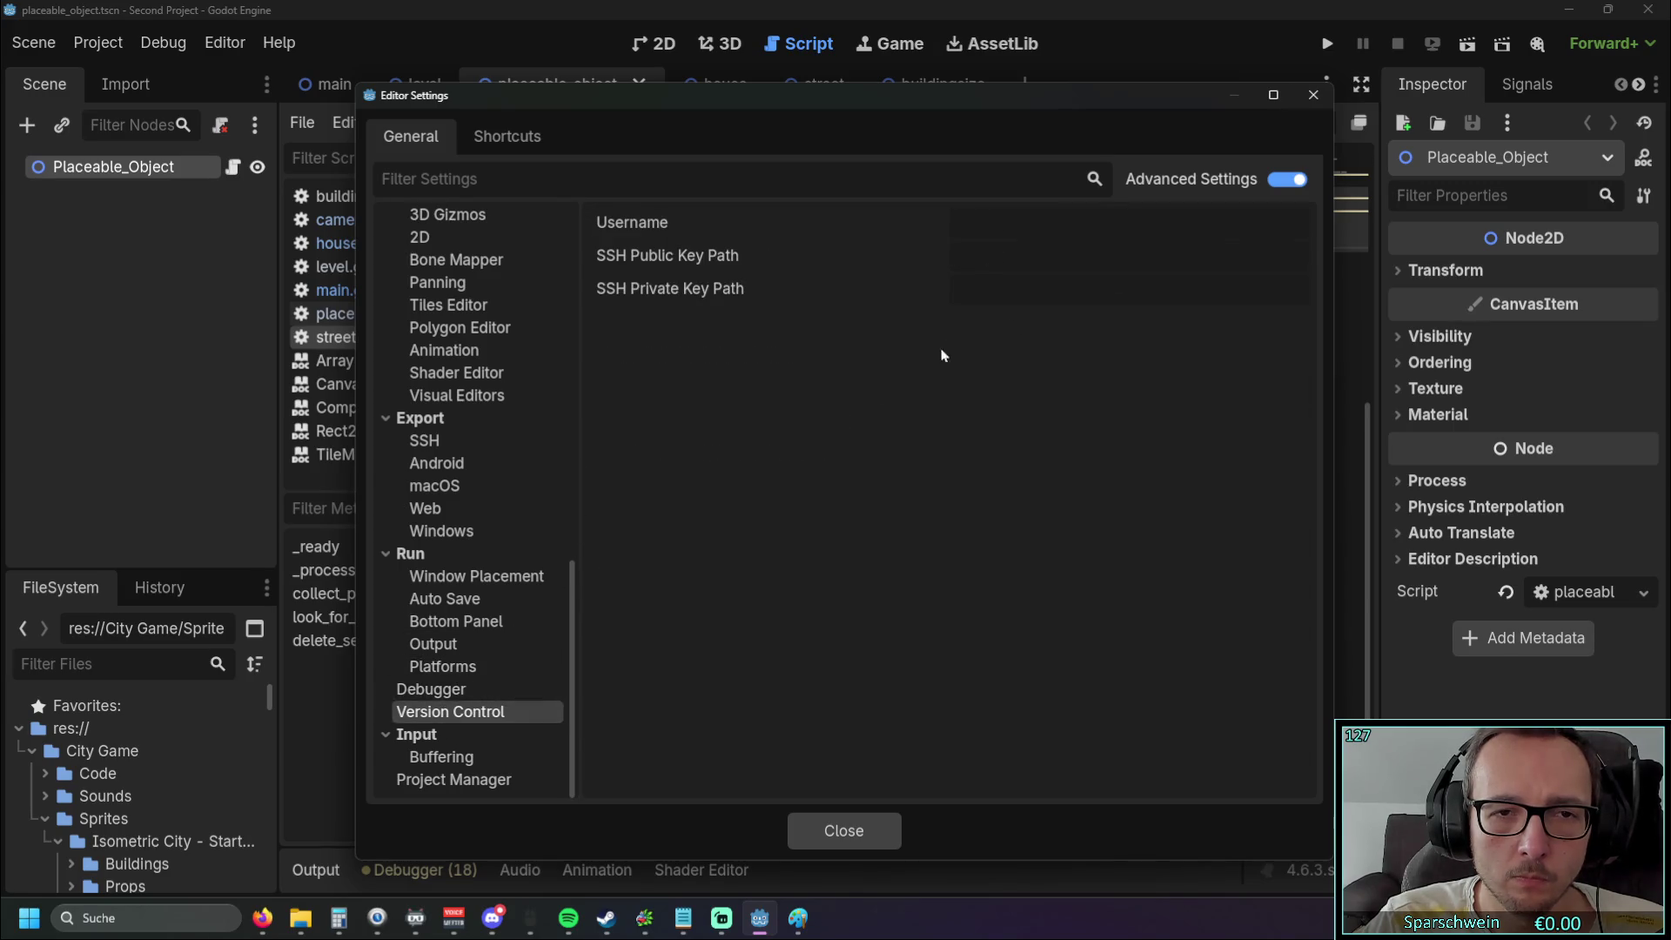
left_click(1314, 94)
left_click(104, 45)
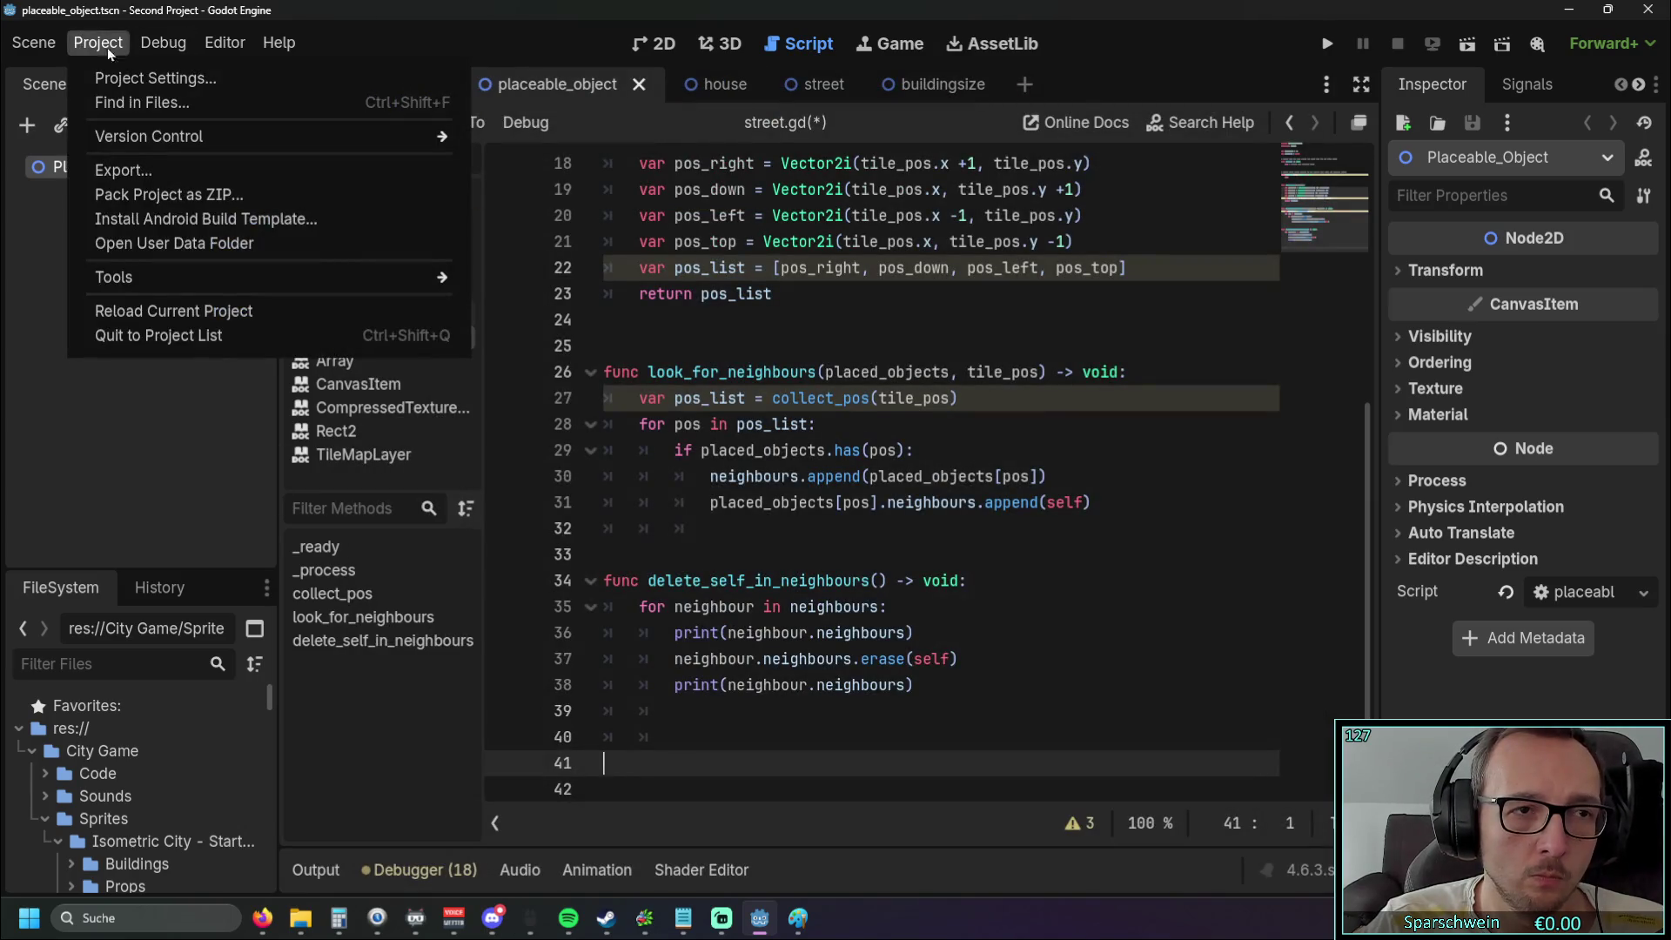
In Project Settings > General, view the audio Buses, Application and Boot Splash settings
left_click(143, 74)
left_click(238, 121)
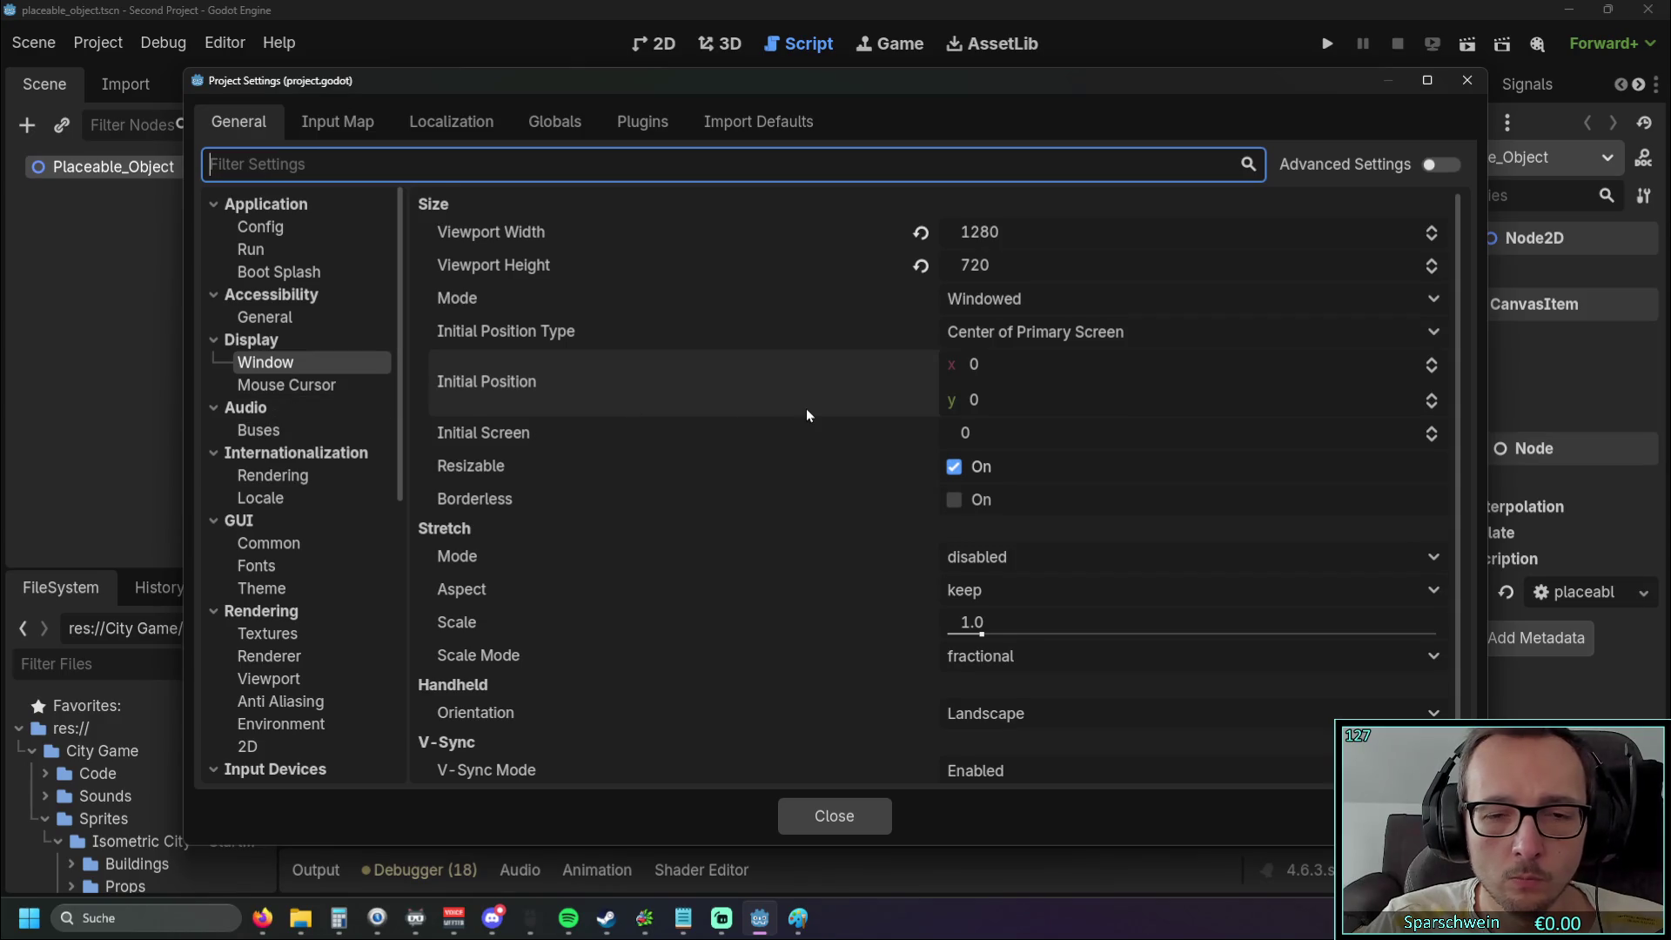
left_click(297, 433)
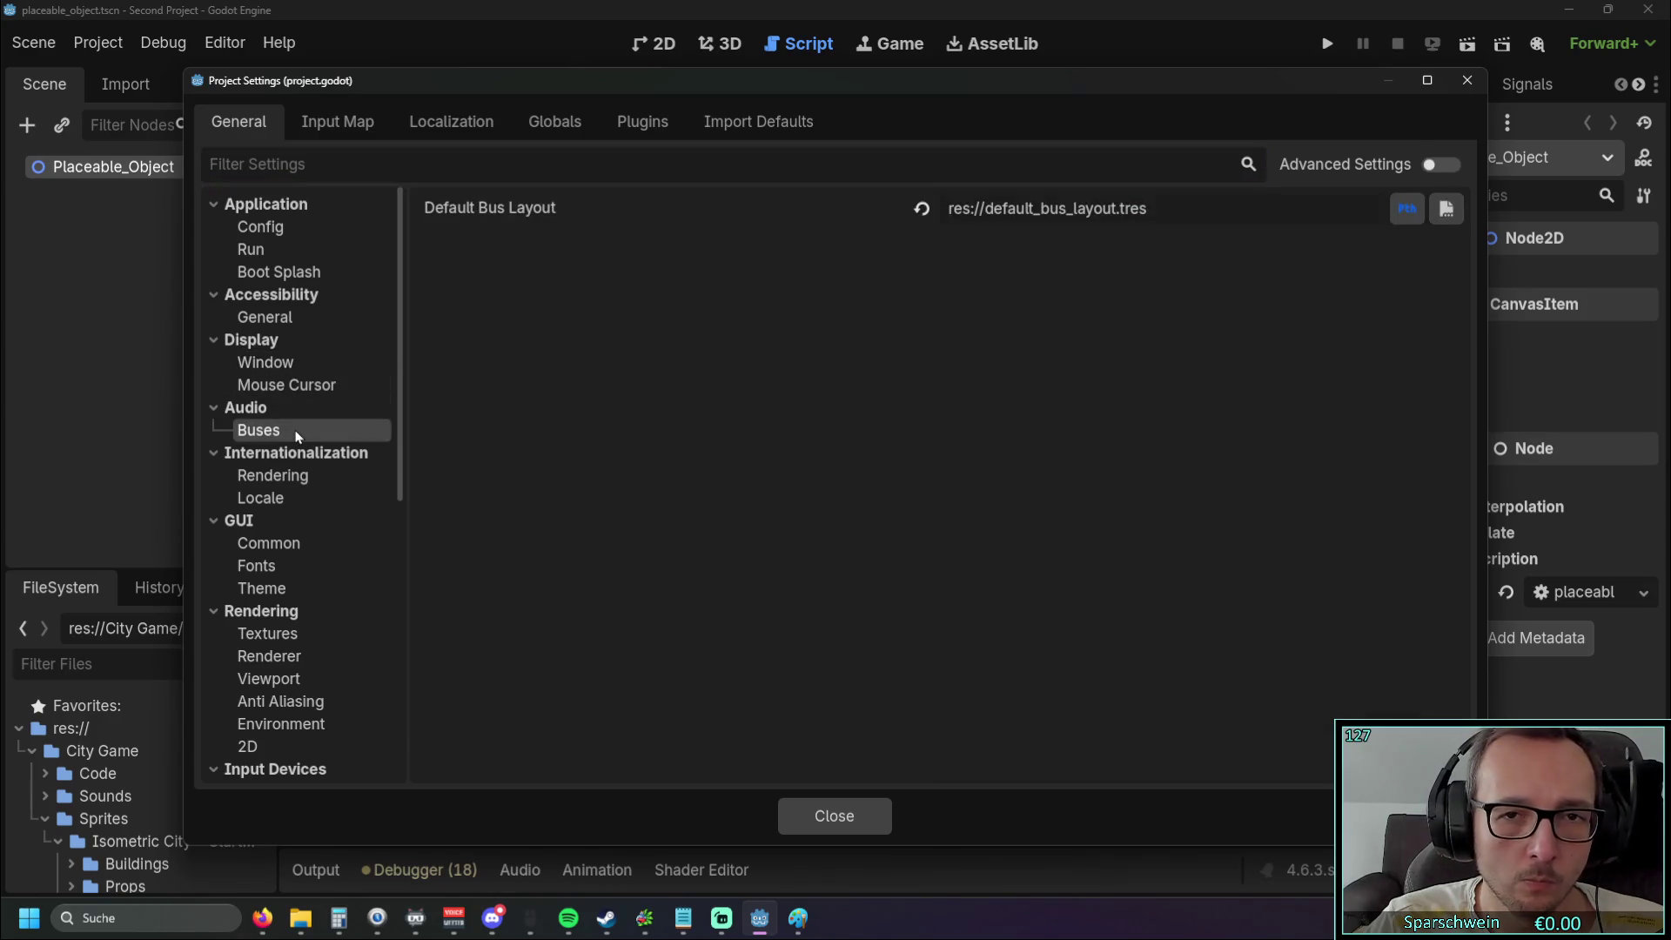
left_click(303, 228)
left_click(296, 250)
left_click(290, 273)
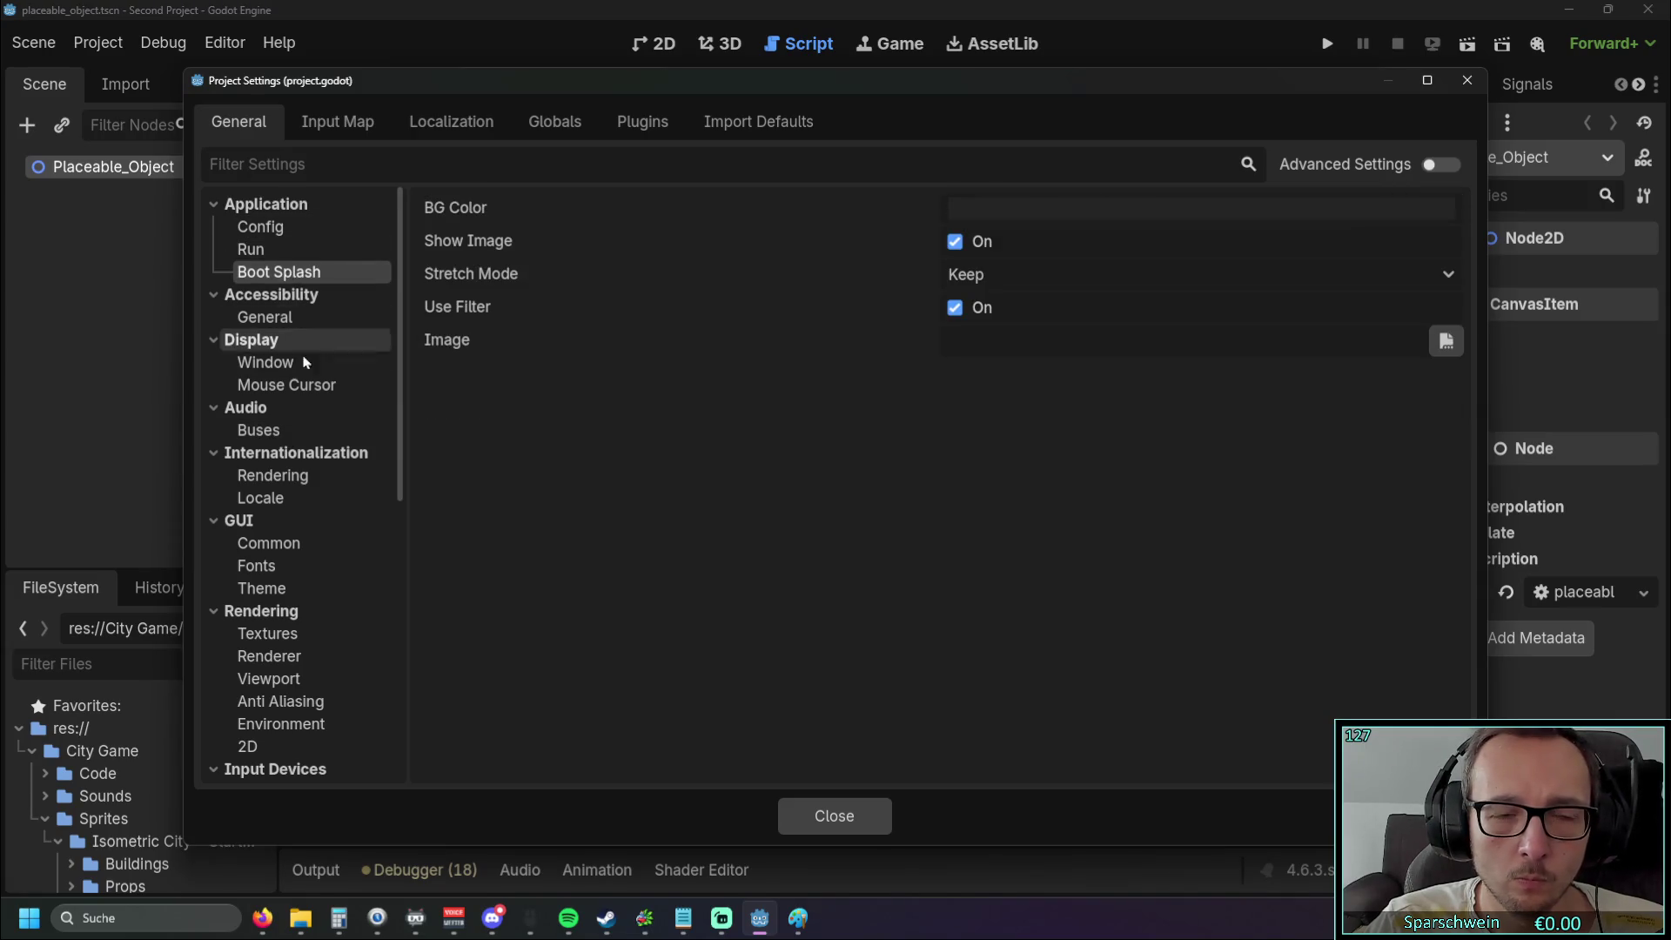
Browse the Navigation 3D/2D, Movie Writer, XR Shaders and OpenXR settings
scroll(300, 374, "down", 3)
scroll(313, 557, "down", 3)
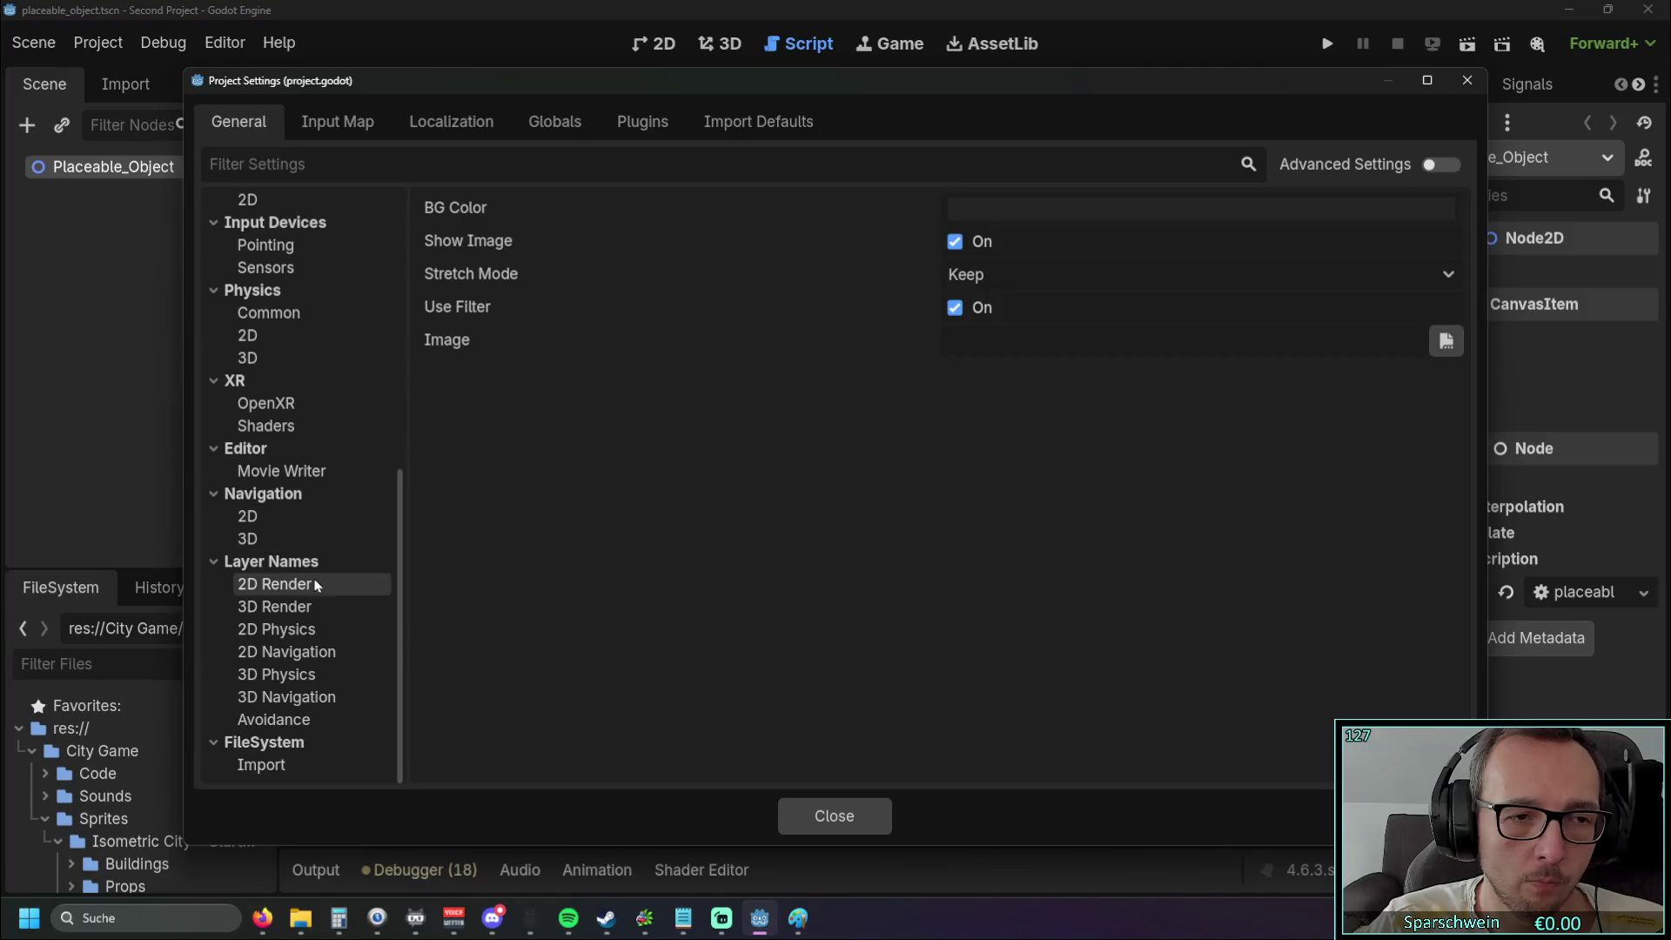
left_click(299, 537)
left_click(300, 520)
scroll(303, 510, "up", 1)
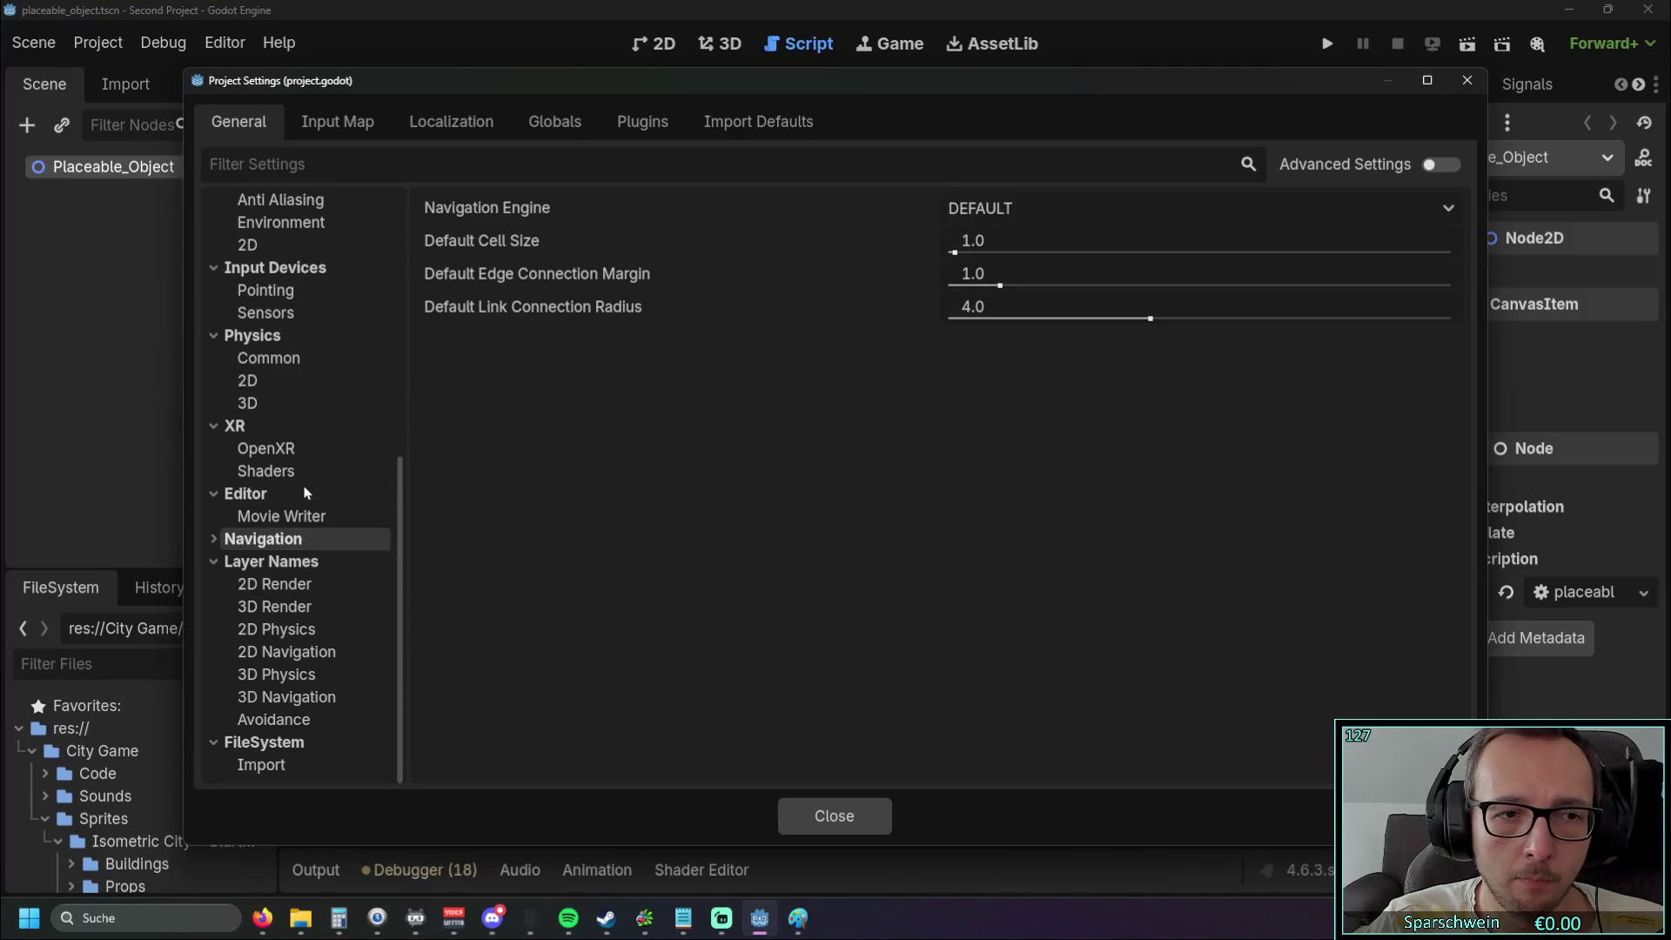
left_click(287, 516)
left_click(294, 471)
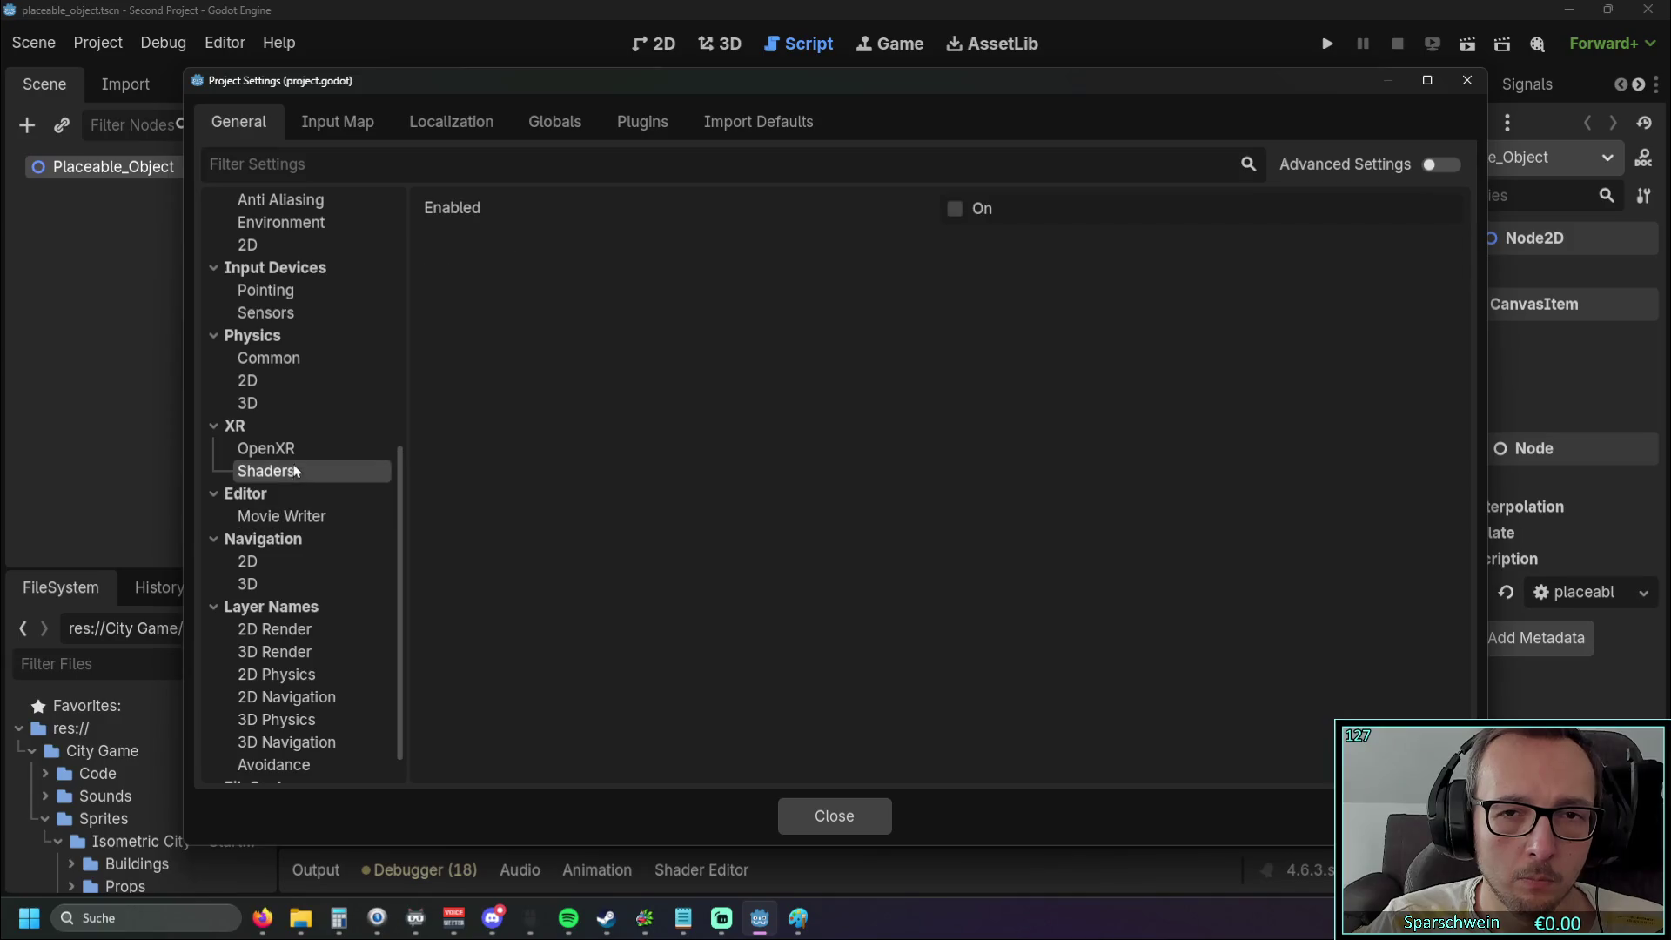
left_click(296, 448)
Browse the Physics 2D, Physics Common, input Sensors and Pointing settings
scroll(300, 480, "up", 3)
left_click(301, 450)
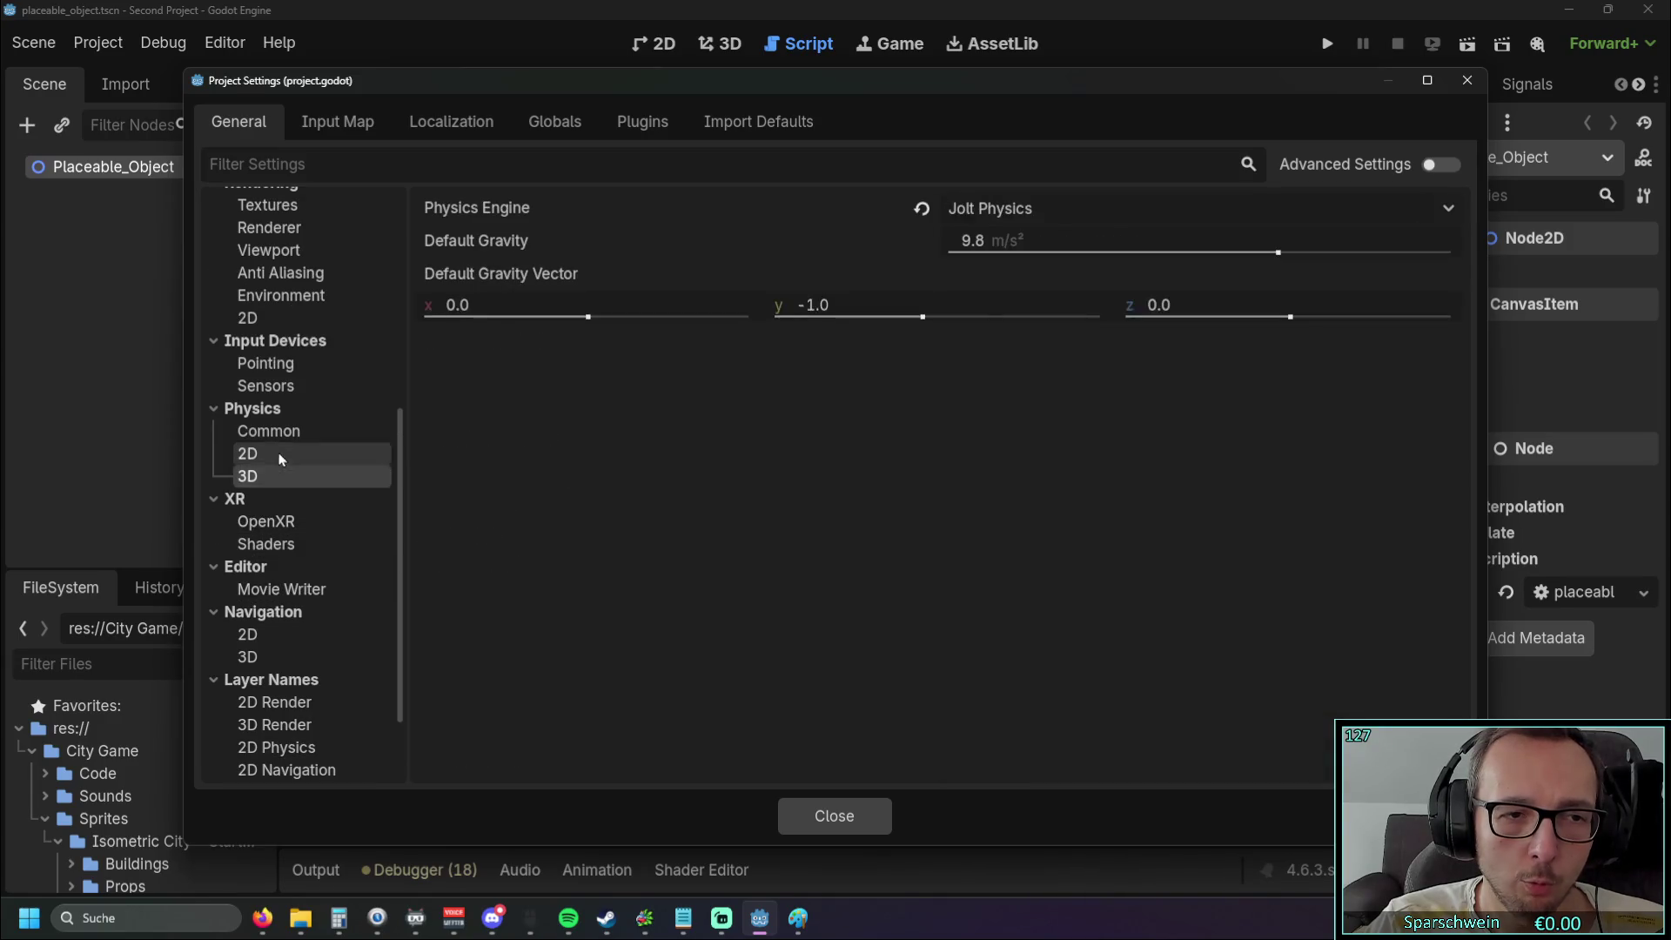
left_click(292, 428)
scroll(315, 469, "up", 3)
left_click(309, 458)
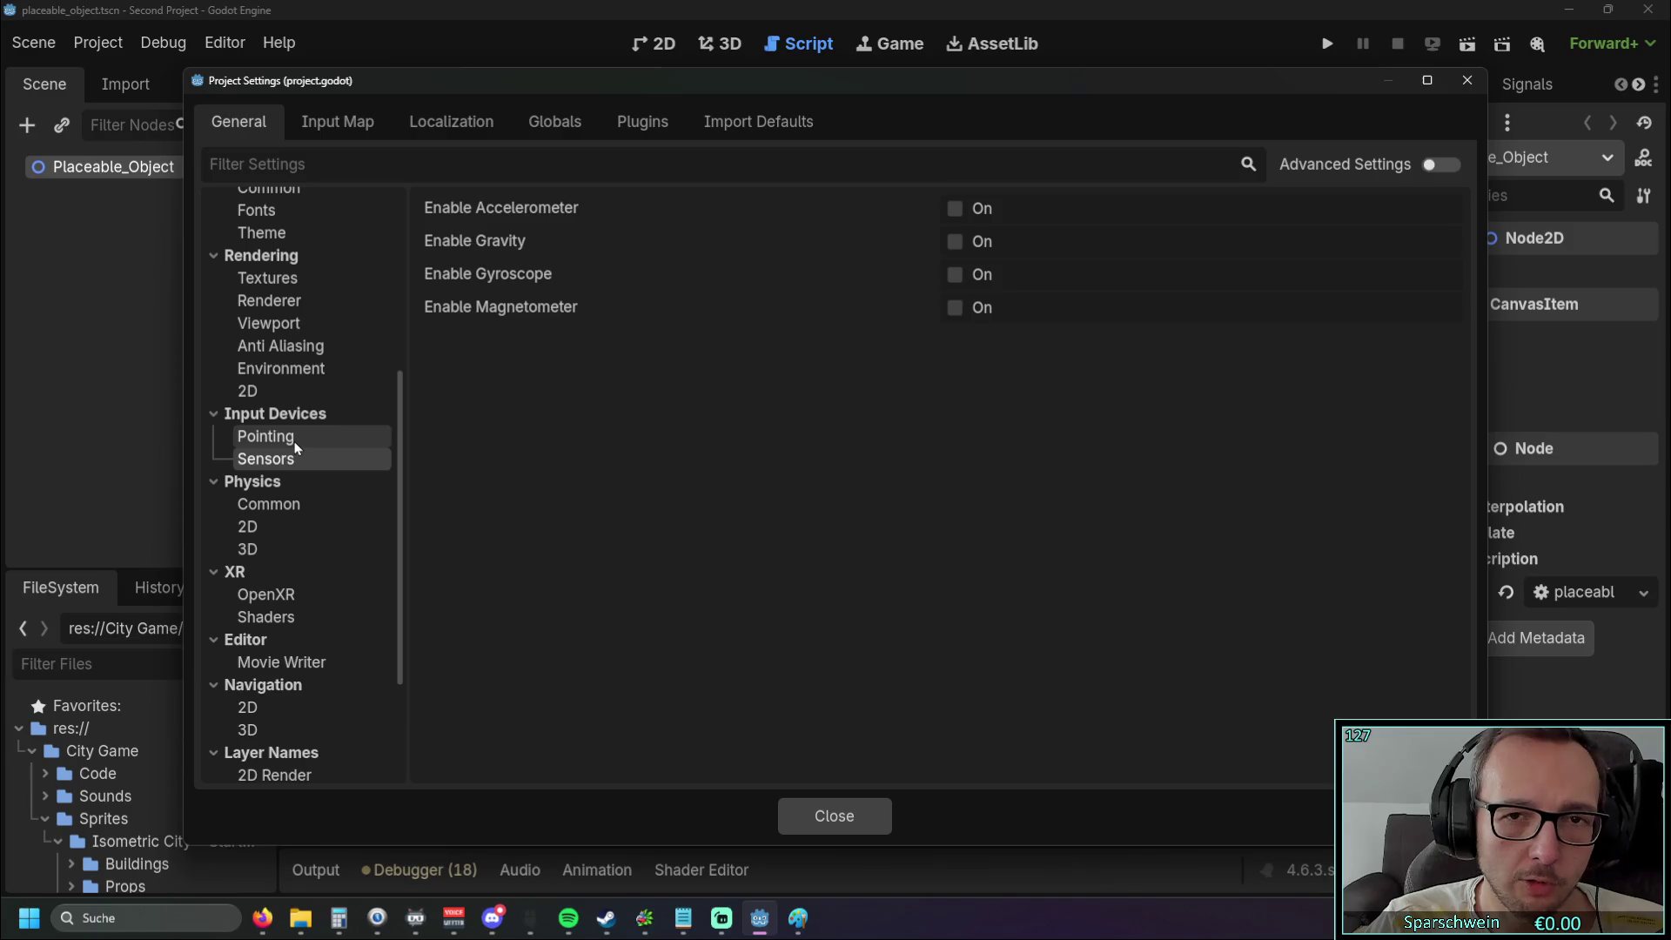
left_click(294, 440)
scroll(296, 444, "up", 3)
Browse Rendering Environment, Anti Aliasing, Viewport, Renderer and Textures, then close and reopen Project Settings
left_click(300, 443)
left_click(303, 421)
left_click(306, 399)
left_click(318, 376)
left_click(287, 351)
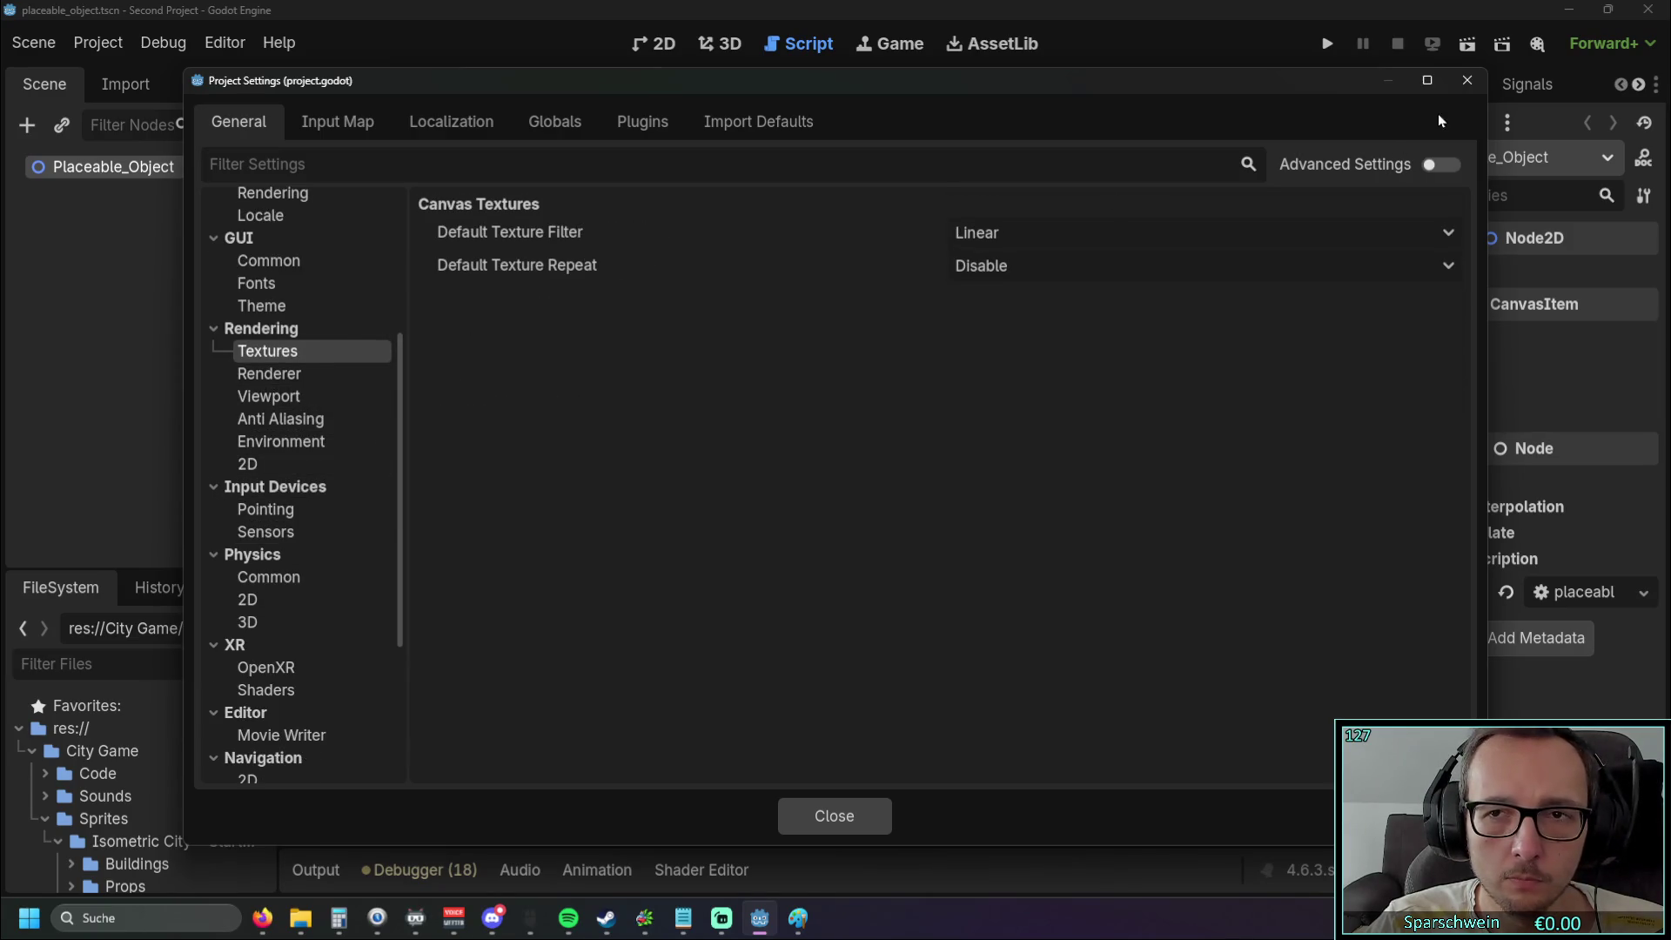
left_click(1467, 80)
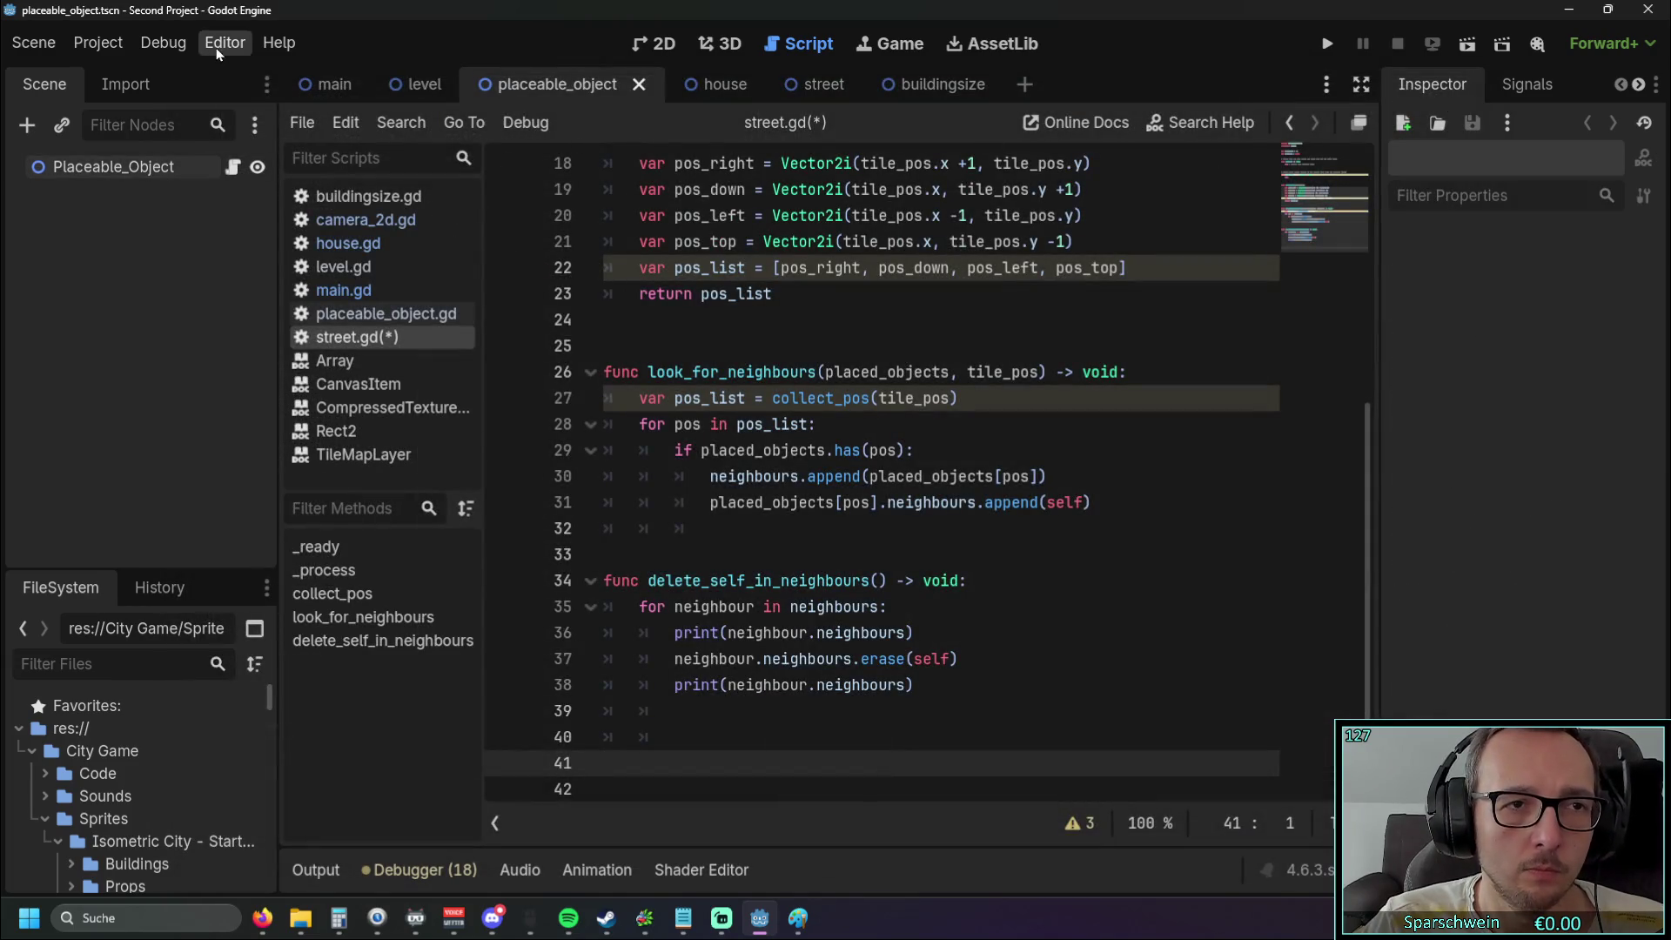
left_click(97, 43)
left_click(141, 78)
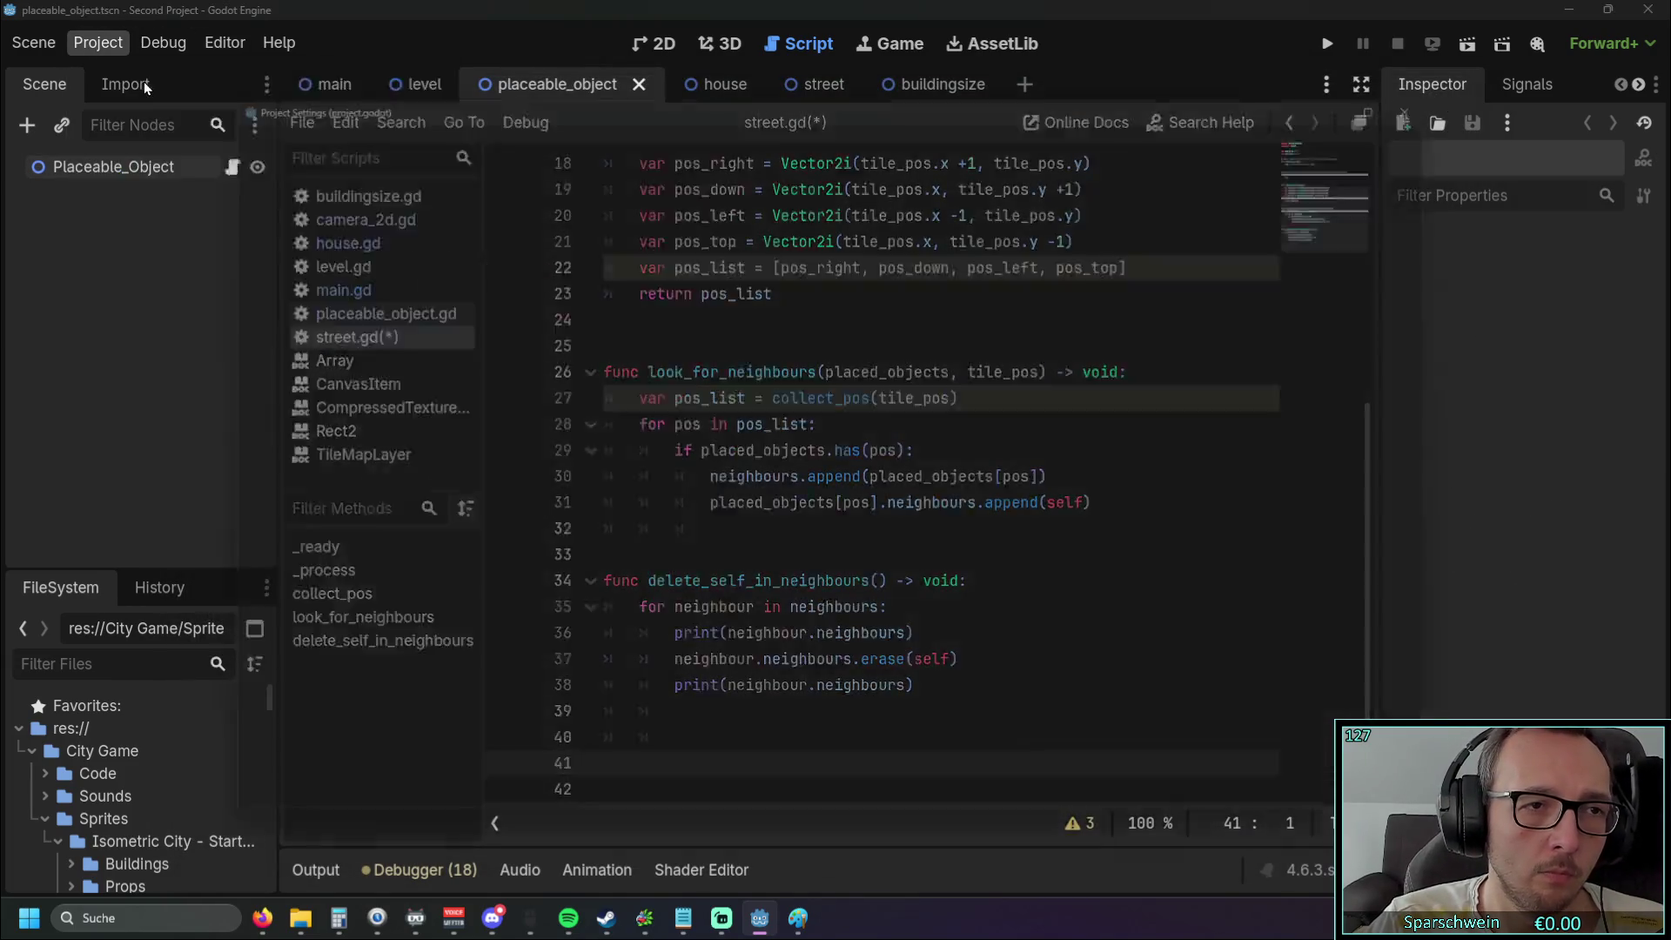
Browse the Internationalization, Locale, audio Buses, Mouse Cursor and Display Window settings
scroll(270, 497, "down", 3)
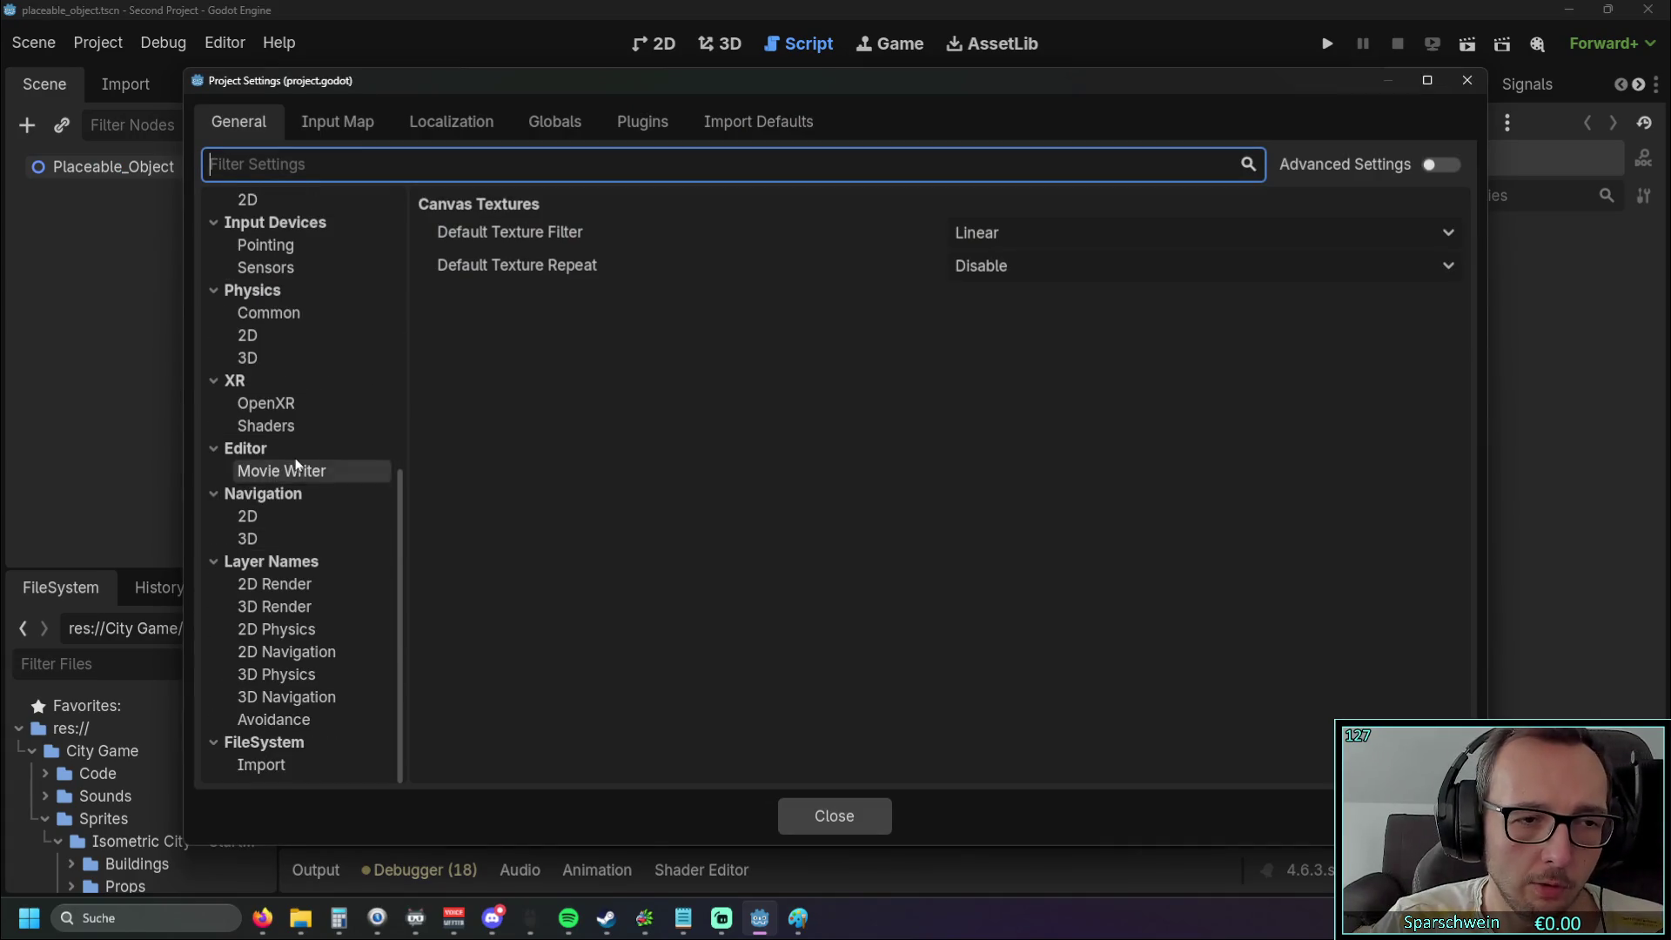
scroll(303, 463, "up", 3)
scroll(304, 463, "up", 5)
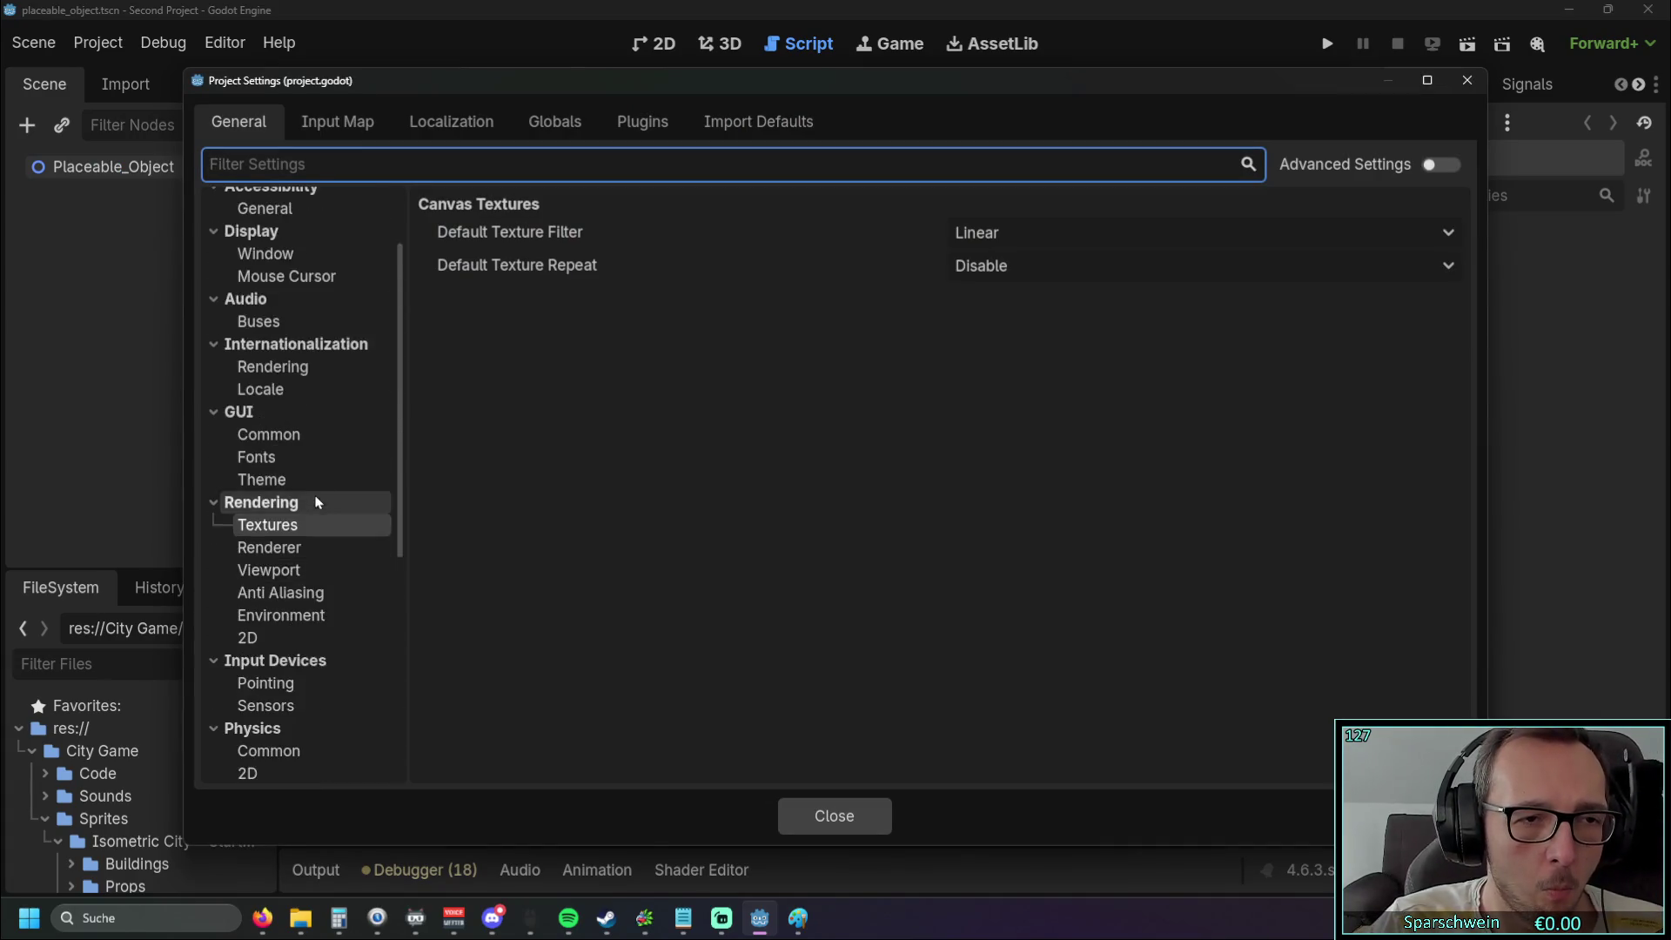
left_click(305, 475)
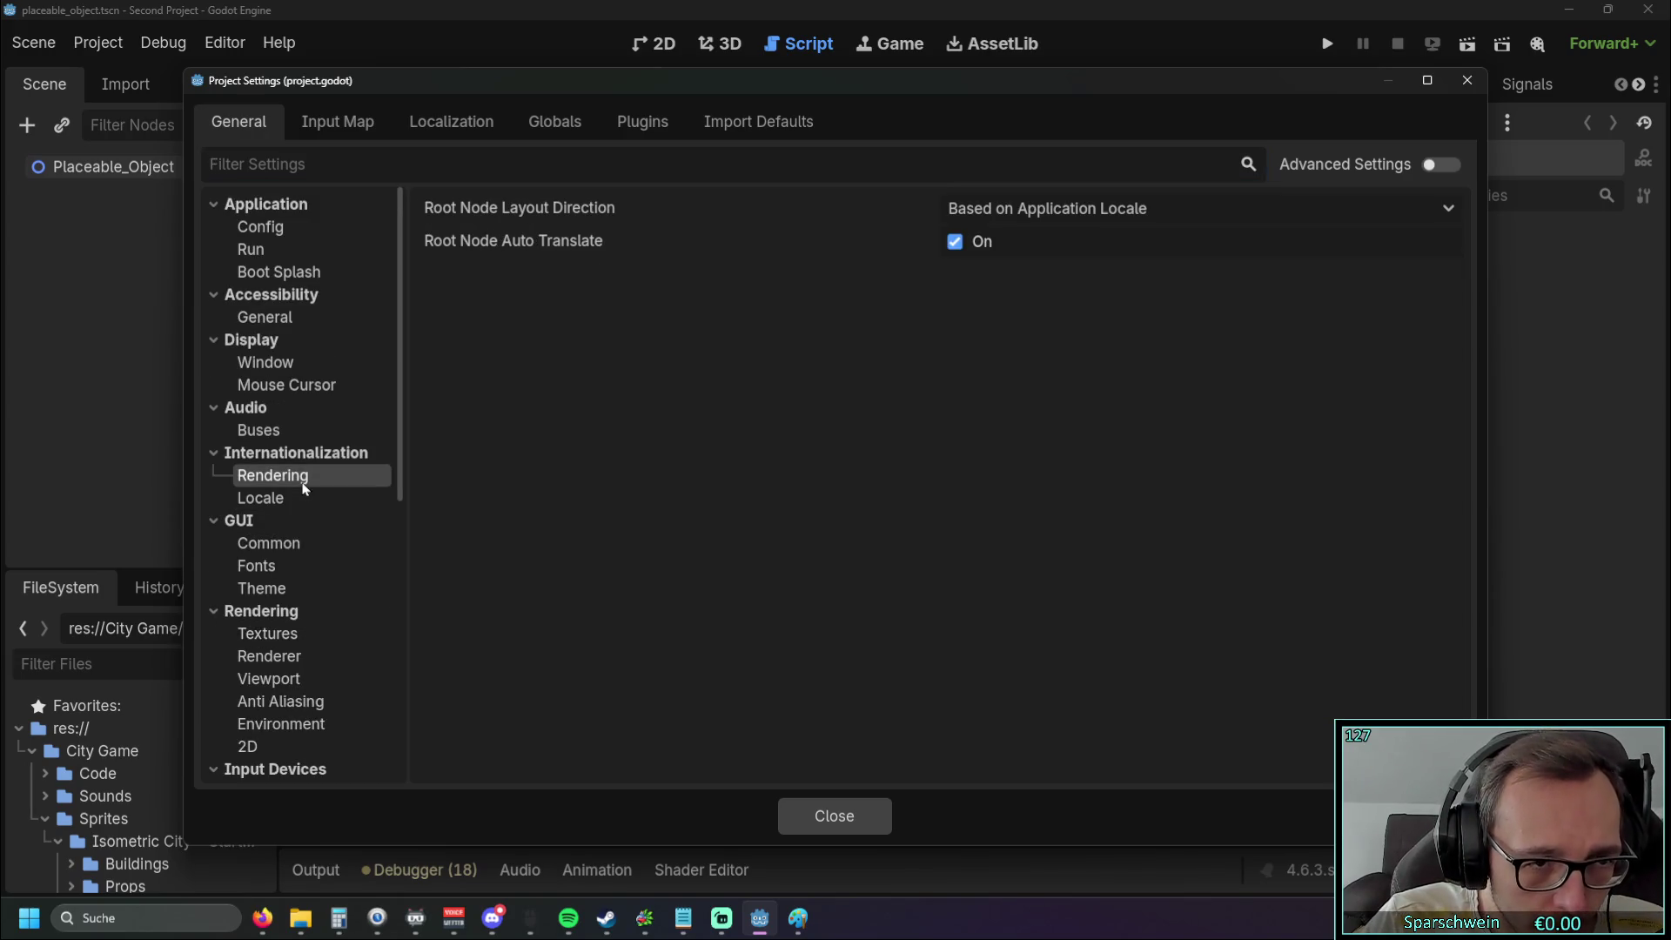
left_click(308, 500)
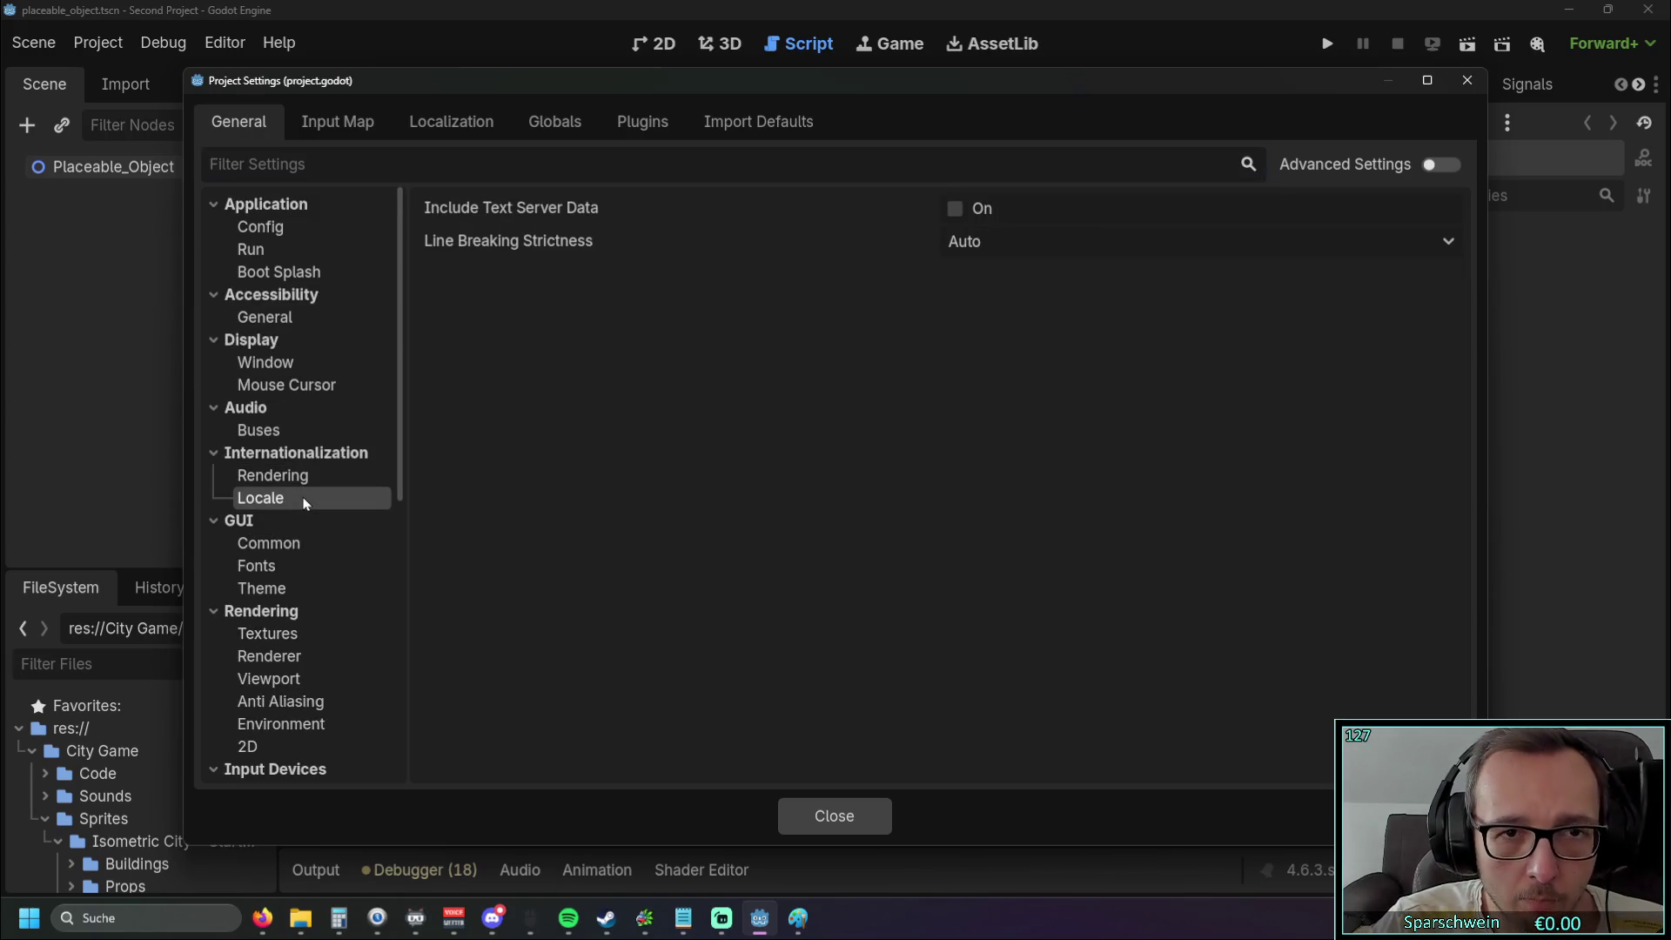
left_click(288, 430)
left_click(296, 385)
left_click(297, 364)
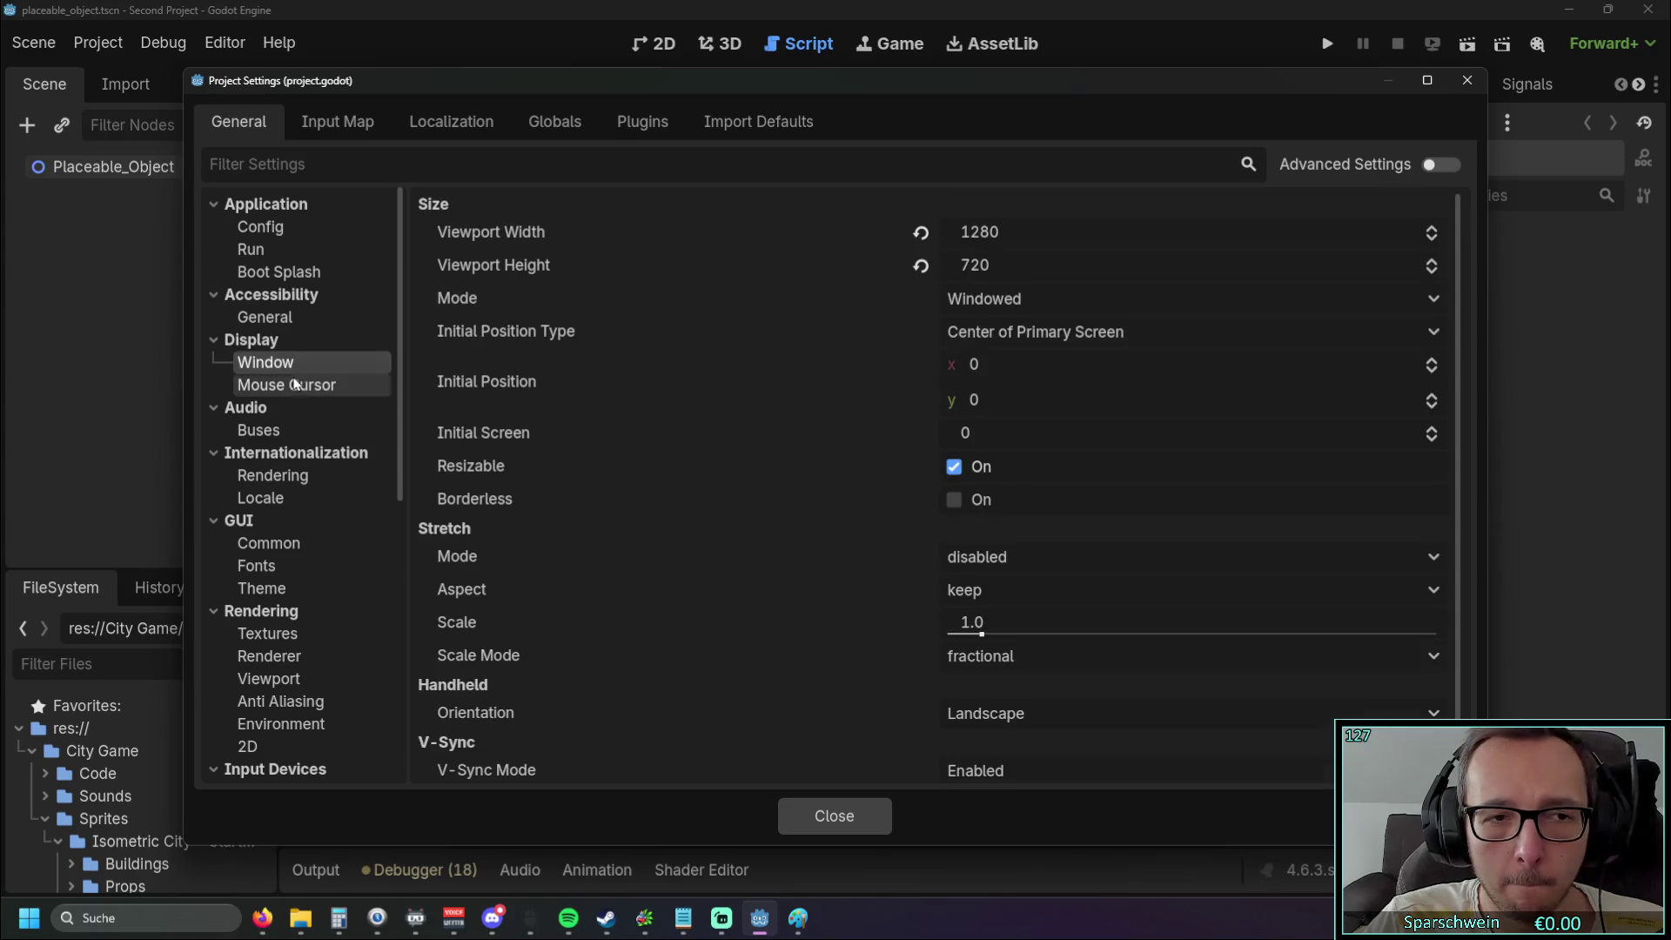
left_click(298, 389)
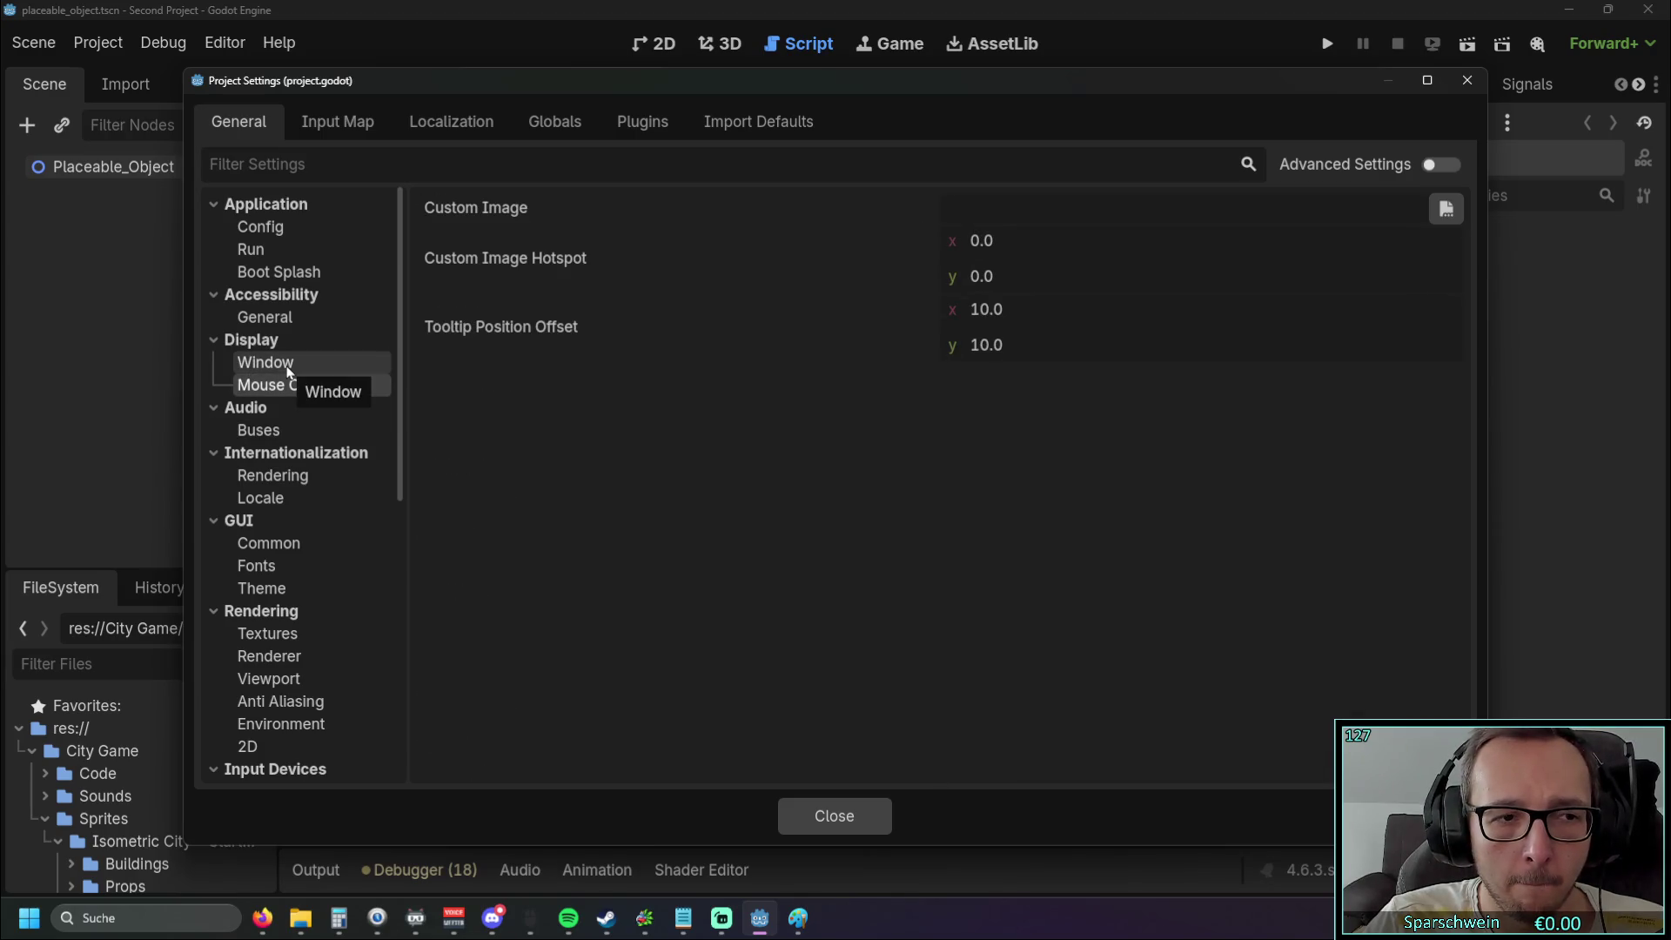
left_click(286, 366)
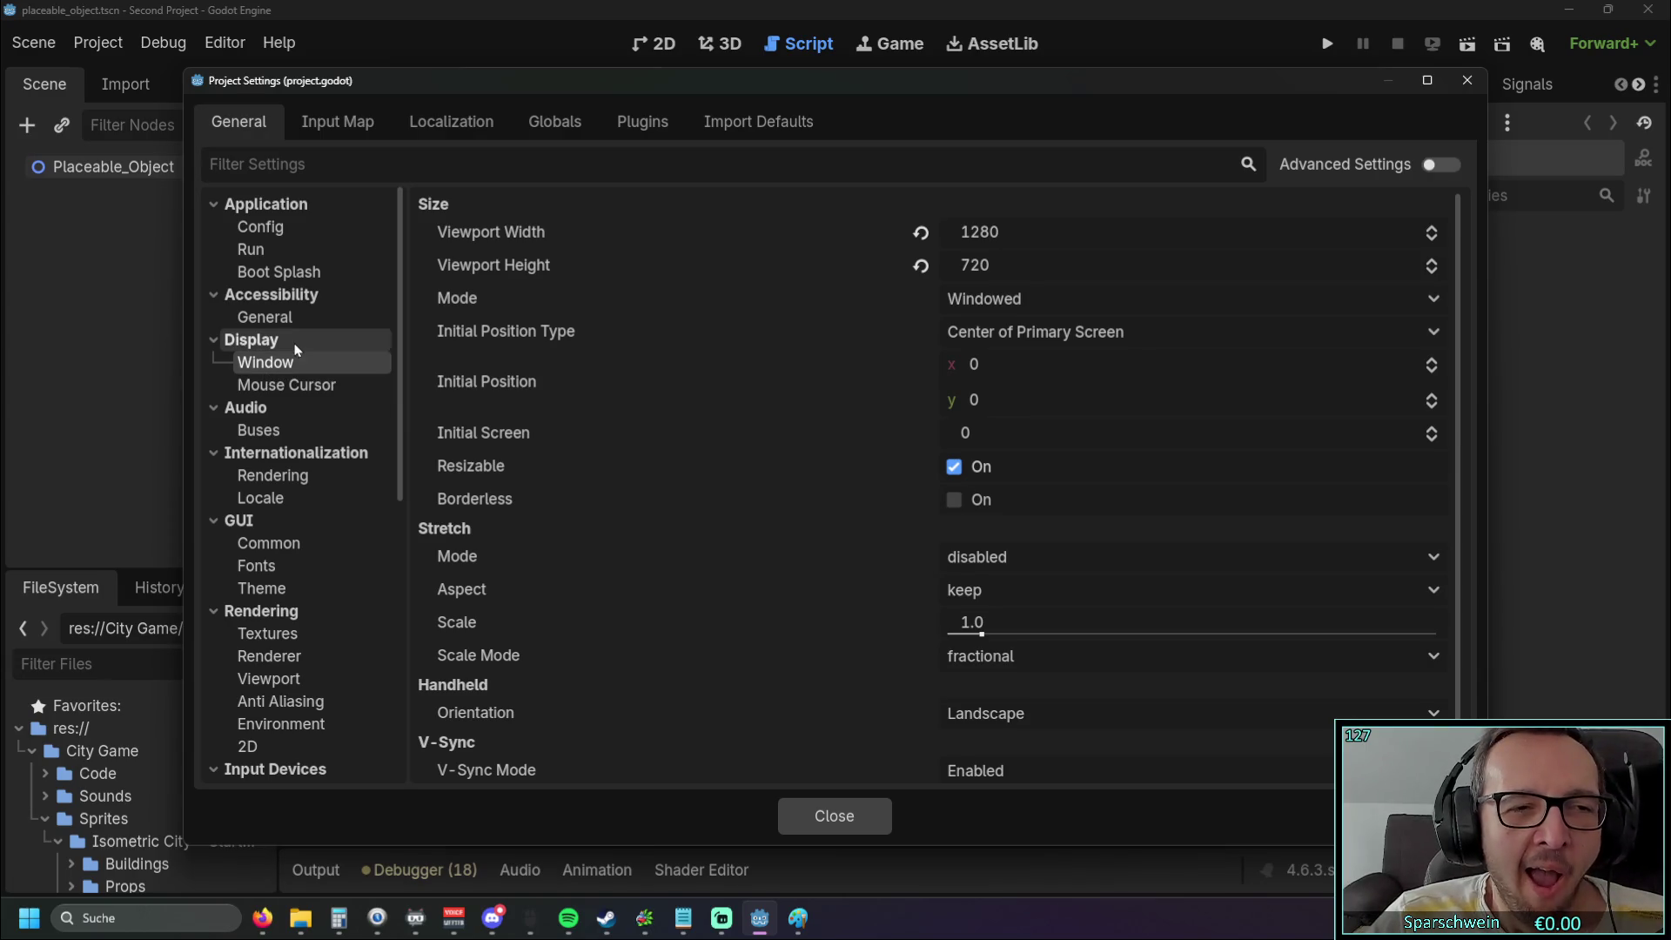
View Accessibility, Boot Splash, Run main scene, and the Config name and icon settings
left_click(265, 319)
left_click(304, 269)
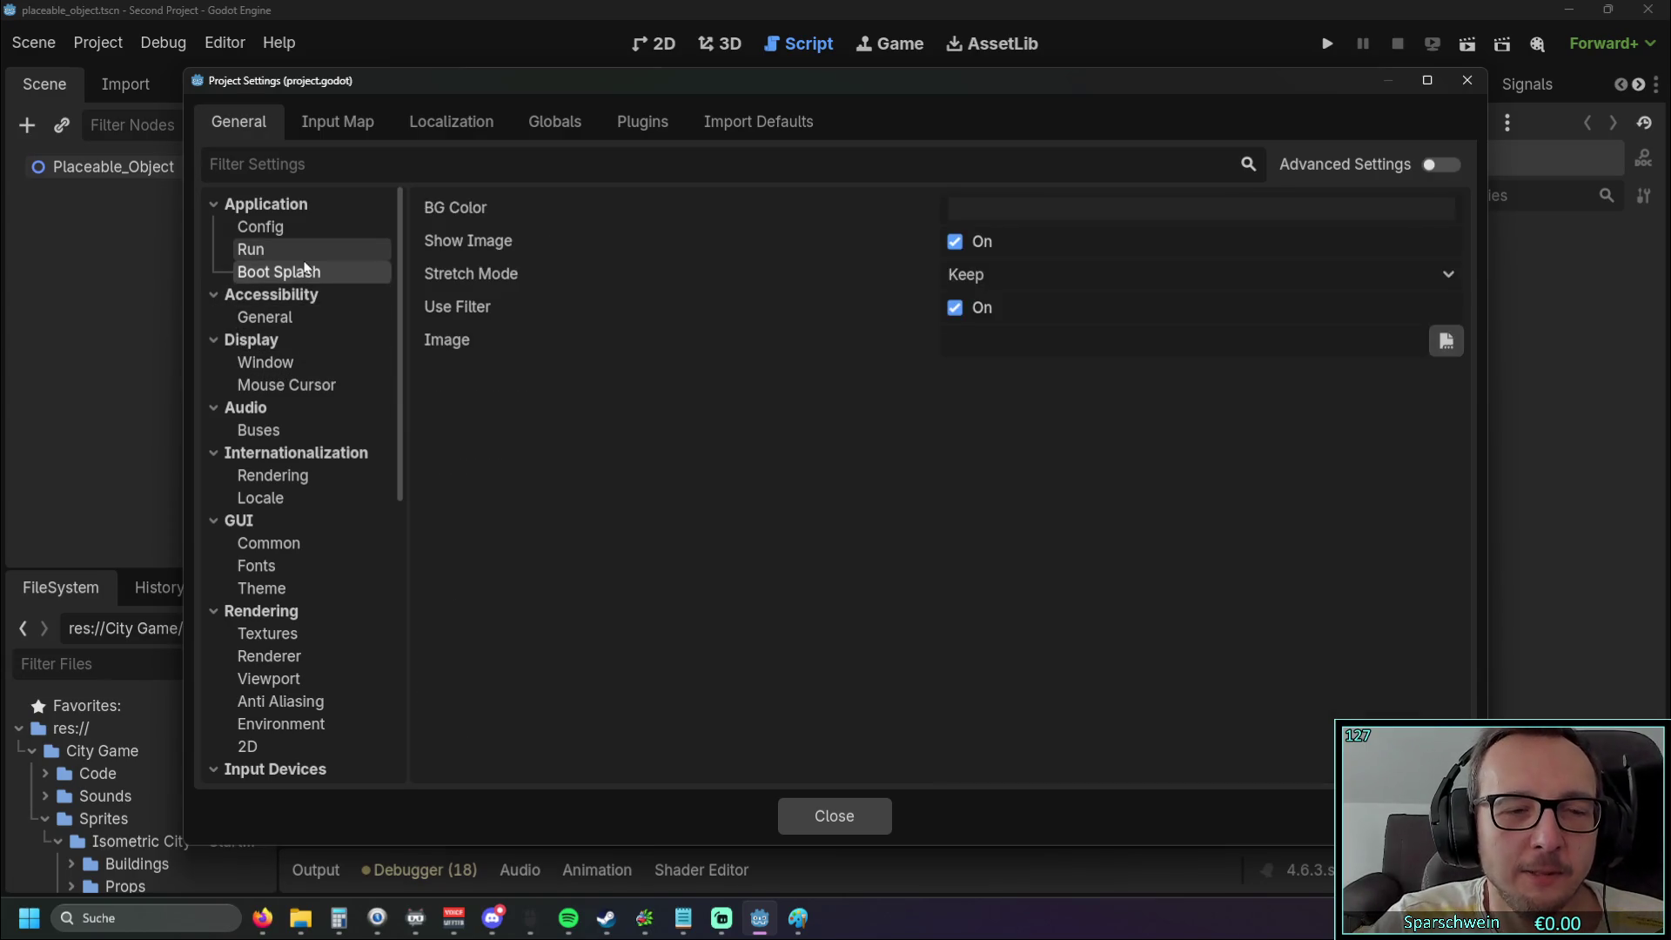
left_click(304, 251)
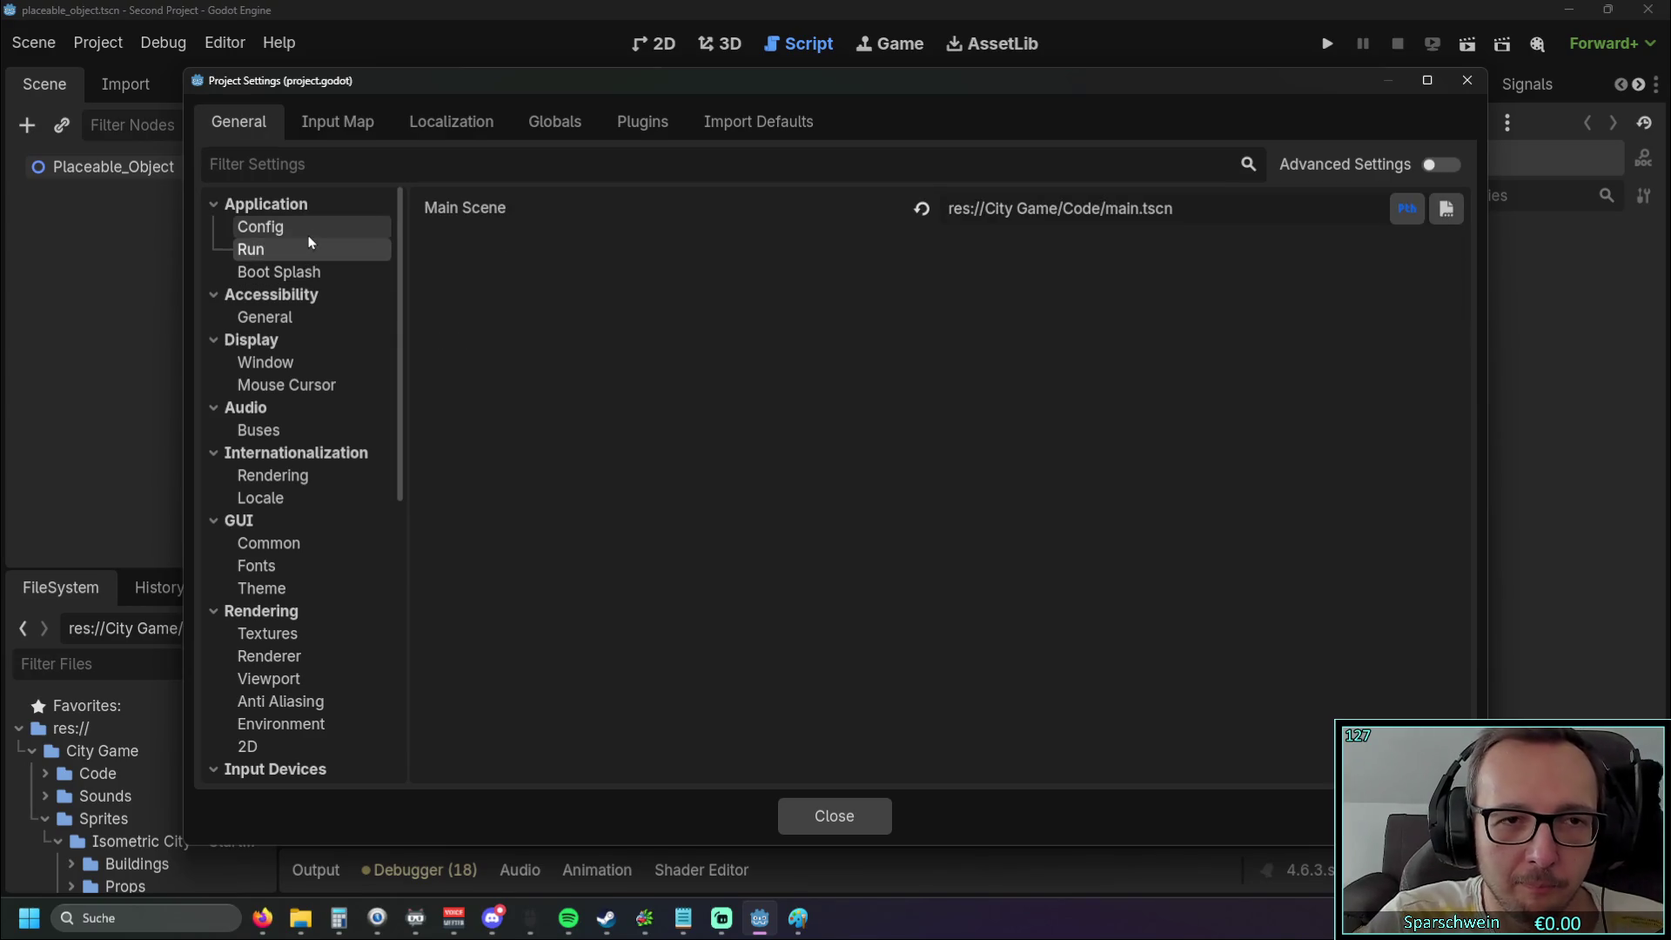
left_click(309, 241)
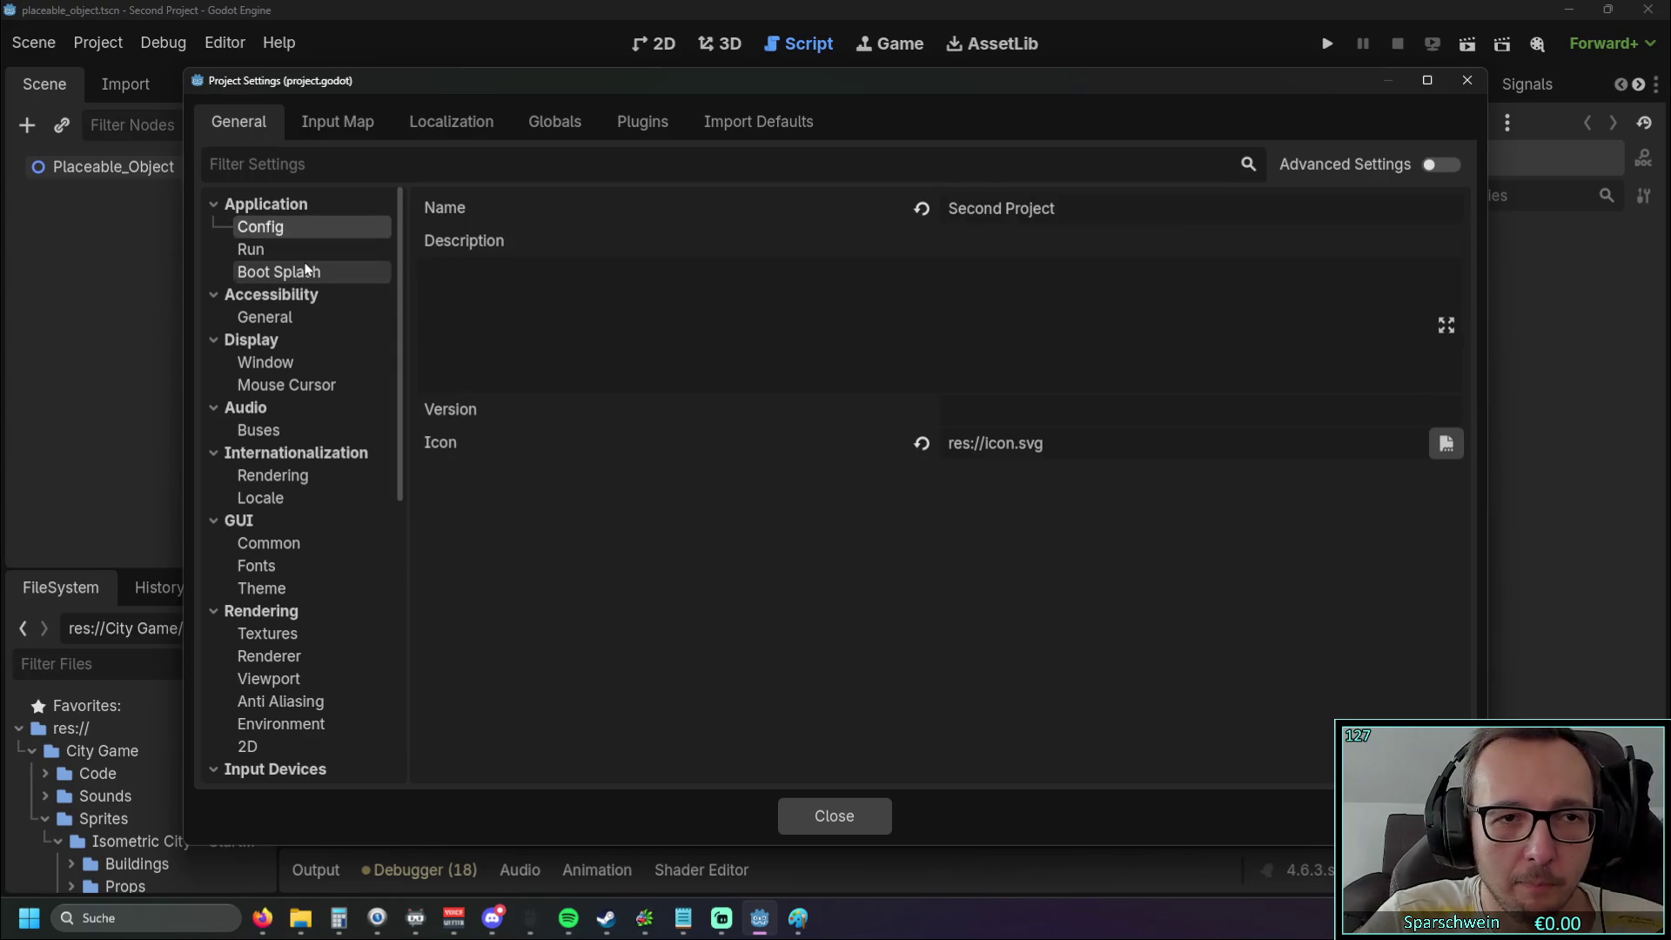
left_click(305, 250)
left_click(309, 235)
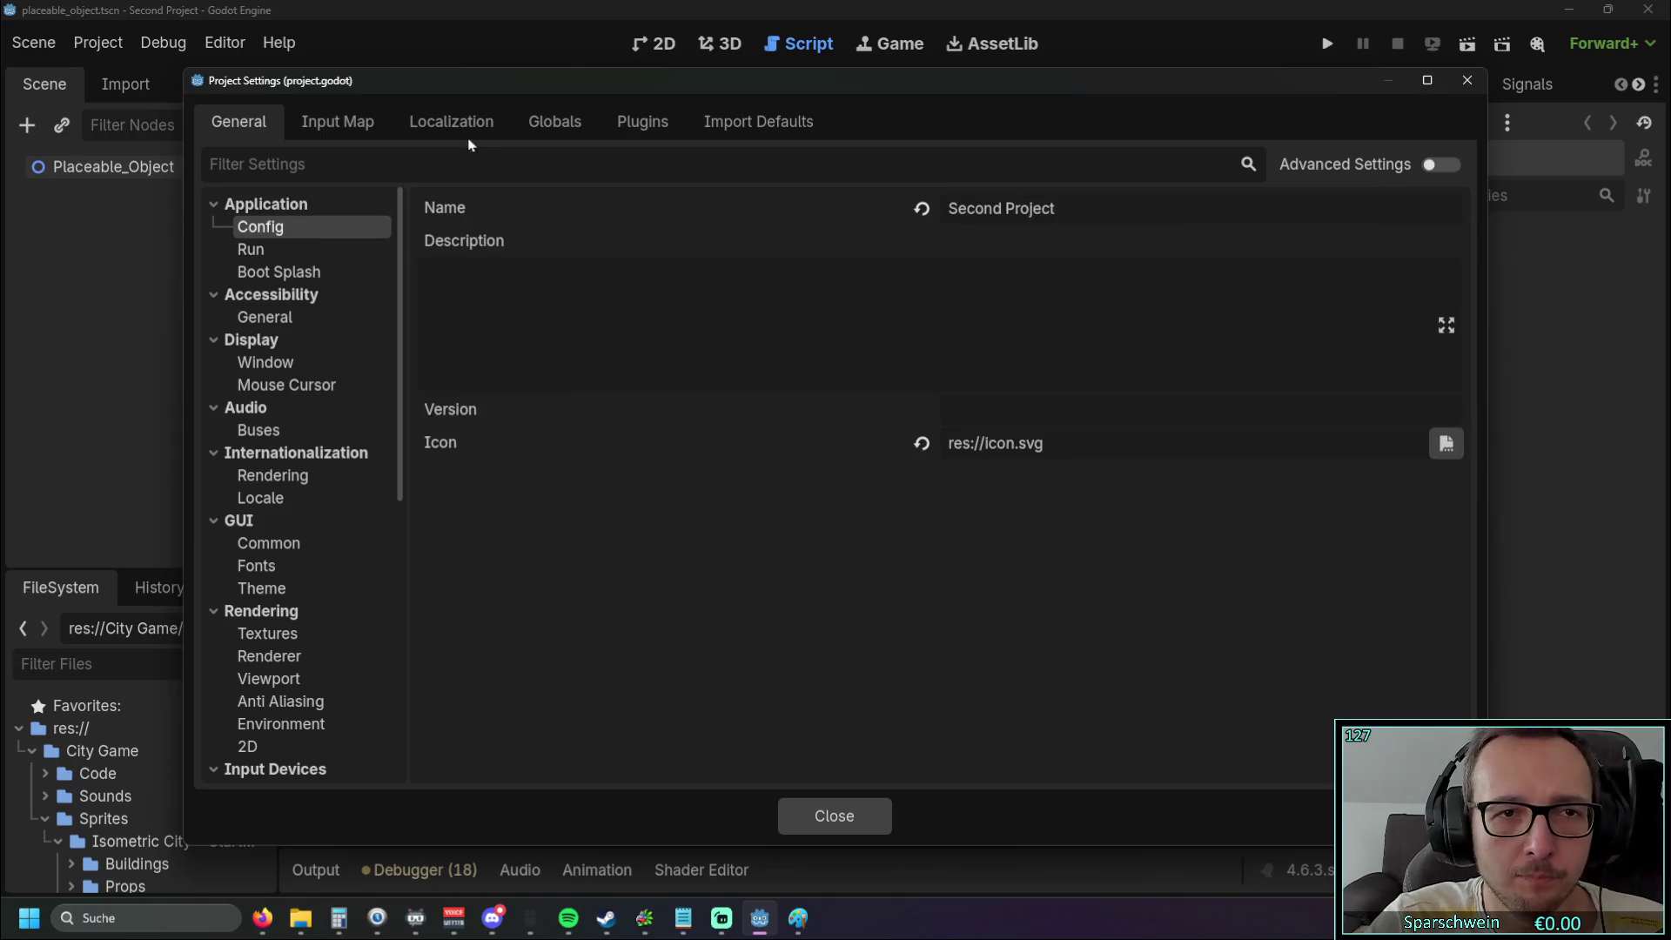
Check the Localization, Plugins and Import Defaults tabs, then return to General and close Project Settings
left_click(474, 124)
left_click(653, 123)
left_click(771, 124)
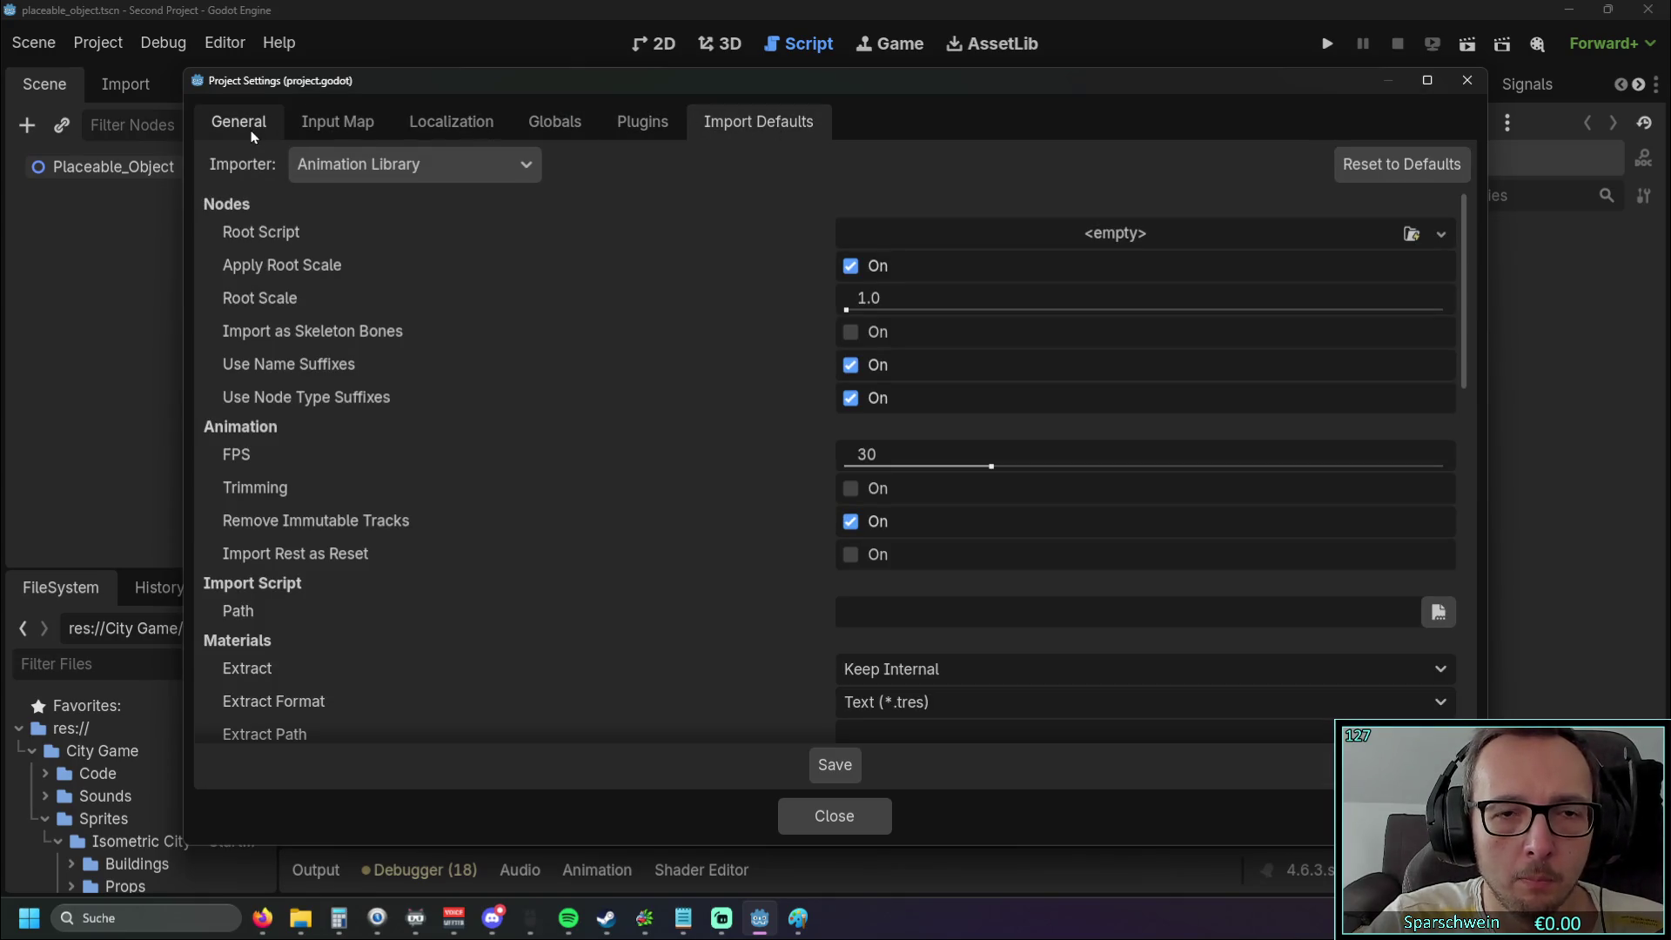
scroll(324, 343, "down", 15)
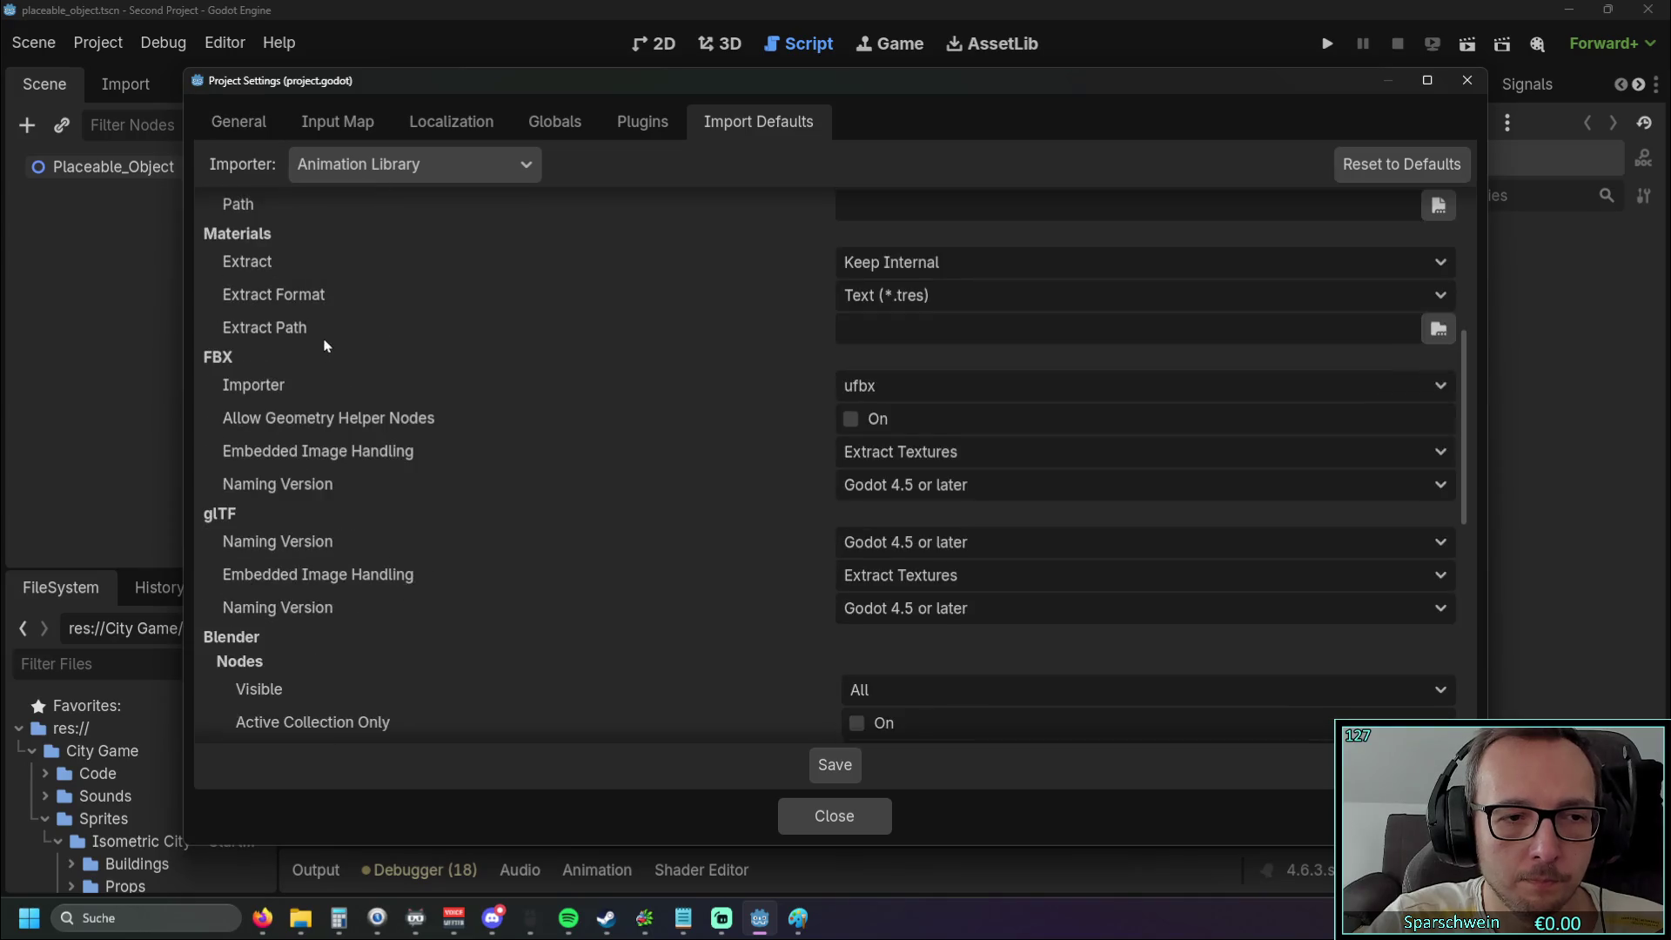
scroll(327, 342, "up", 15)
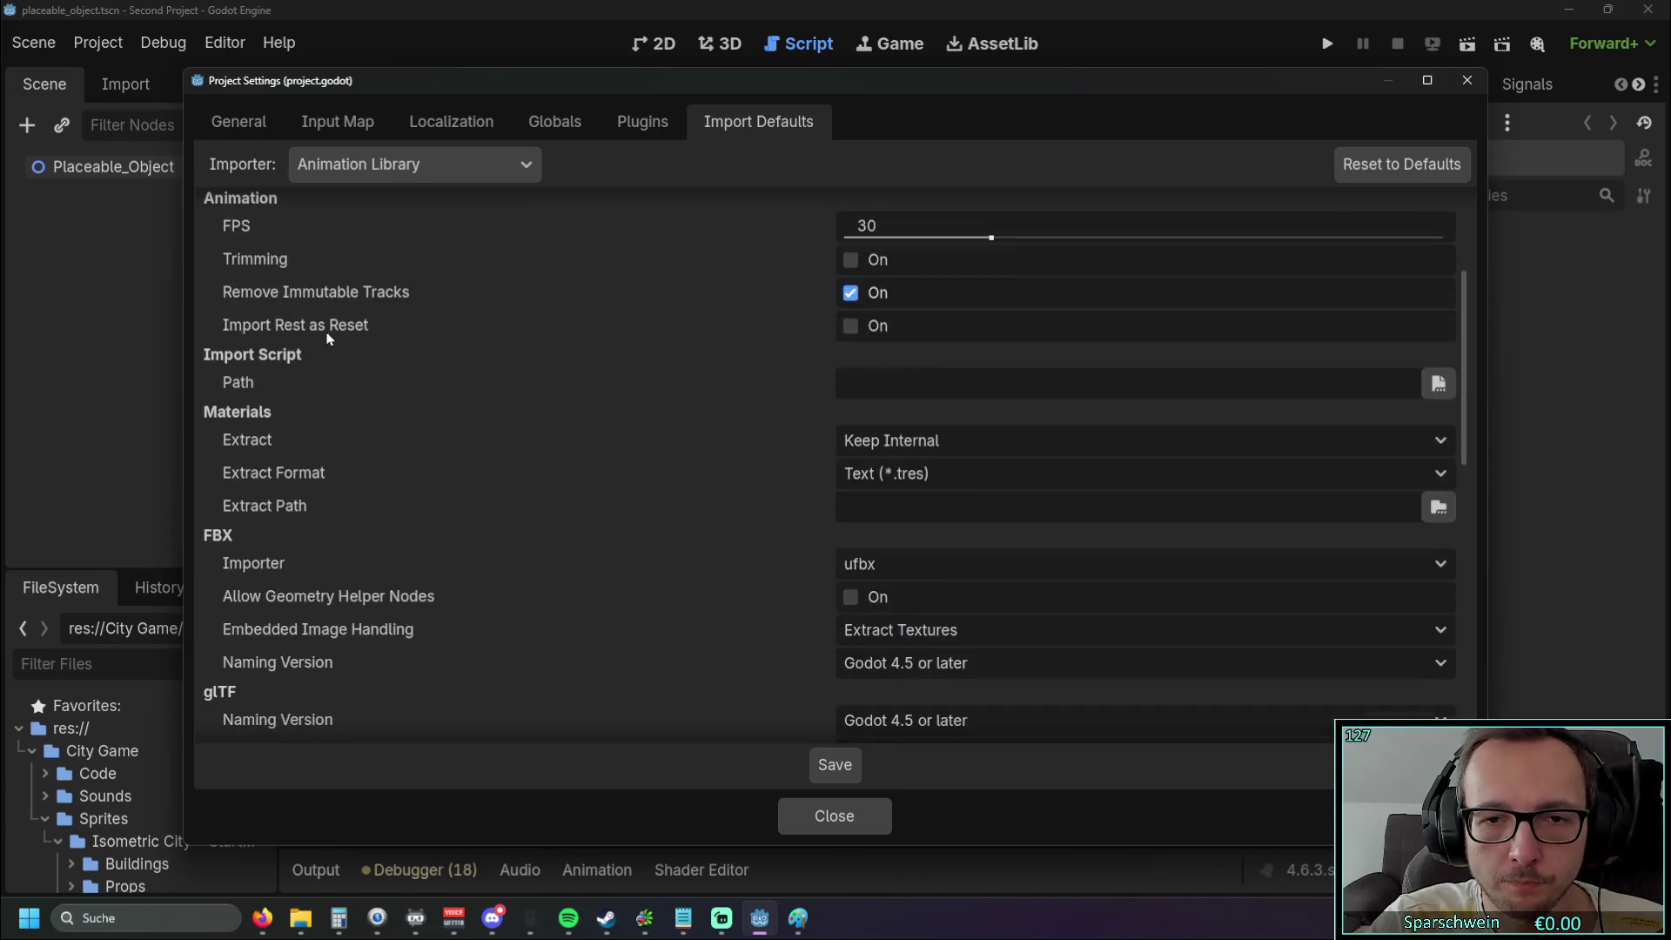
left_click(239, 122)
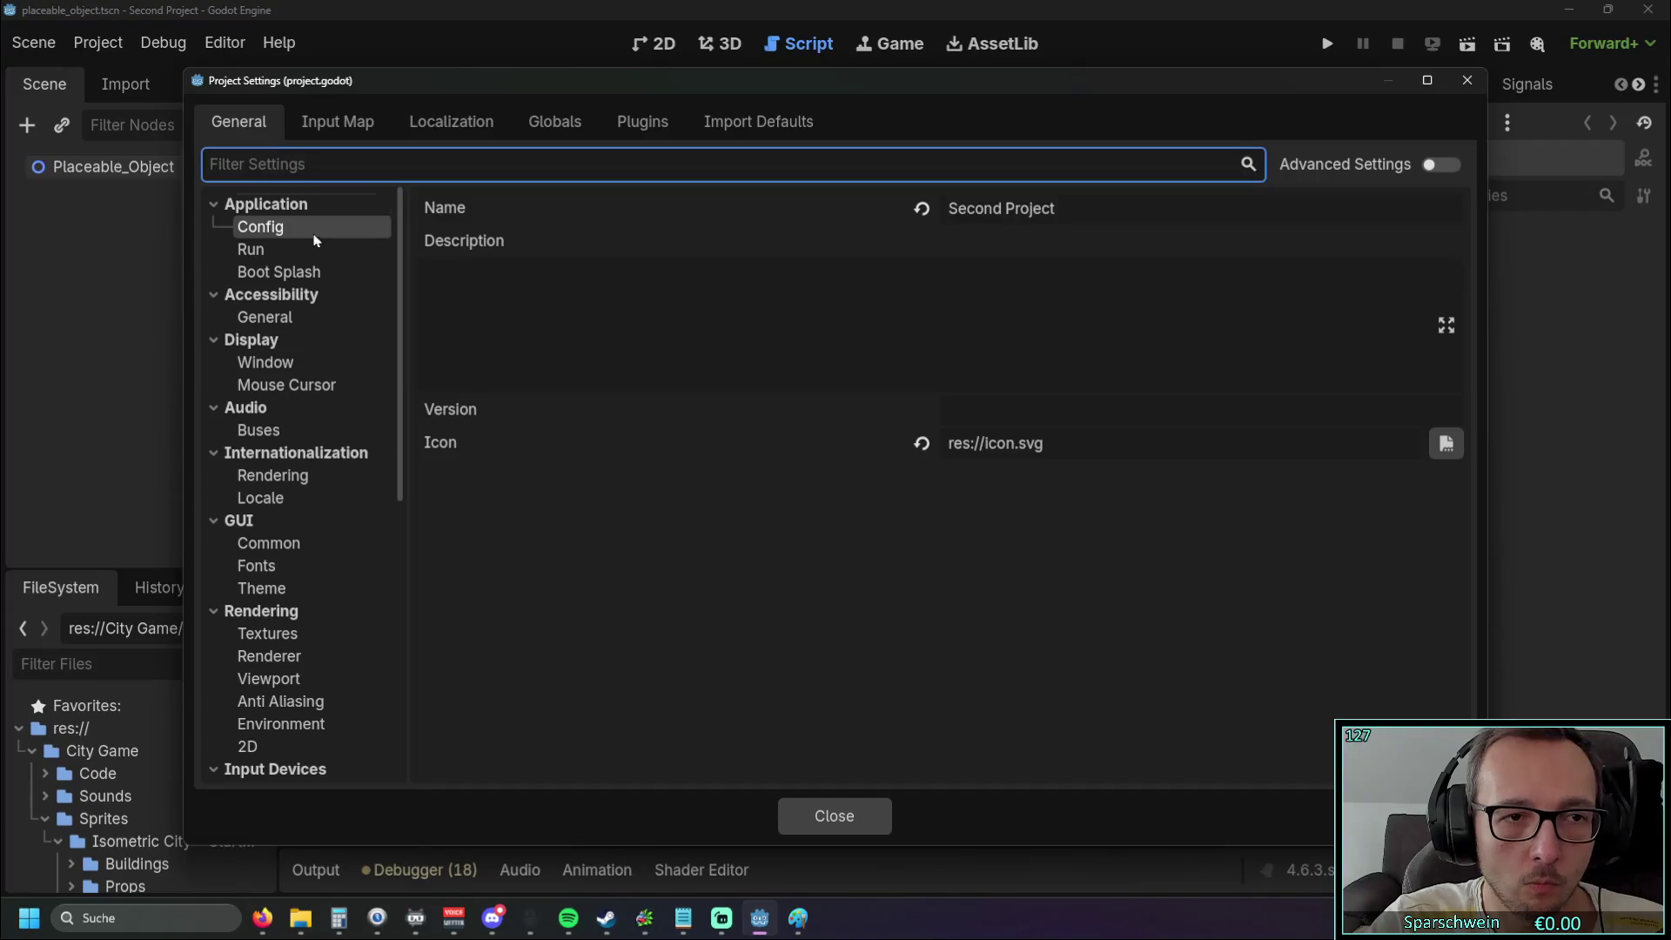
left_click(1467, 80)
left_click(220, 45)
In Editor Settings, browse the Interface sections and Network Connection, HTTP Proxy and remote debug settings
left_click(287, 79)
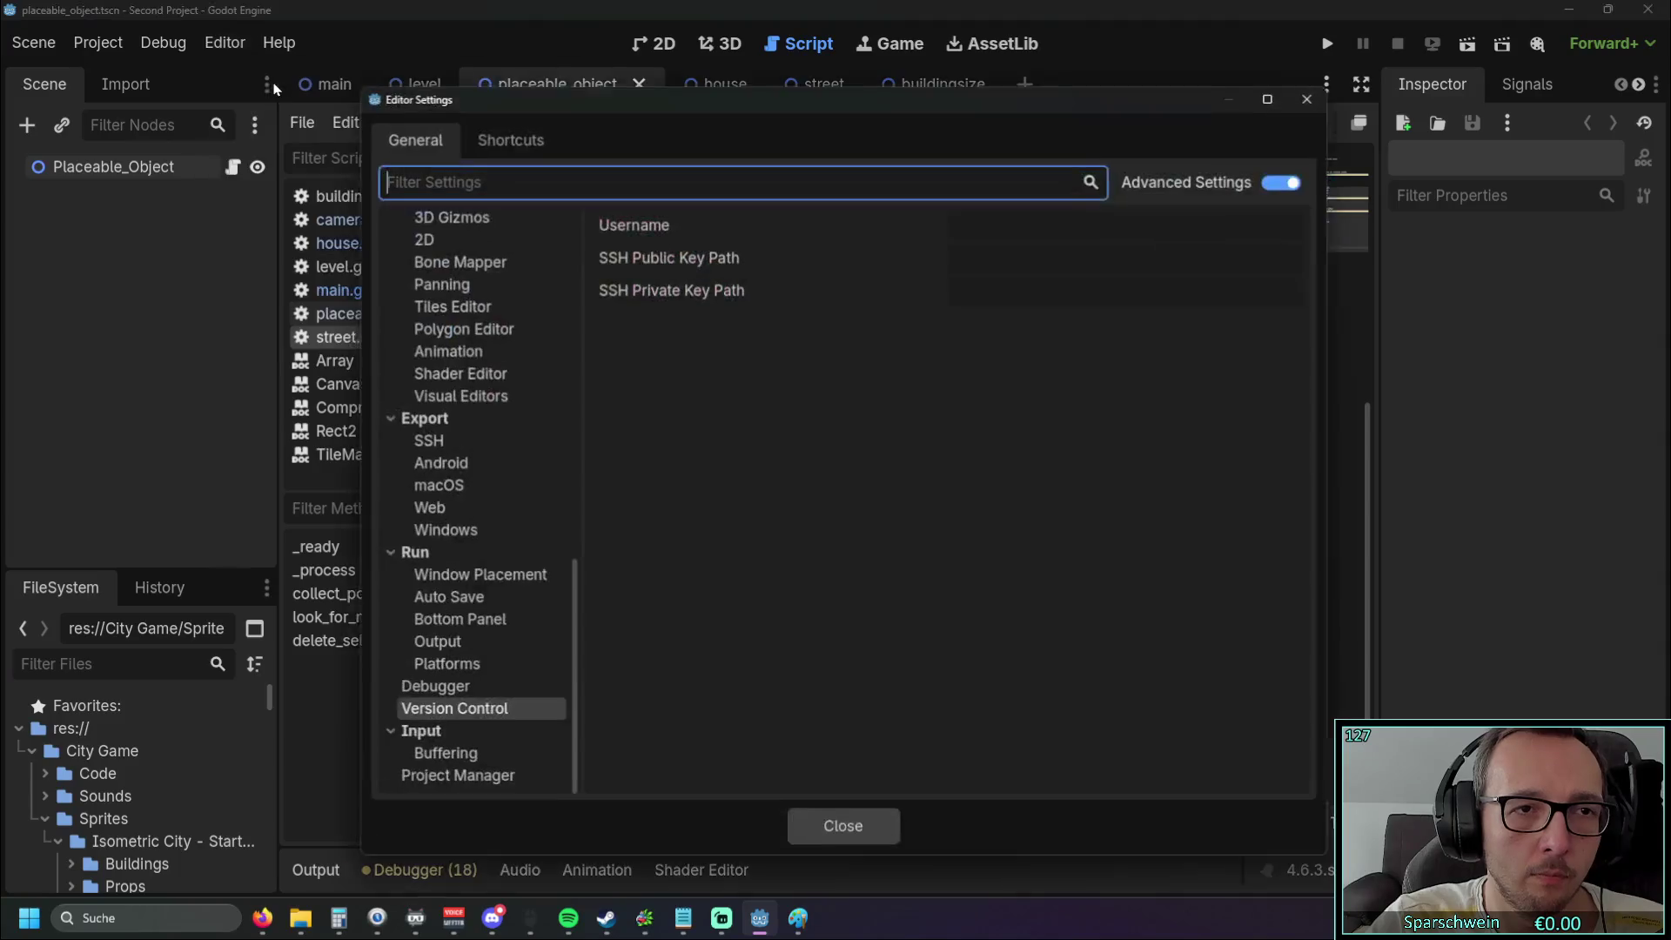
scroll(451, 332, "up", 10)
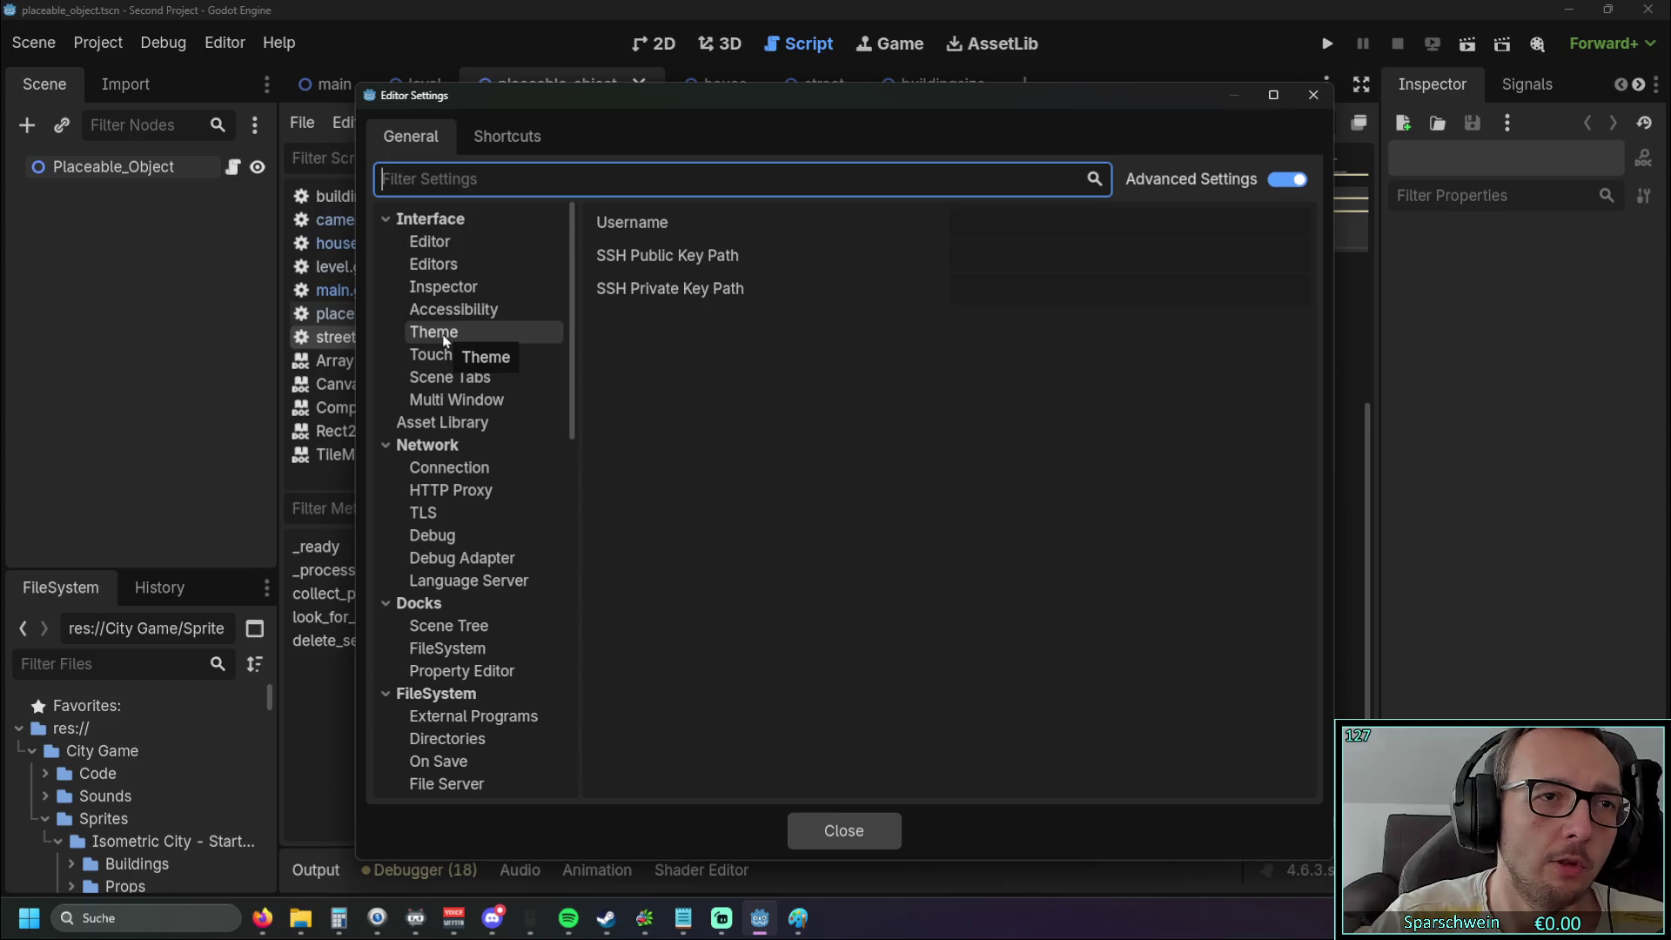
left_click(461, 242)
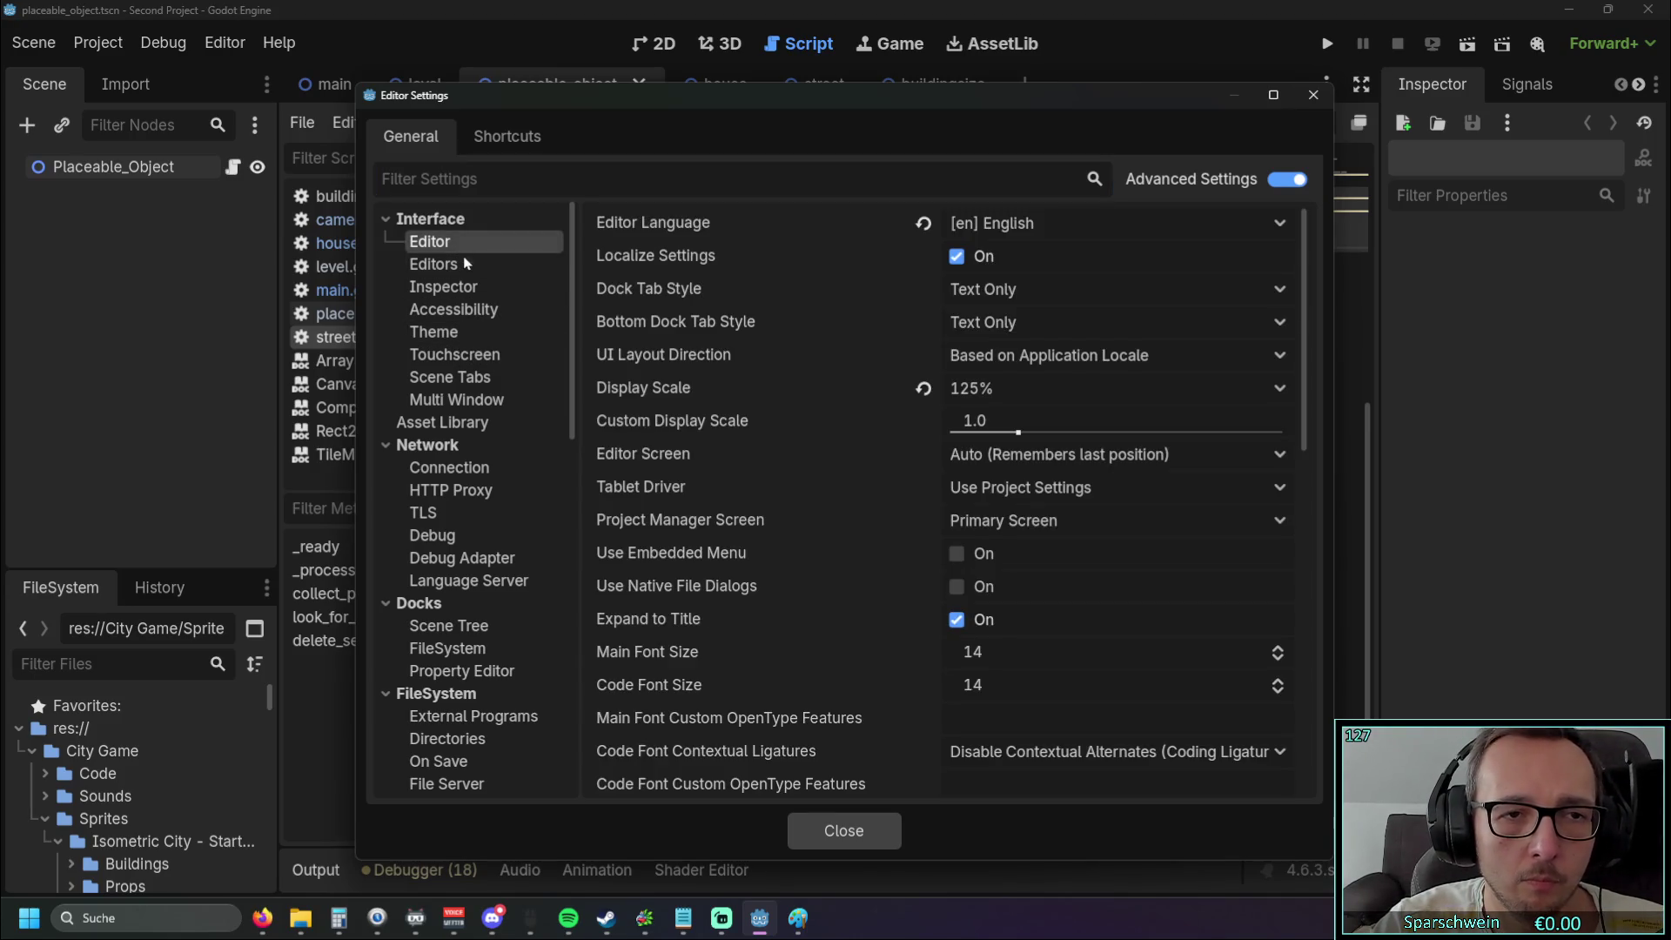
left_click(465, 277)
left_click(463, 290)
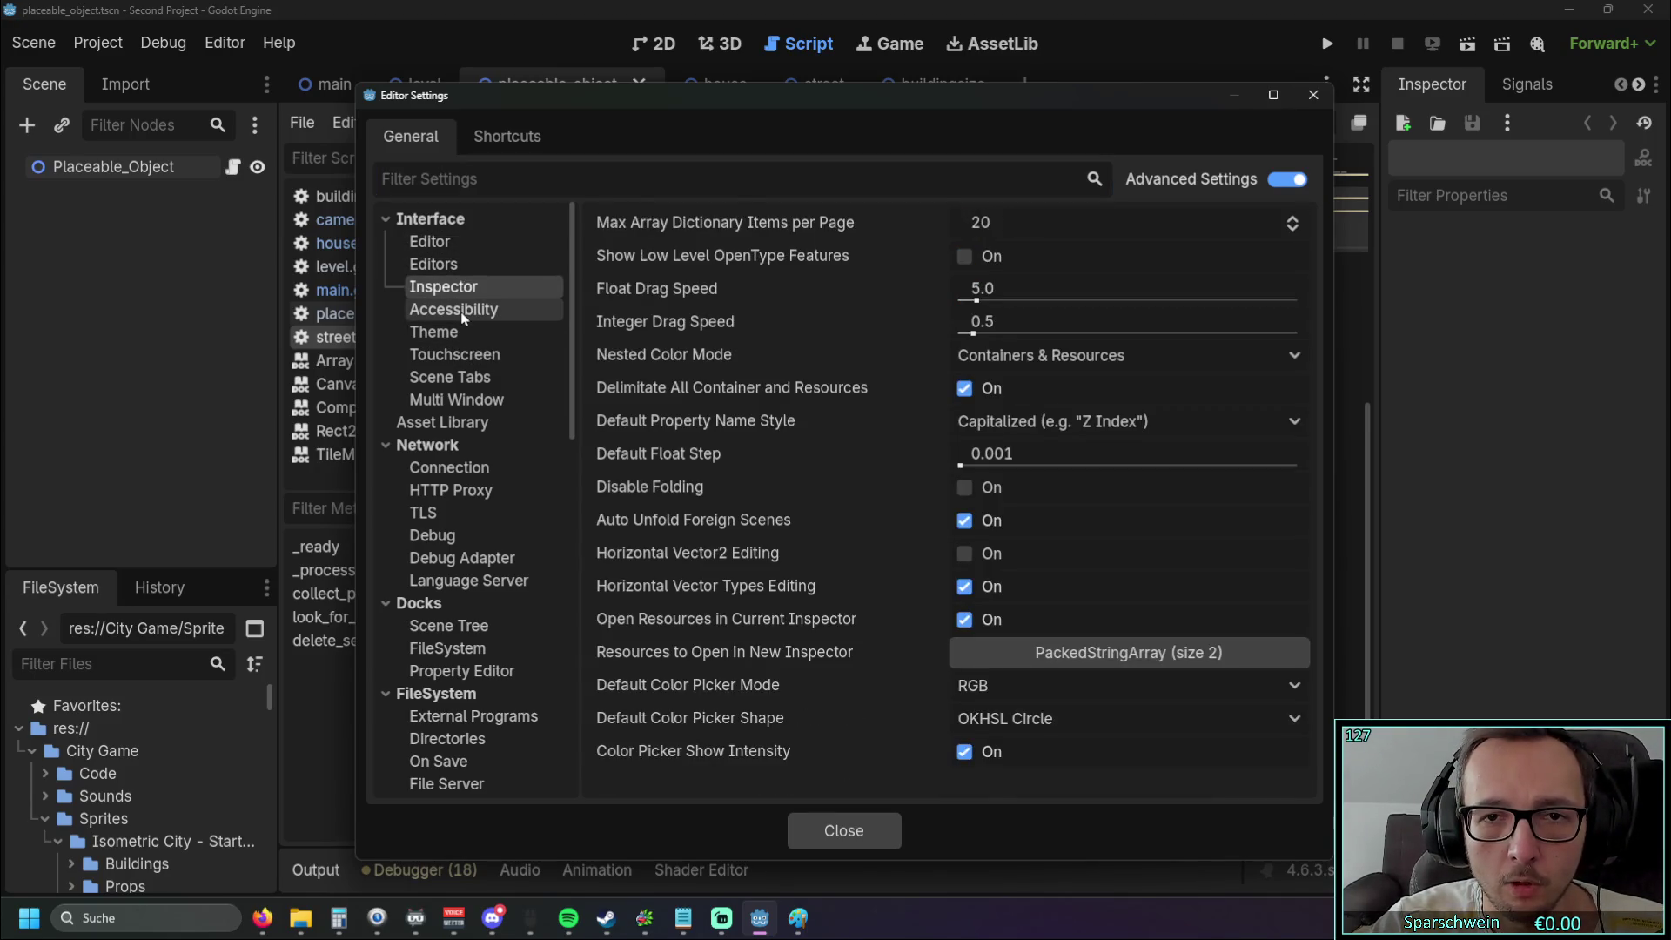
left_click(463, 313)
left_click(460, 332)
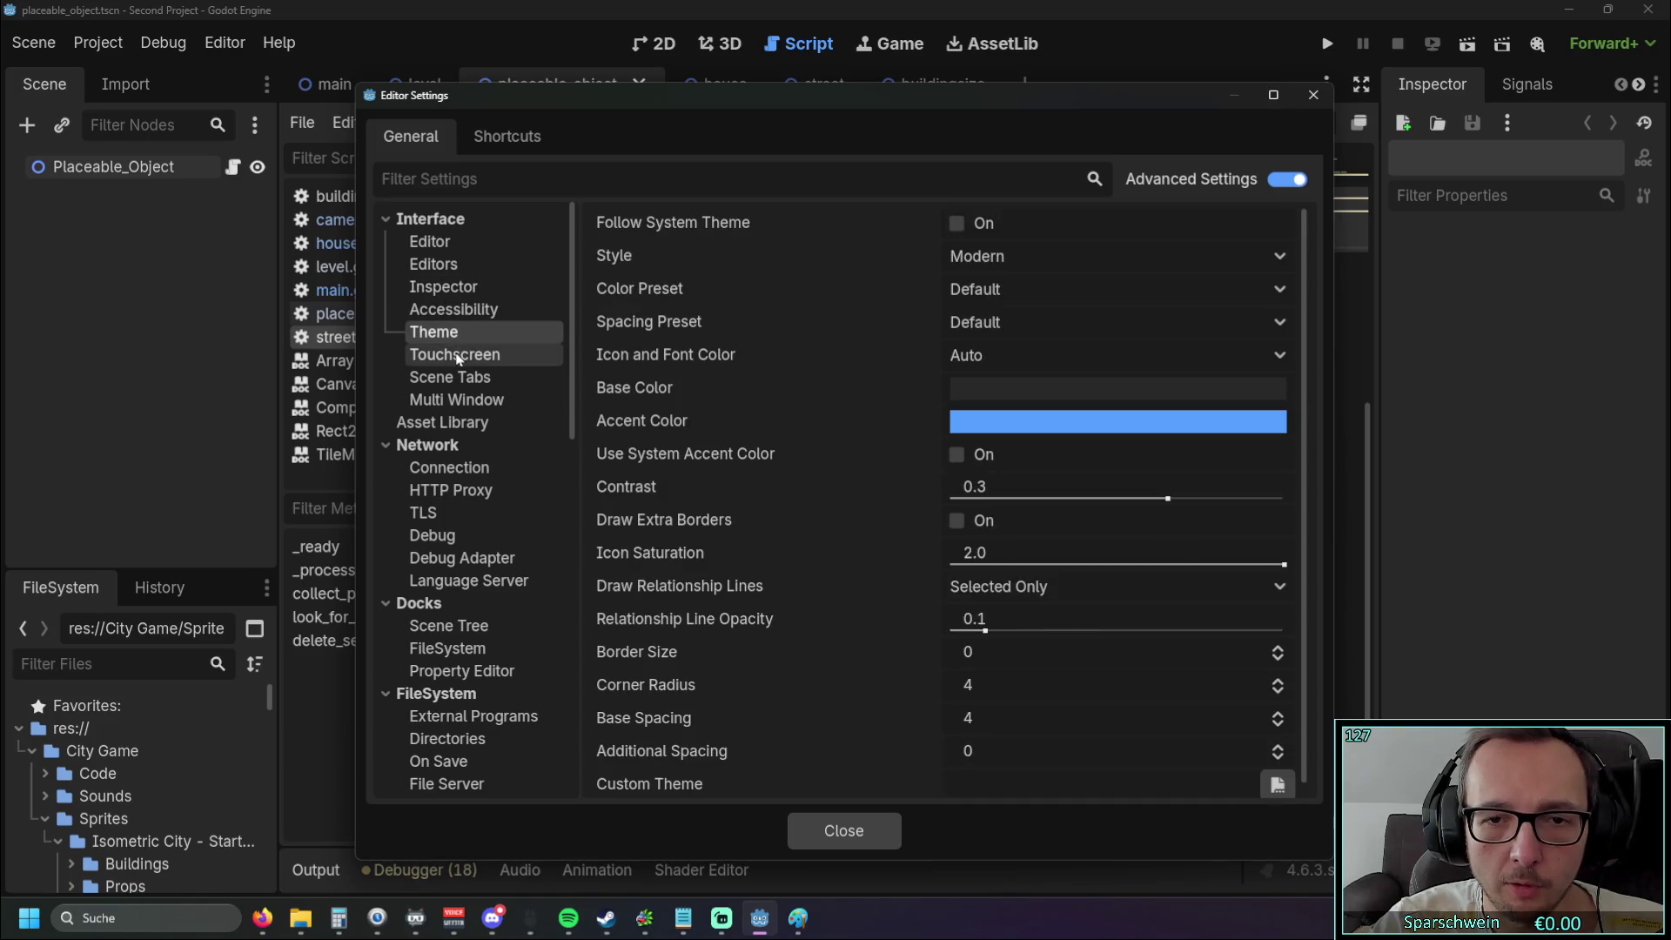
left_click(458, 357)
scroll(479, 364, "down", 2)
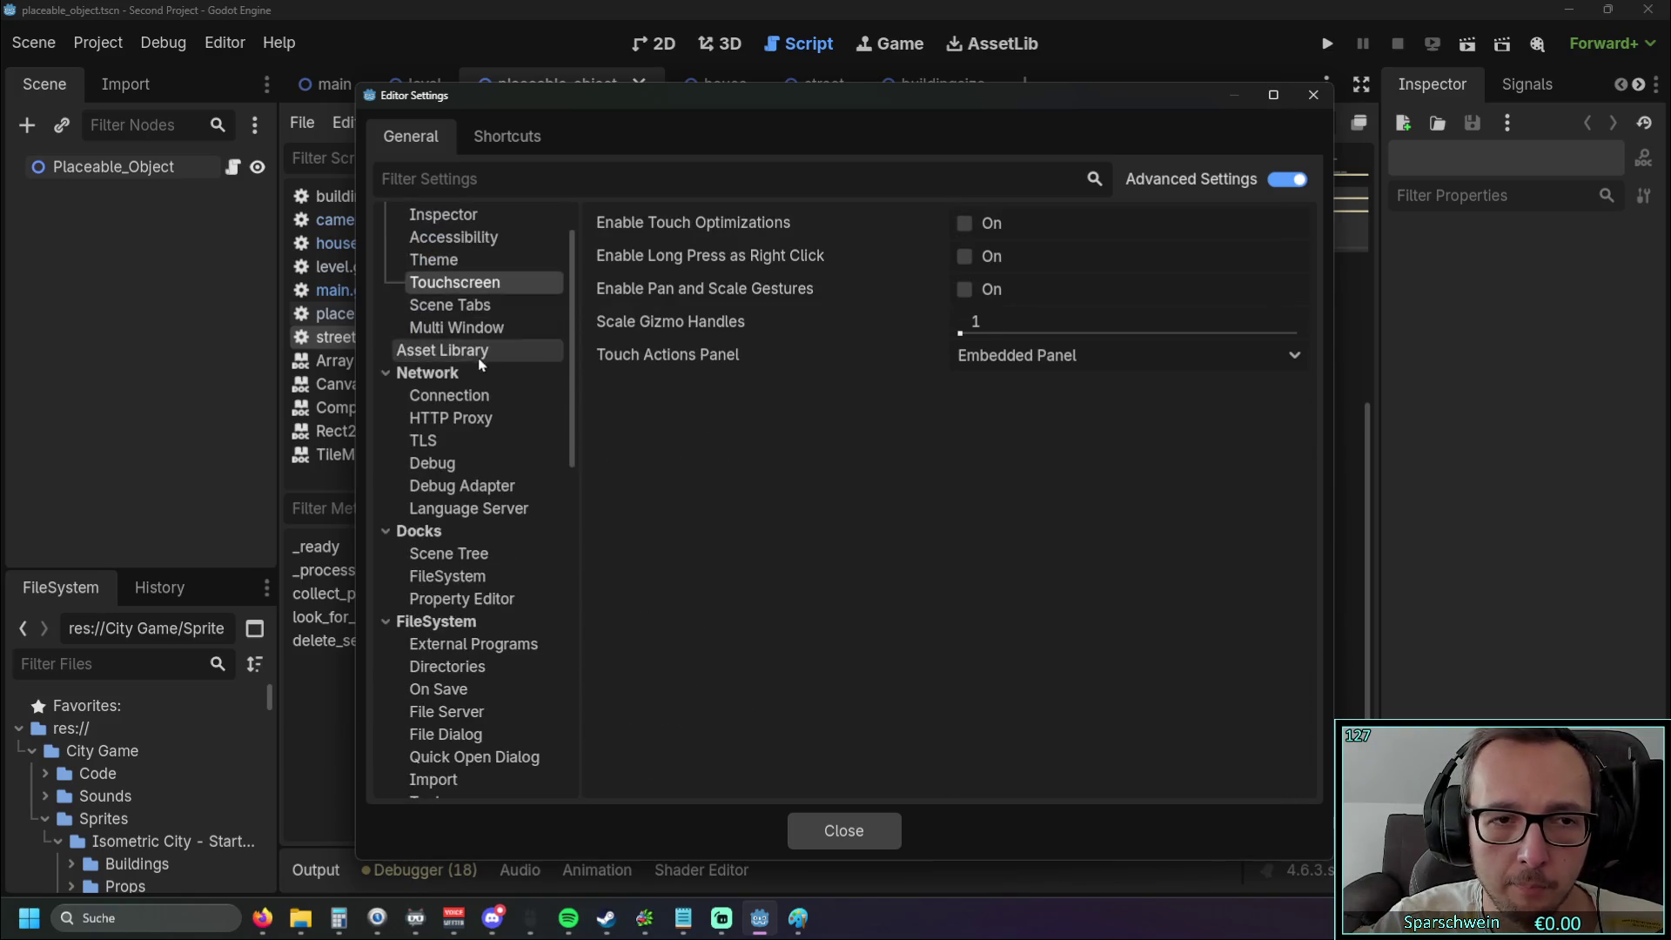
left_click(470, 396)
left_click(465, 418)
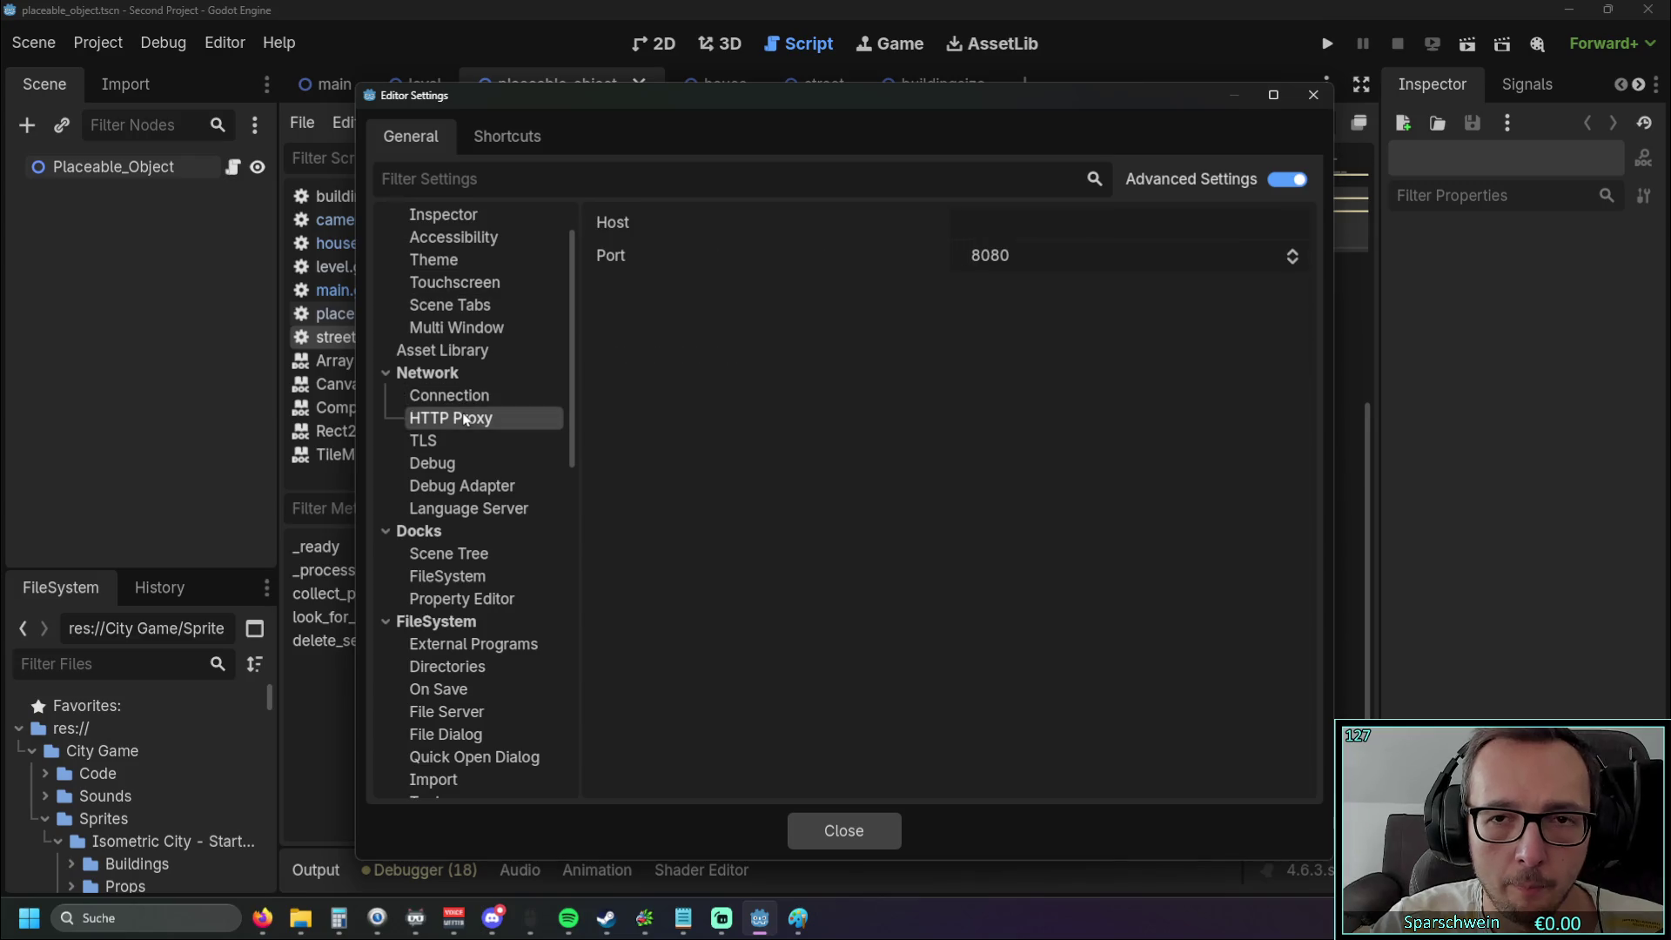
left_click(483, 464)
Browse Run's Window Placement, Auto Save, Bottom Panel, Output and Platforms, then Debugger and Version Control
scroll(518, 425, "down", 4)
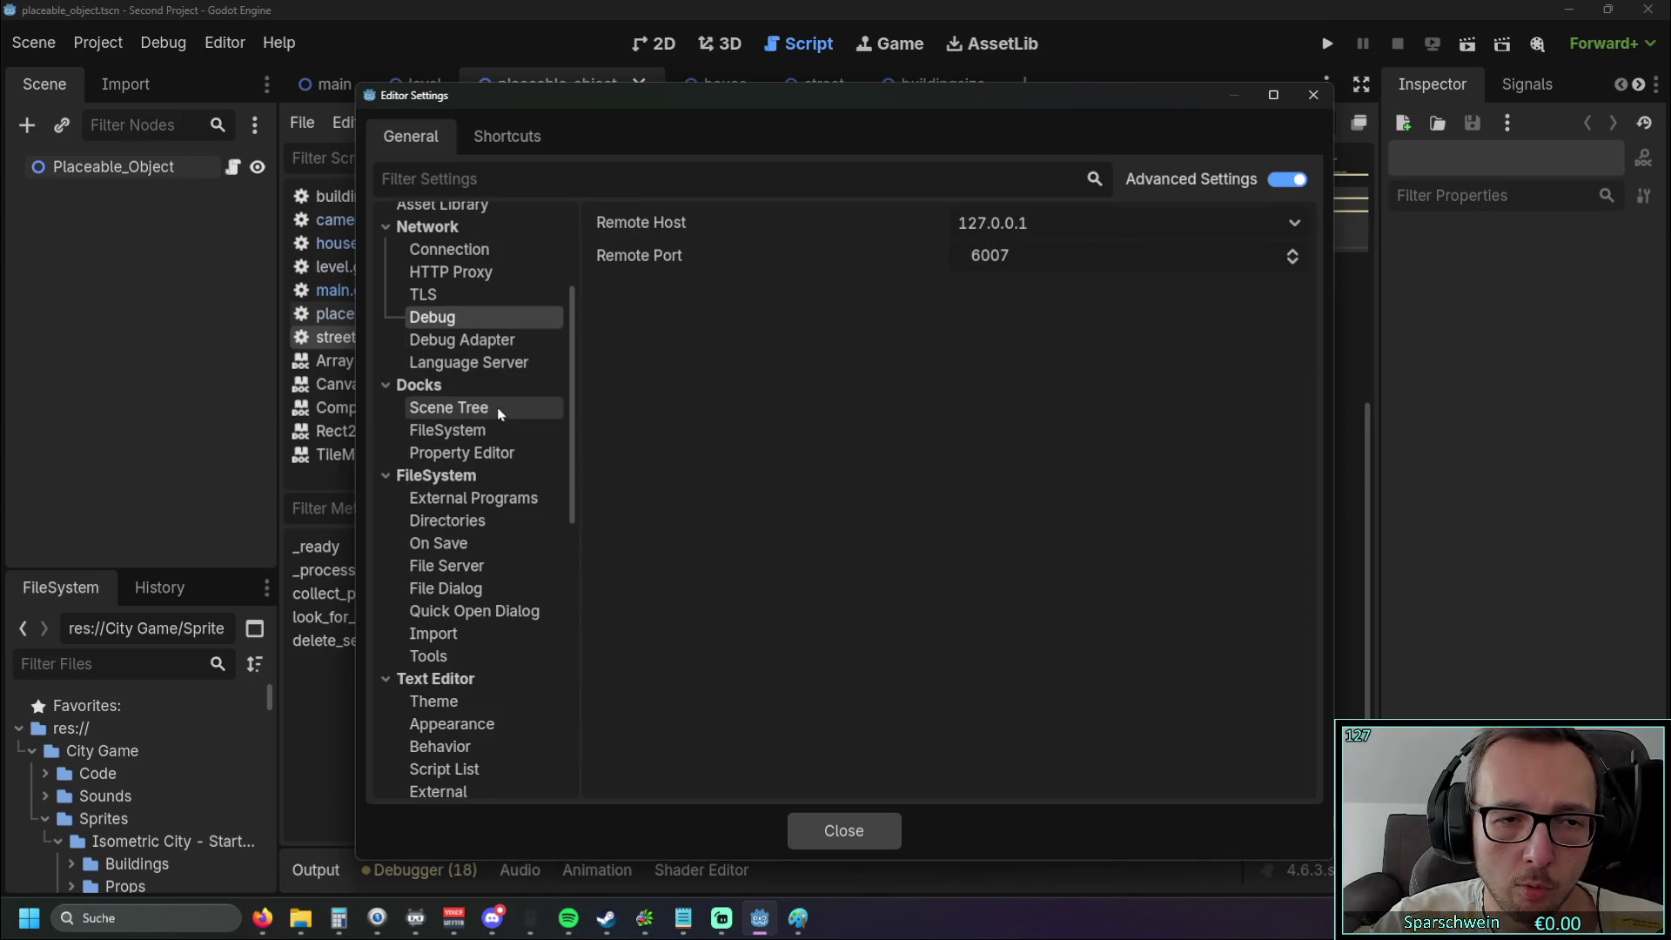
scroll(504, 425, "down", 16)
scroll(487, 409, "down", 6)
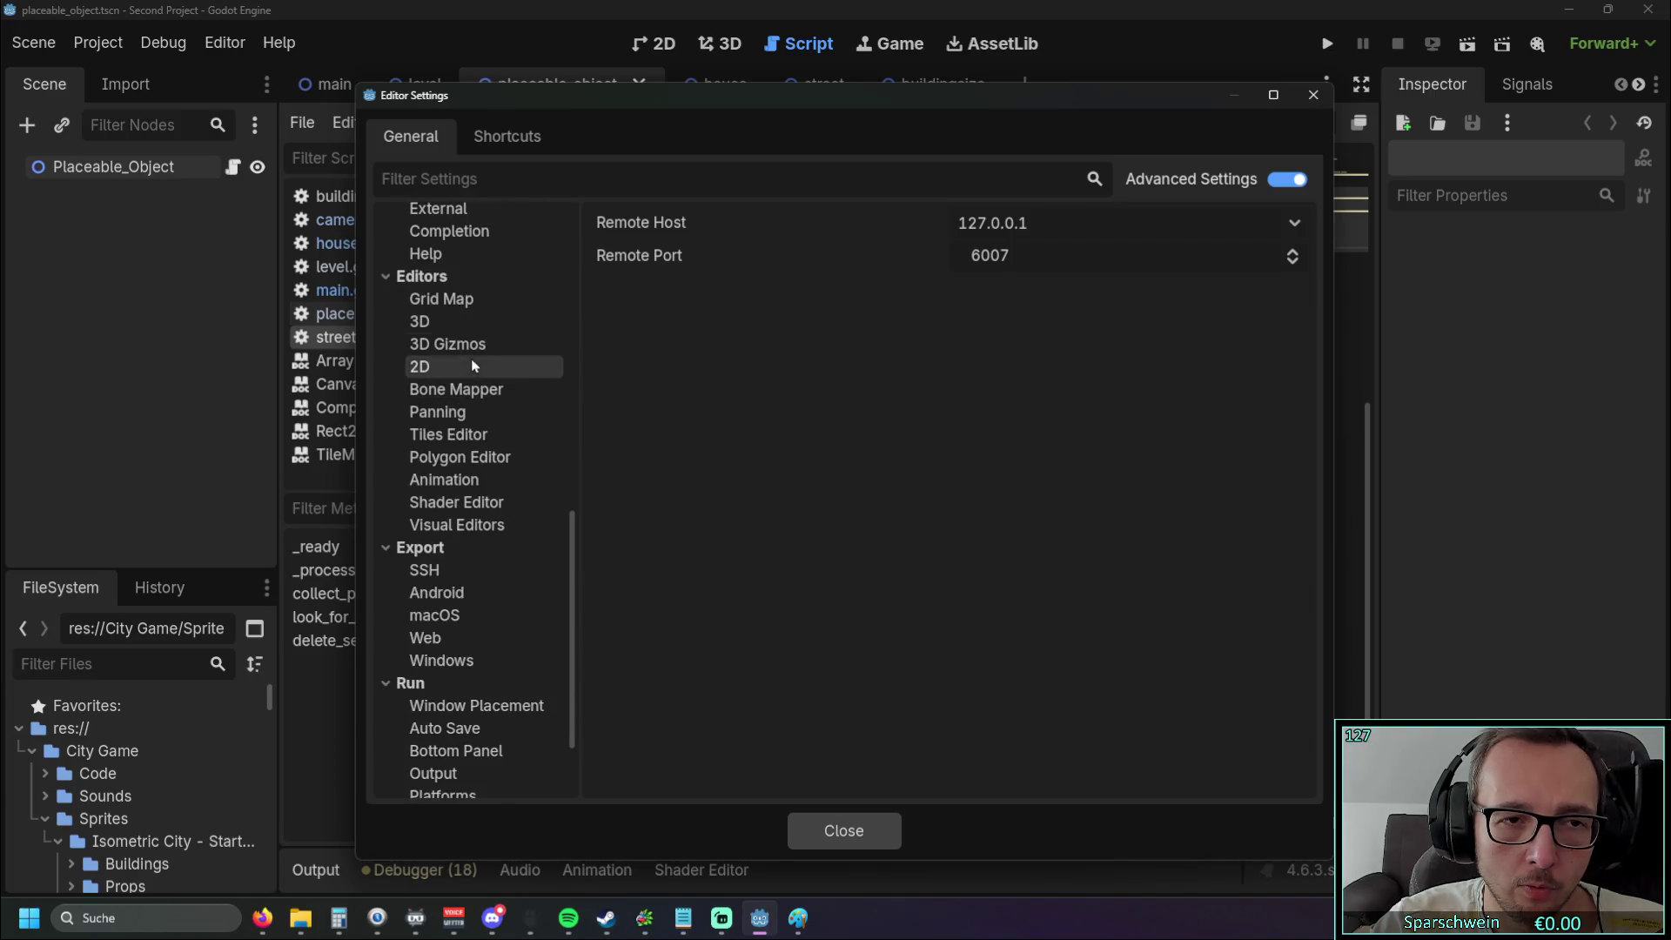
left_click(483, 577)
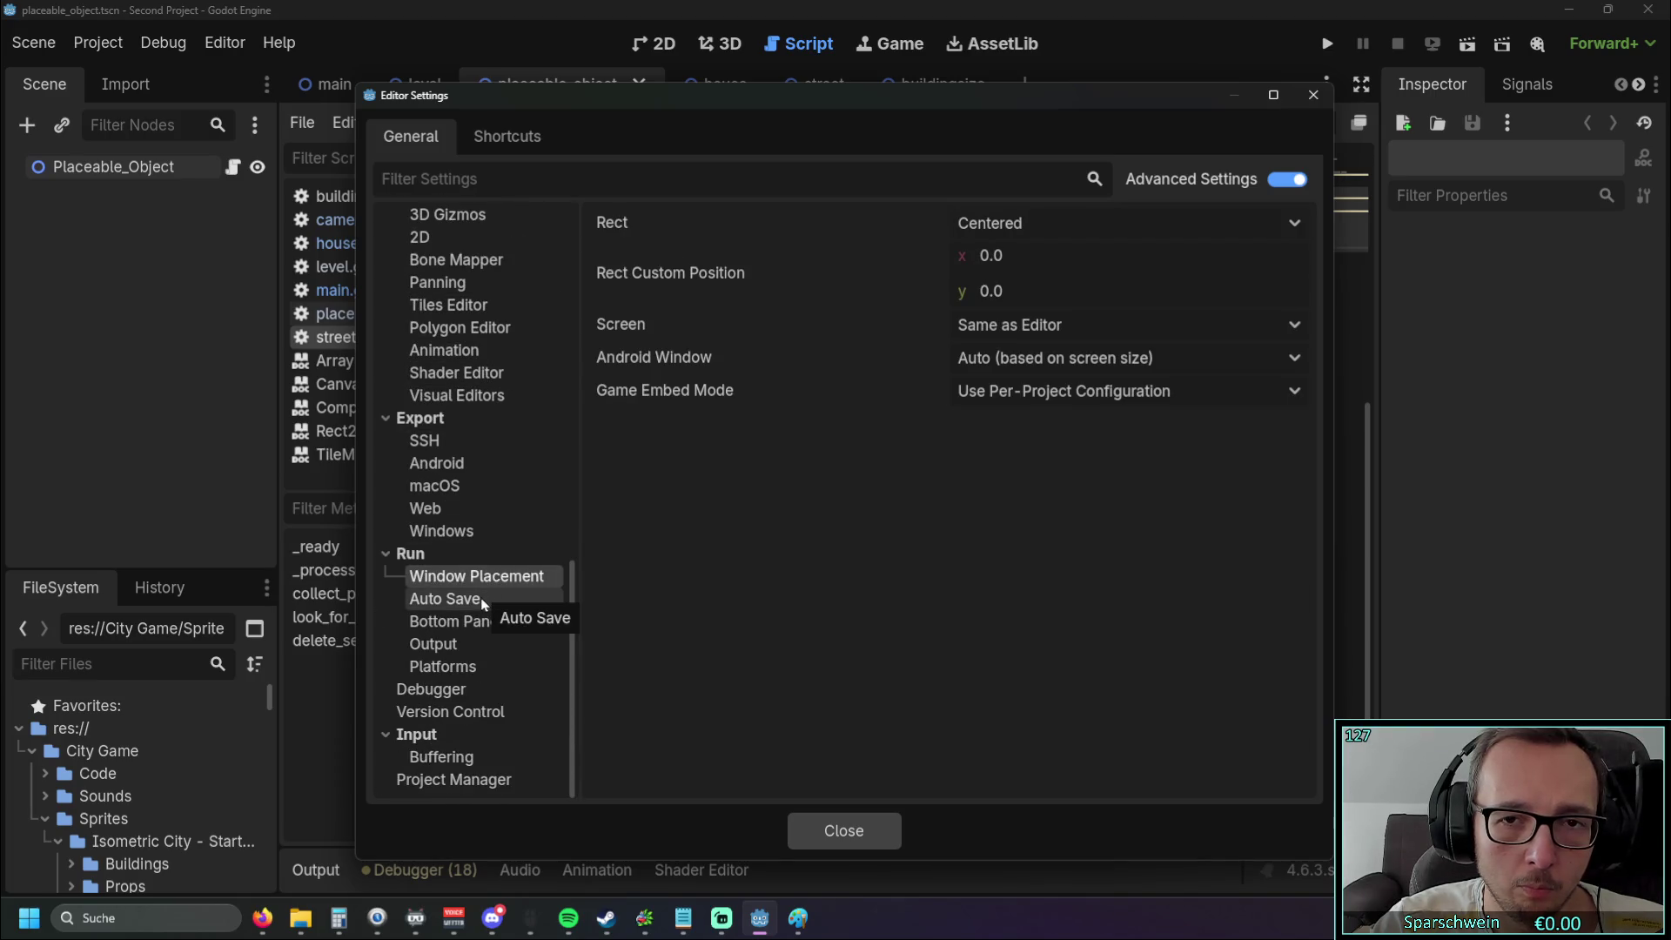
left_click(481, 597)
left_click(482, 616)
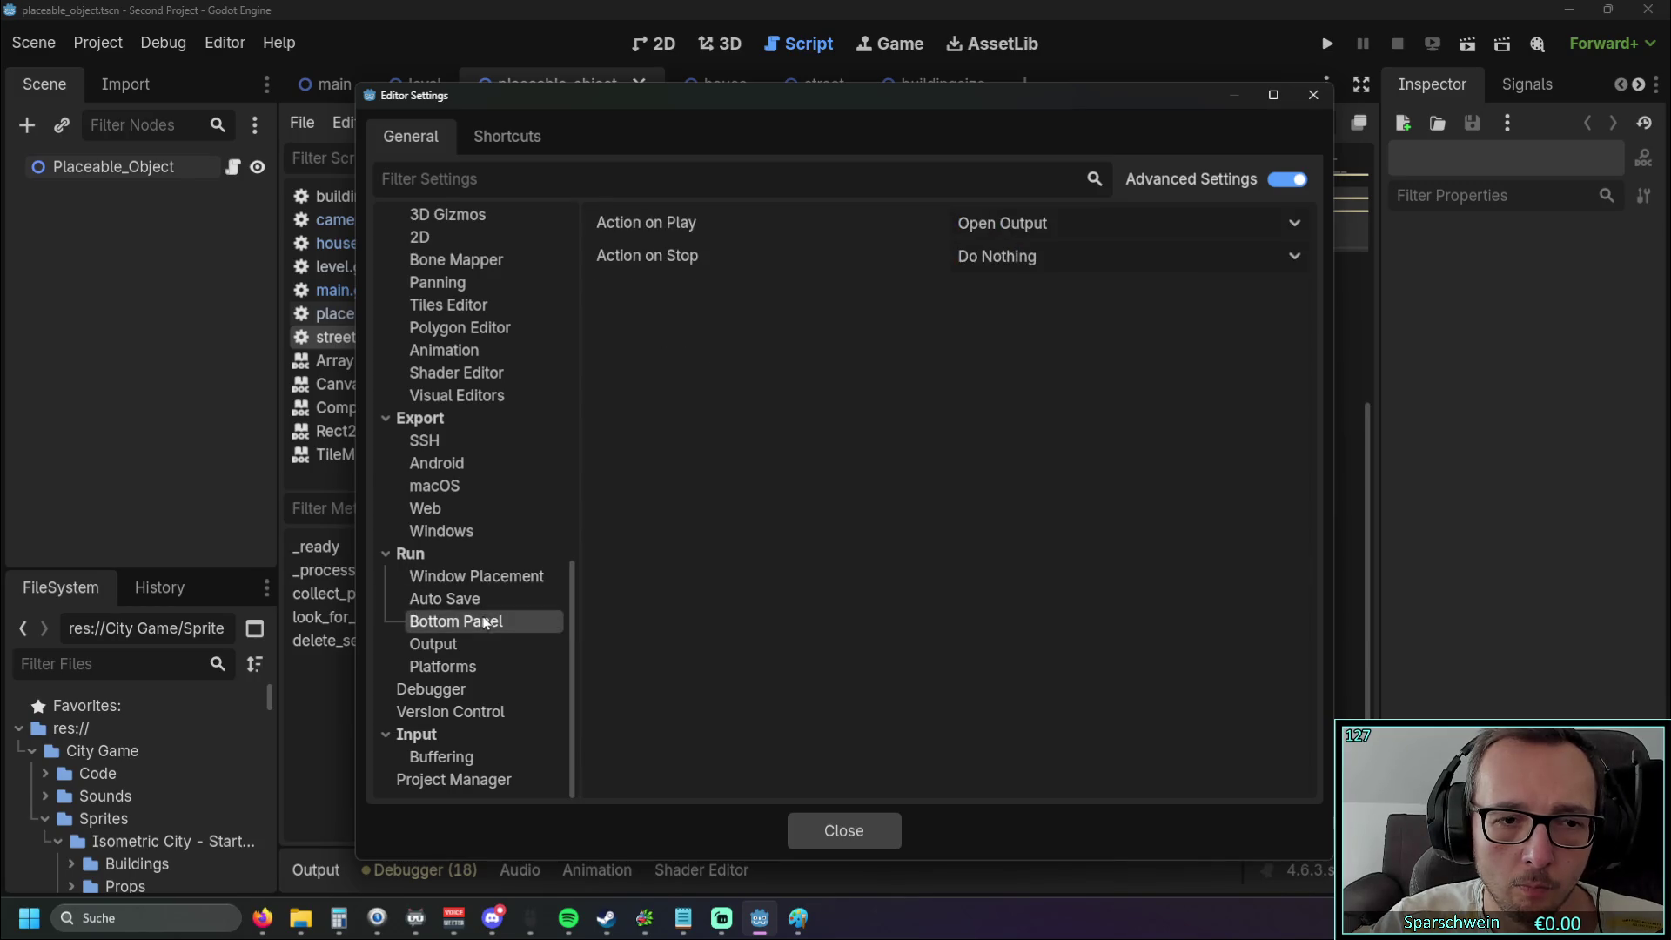
left_click(477, 641)
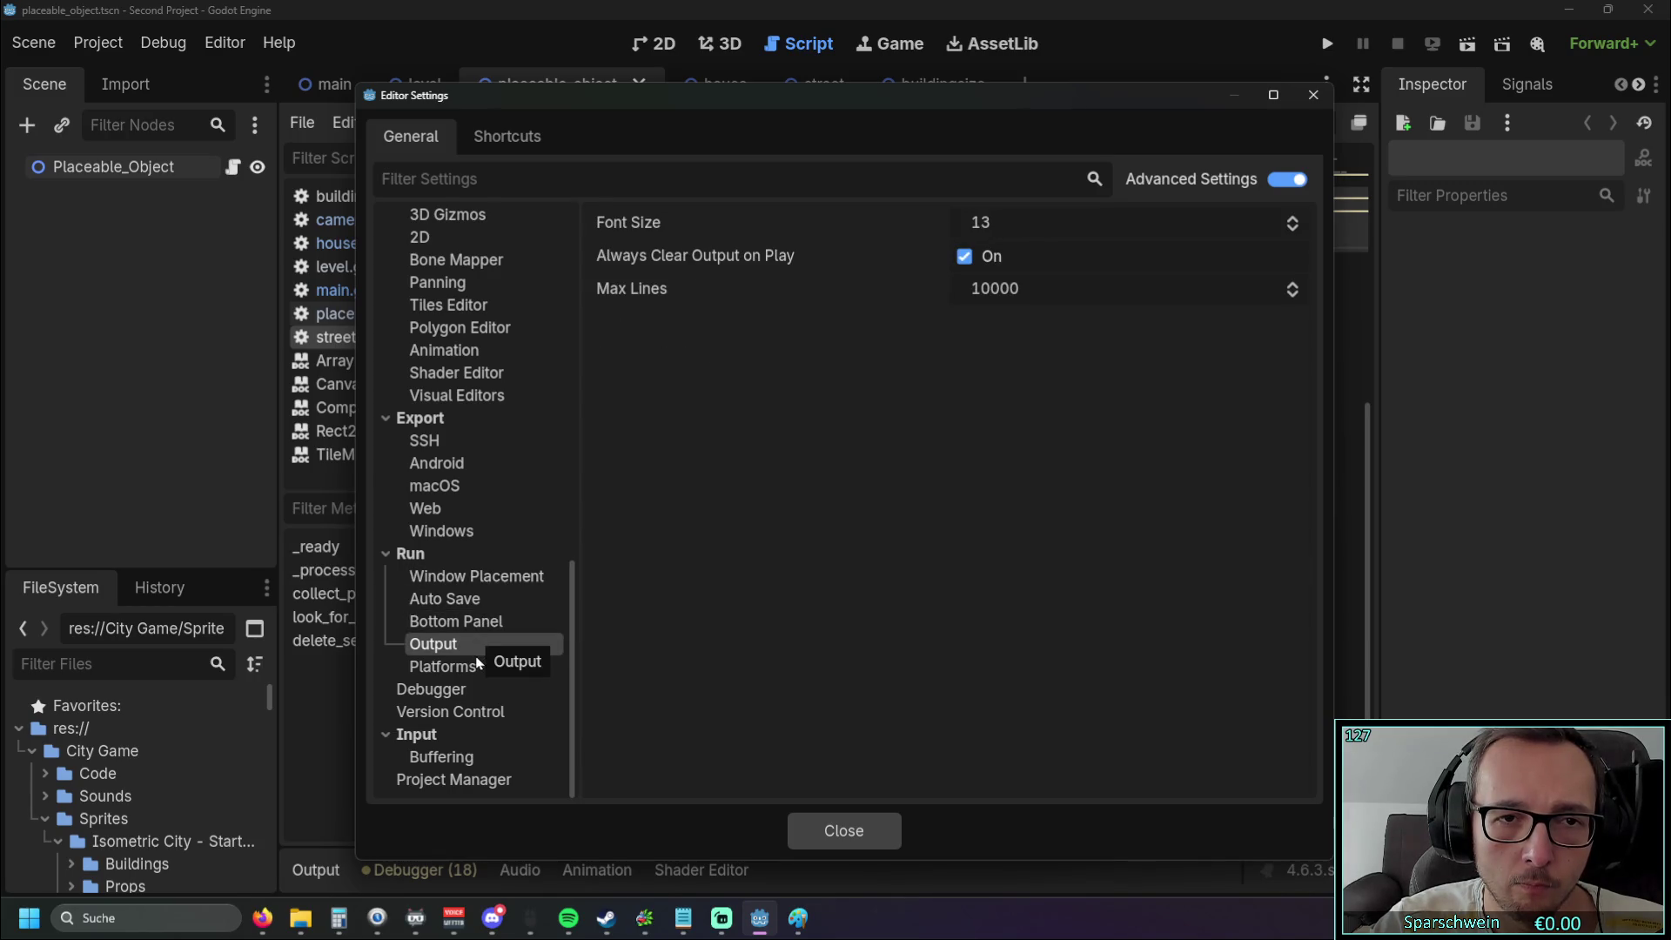
left_click(470, 668)
left_click(467, 650)
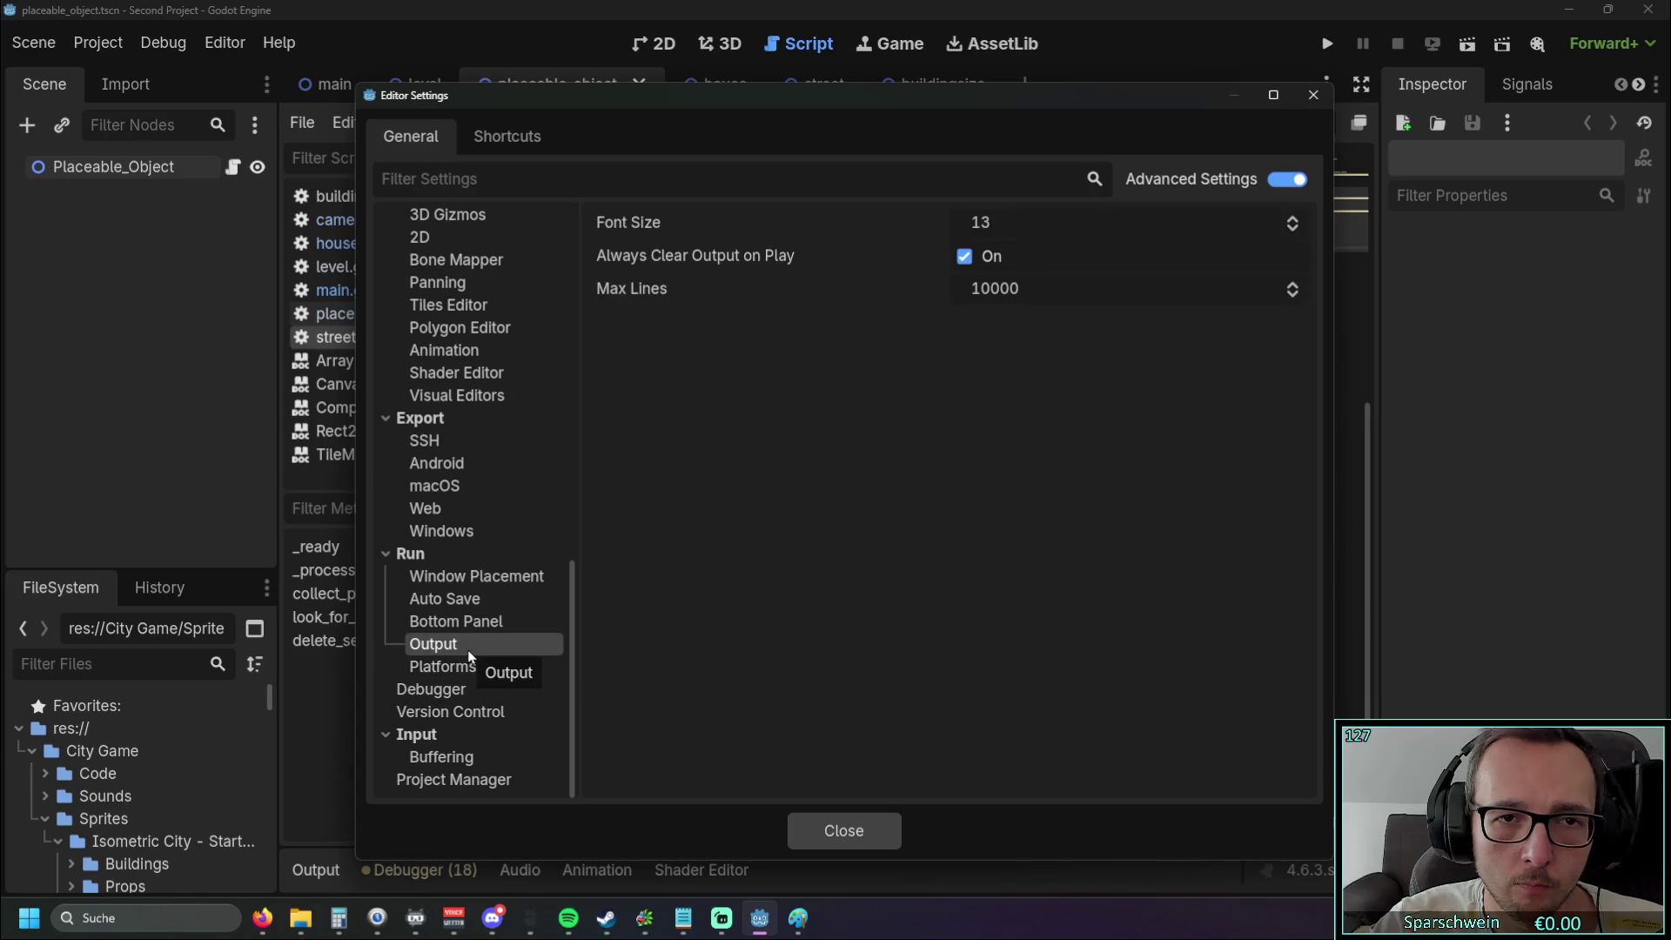
left_click(478, 689)
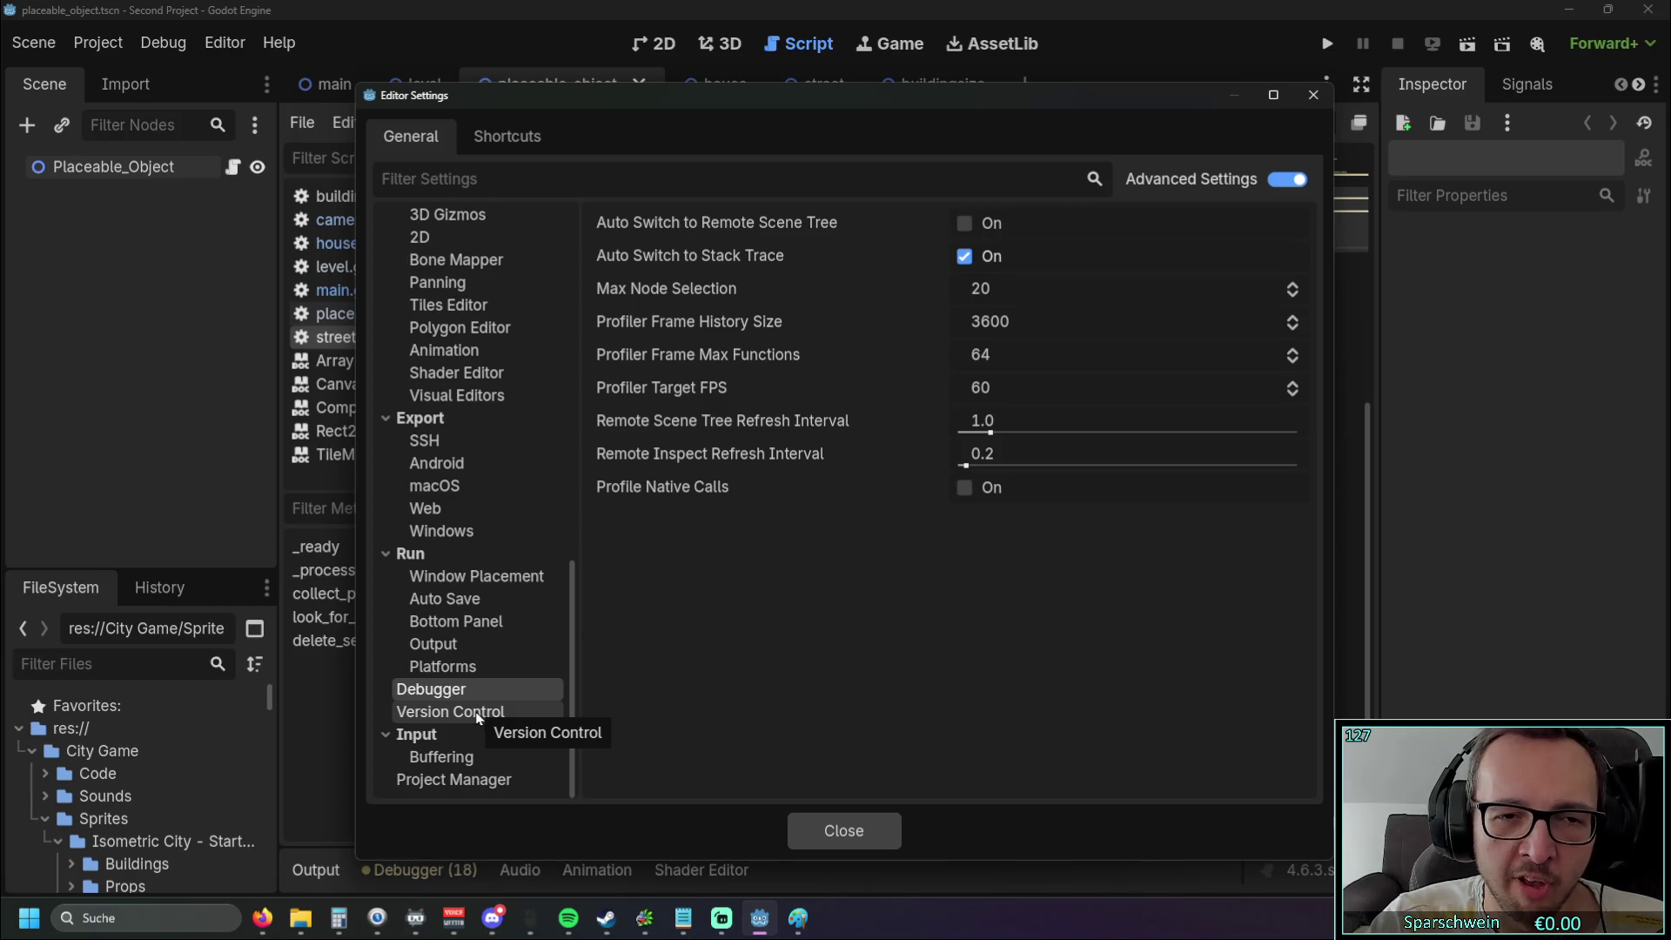
left_click(477, 712)
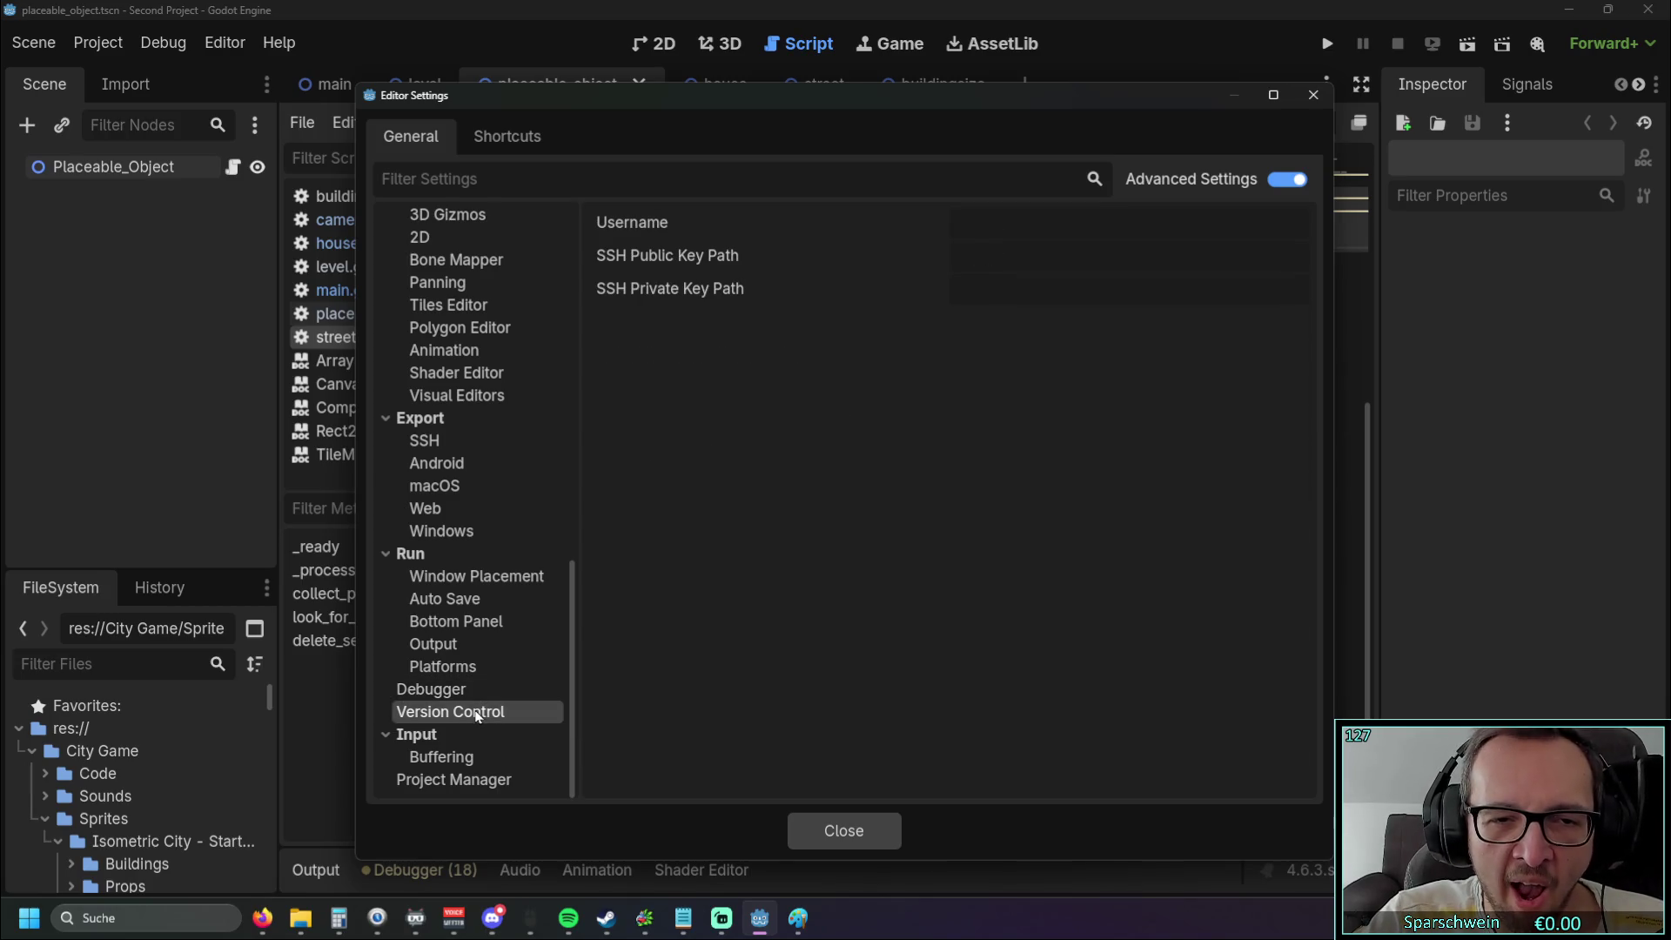
View the Input buffering, Version Control and Project Manager settings
left_click(454, 756)
scroll(450, 749, "up", 1)
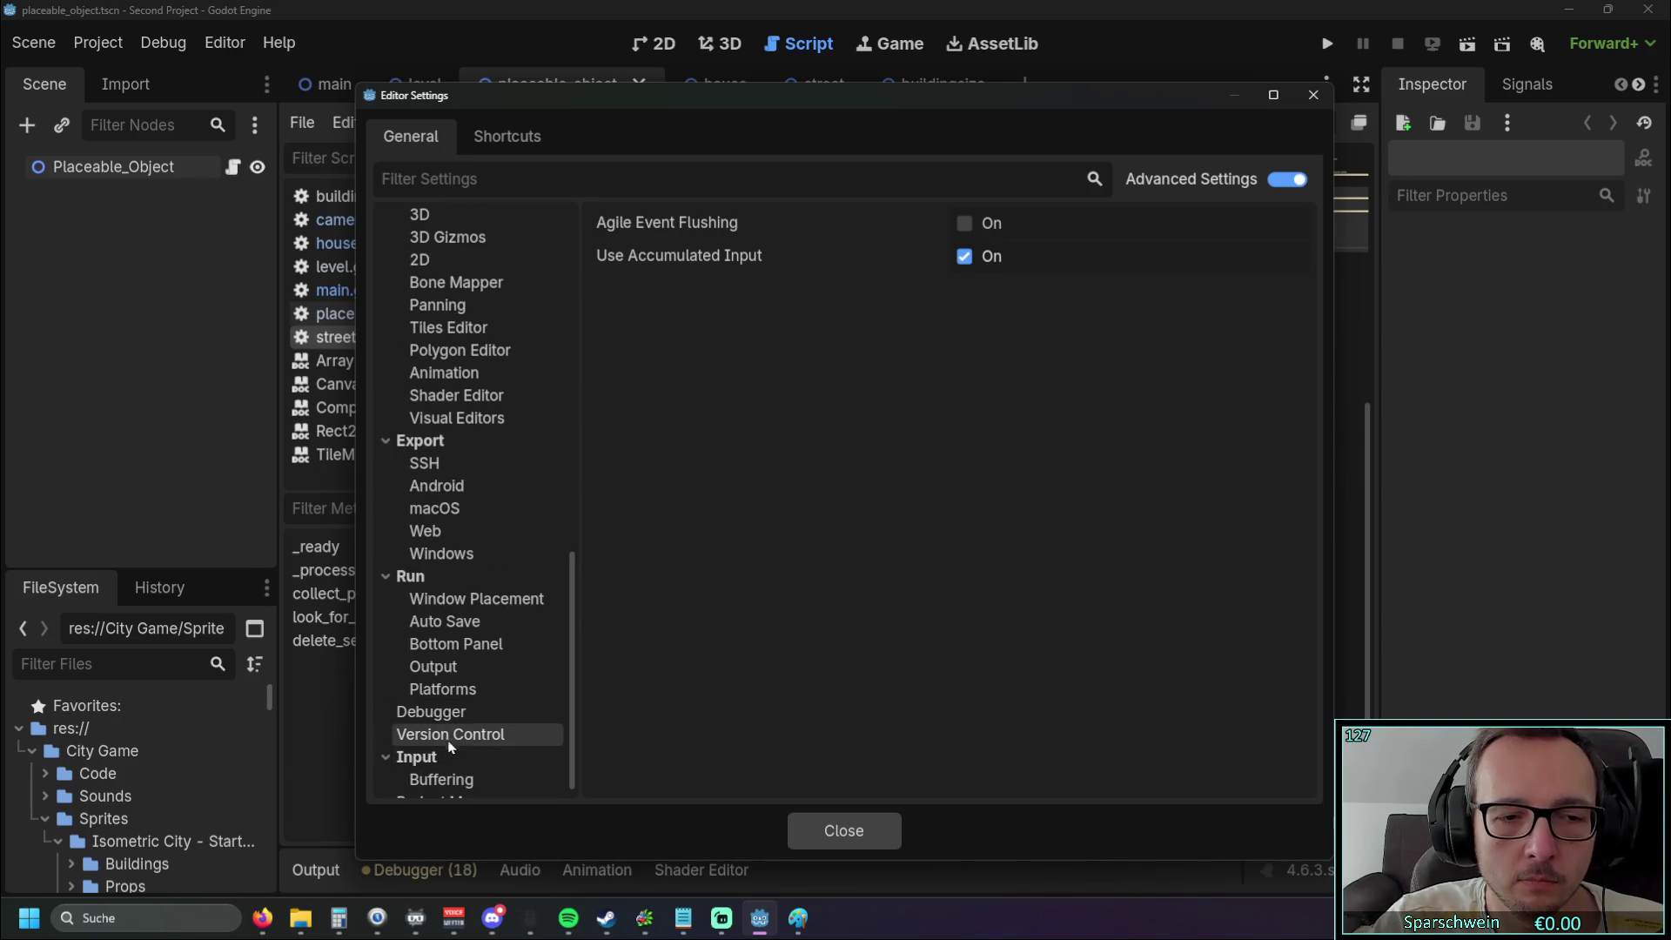
left_click(450, 741)
scroll(448, 746, "down", 1)
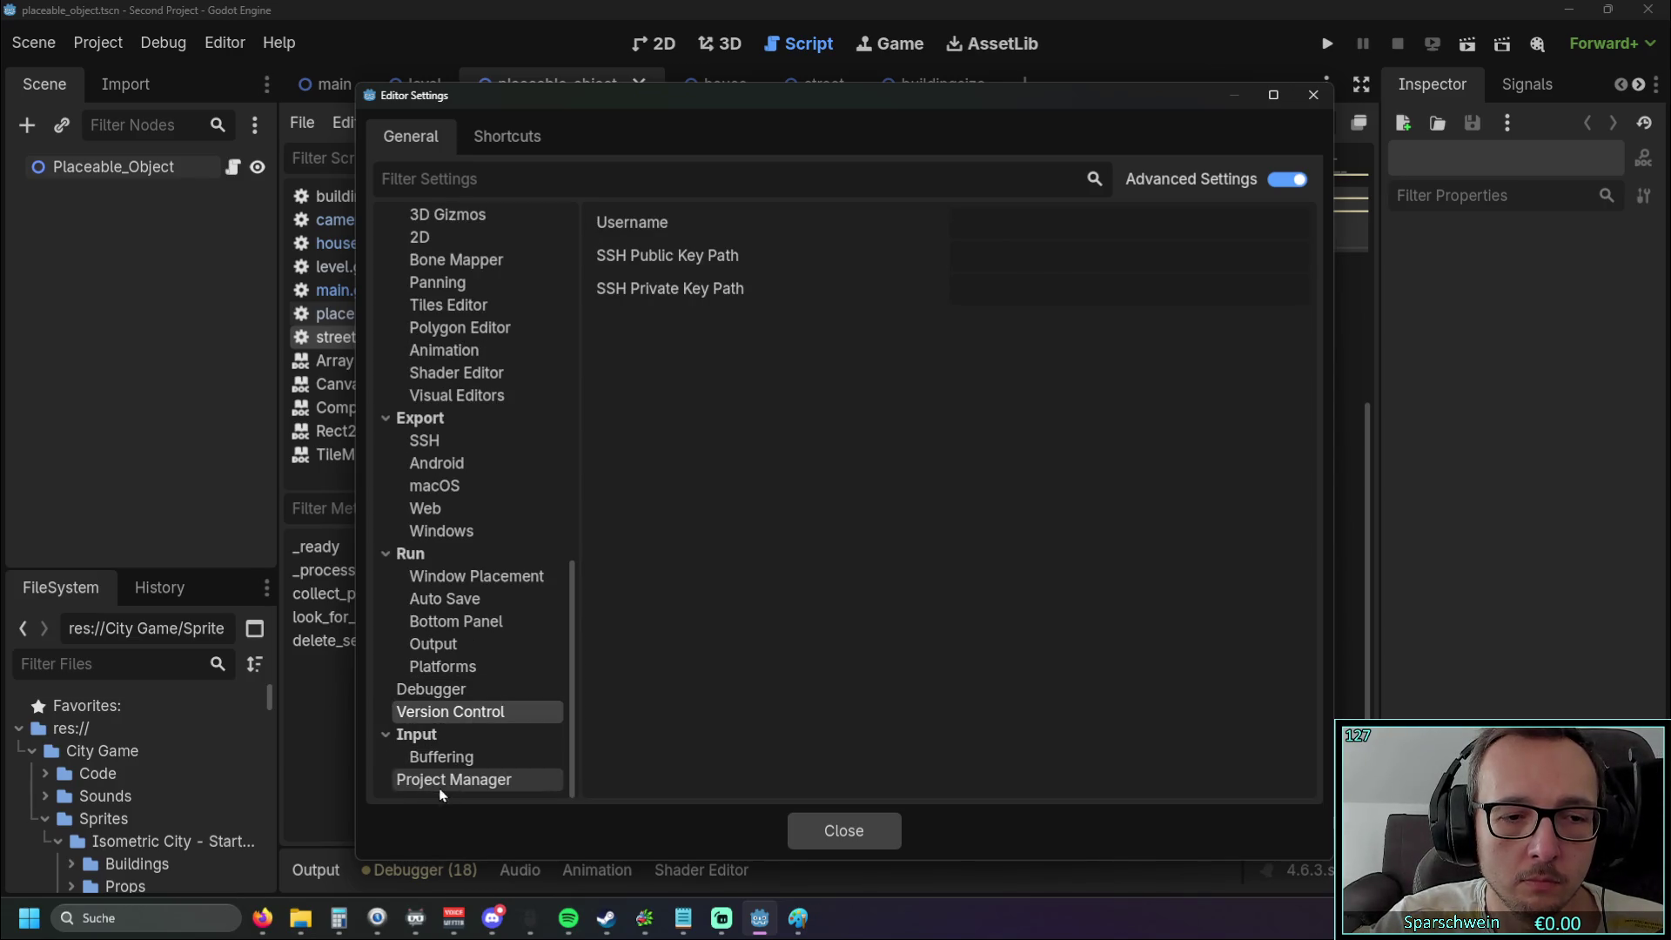
left_click(441, 782)
scroll(444, 605, "up", 3)
scroll(444, 607, "up", 1)
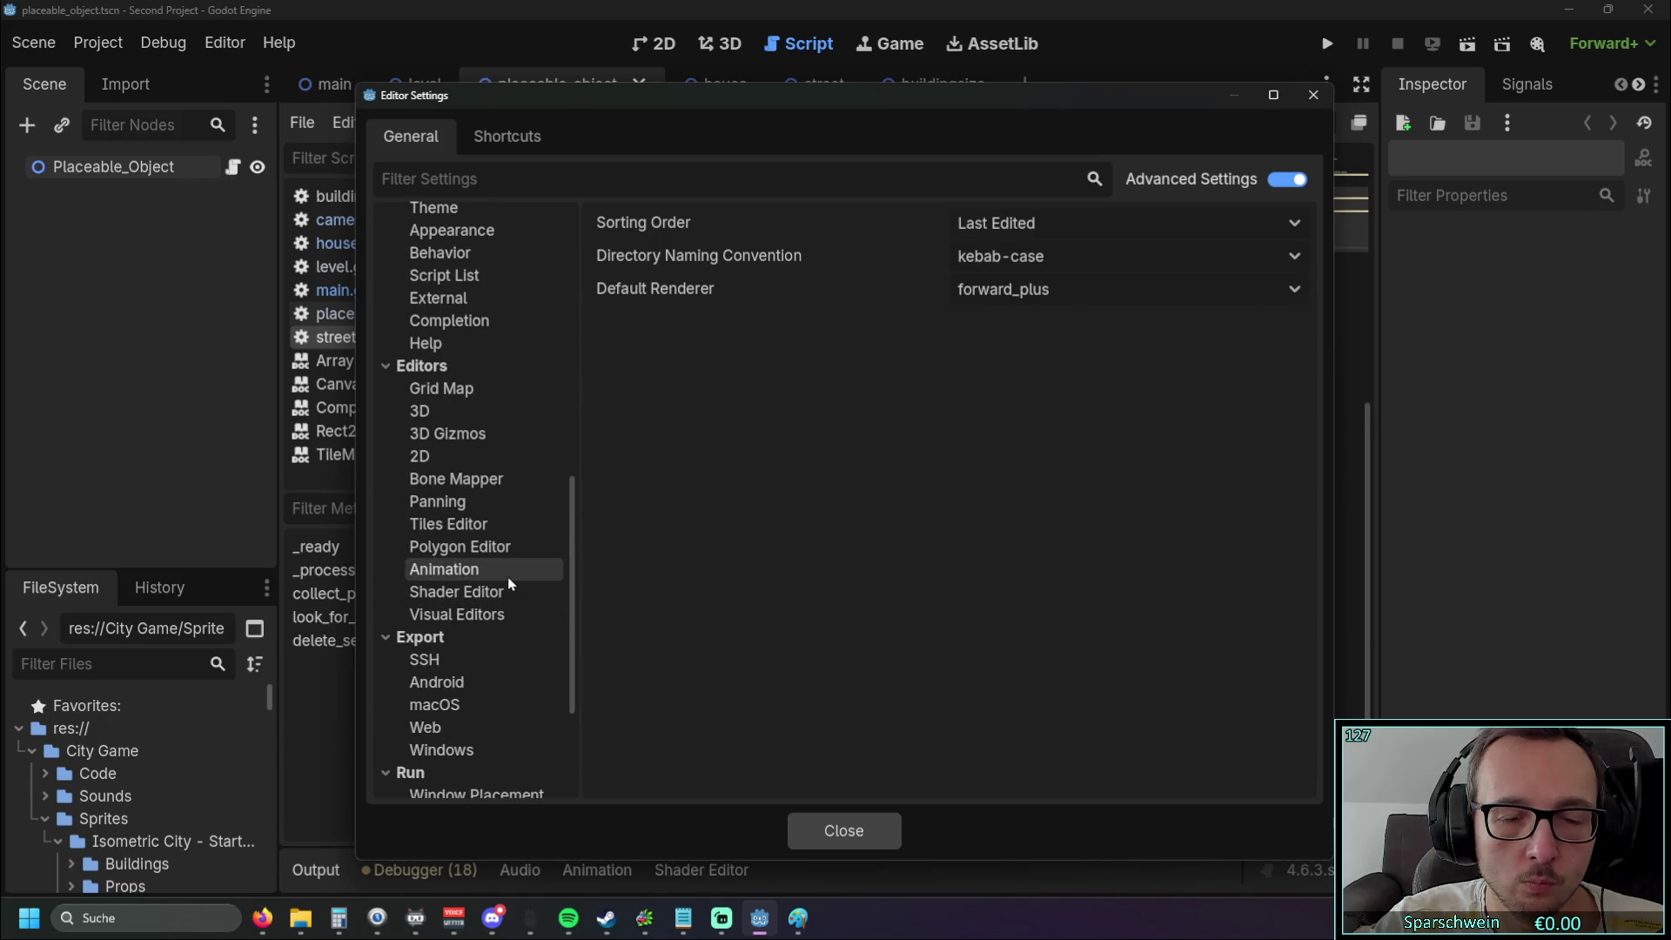
Browse the Tiles, Animation, Shader, Visual, Polygon and Panning editor settings, ending on 2D
left_click(492, 523)
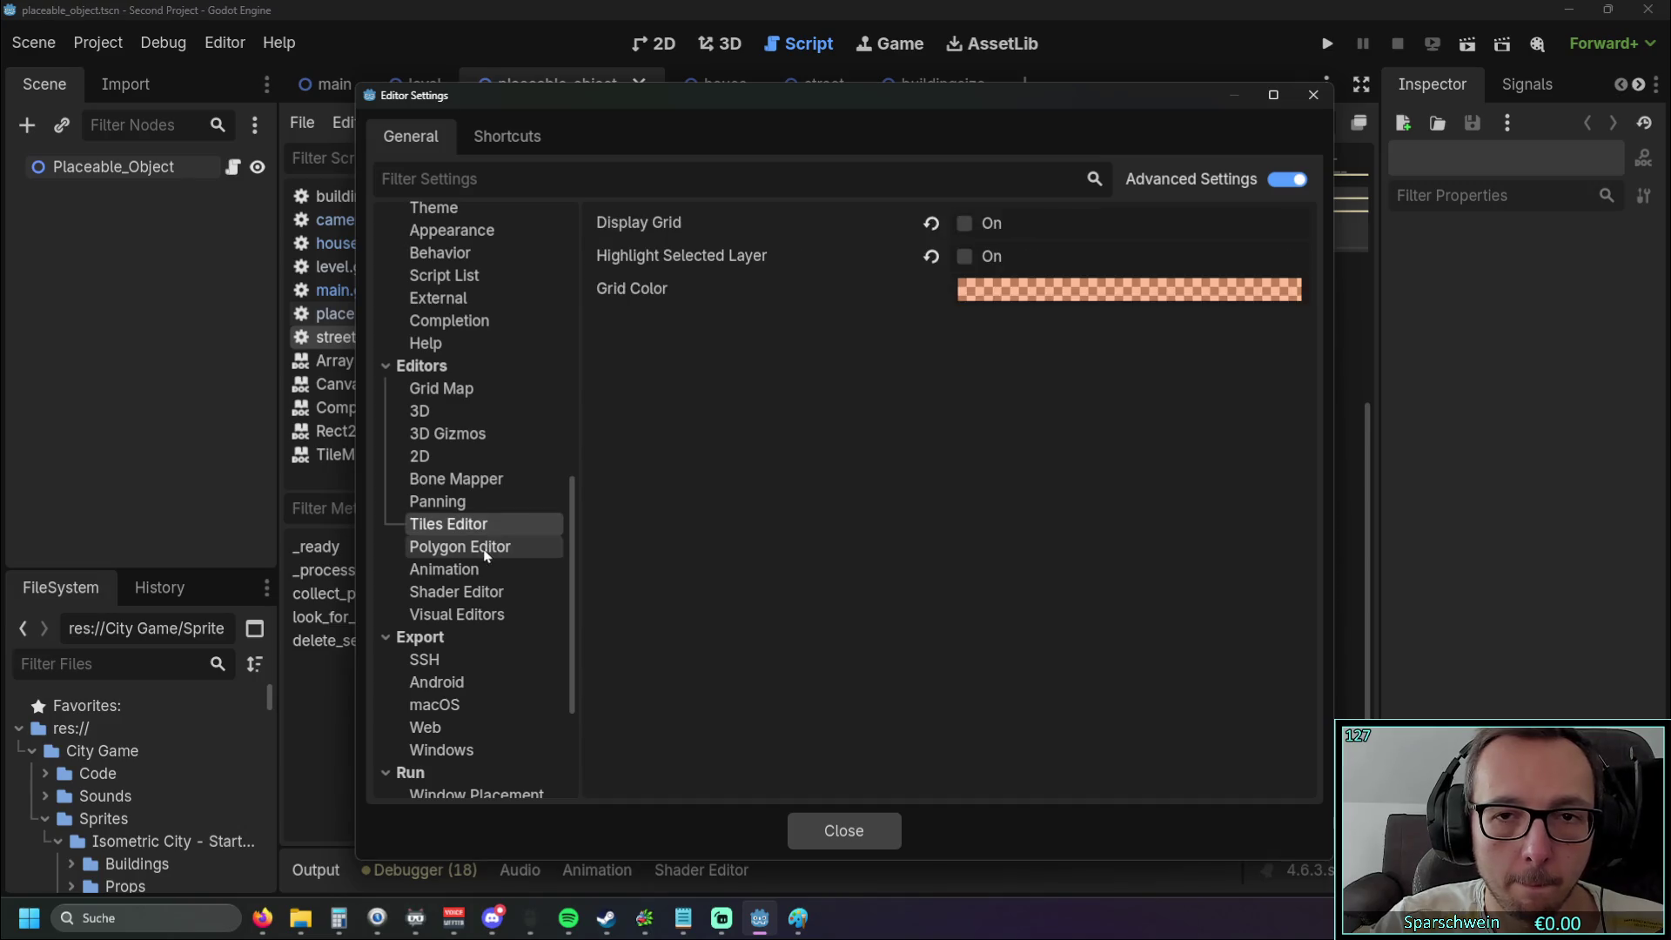
left_click(477, 569)
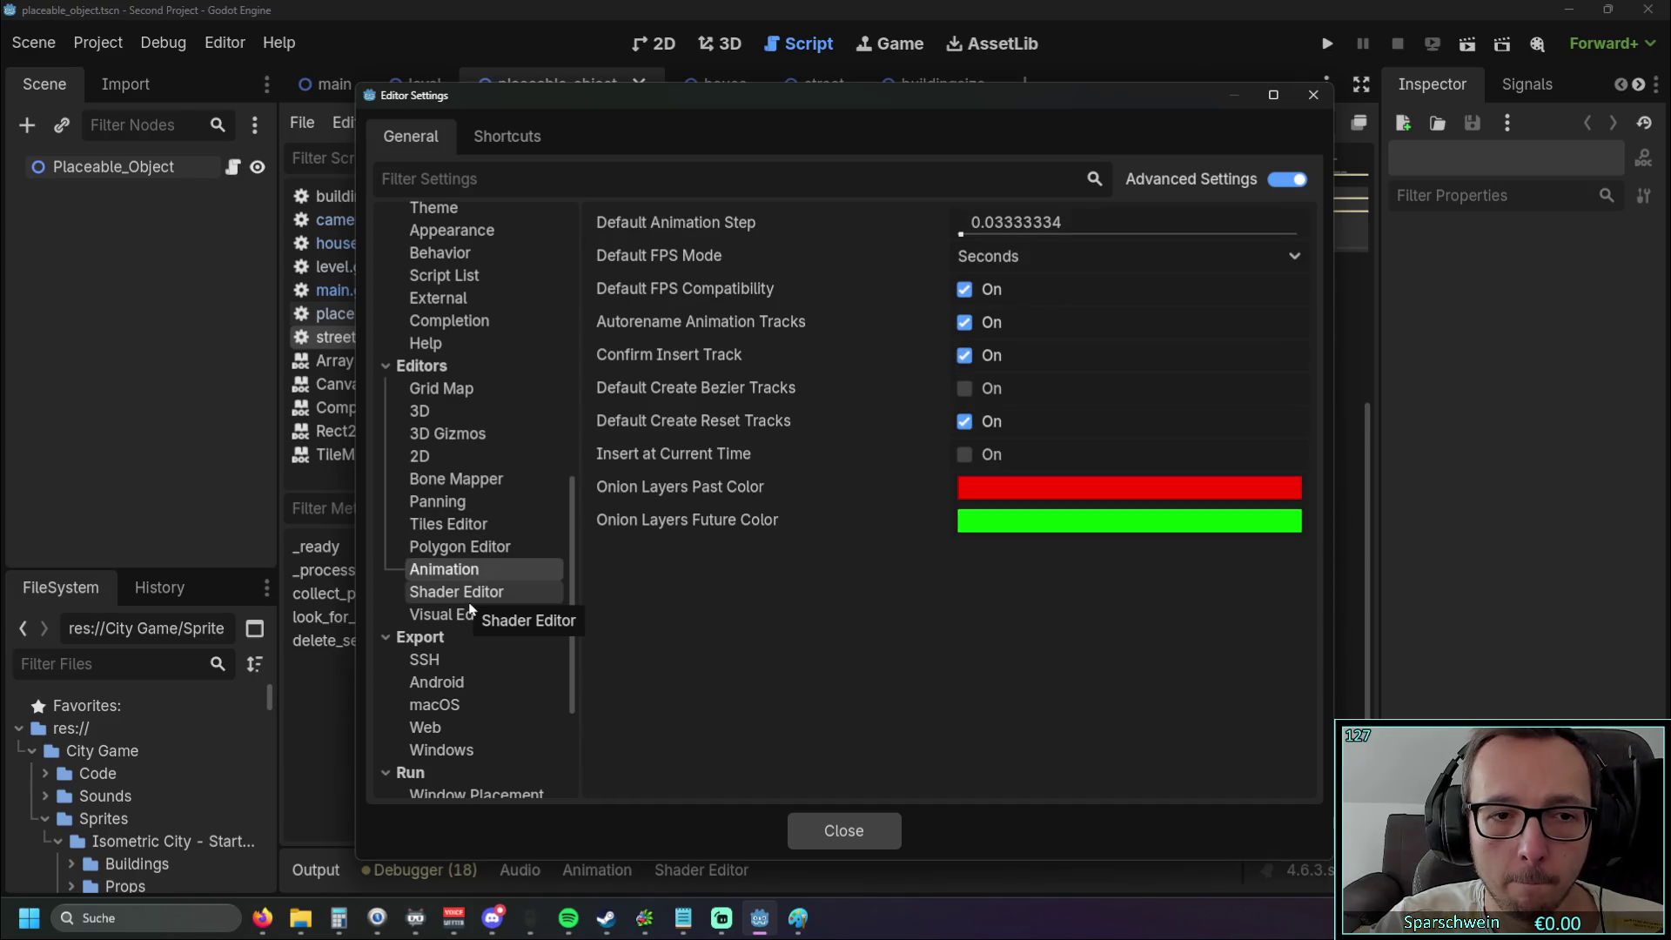
left_click(470, 601)
left_click(466, 615)
left_click(459, 547)
left_click(439, 502)
left_click(427, 456)
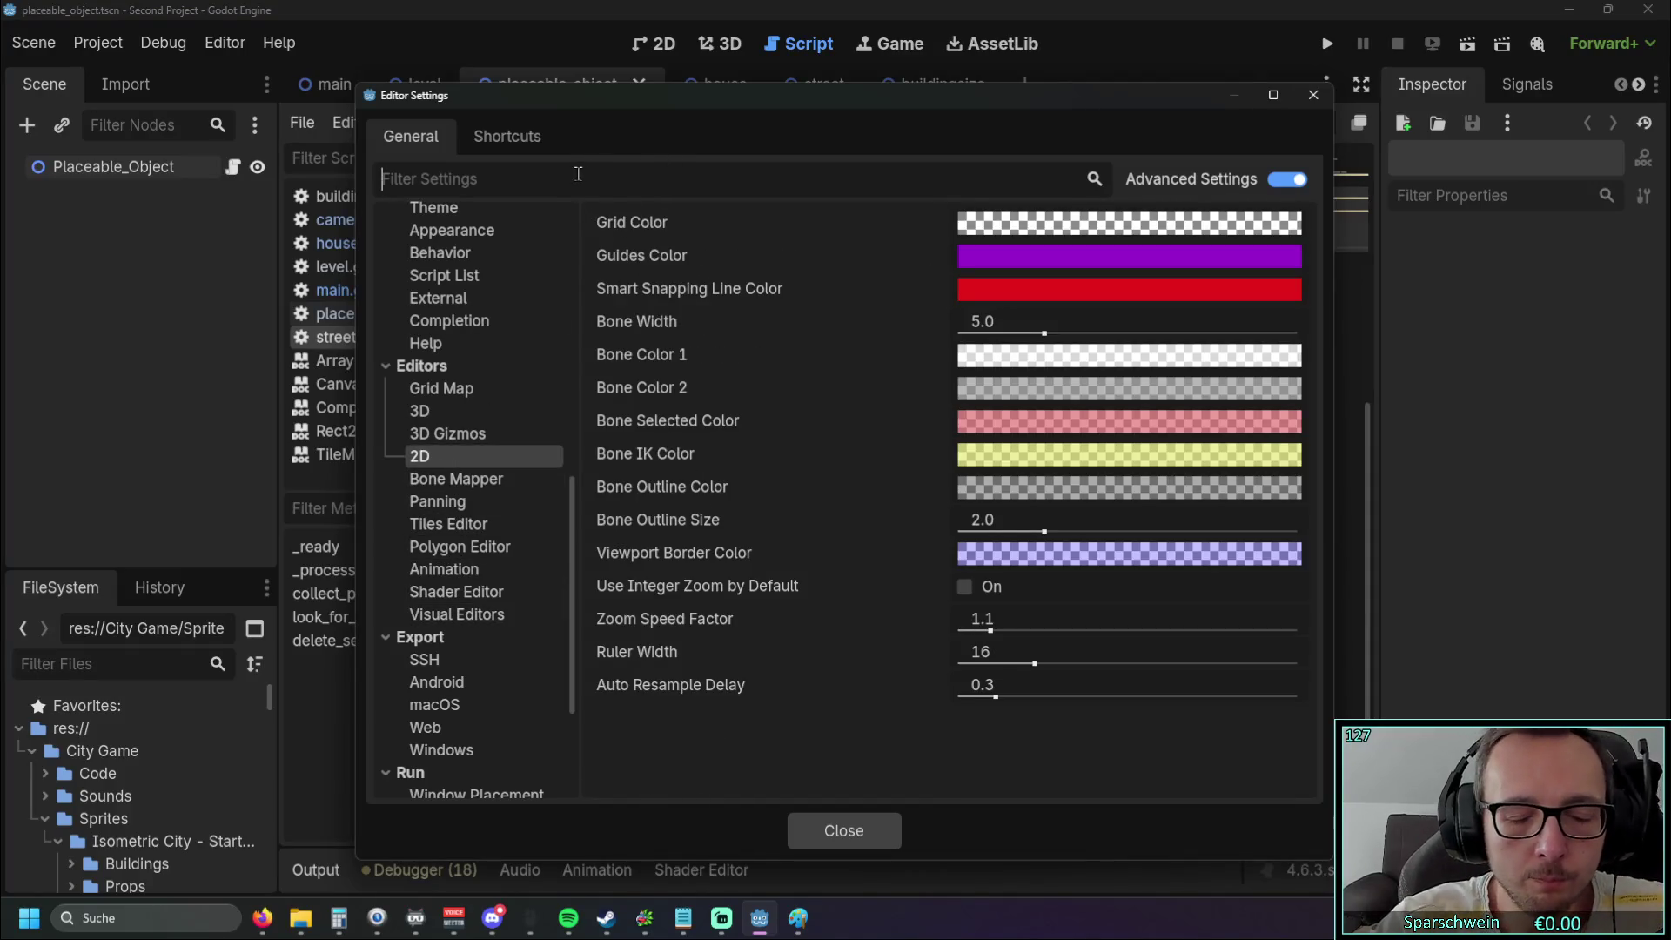
Filter Editor Settings by 'audi' and review the matching Interface, Inspector, external editor, Quick Open, Text Editor and input sections
type("audi")
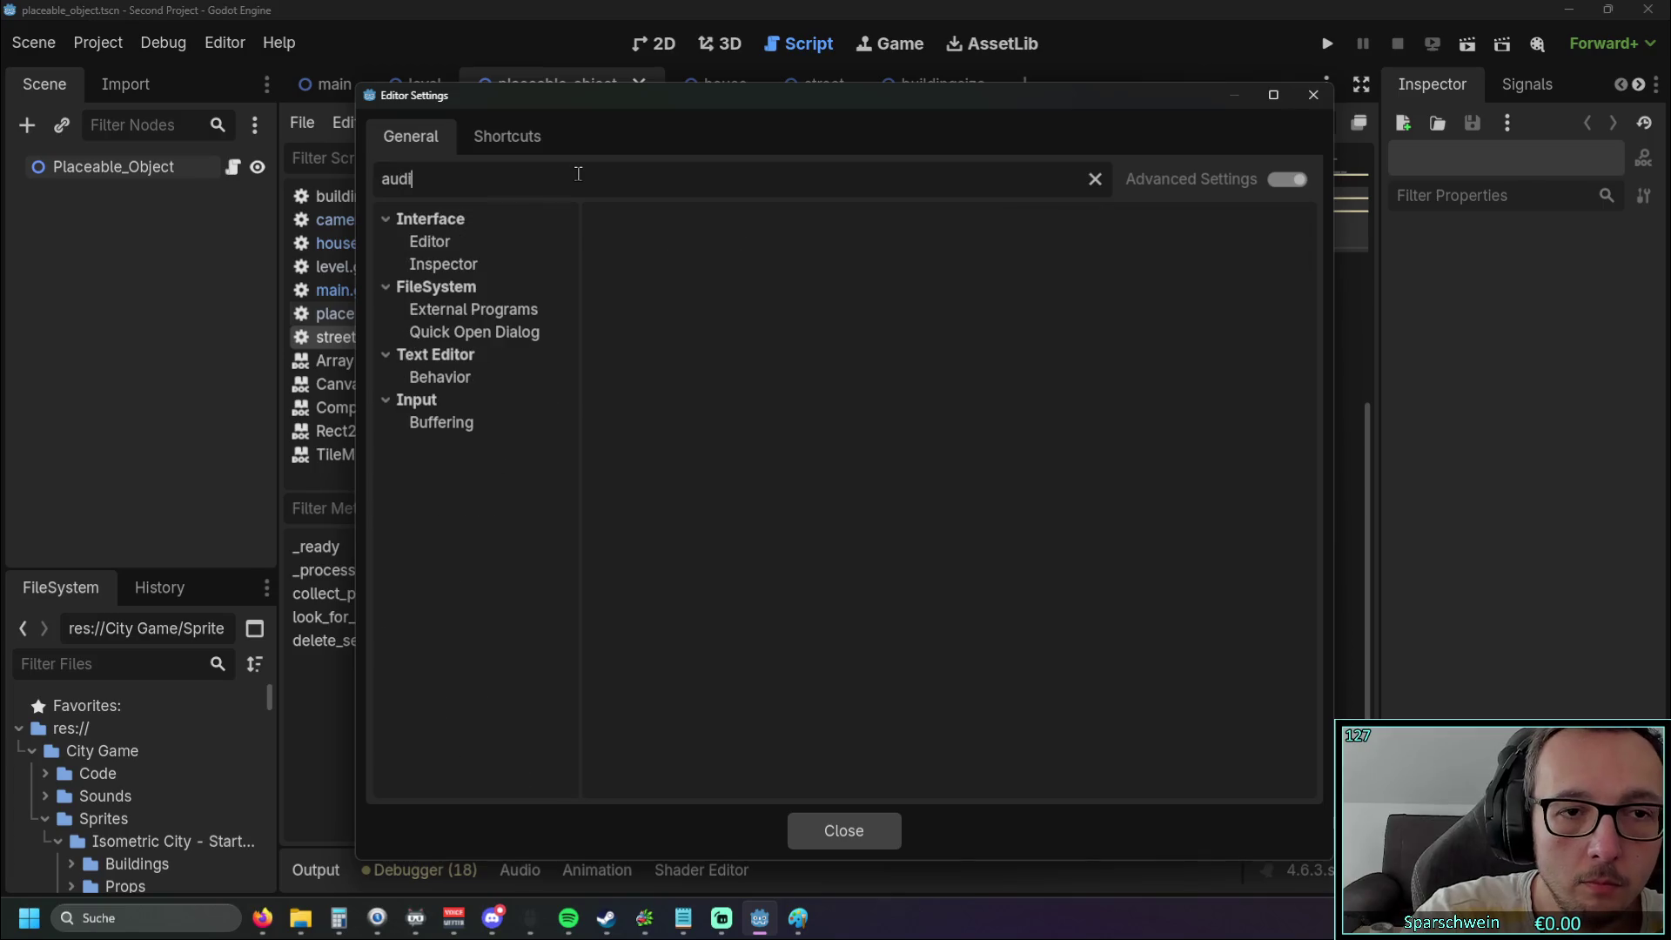
left_click(430, 240)
left_click(441, 263)
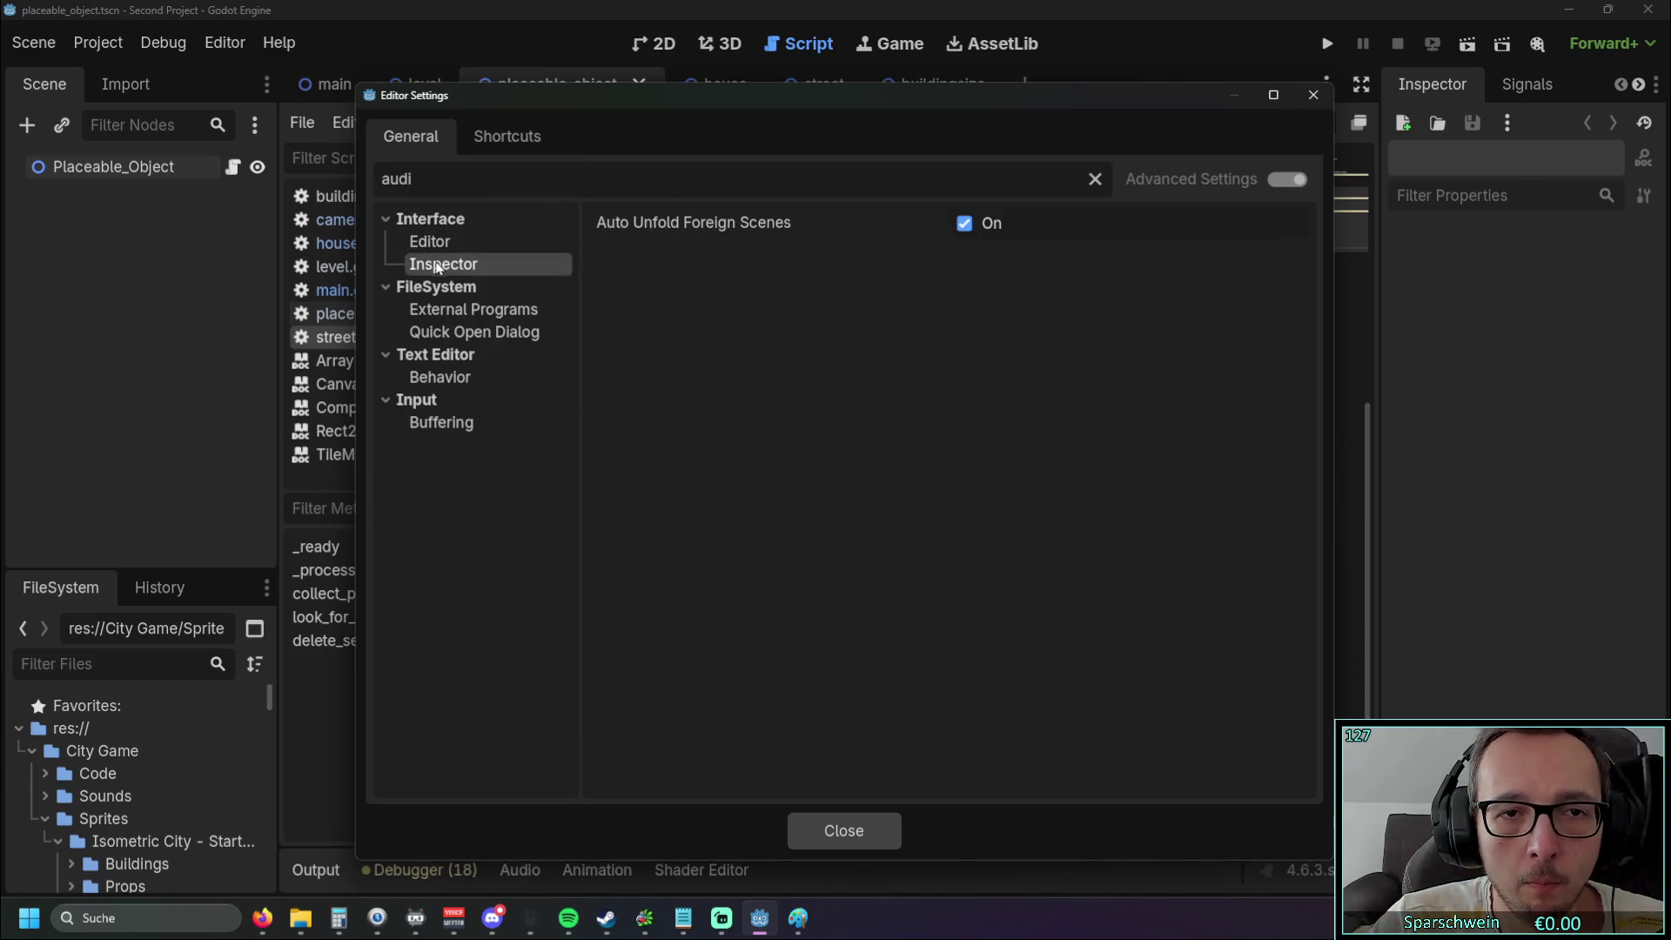
left_click(463, 307)
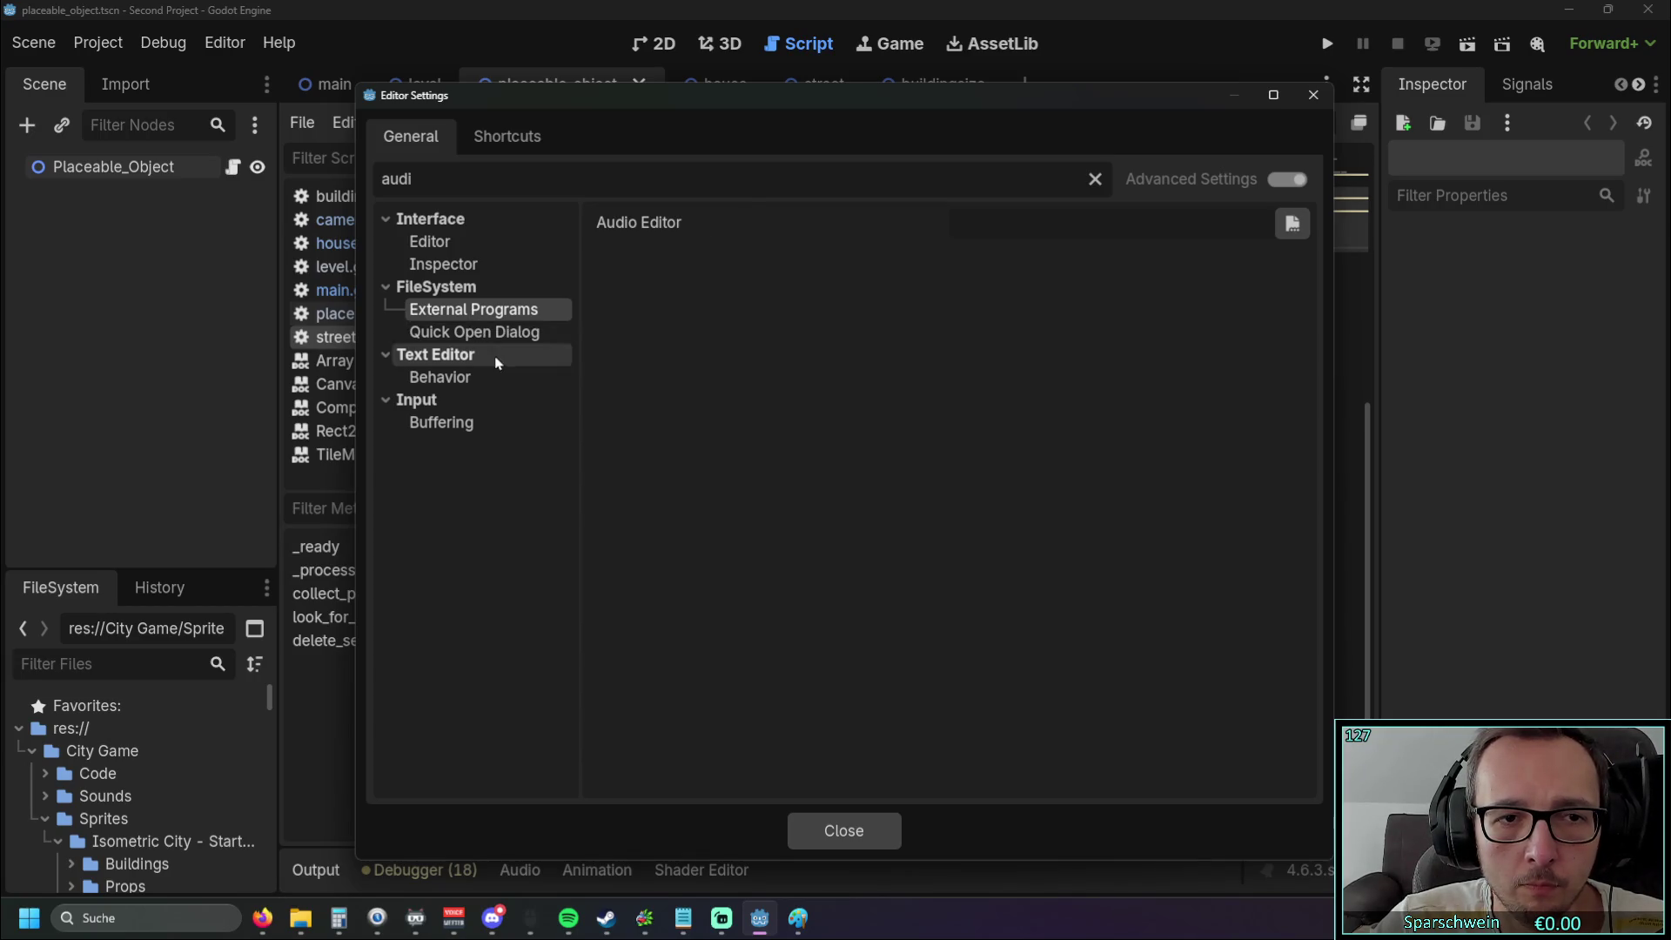
left_click(470, 334)
left_click(454, 380)
left_click(455, 424)
Change the filter to 'sound', then close Editor Settings to return to street.gd
left_click_drag(416, 179, 339, 185)
type("sound")
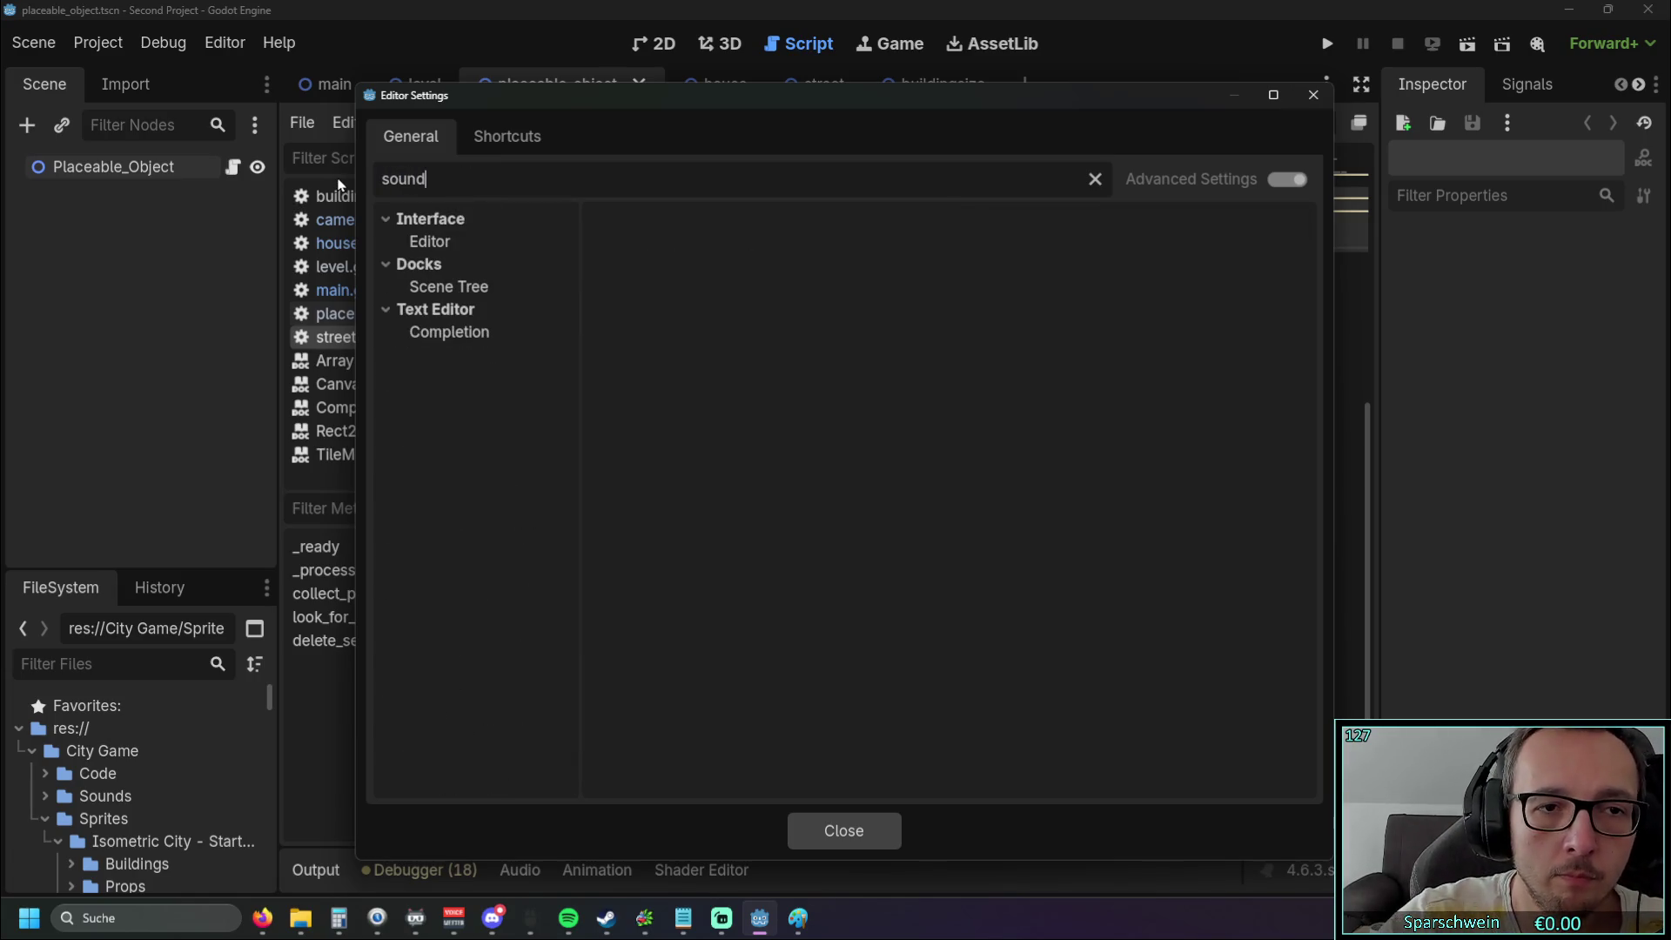
left_click(1324, 96)
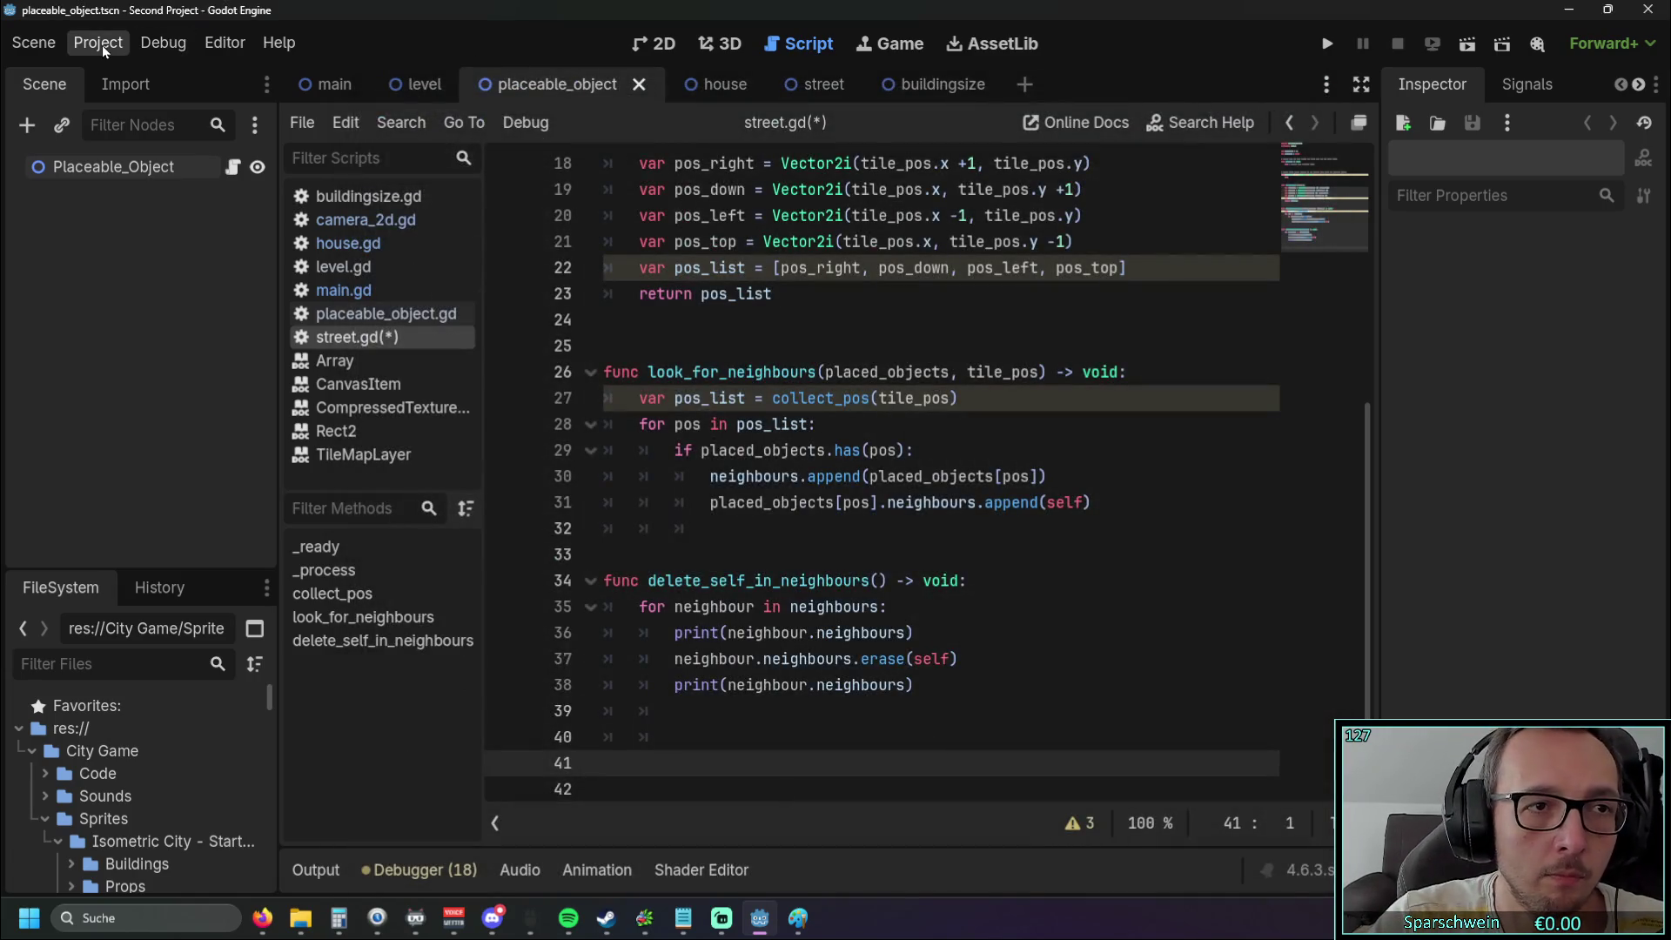
Open Project Settings from the Project menu
left_click(222, 52)
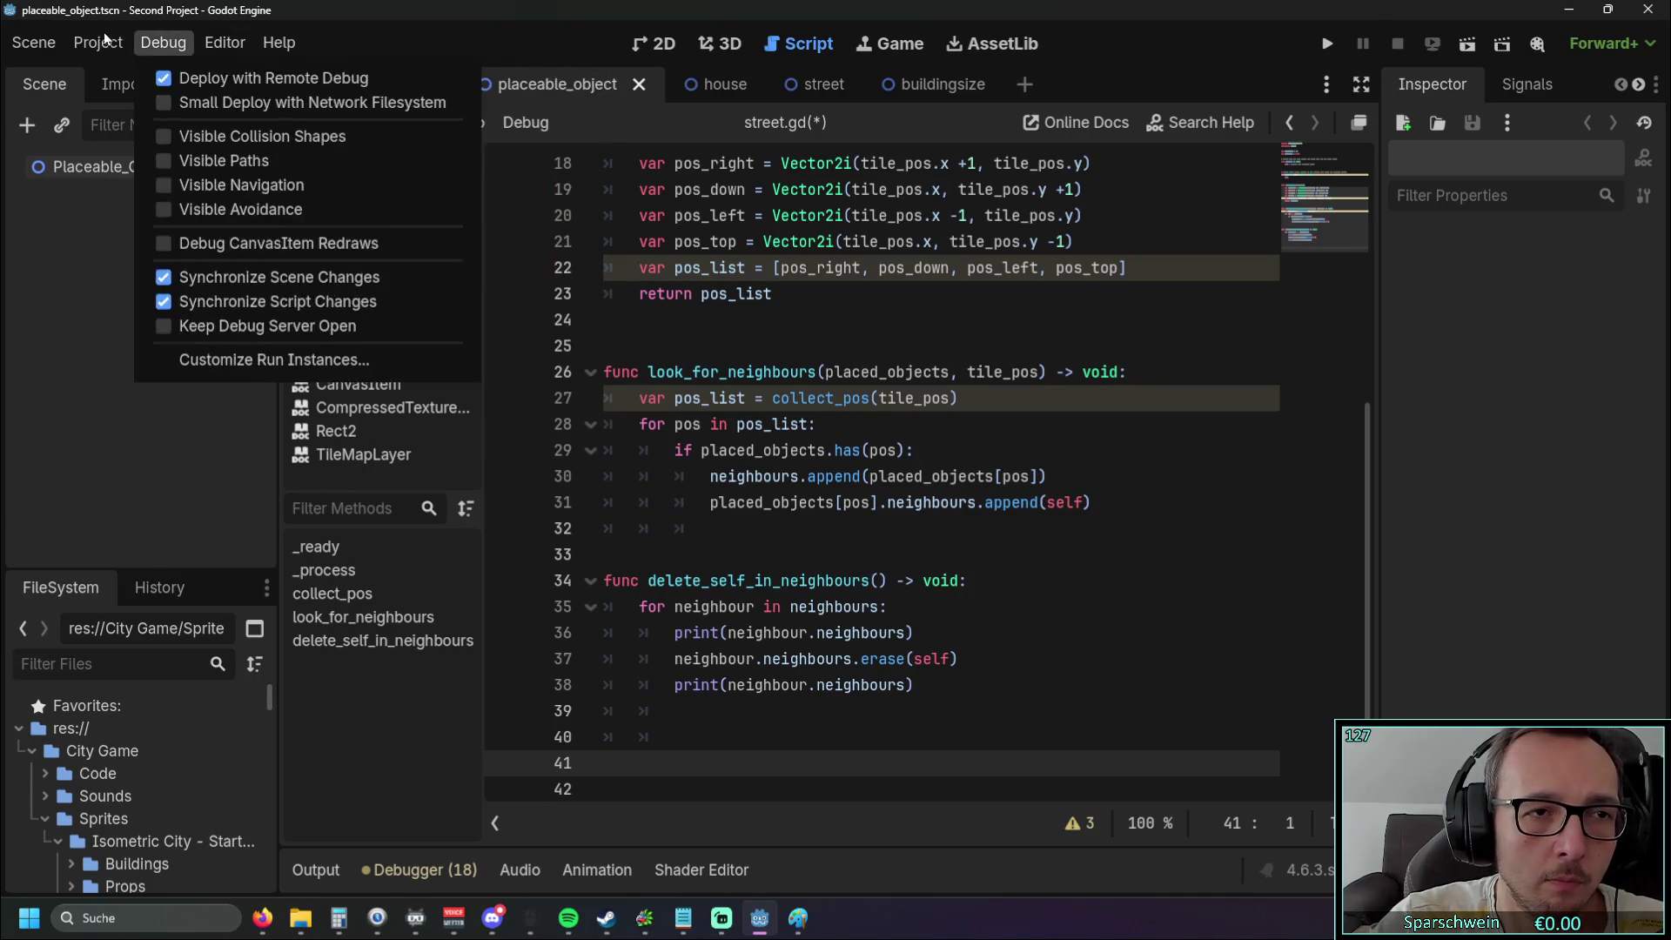
mouse_move(109, 43)
left_click(121, 77)
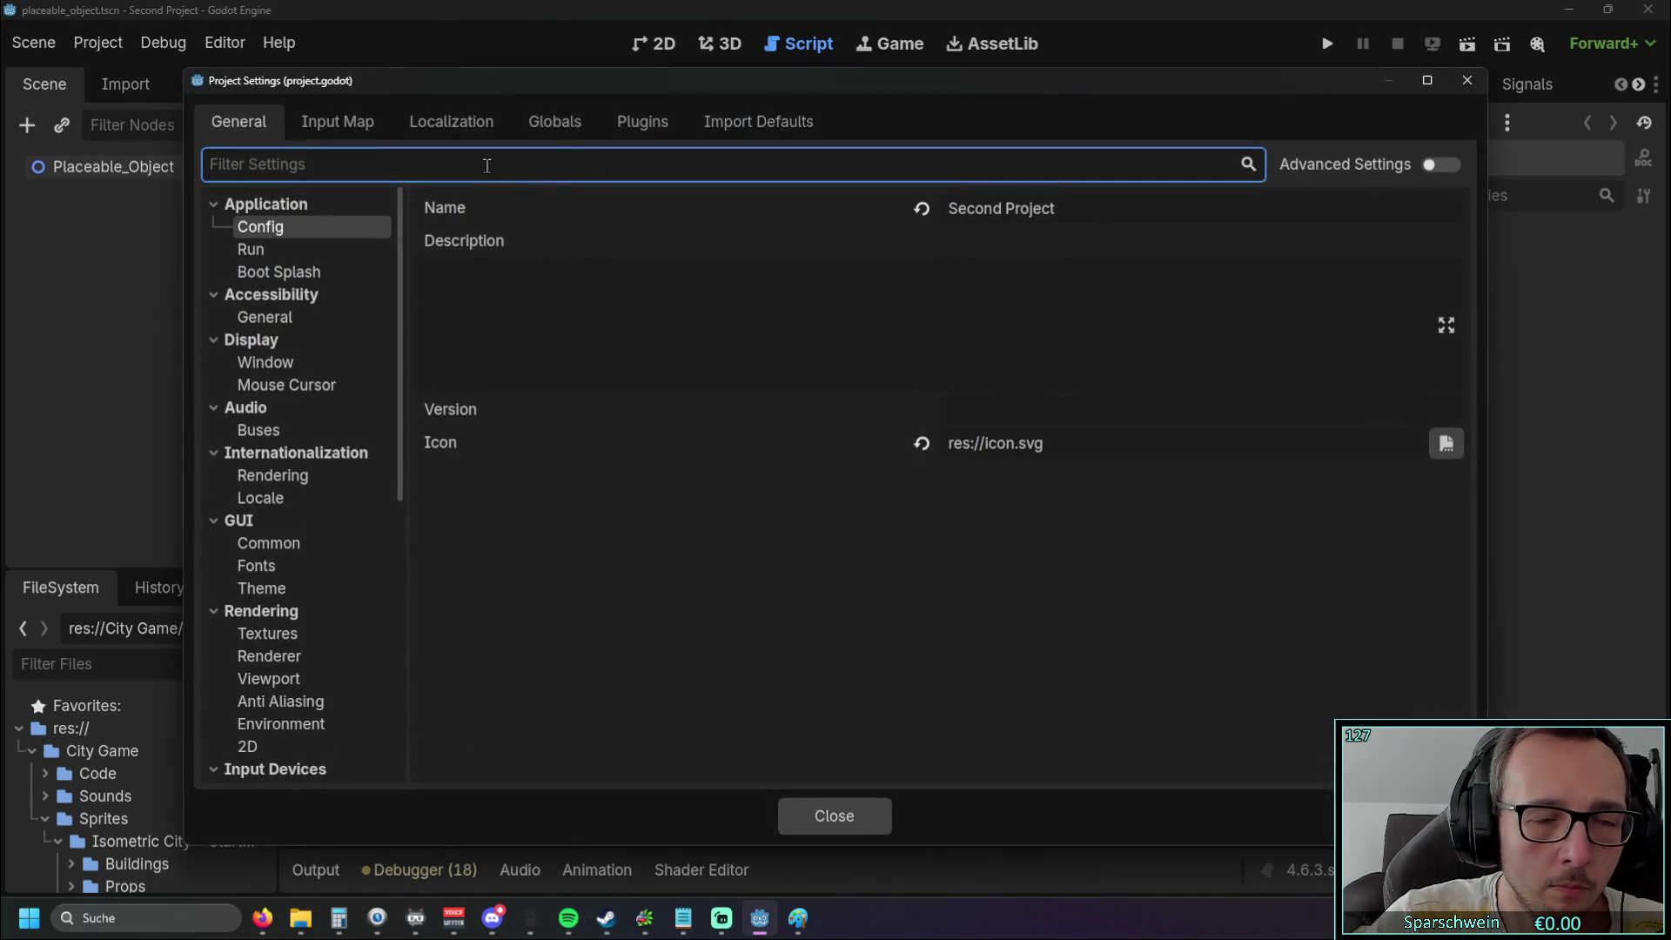
Filter project settings by 'audio' and review the Buses, General, Driver and Video audio sections
type("audi")
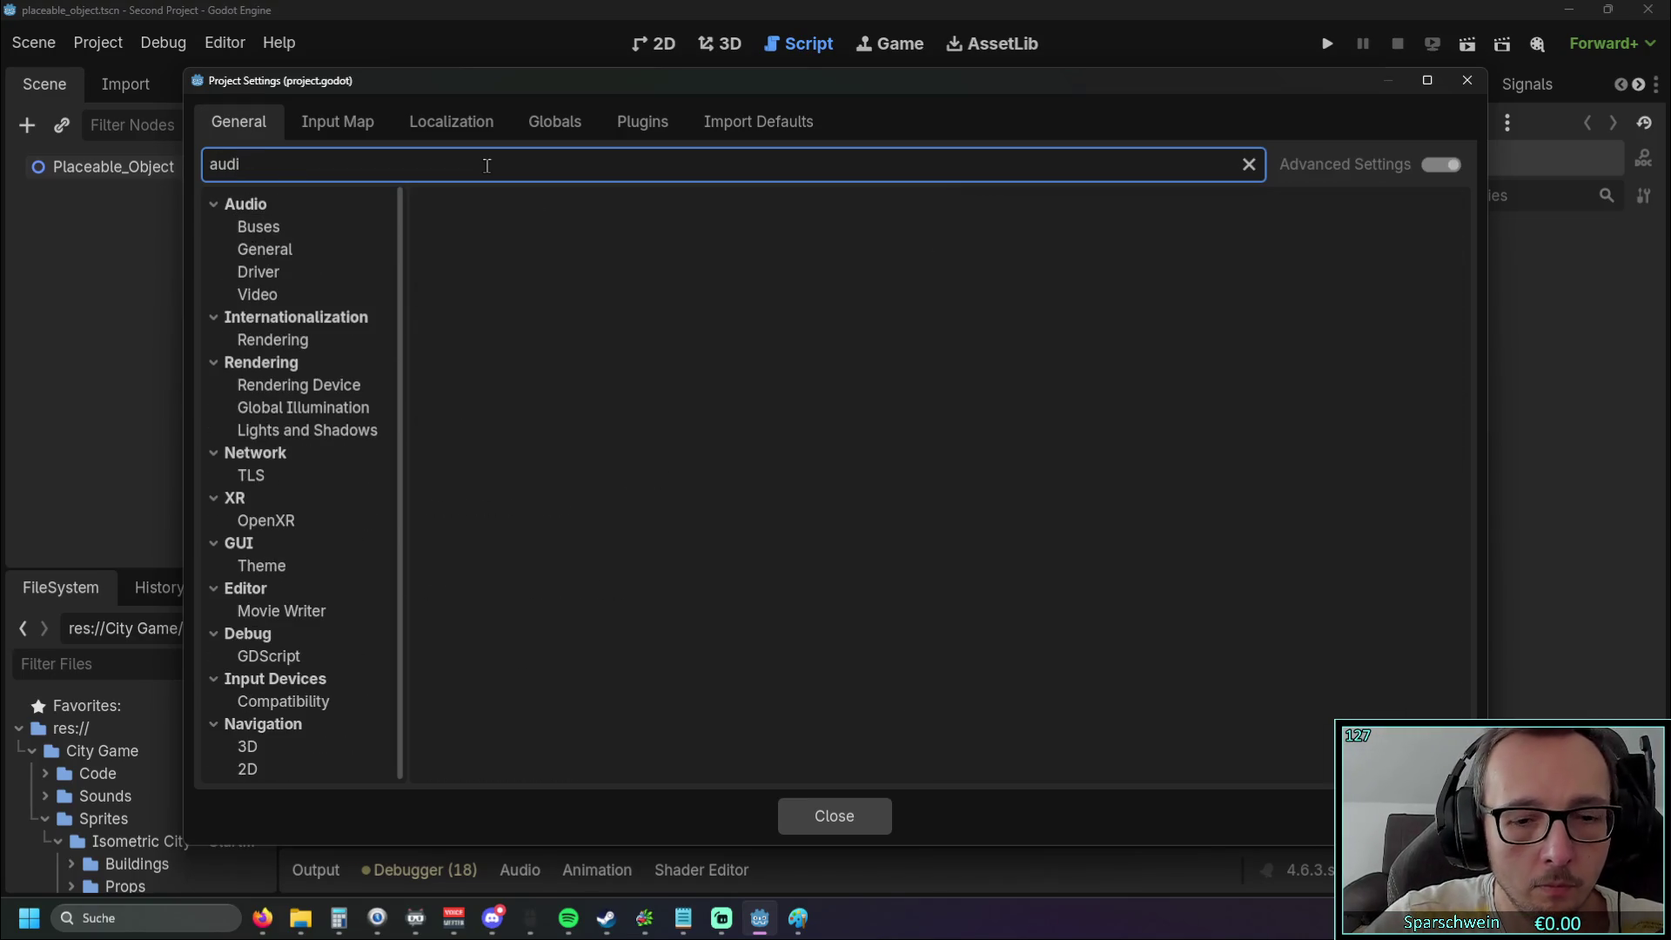
type("o")
left_click(319, 227)
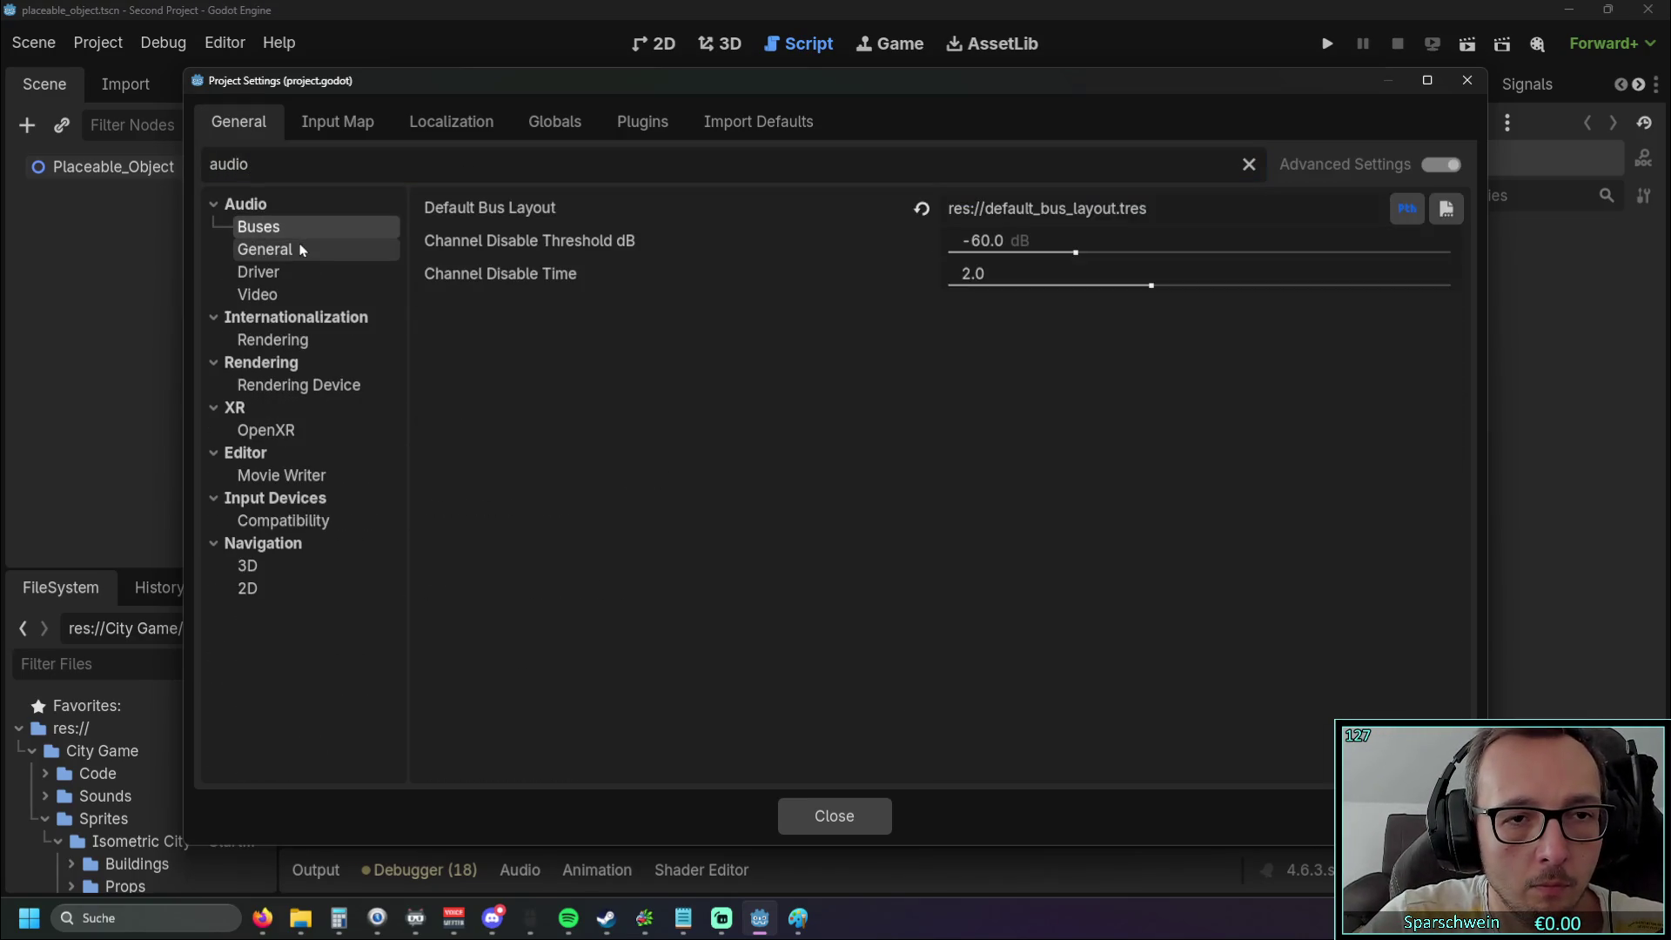
left_click(307, 249)
left_click(306, 272)
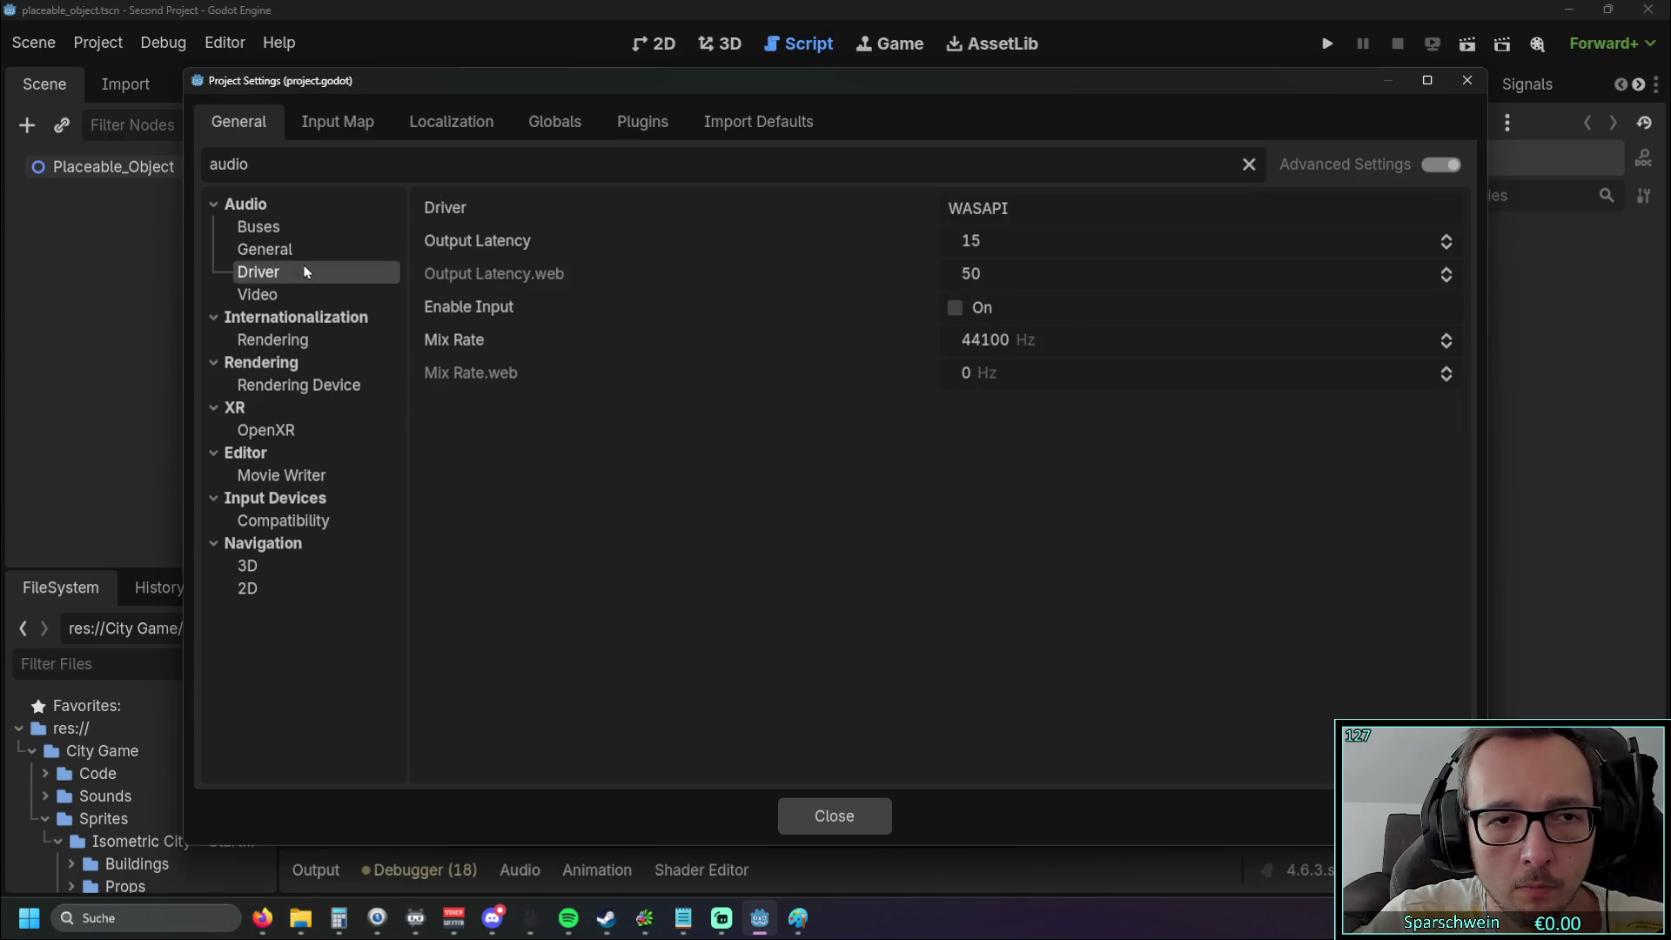
left_click(306, 296)
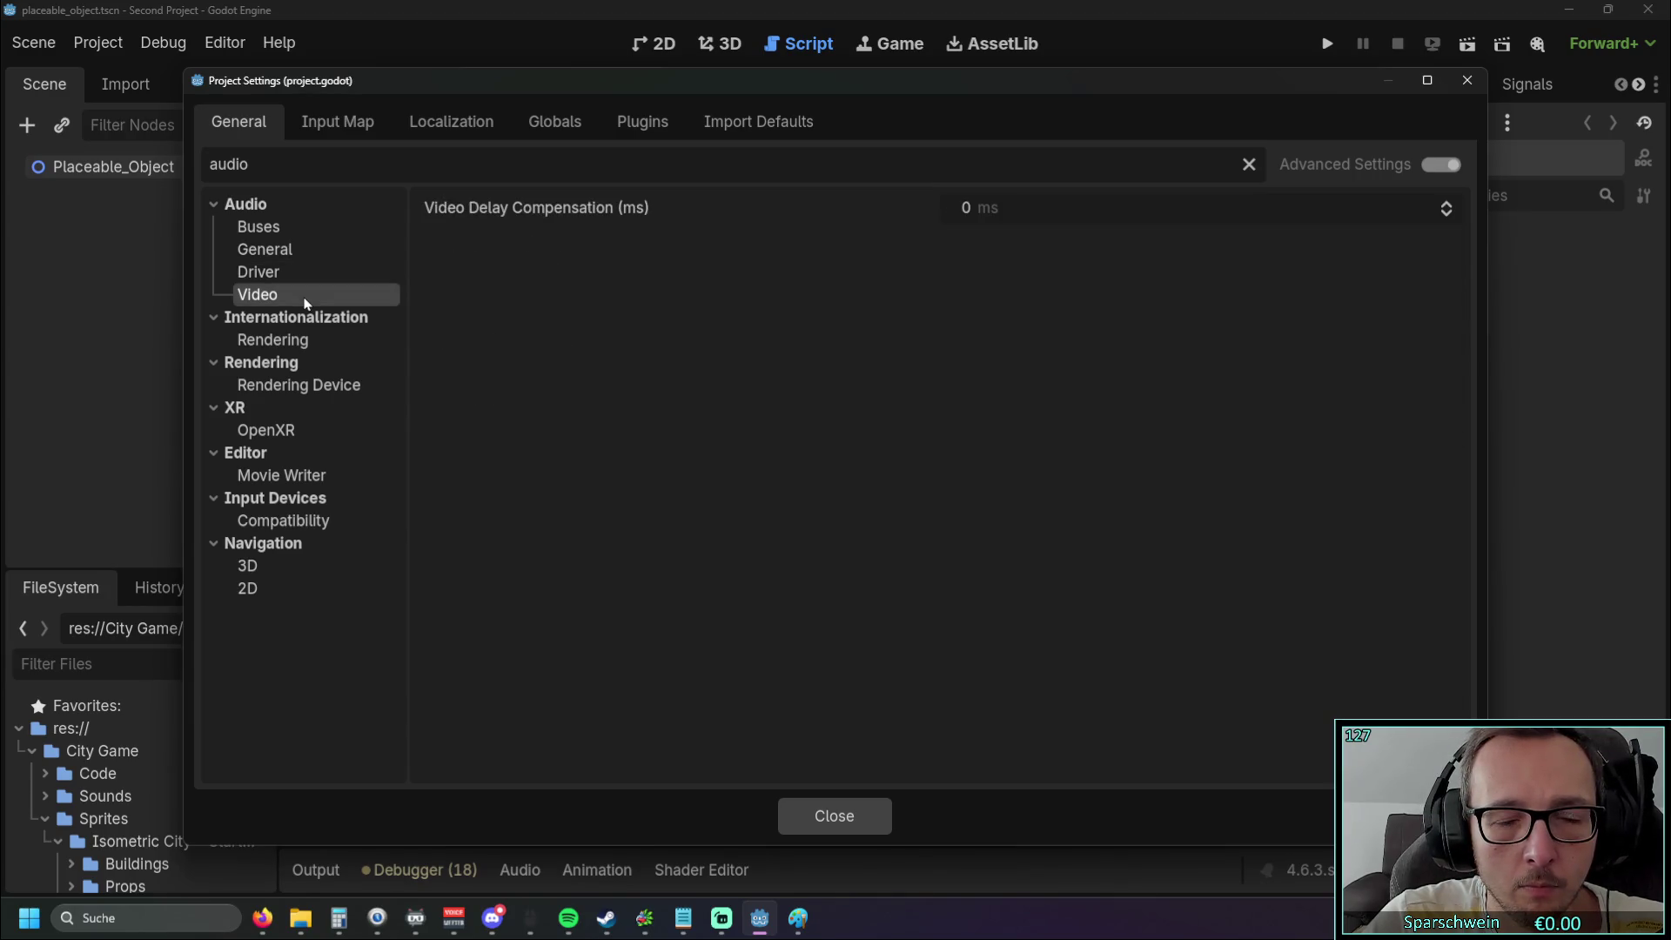
left_click(307, 232)
left_click_drag(290, 161, 174, 169)
type("sound")
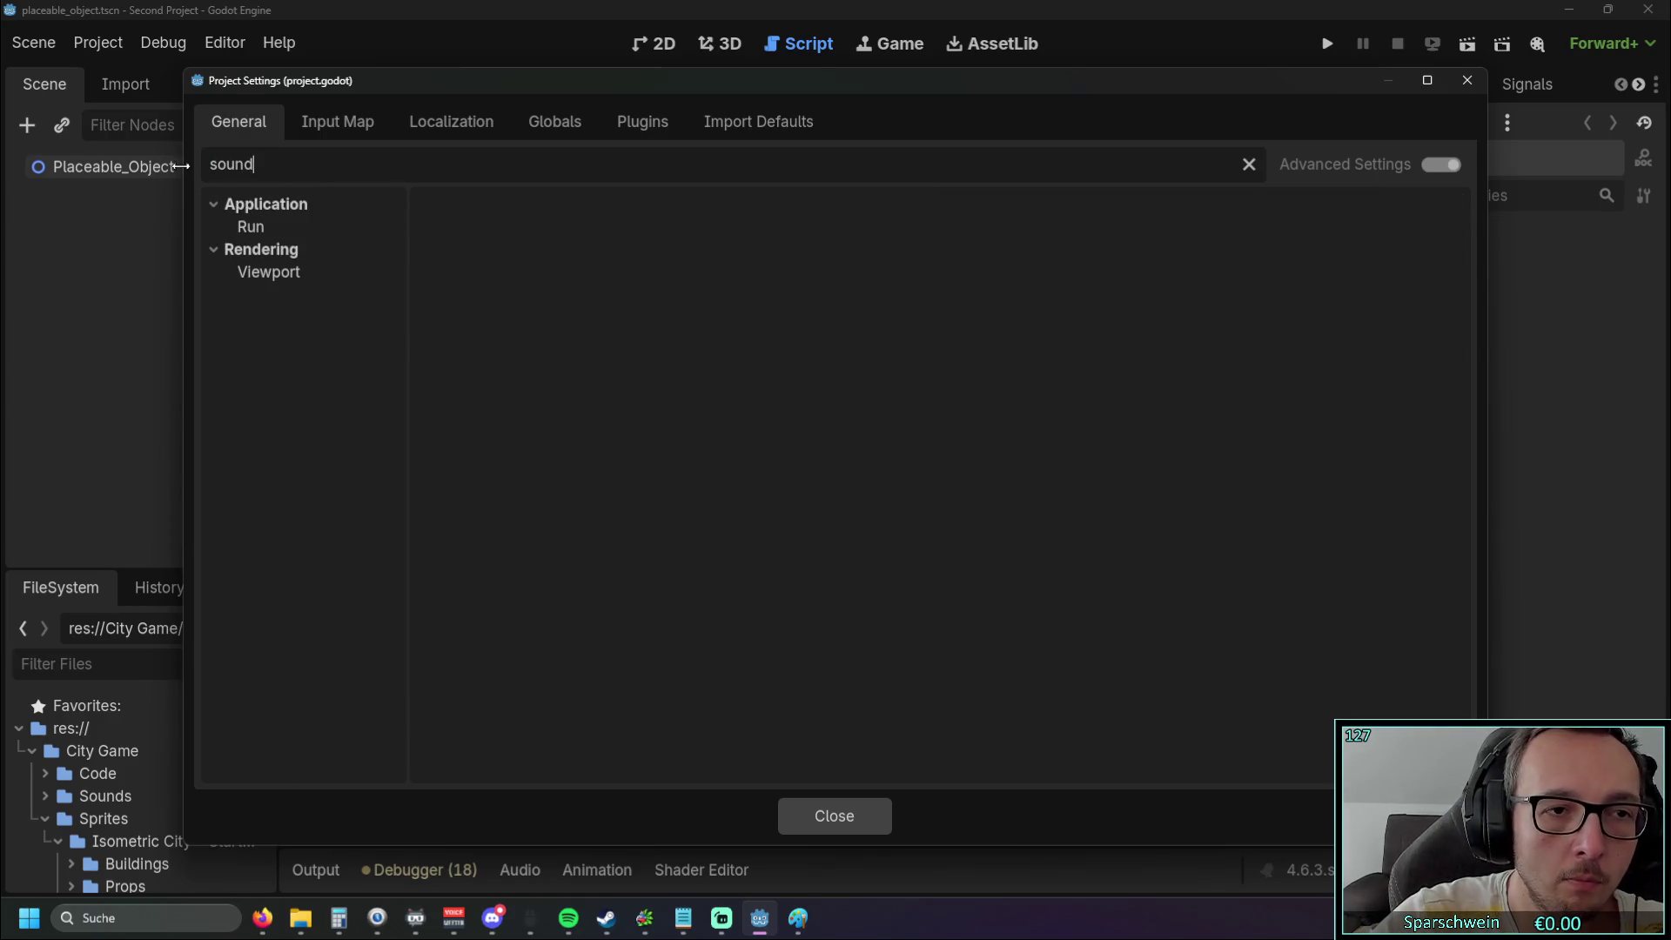
left_click(248, 228)
left_click(253, 273)
left_click(248, 229)
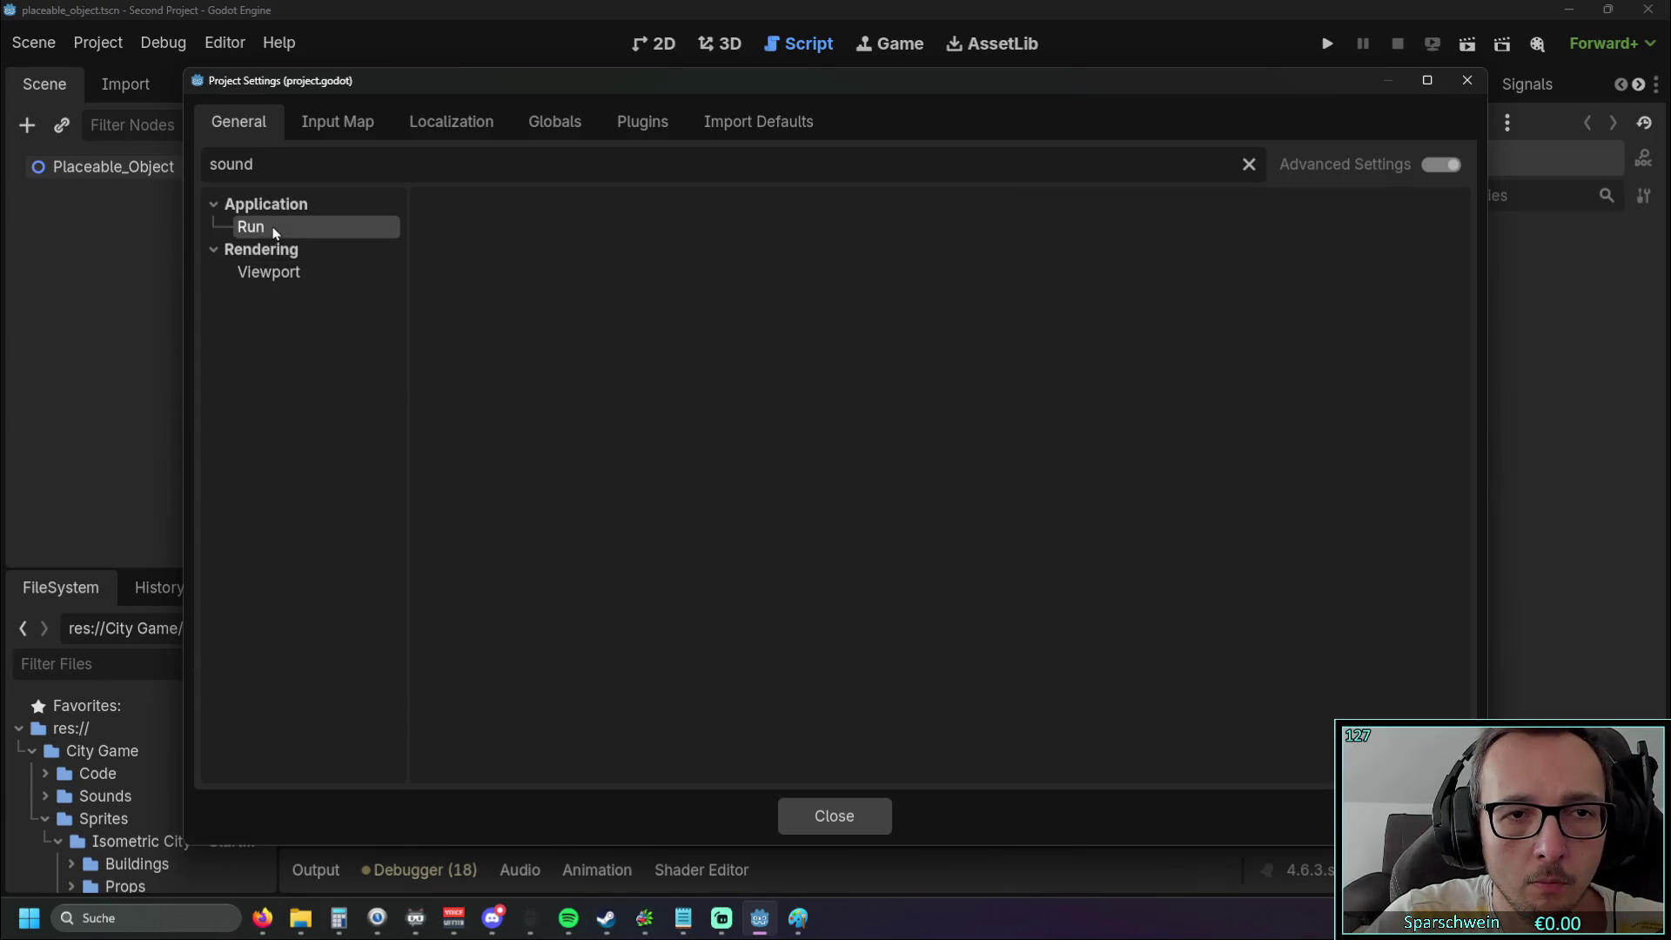
left_click(287, 274)
left_click(293, 230)
double_click(253, 164)
type("audio")
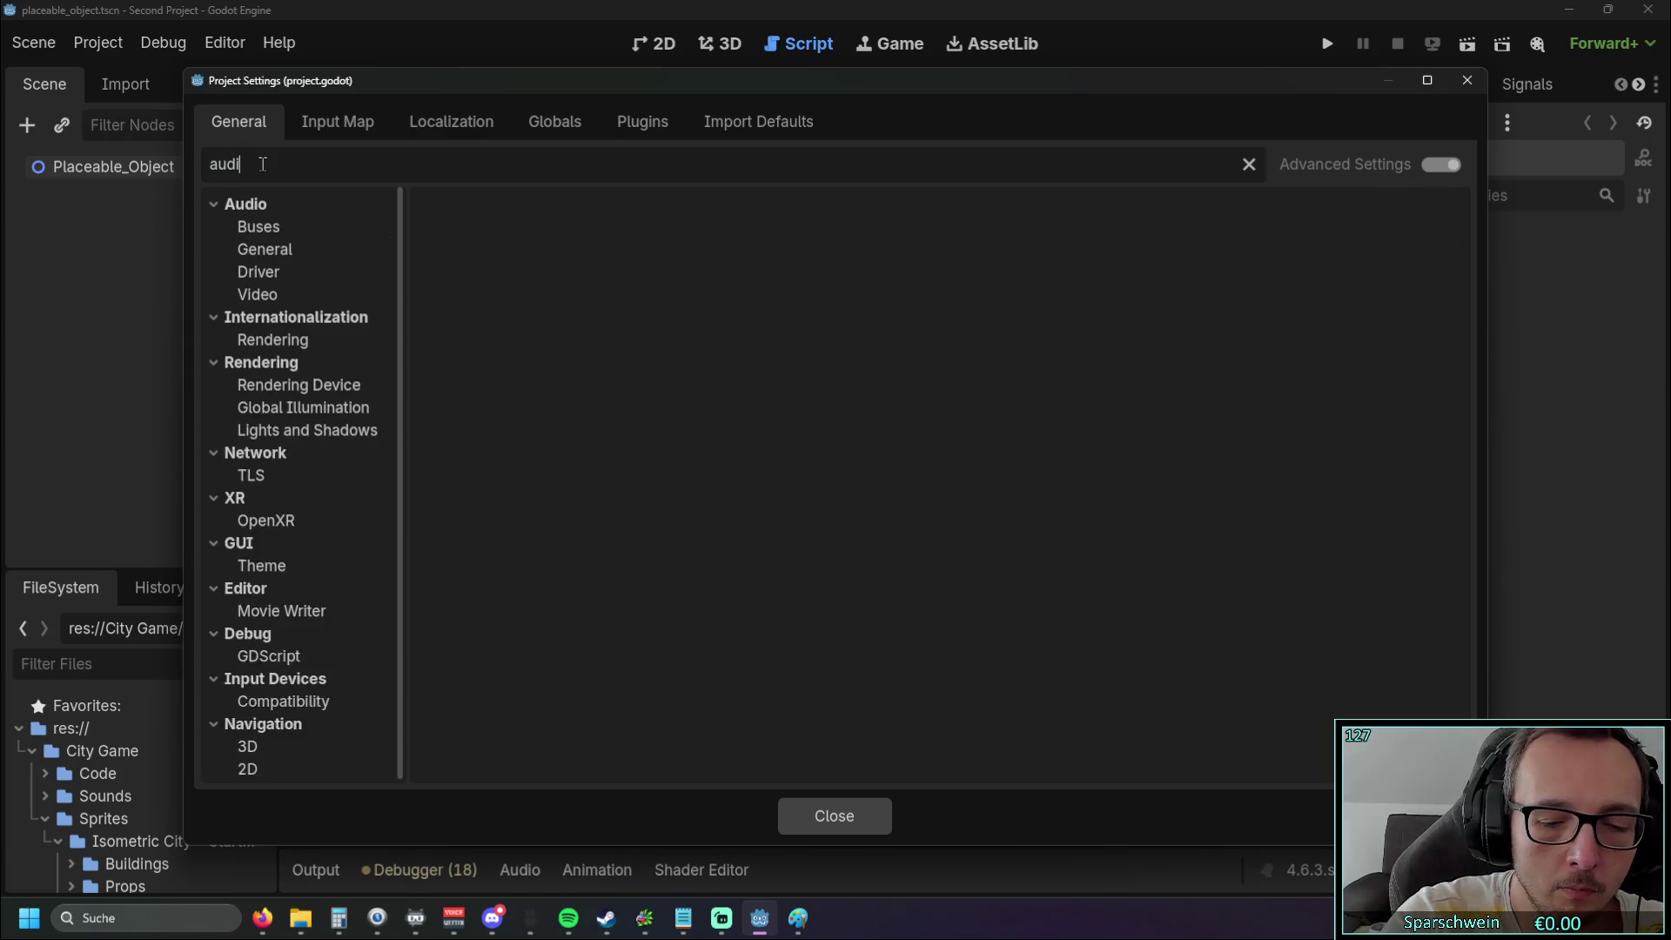
left_click(271, 566)
left_click(287, 521)
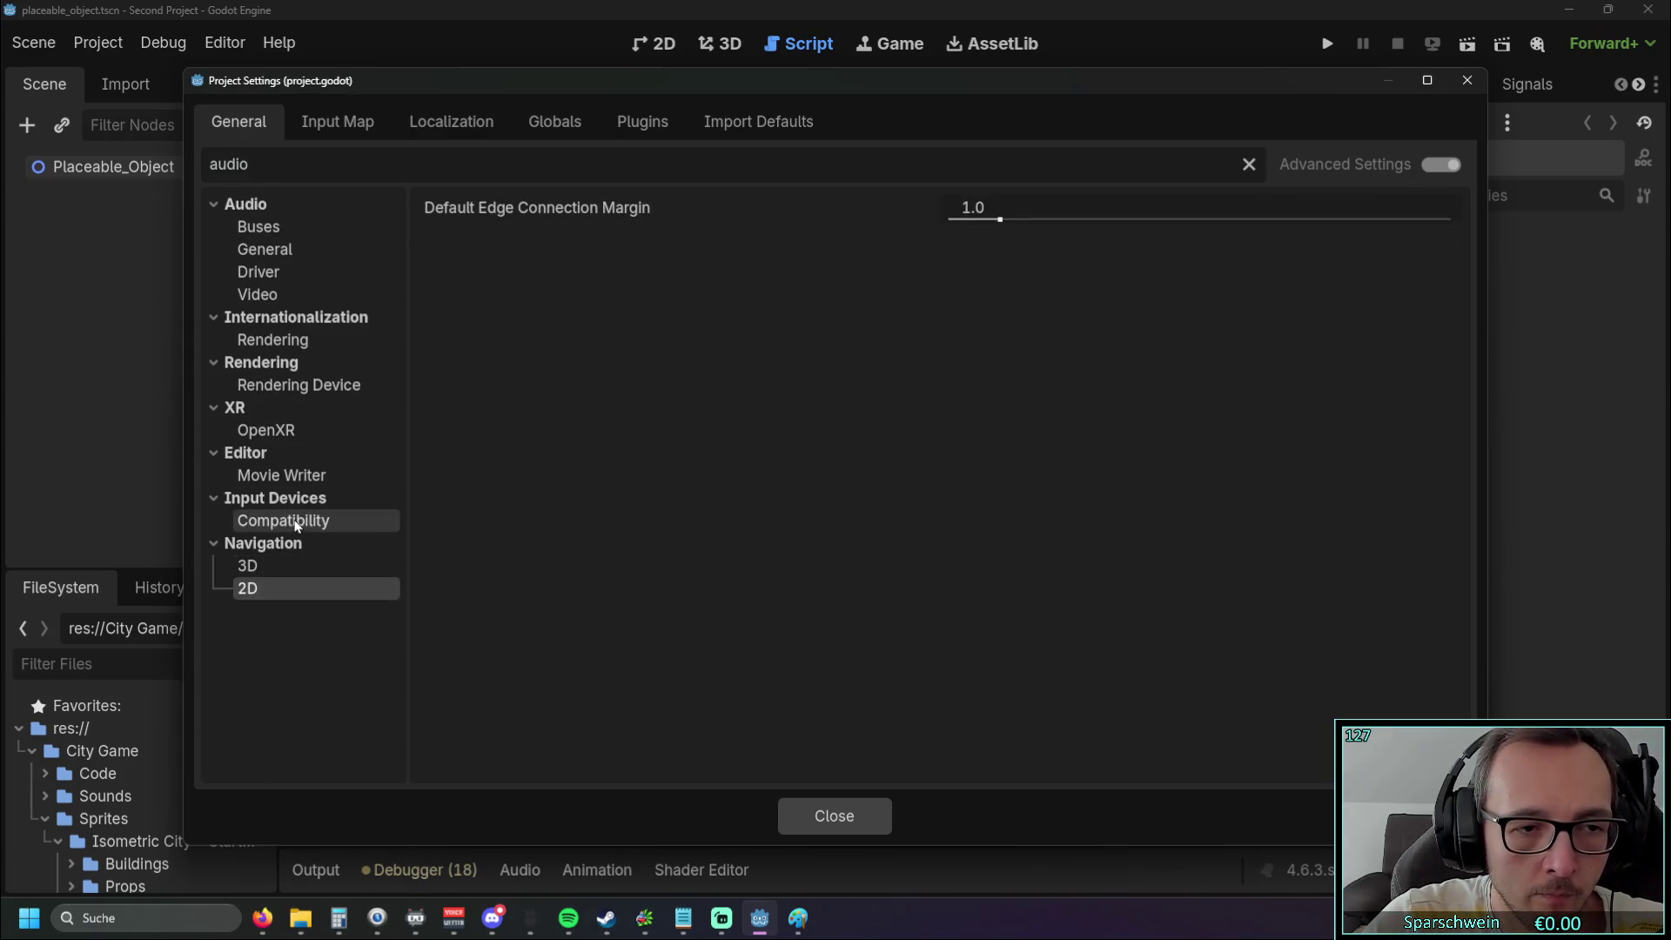
left_click(288, 475)
left_click(289, 431)
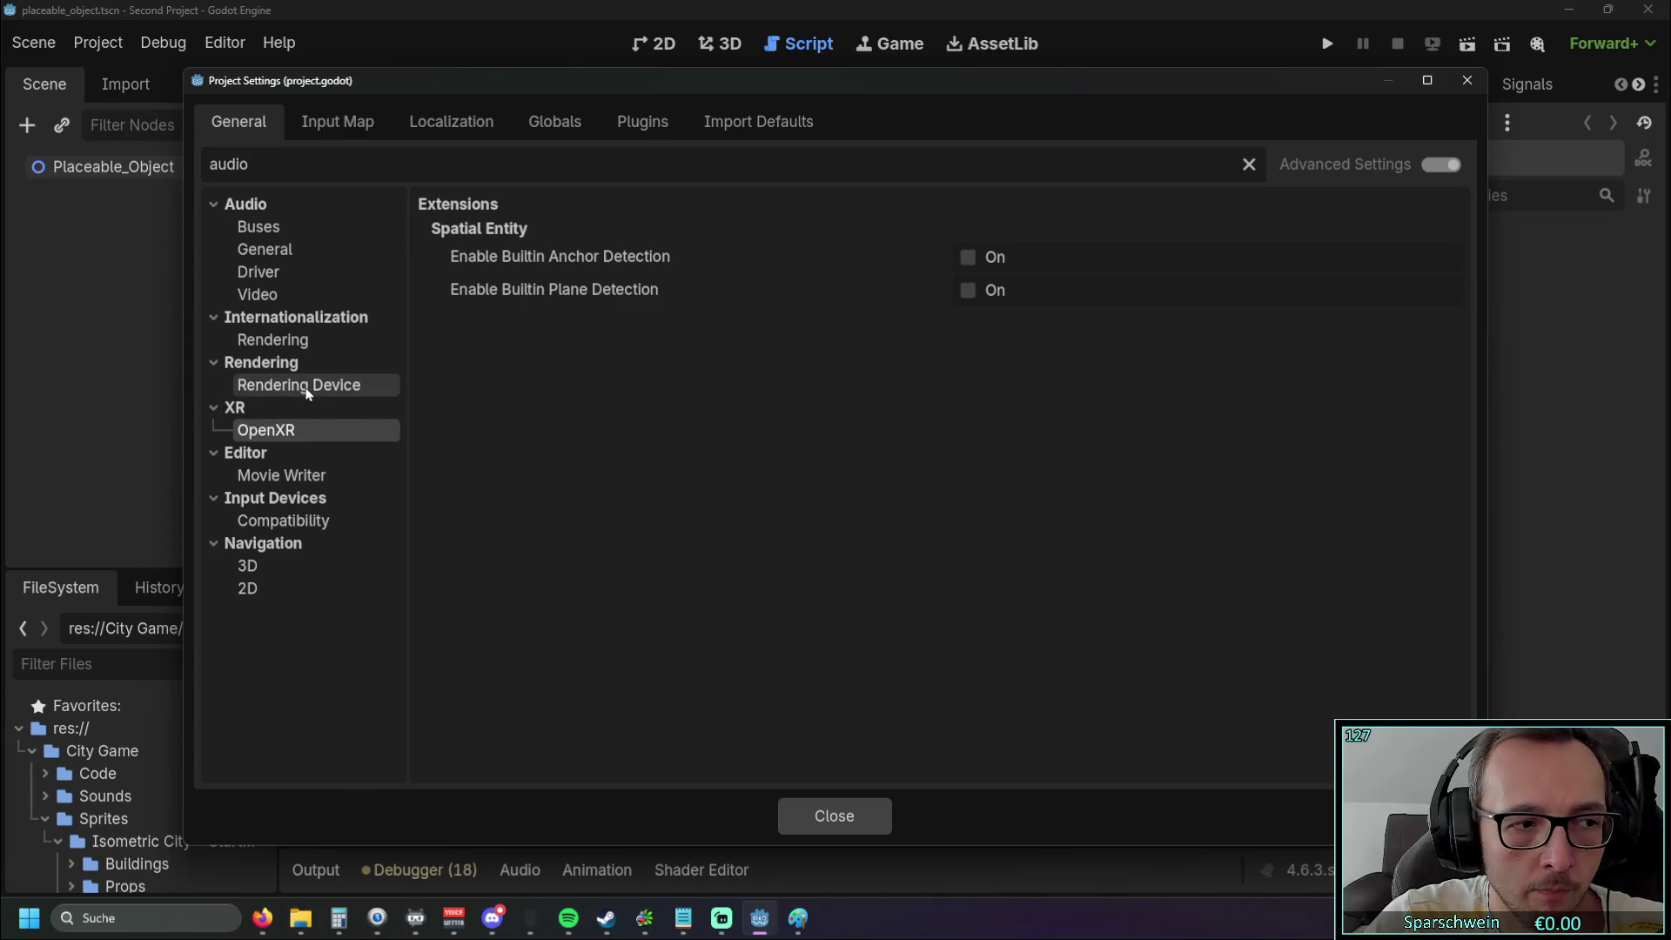
left_click(303, 387)
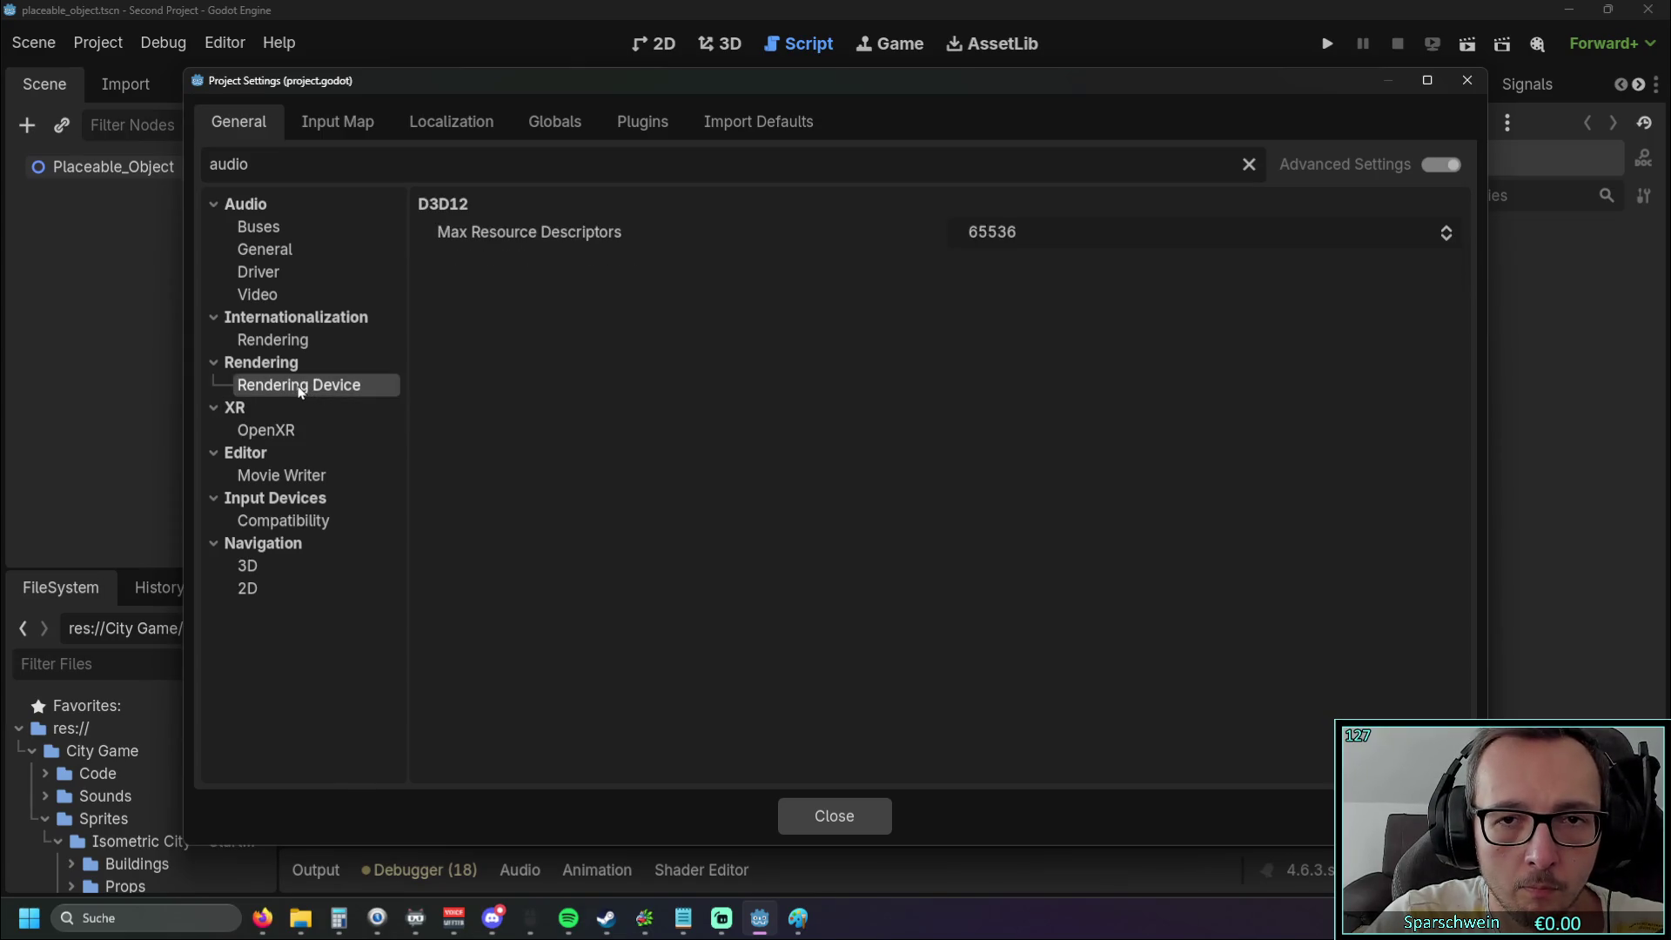
left_click(287, 339)
left_click(261, 295)
left_click(274, 277)
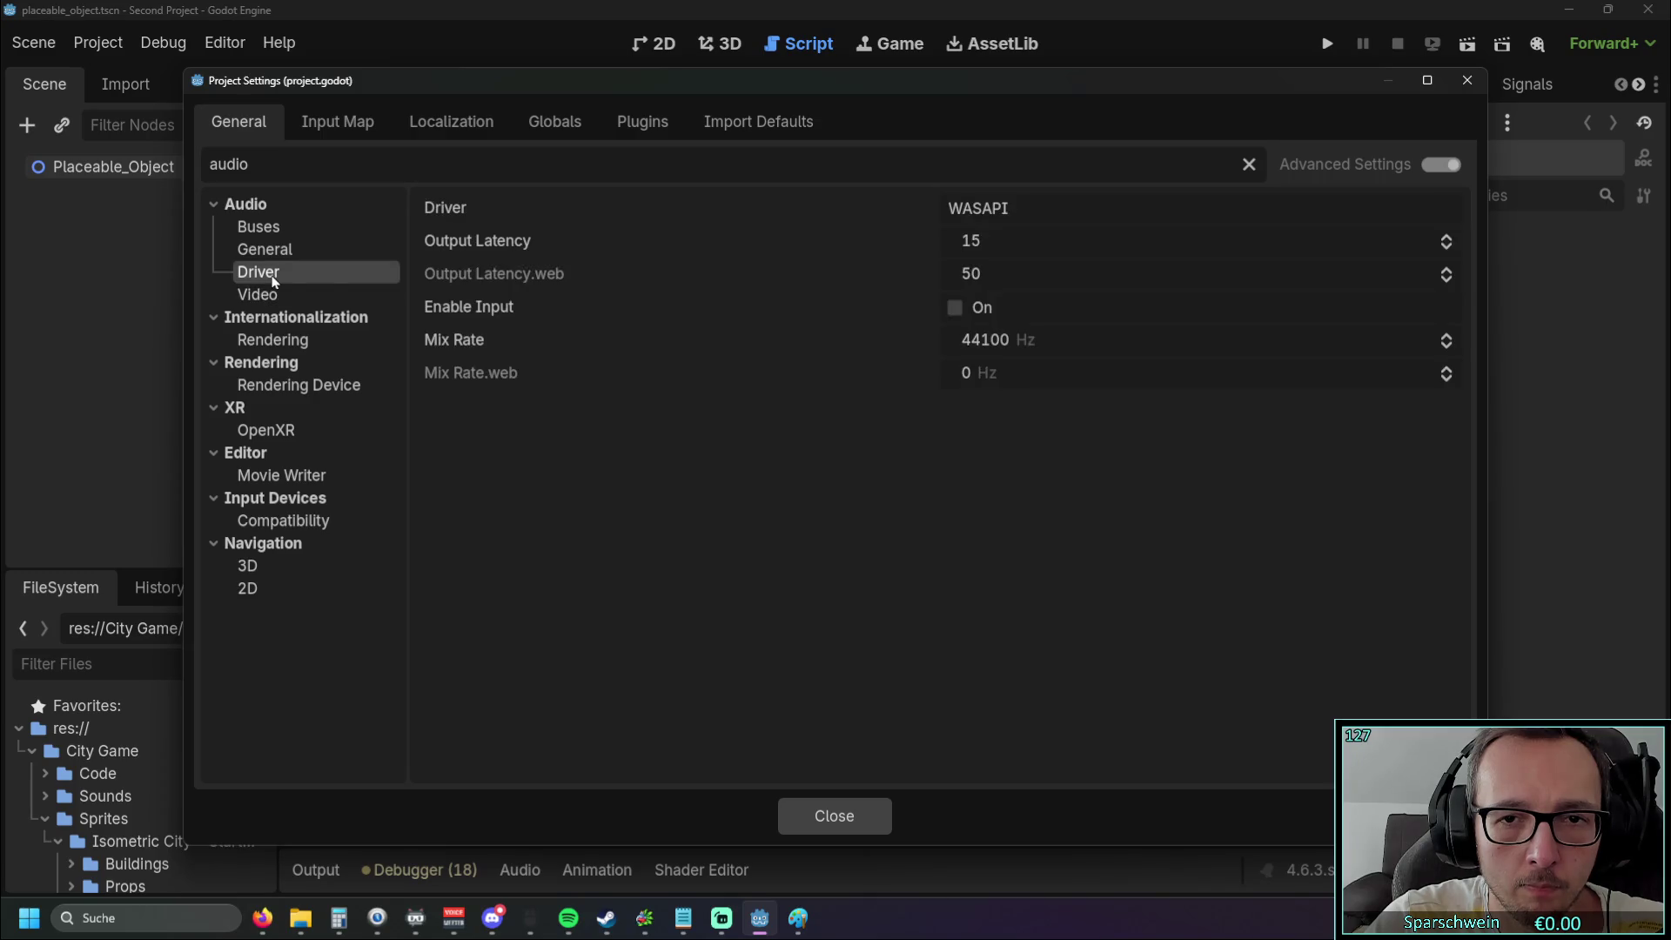
left_click(273, 258)
left_click(272, 232)
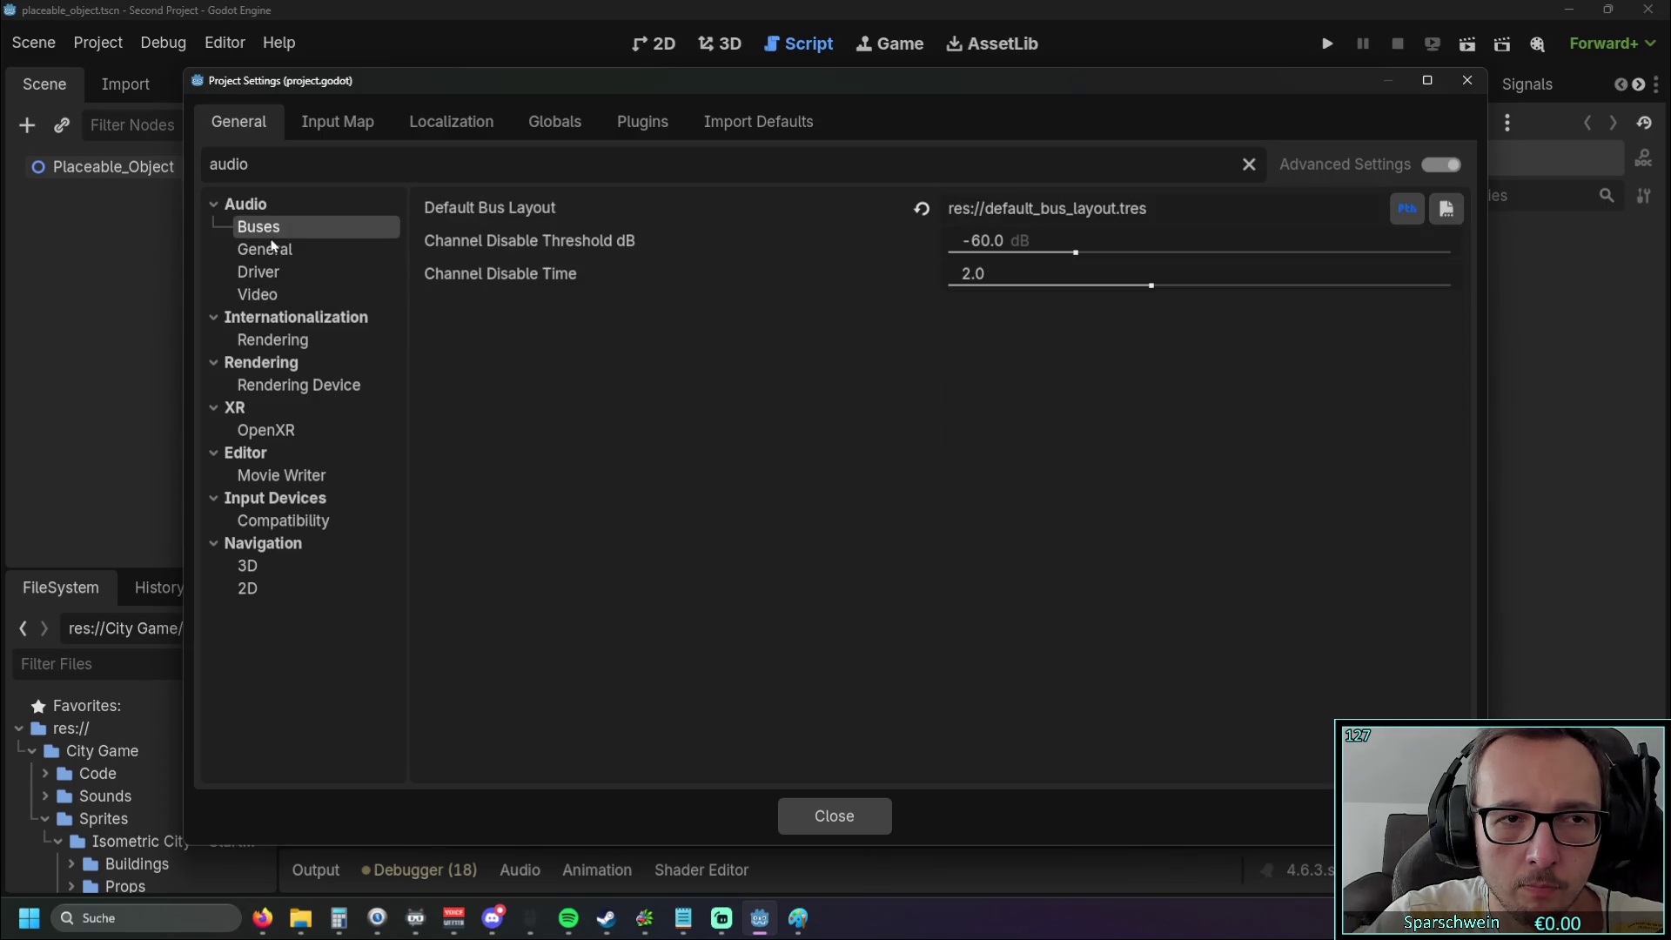
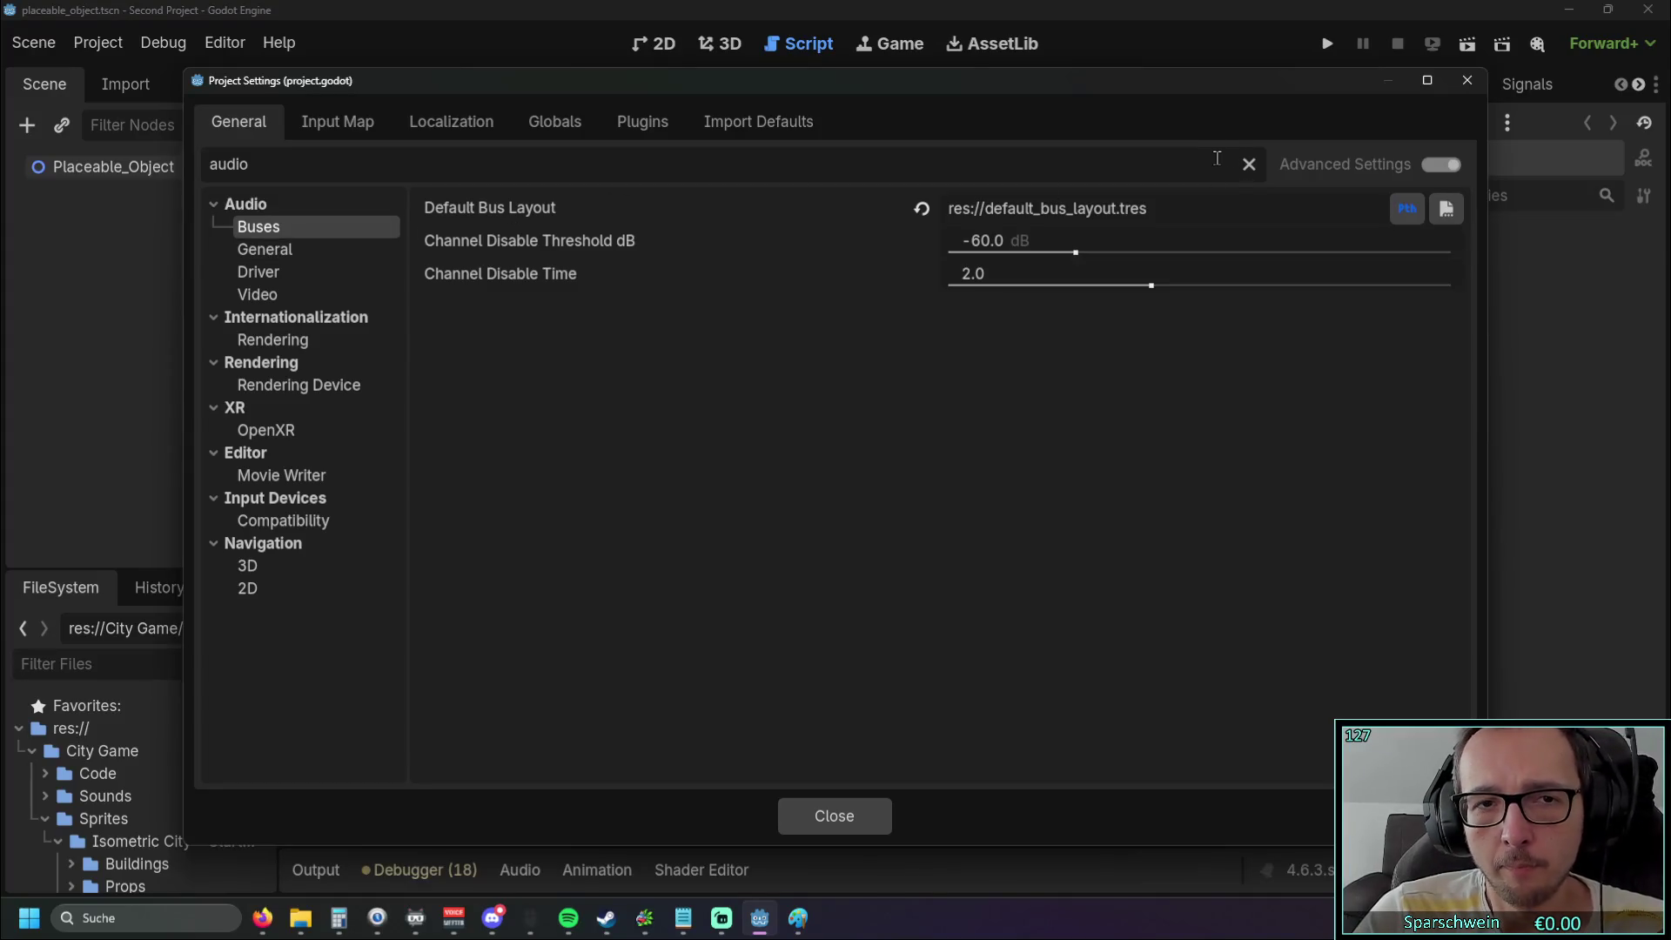
Browse the Input Map, Localization, Globals, Plugins and Import Defaults sections, then close Project Settings
left_click(355, 128)
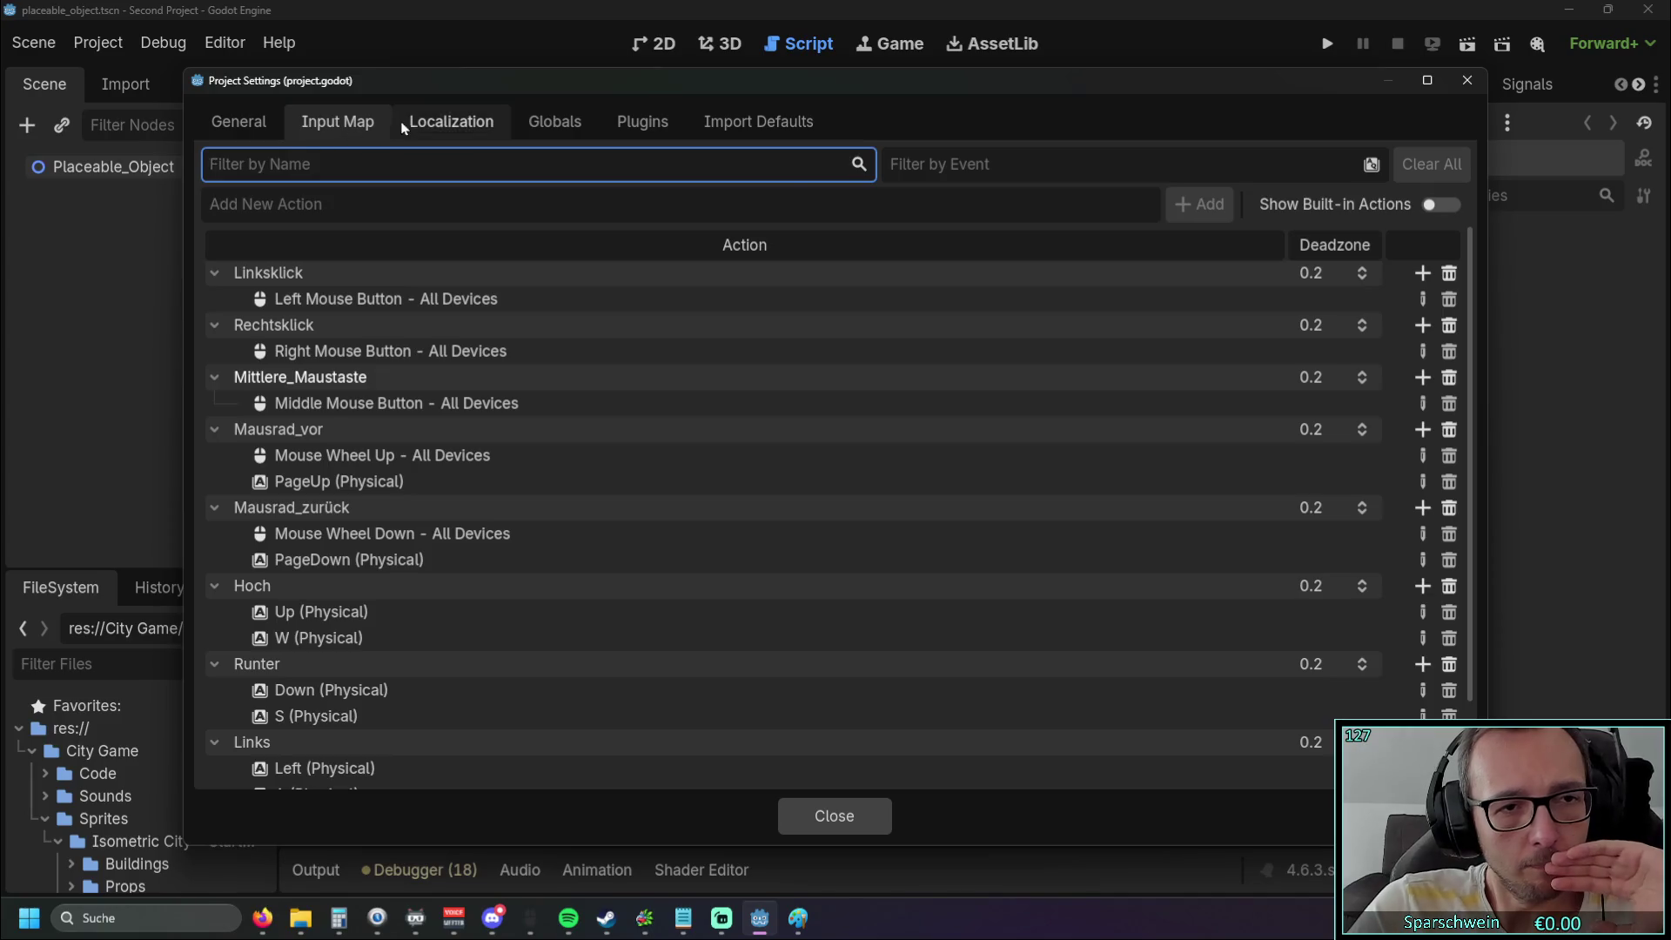
left_click(426, 123)
left_click(548, 120)
left_click(668, 125)
left_click(749, 117)
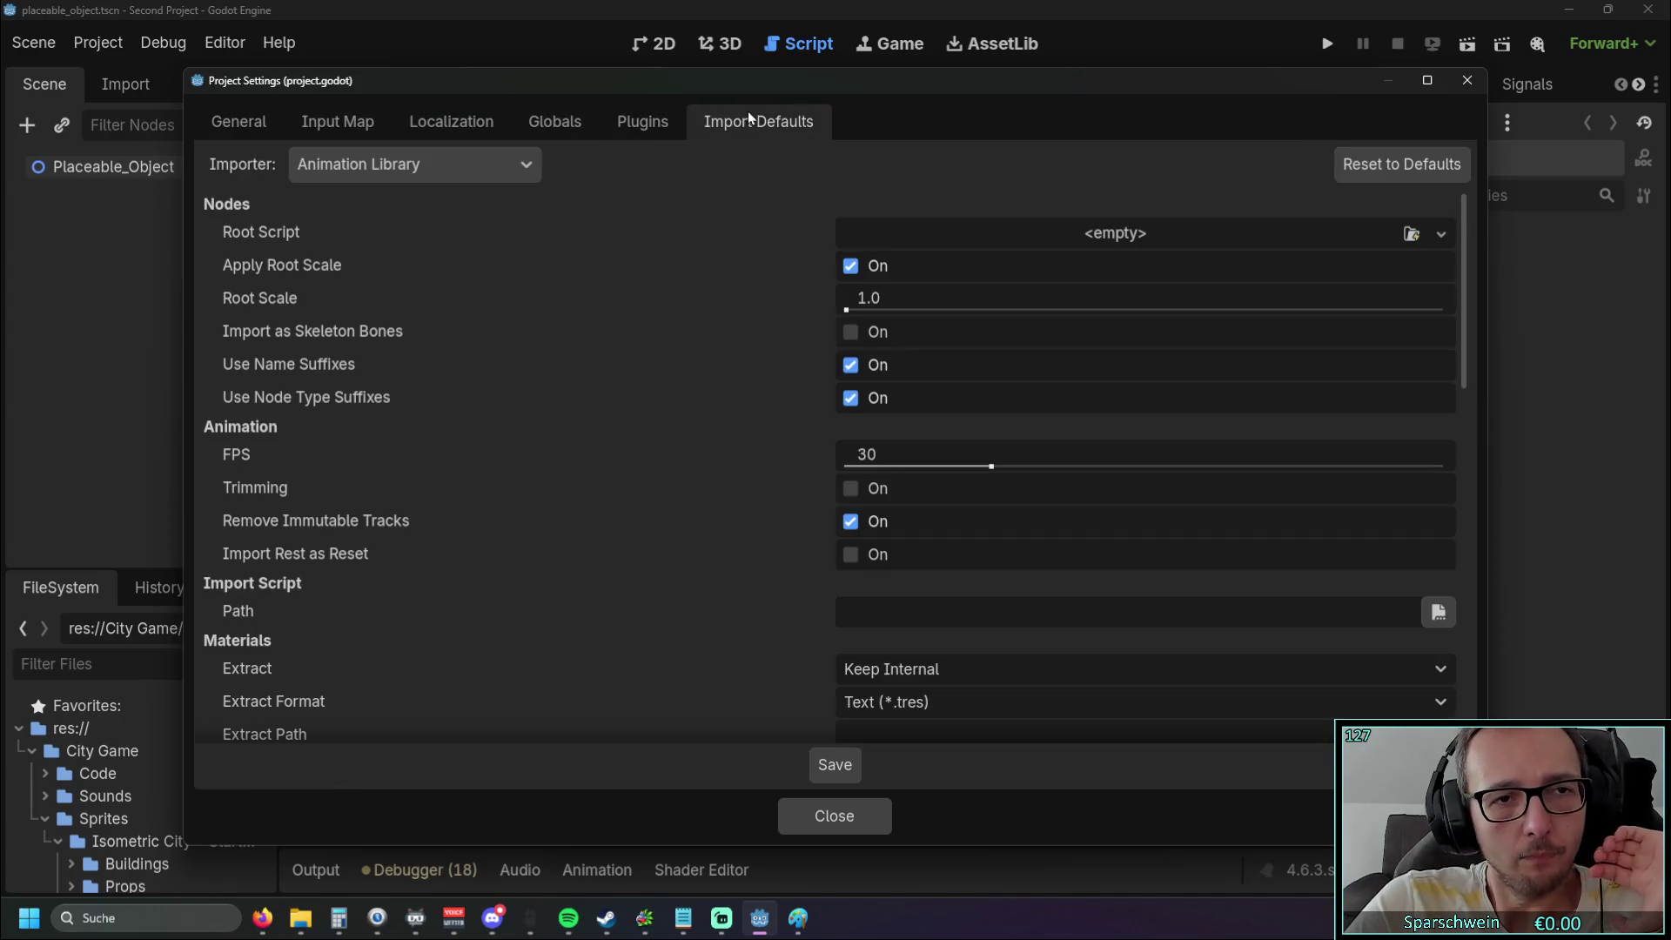
left_click(1469, 82)
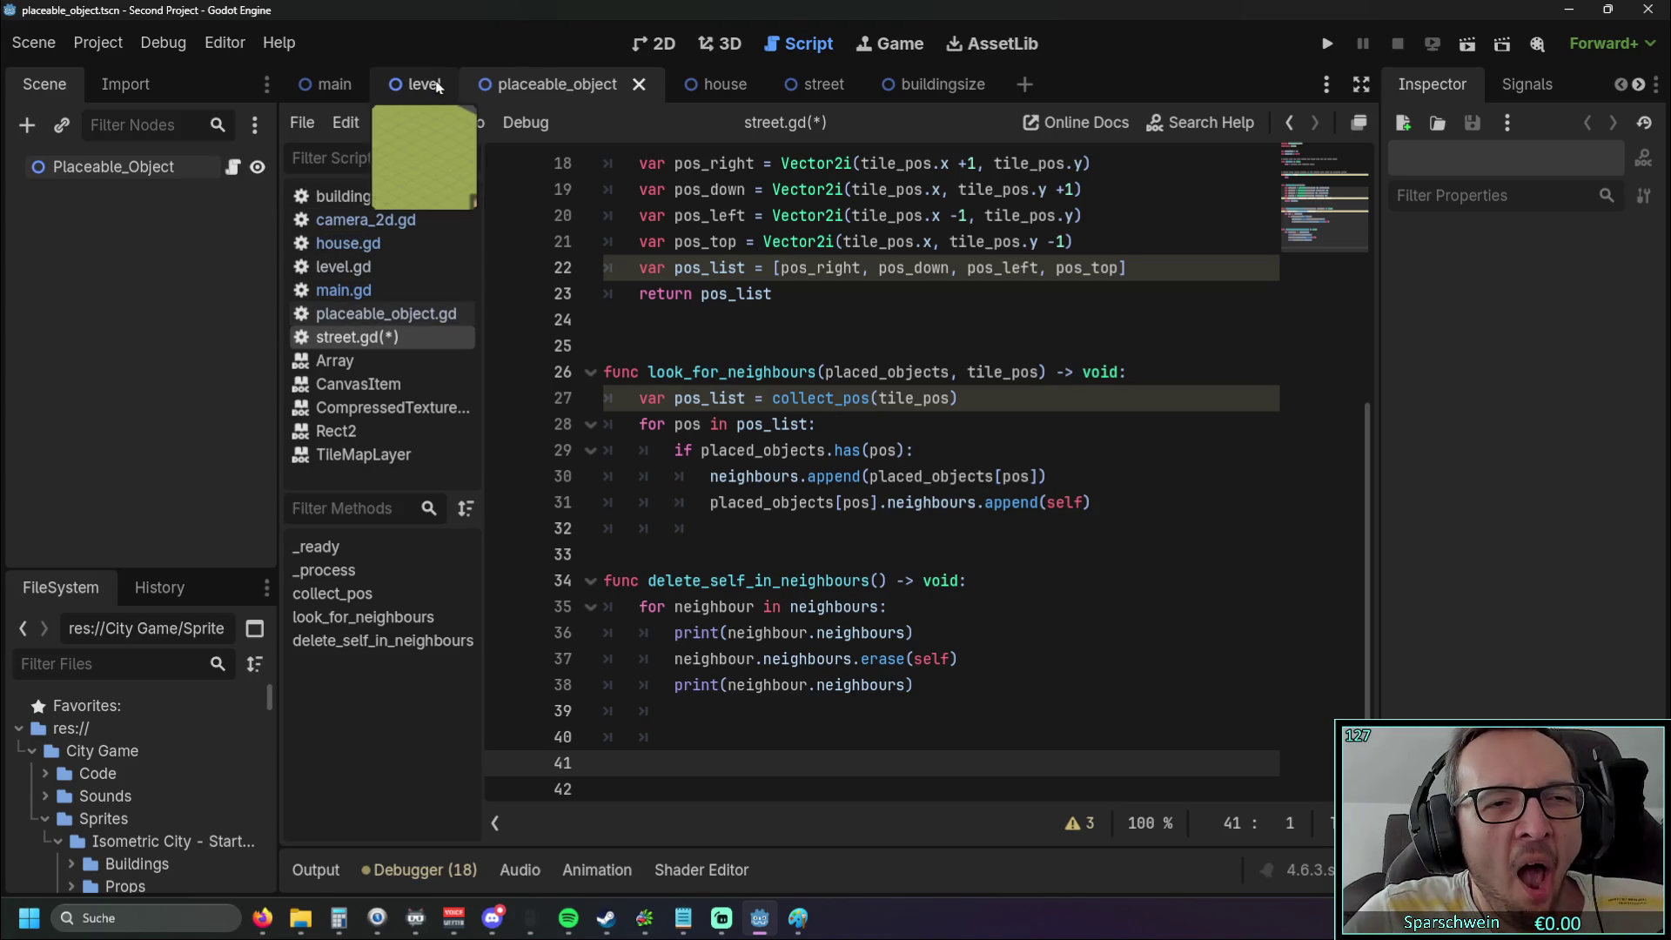
In the main scene, keep background music at -15 dB and test-run the game by placing a house
left_click(319, 84)
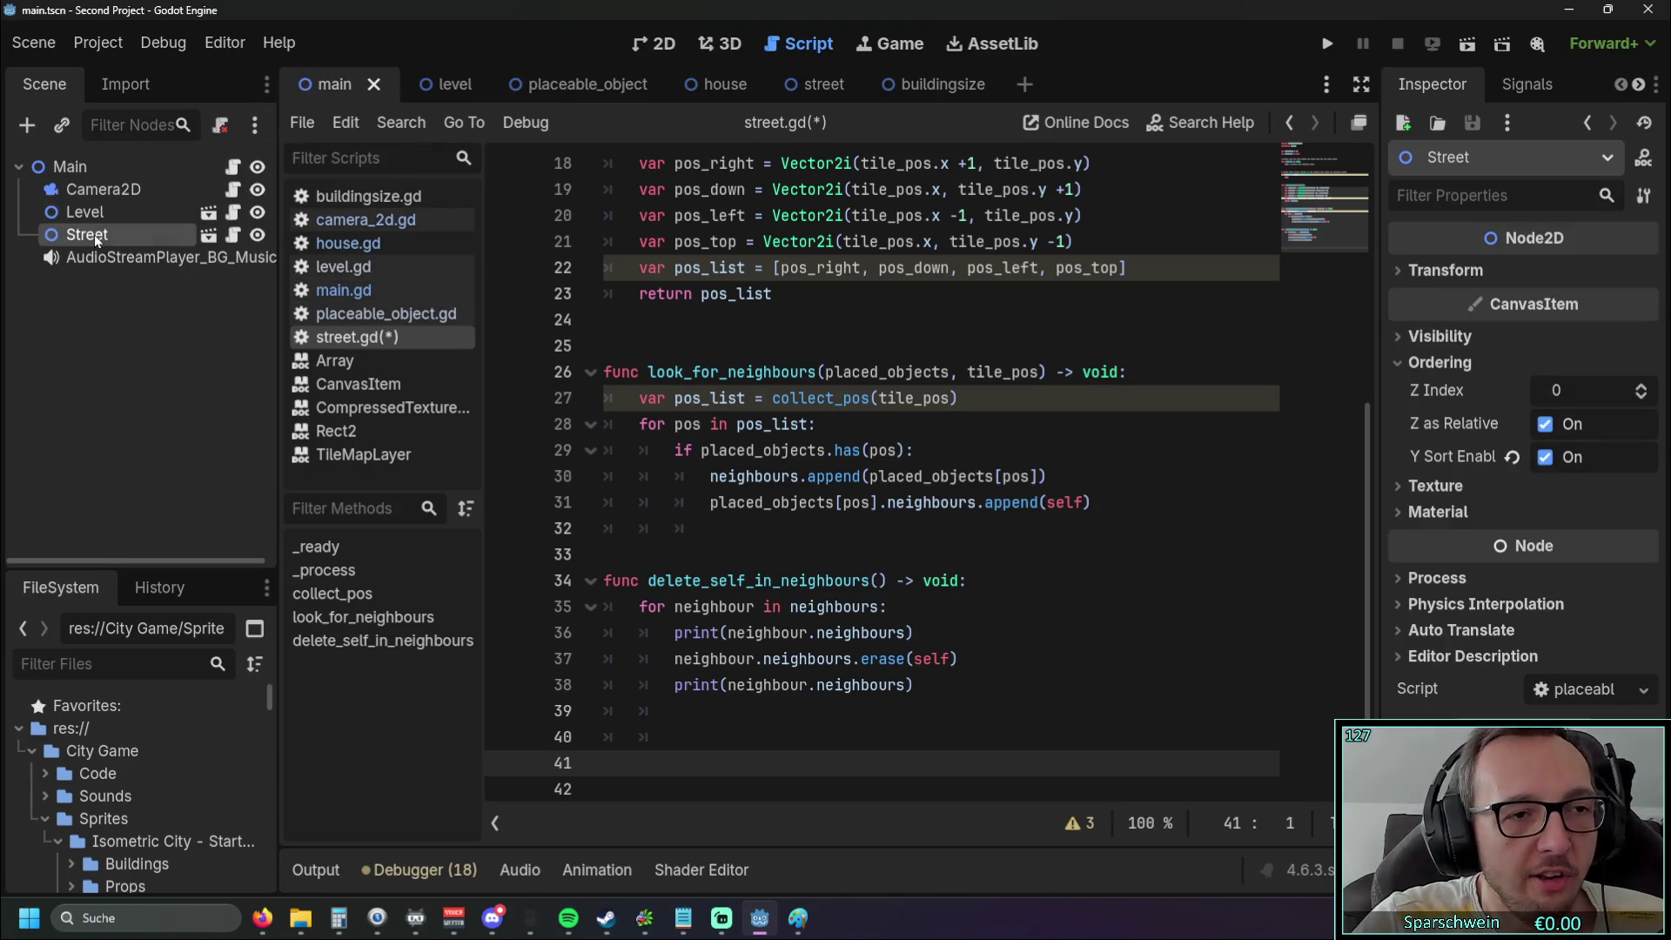
left_click(94, 258)
key("ctrl+z")
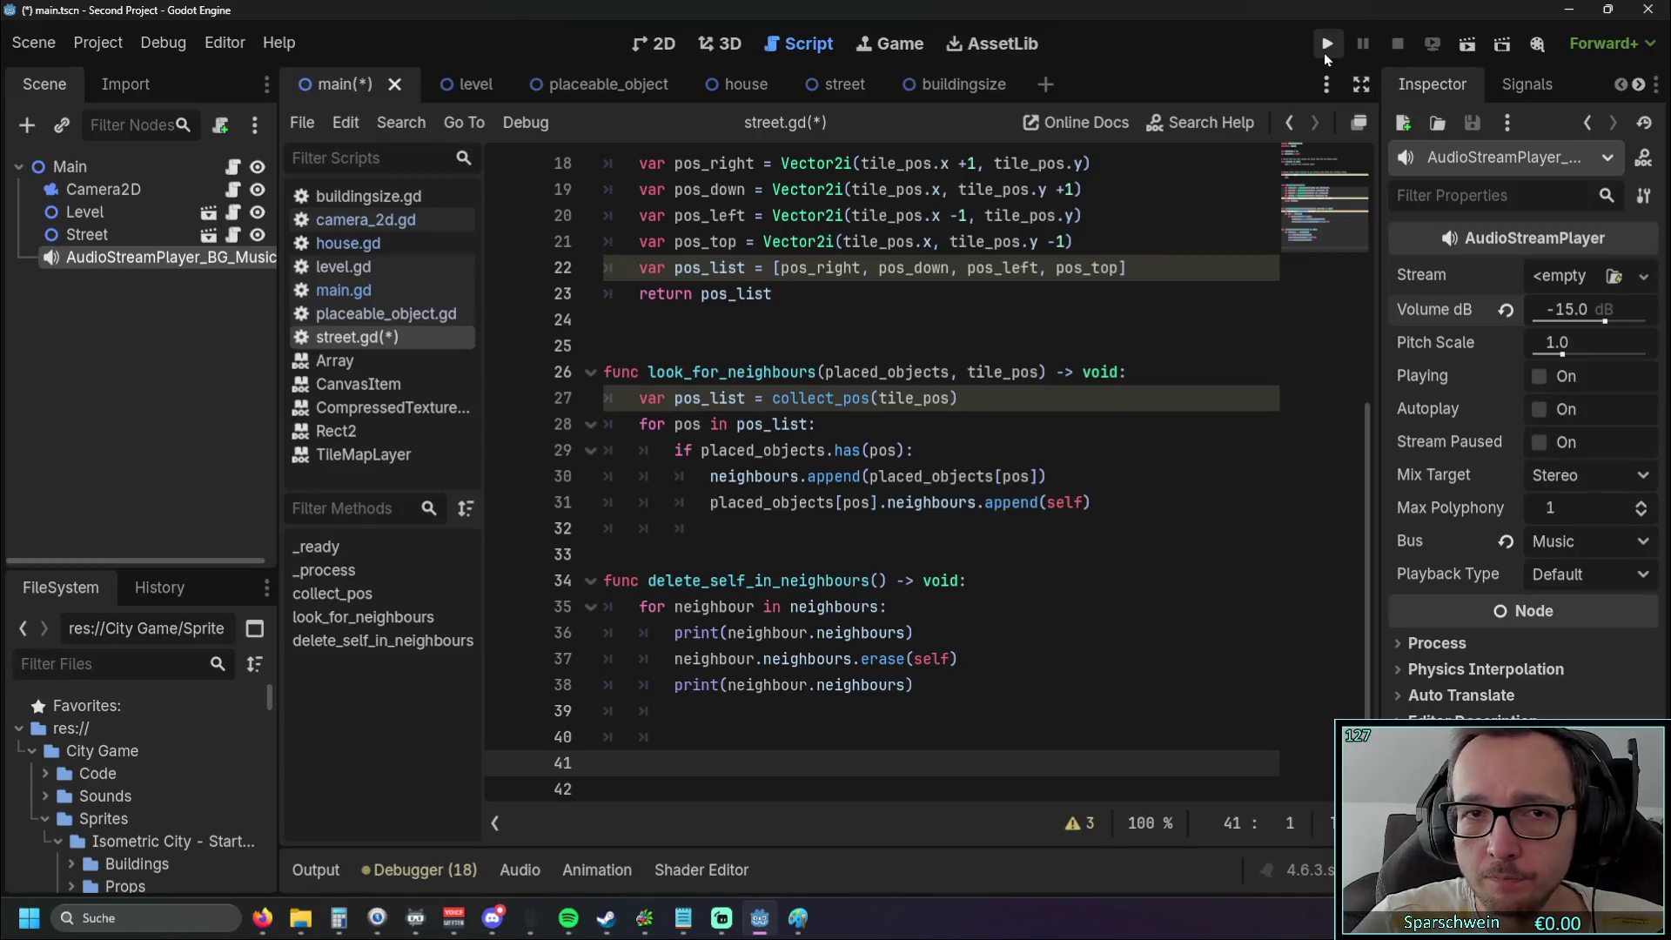
left_click(1326, 45)
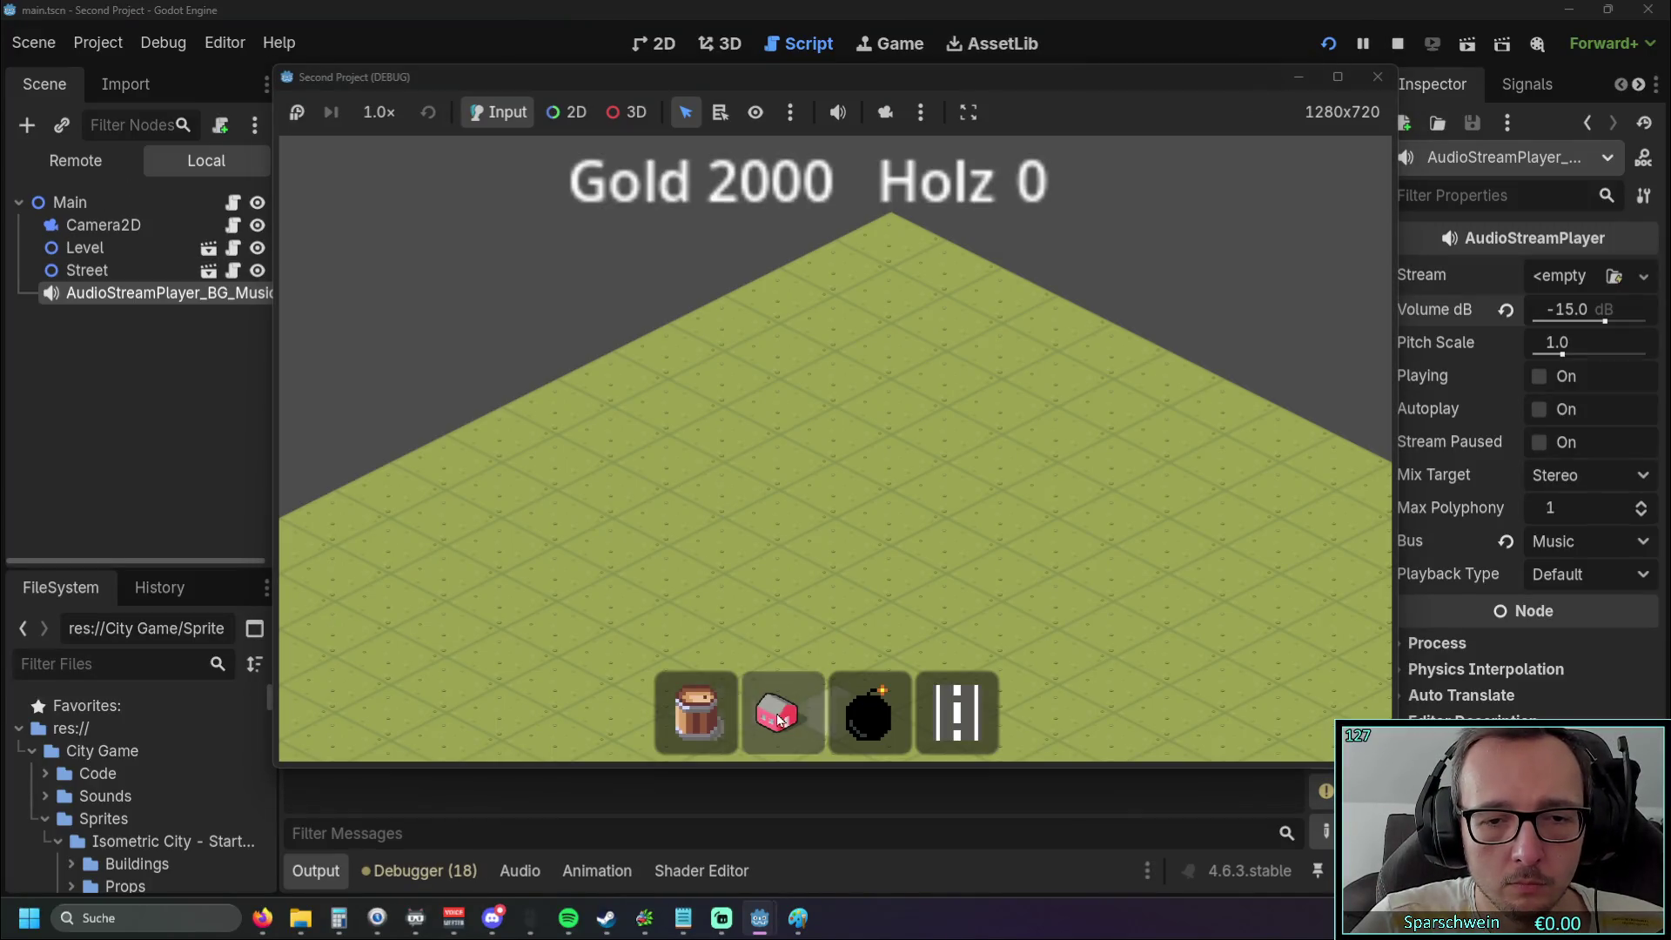
left_click(777, 712)
left_click(696, 492)
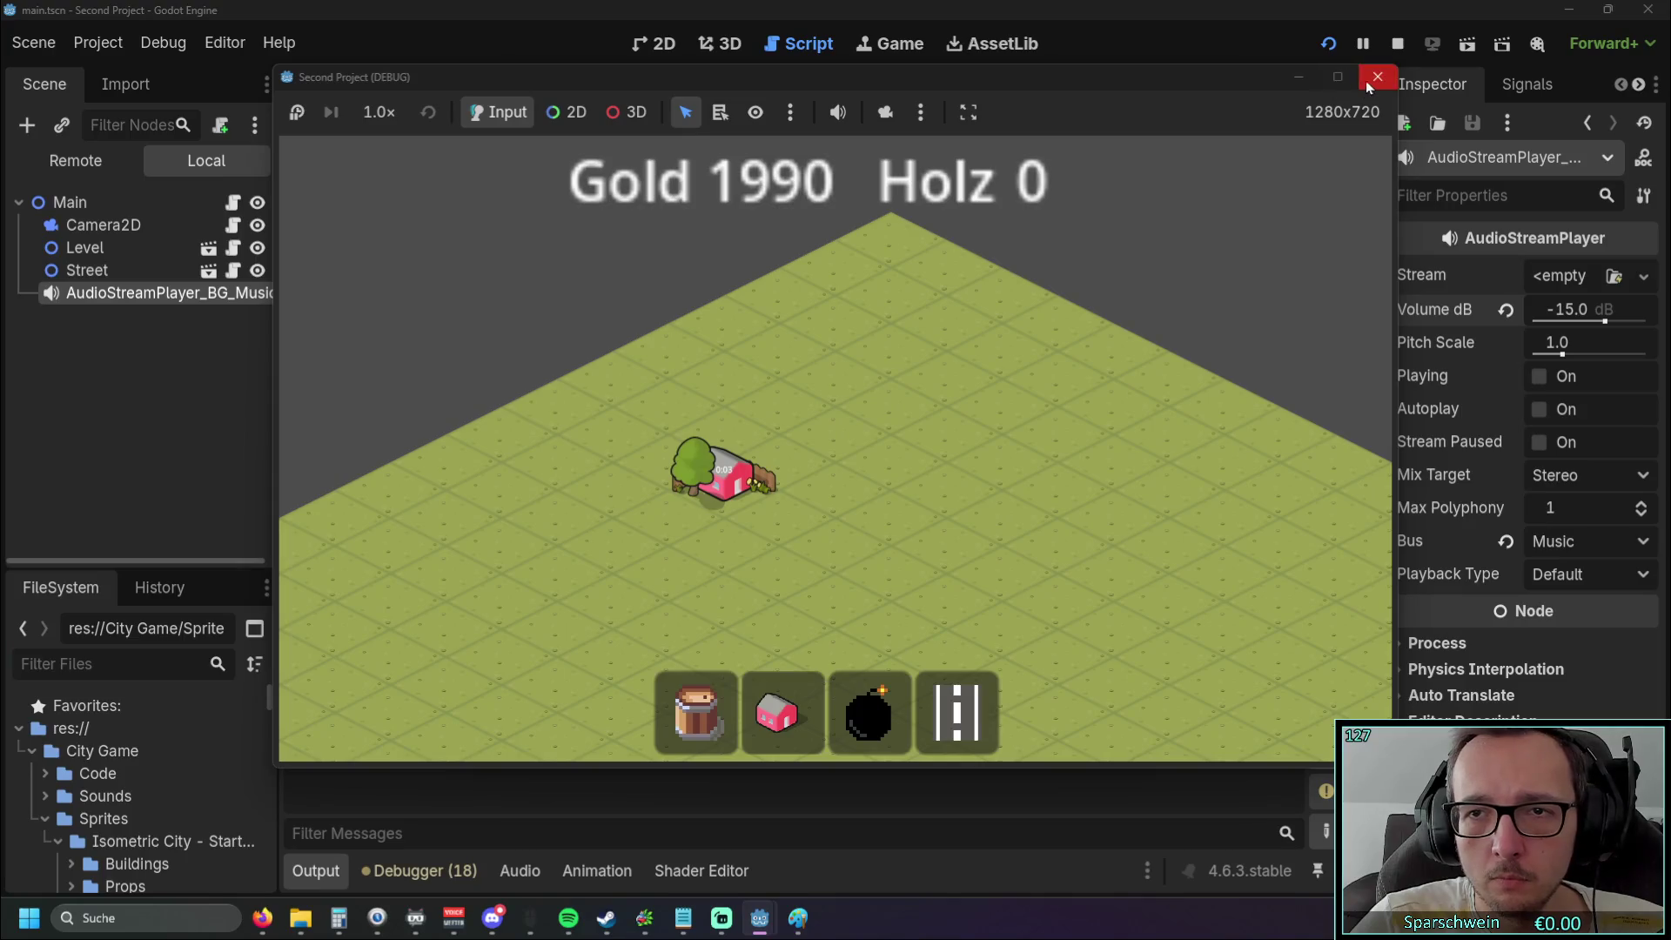
left_click(1378, 77)
In the level scene, set the sound-effects player volume to -8 dB
left_click(444, 84)
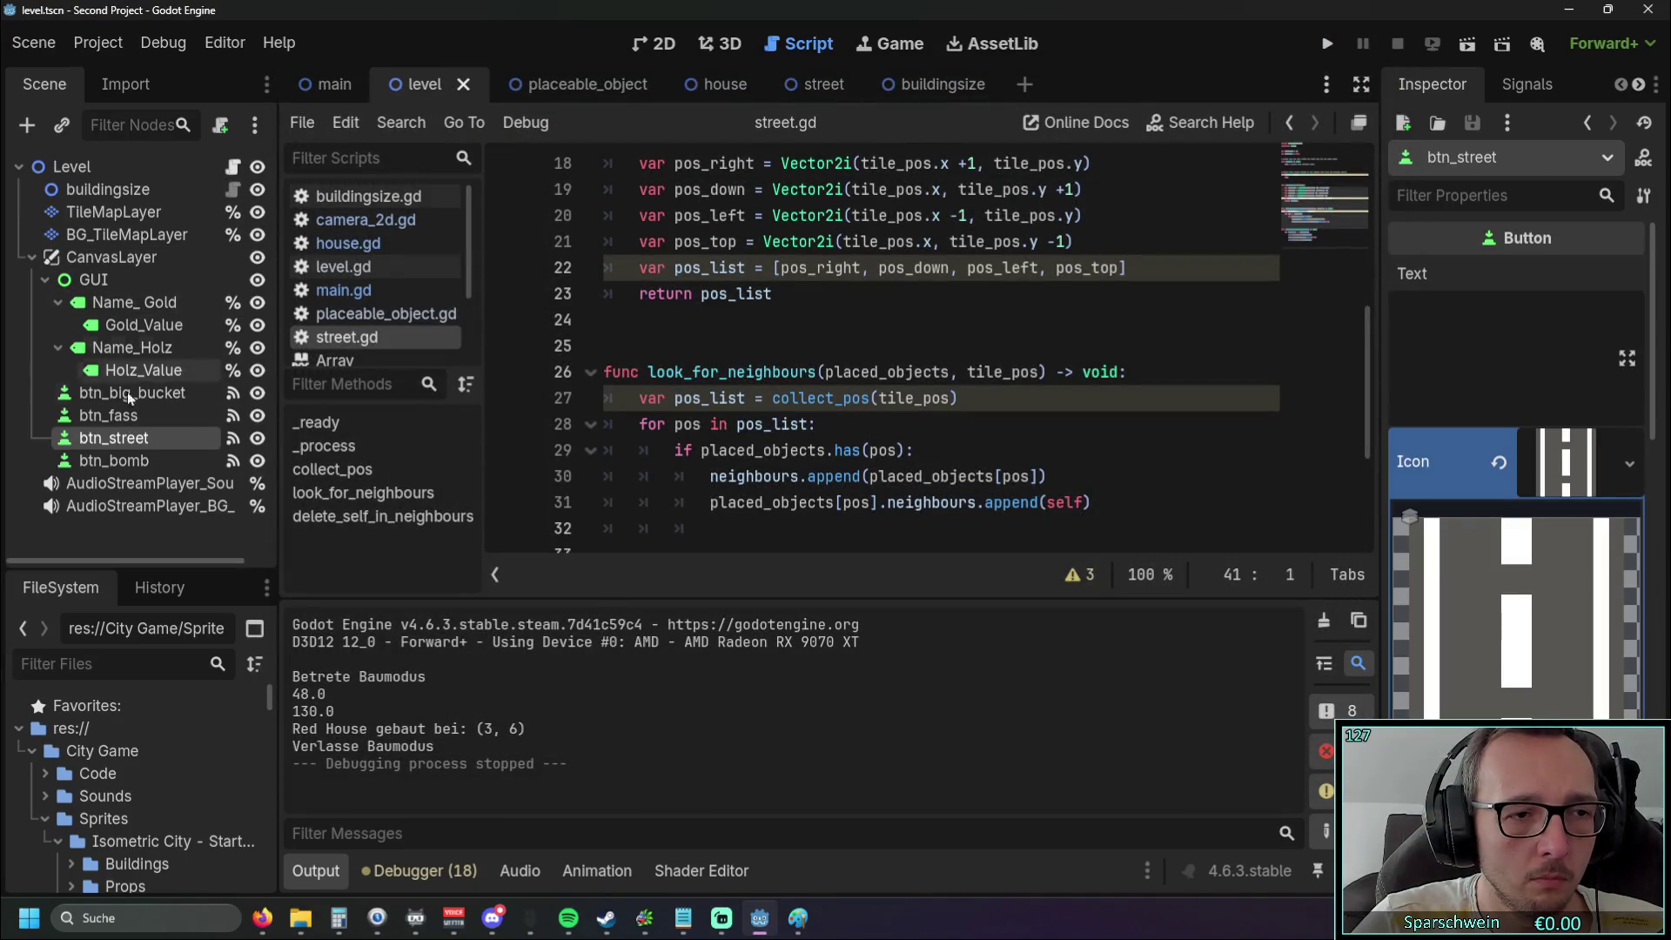
left_click(131, 483)
left_click(133, 486)
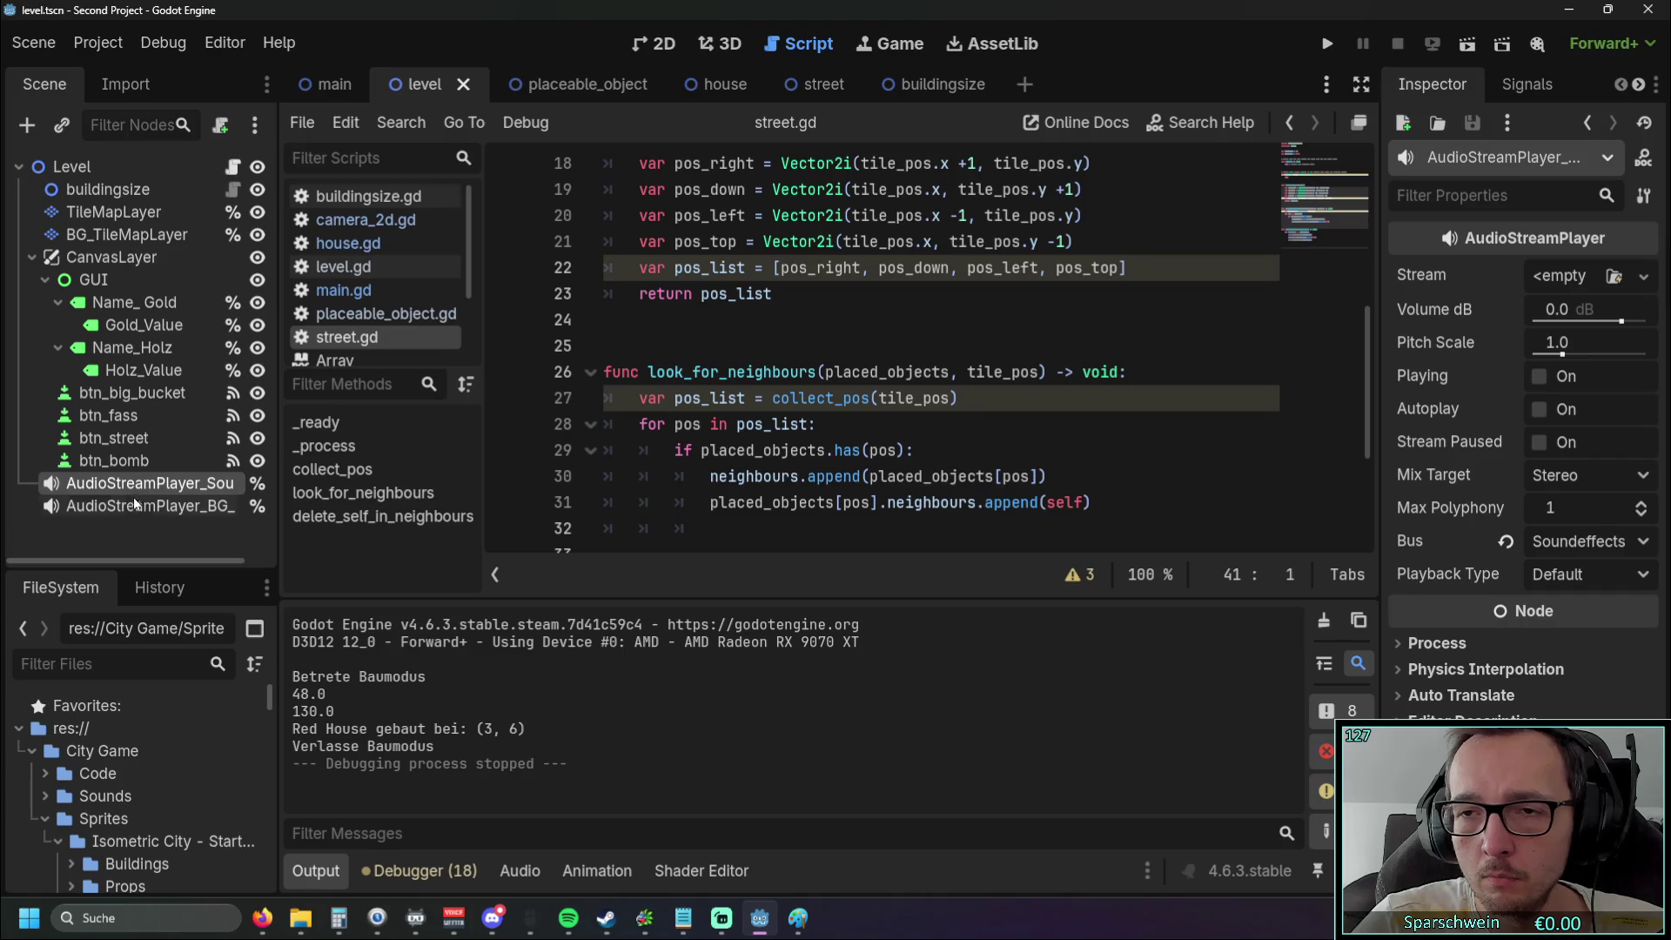
left_click(1558, 309)
type("-8")
key("Return")
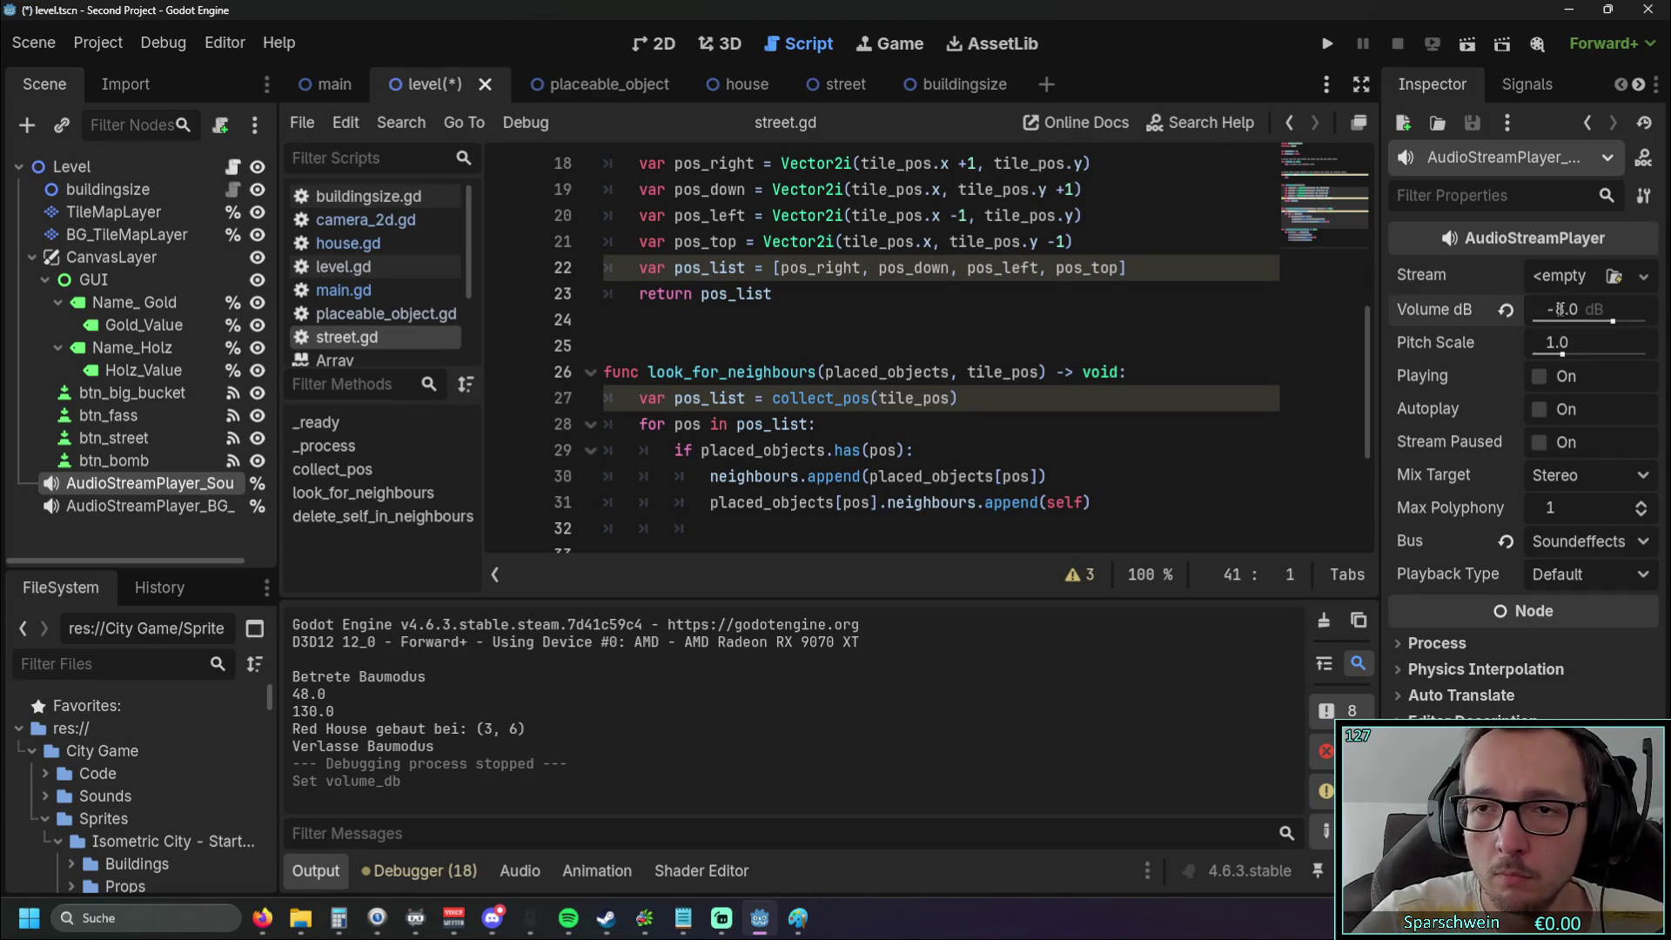
Set the level's background music volume to -15 dB and launch the game
left_click(114, 506)
left_click(1562, 310)
type("-15")
key("Return")
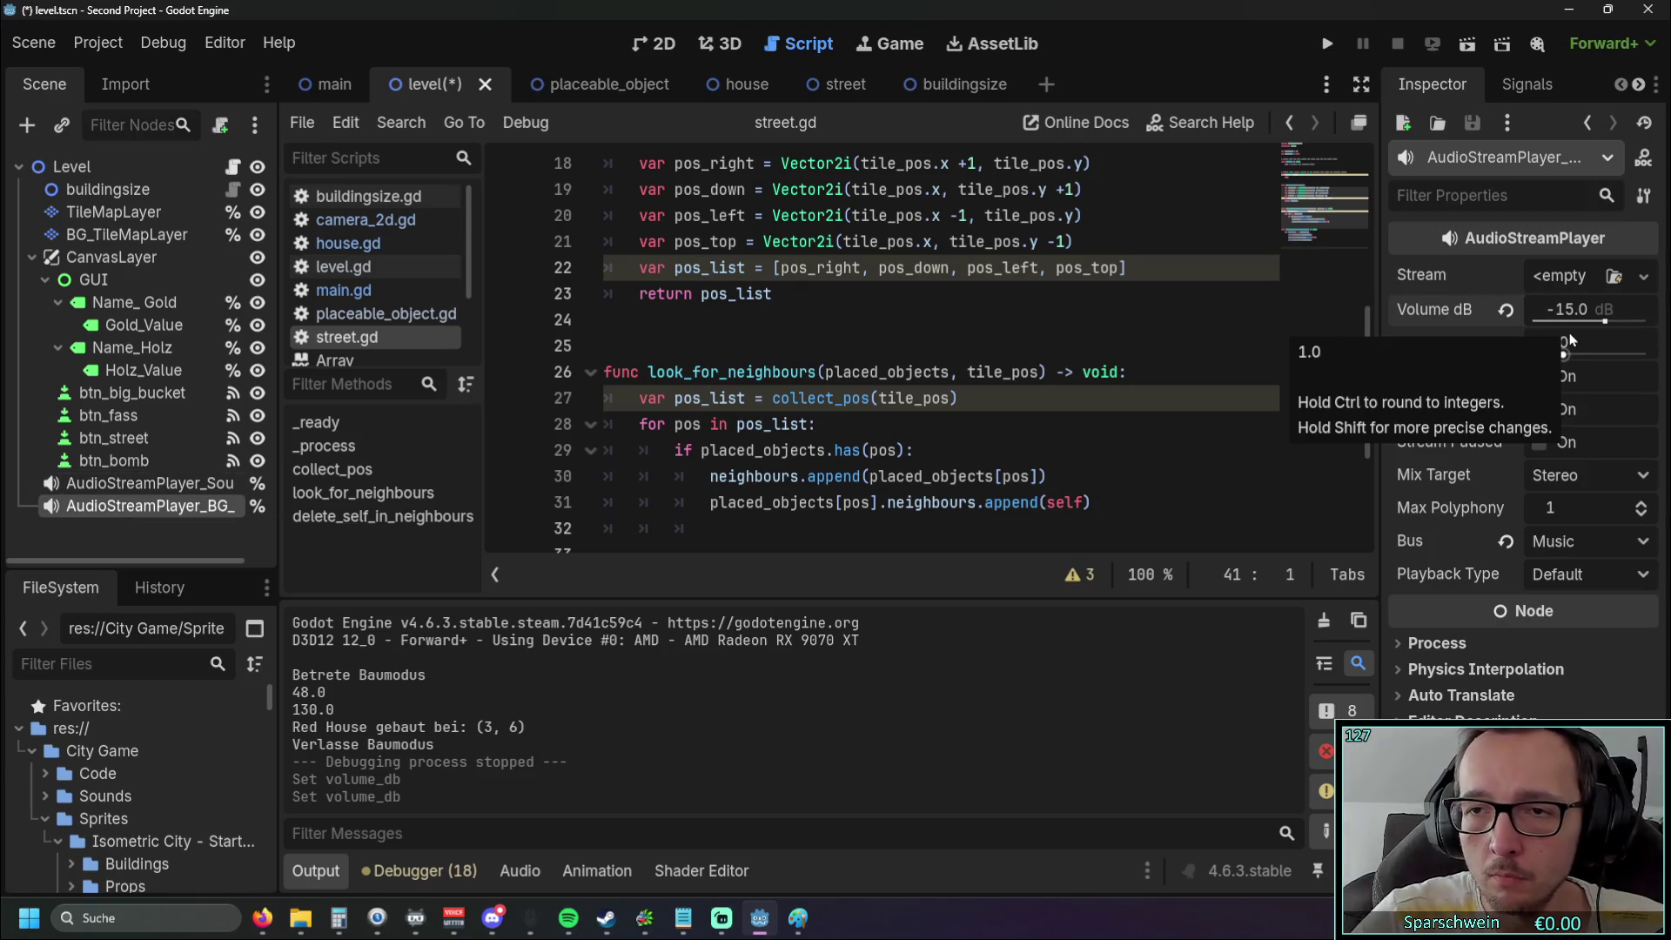
left_click(1325, 44)
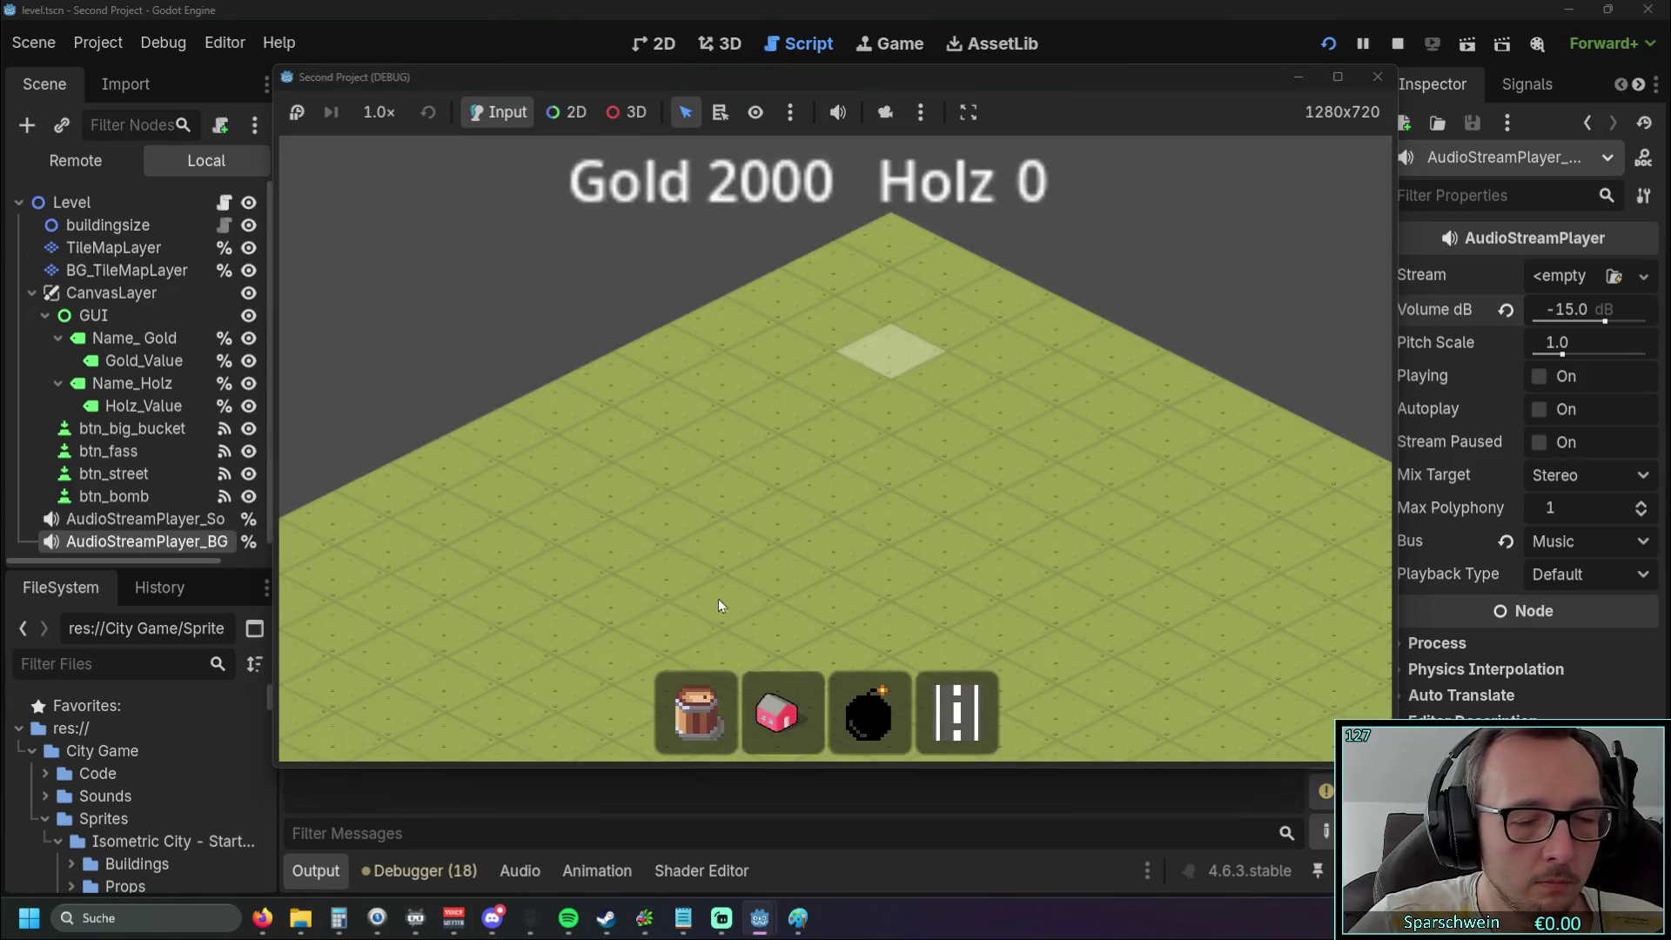
Build six red houses on the map
left_click(783, 714)
left_click(783, 453)
left_click(784, 679)
mouse_move(853, 441)
left_mouse_down()
mouse_move(930, 419)
mouse_move(837, 479)
mouse_move(809, 547)
left_mouse_up()
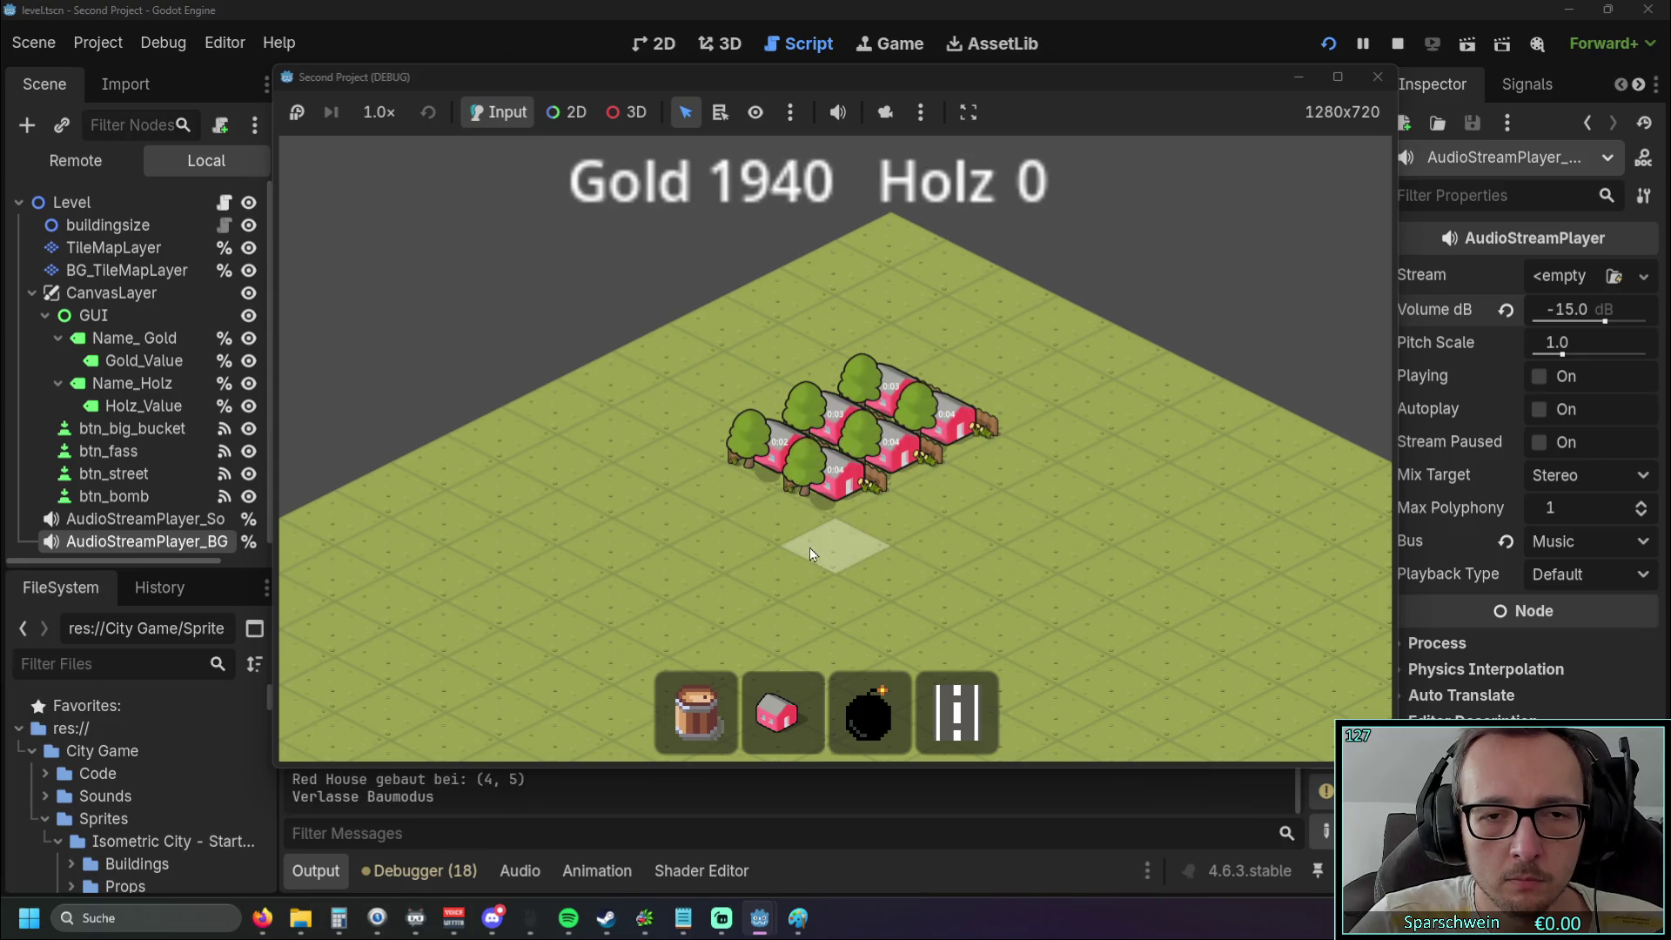
scroll(783, 513, "up", 3)
Collect gold from the finished houses, bringing gold to 1970, and close the game
left_click(680, 397)
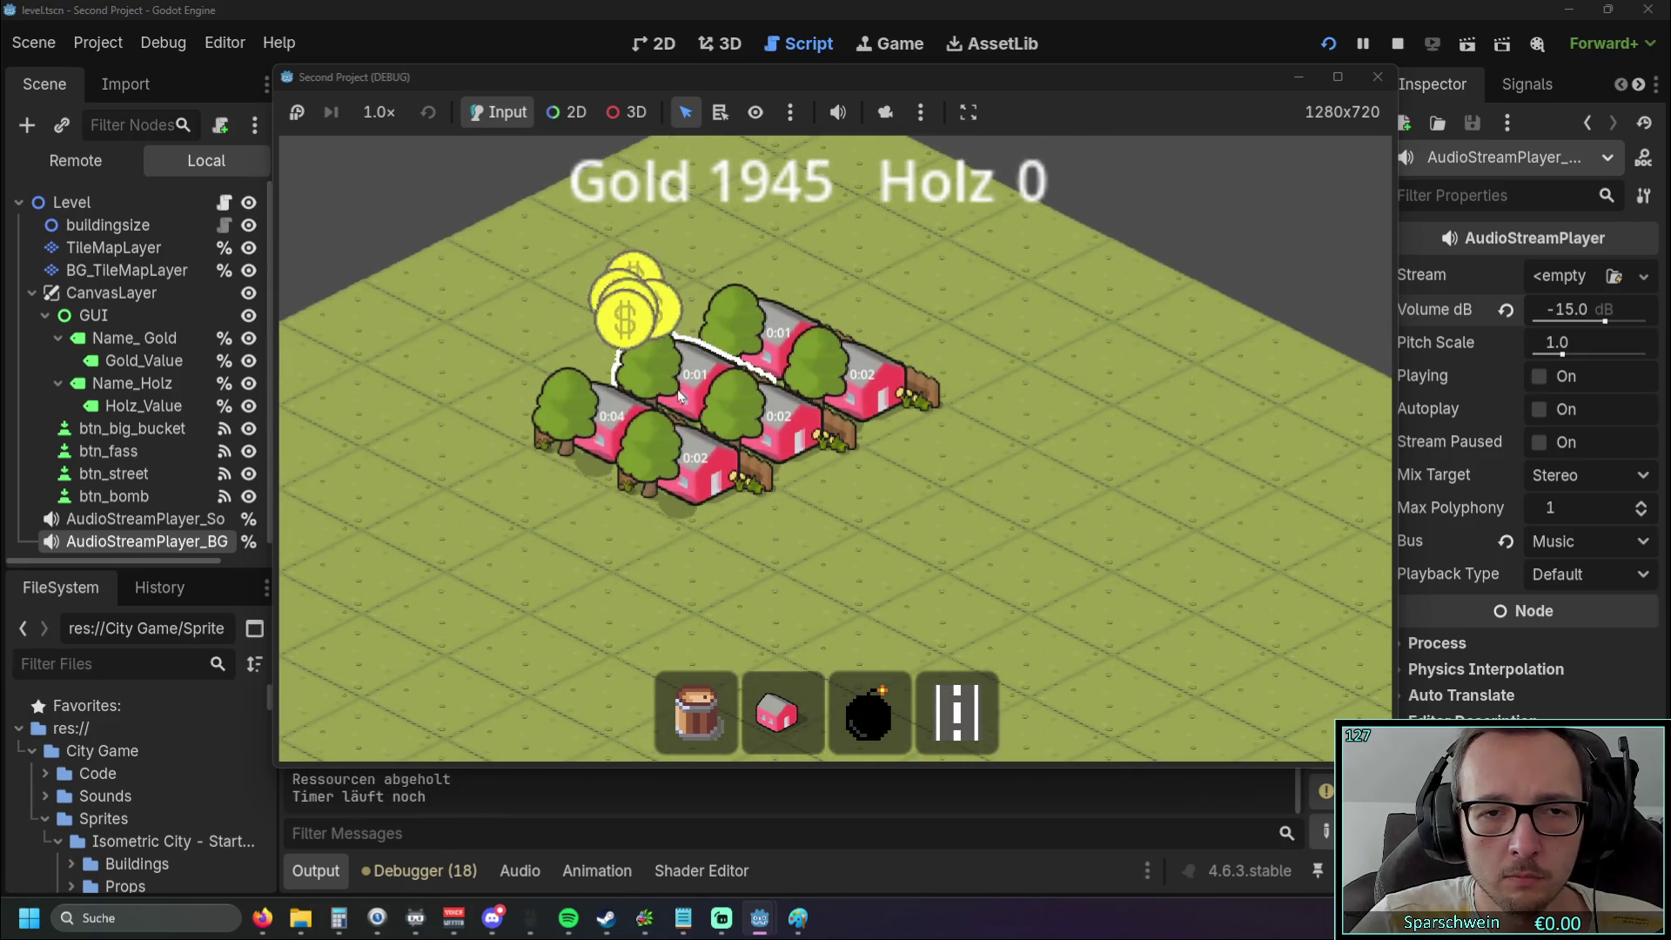
left_click(861, 400)
left_click(779, 431)
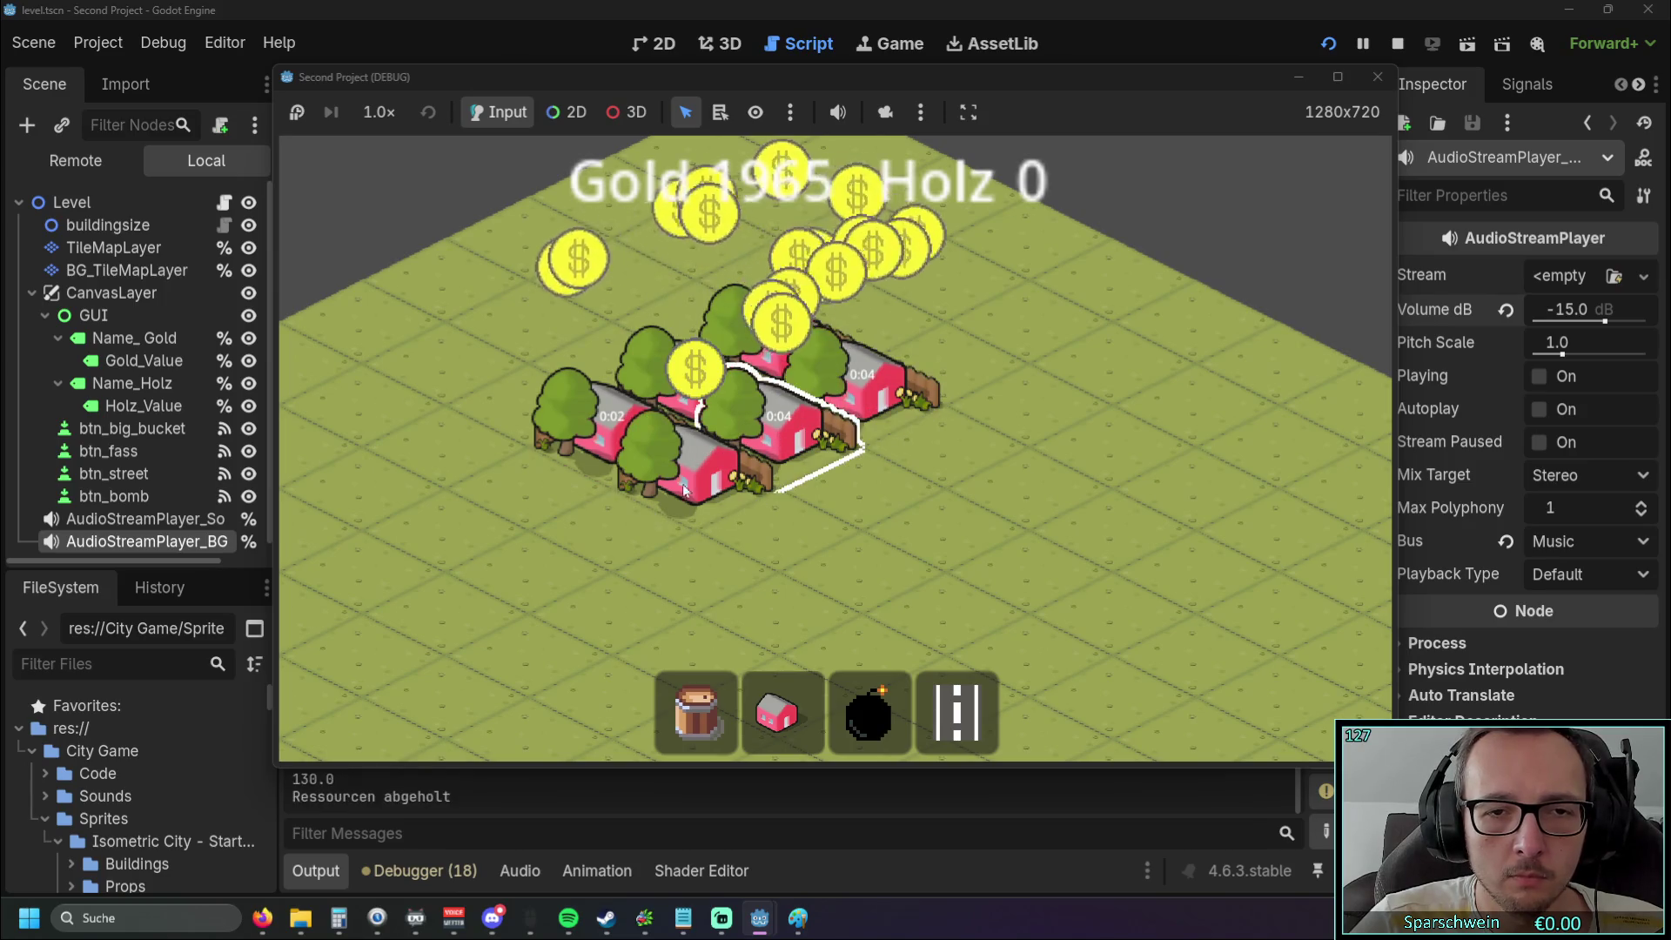
left_click(685, 490)
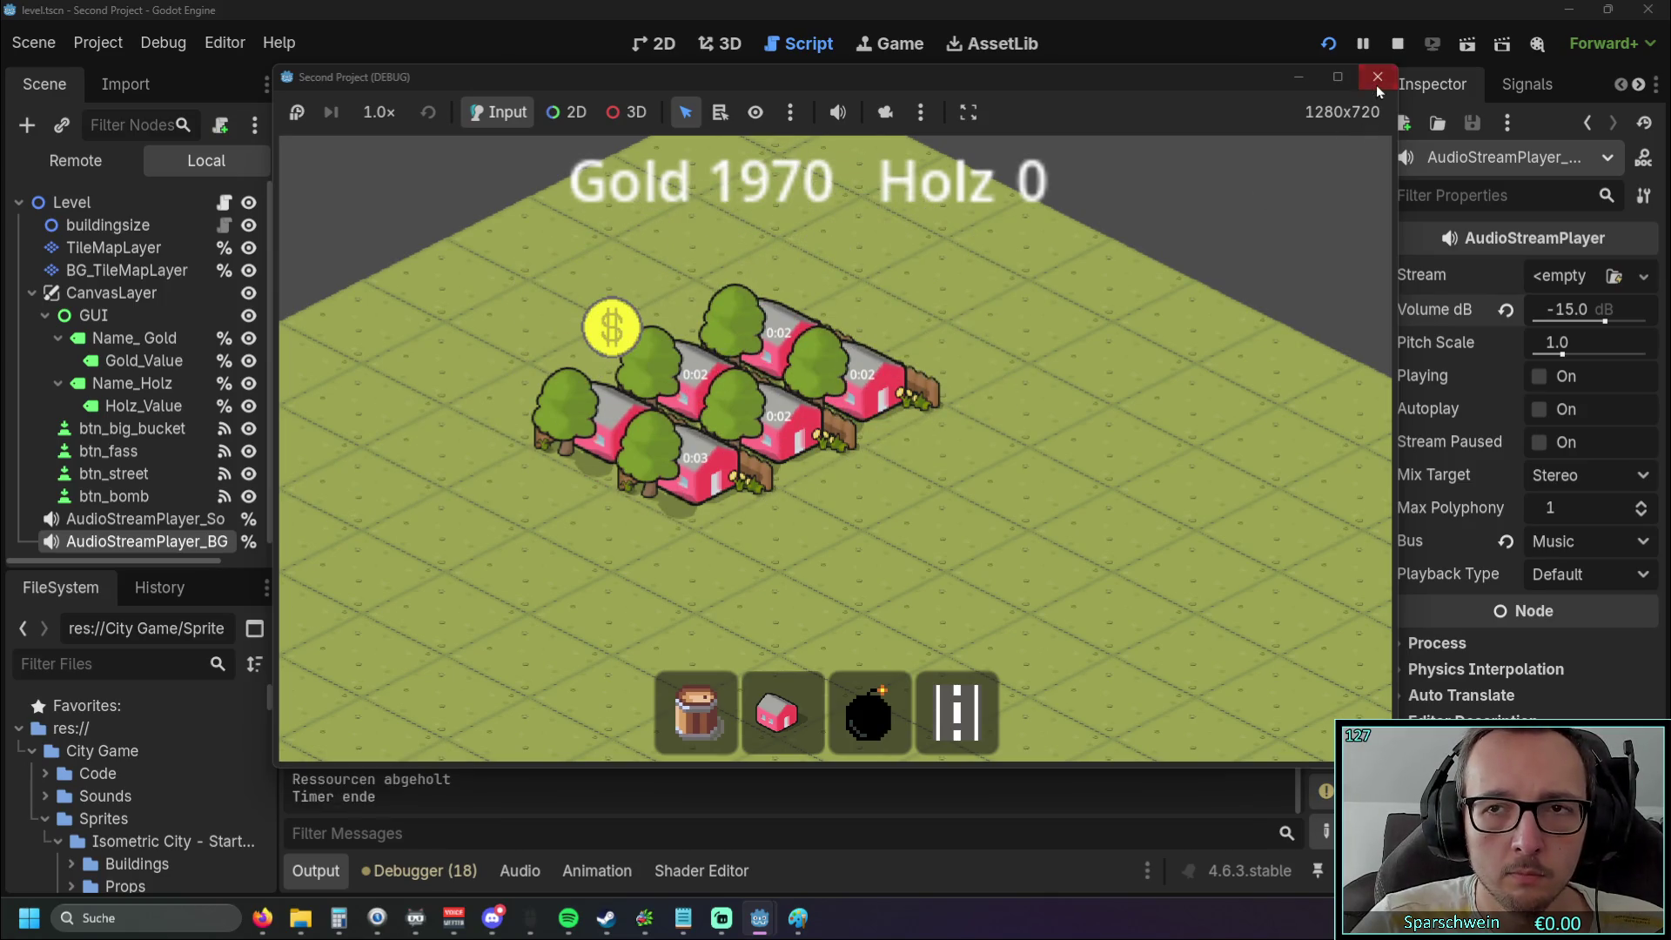
left_click(1378, 86)
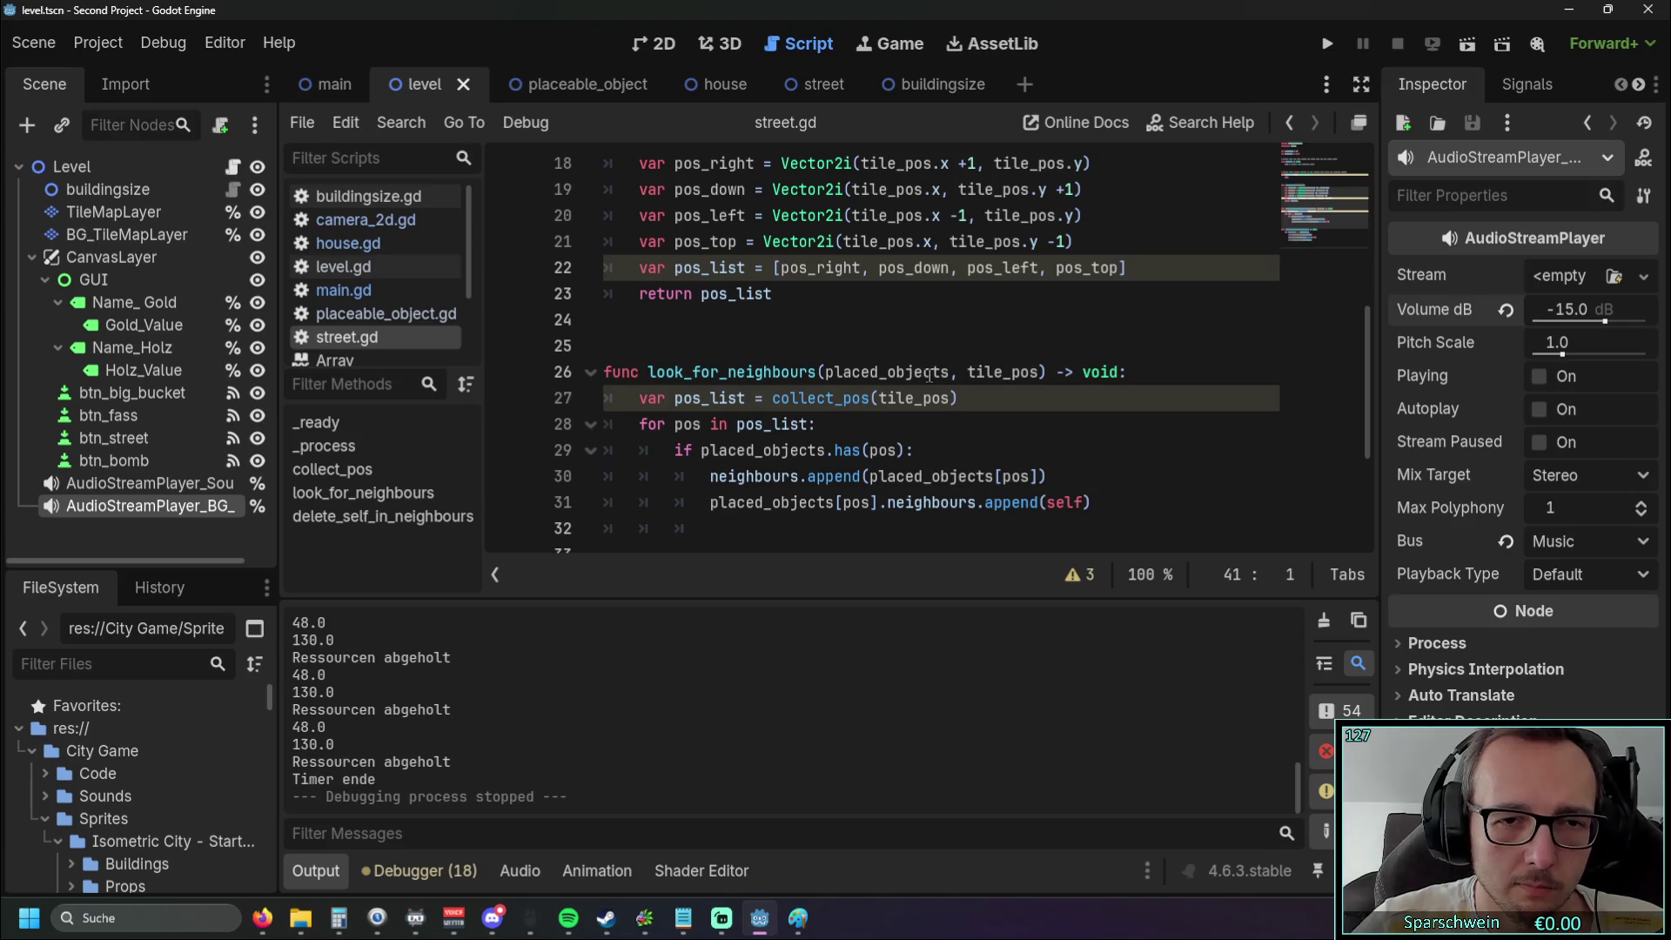
scroll(711, 359, "up", 3)
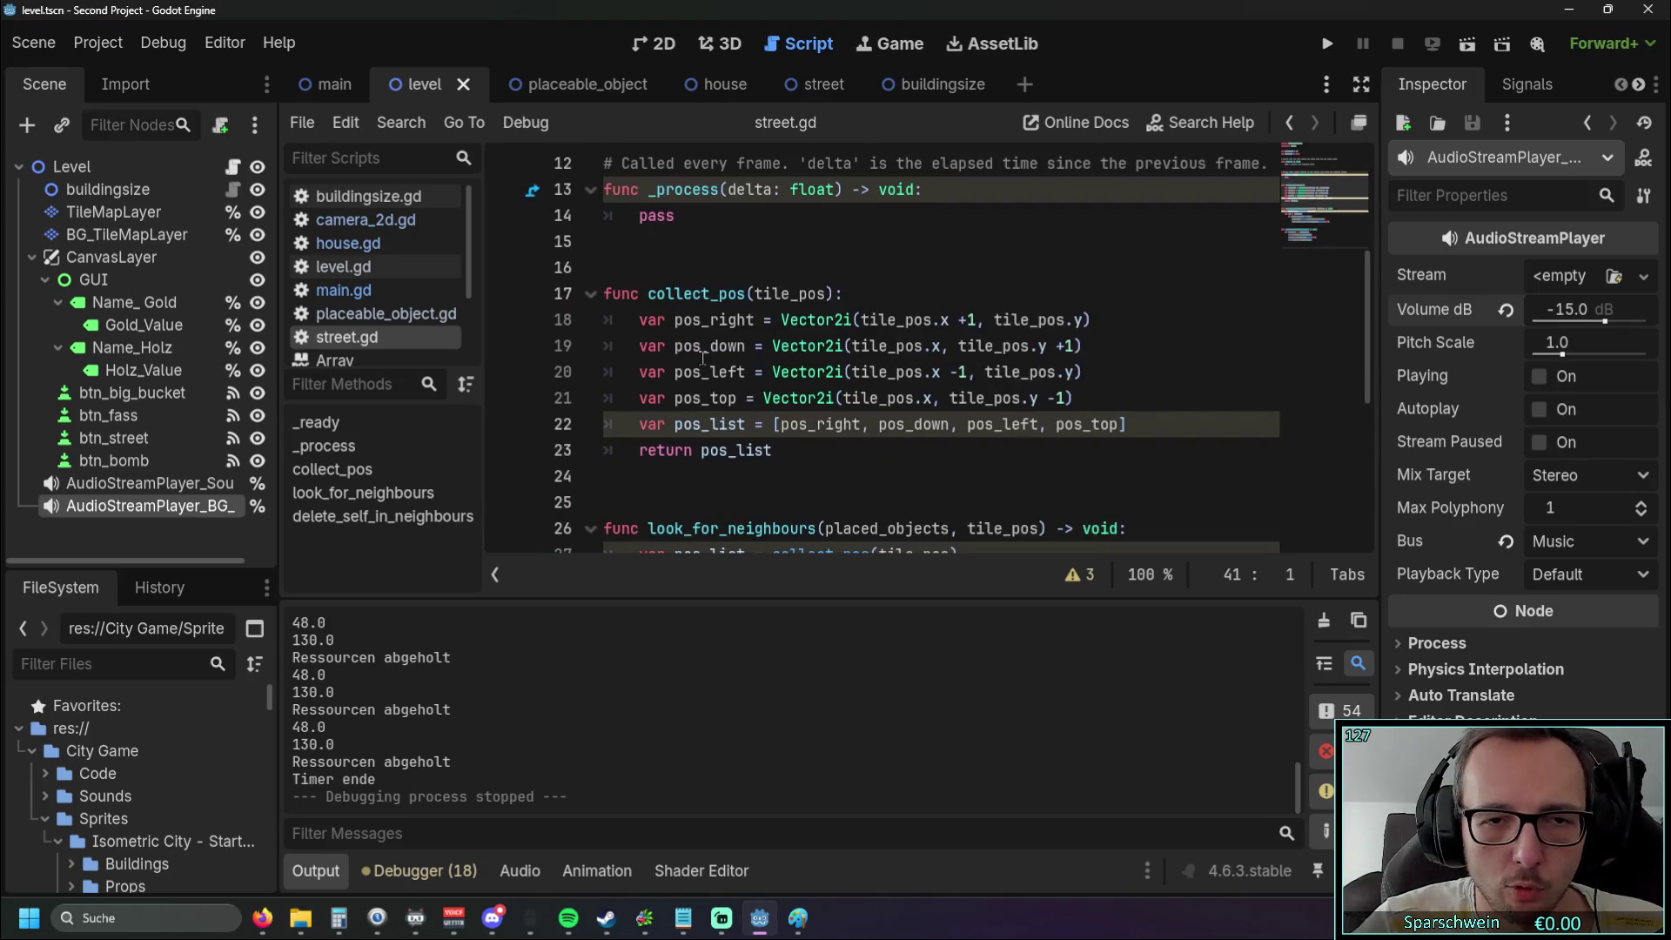
left_click_drag(771, 450, 588, 295)
scroll(786, 357, "down", 4)
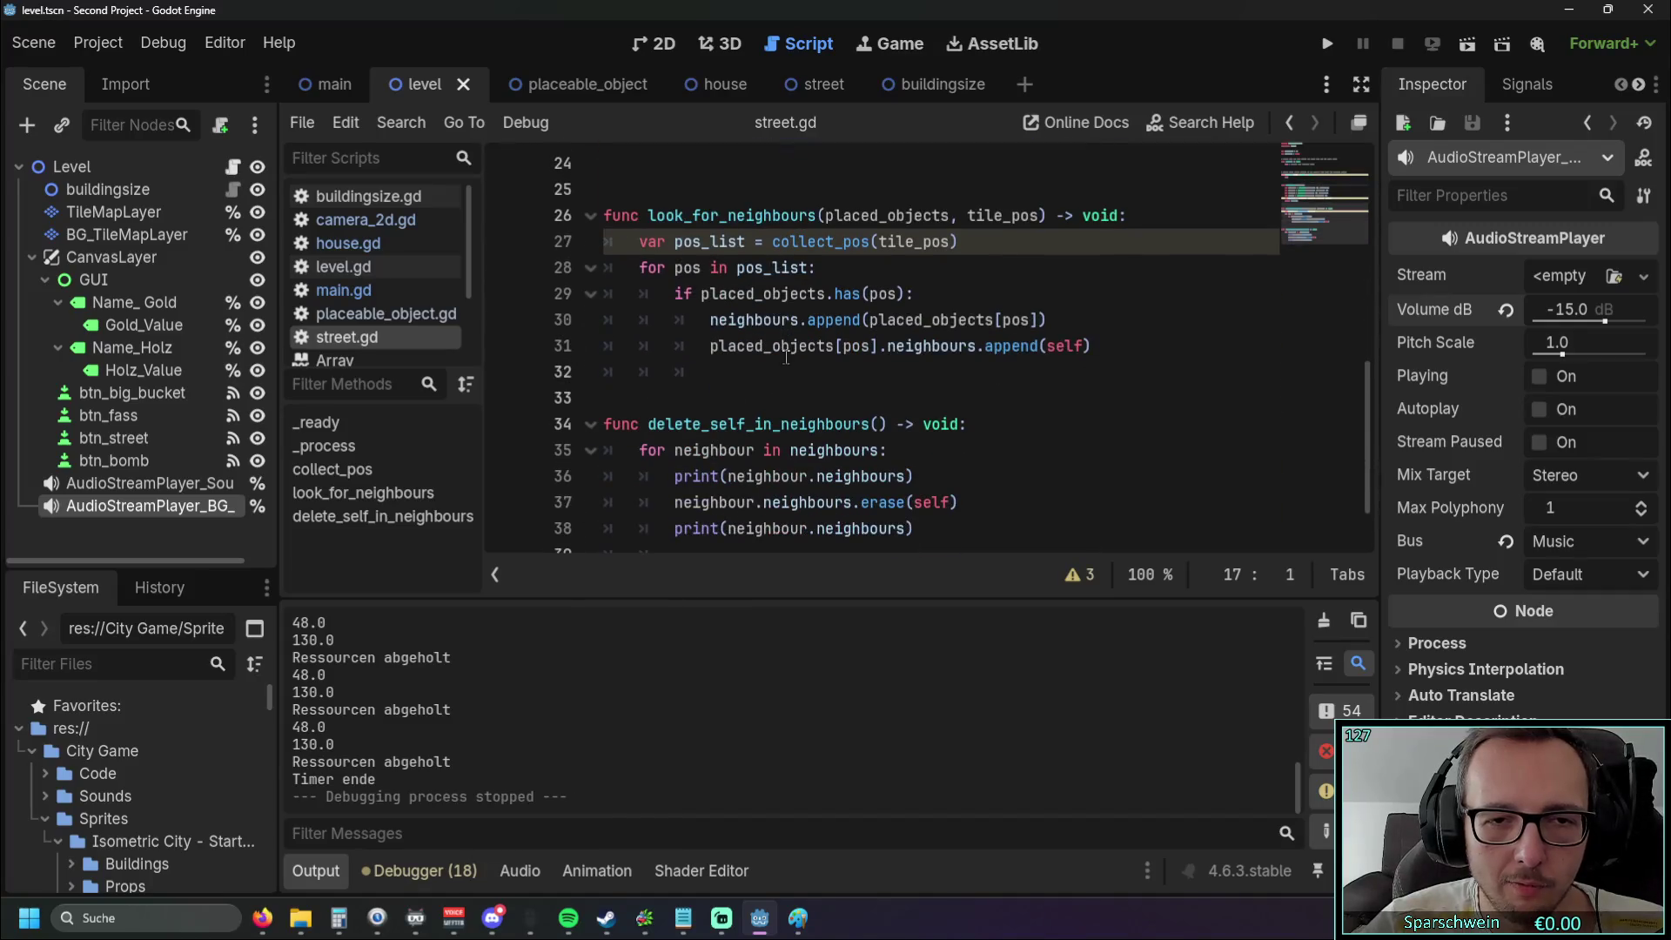
scroll(776, 412, "up", 3)
scroll(752, 417, "up", 1)
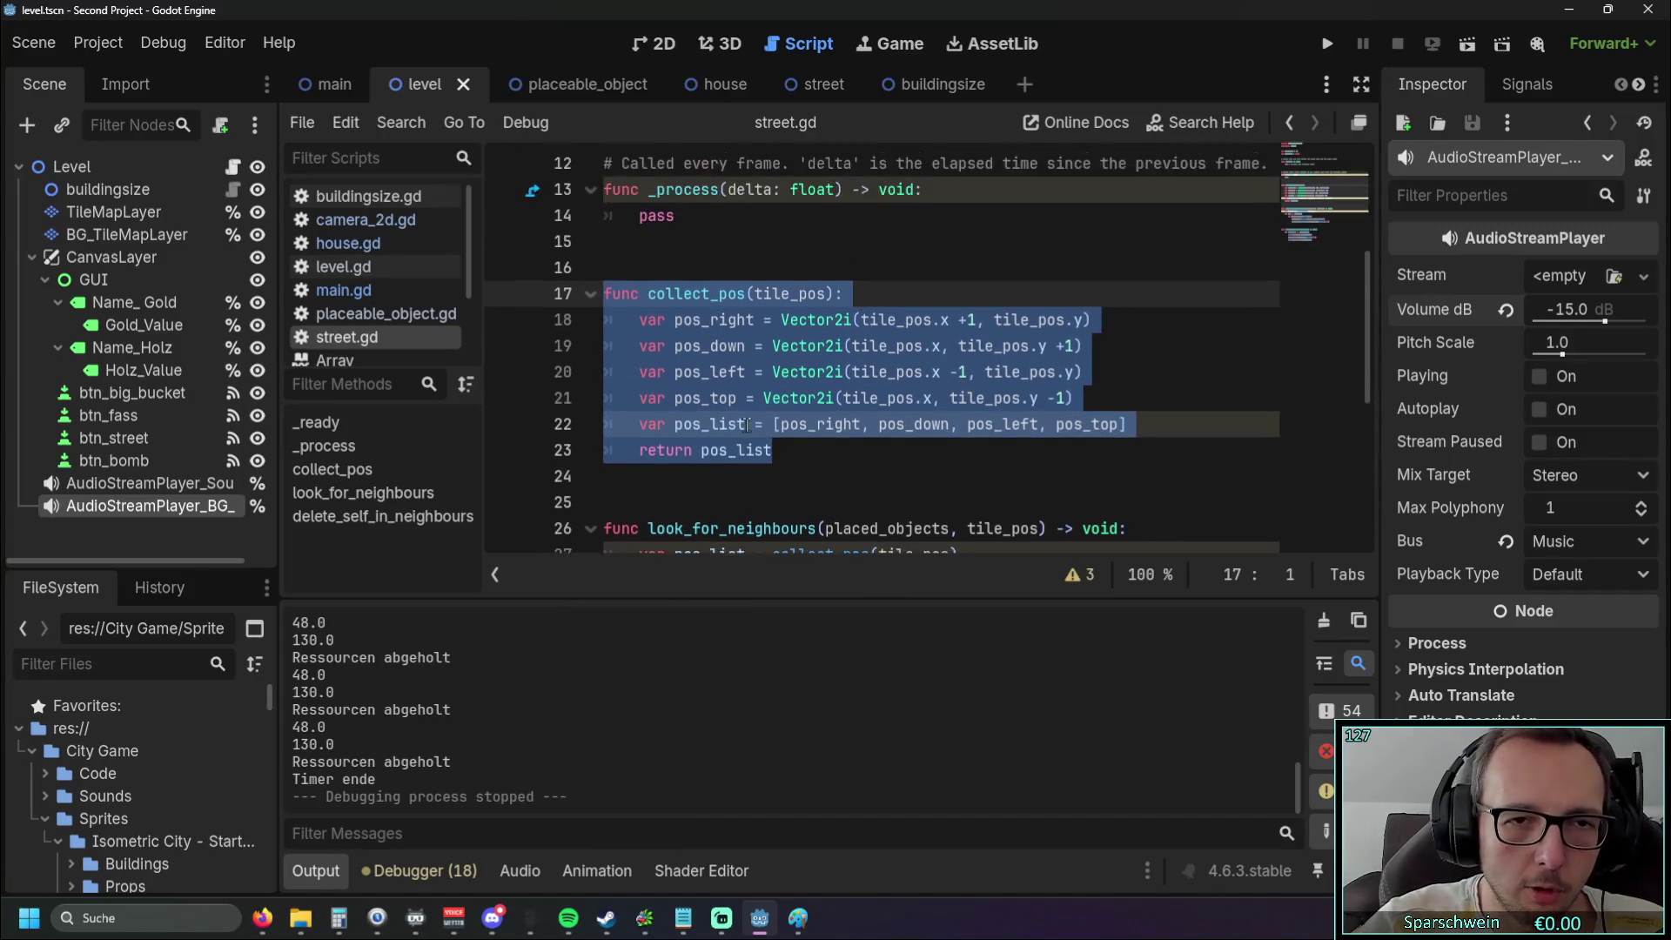
scroll(751, 417, "down", 5)
left_click(754, 457)
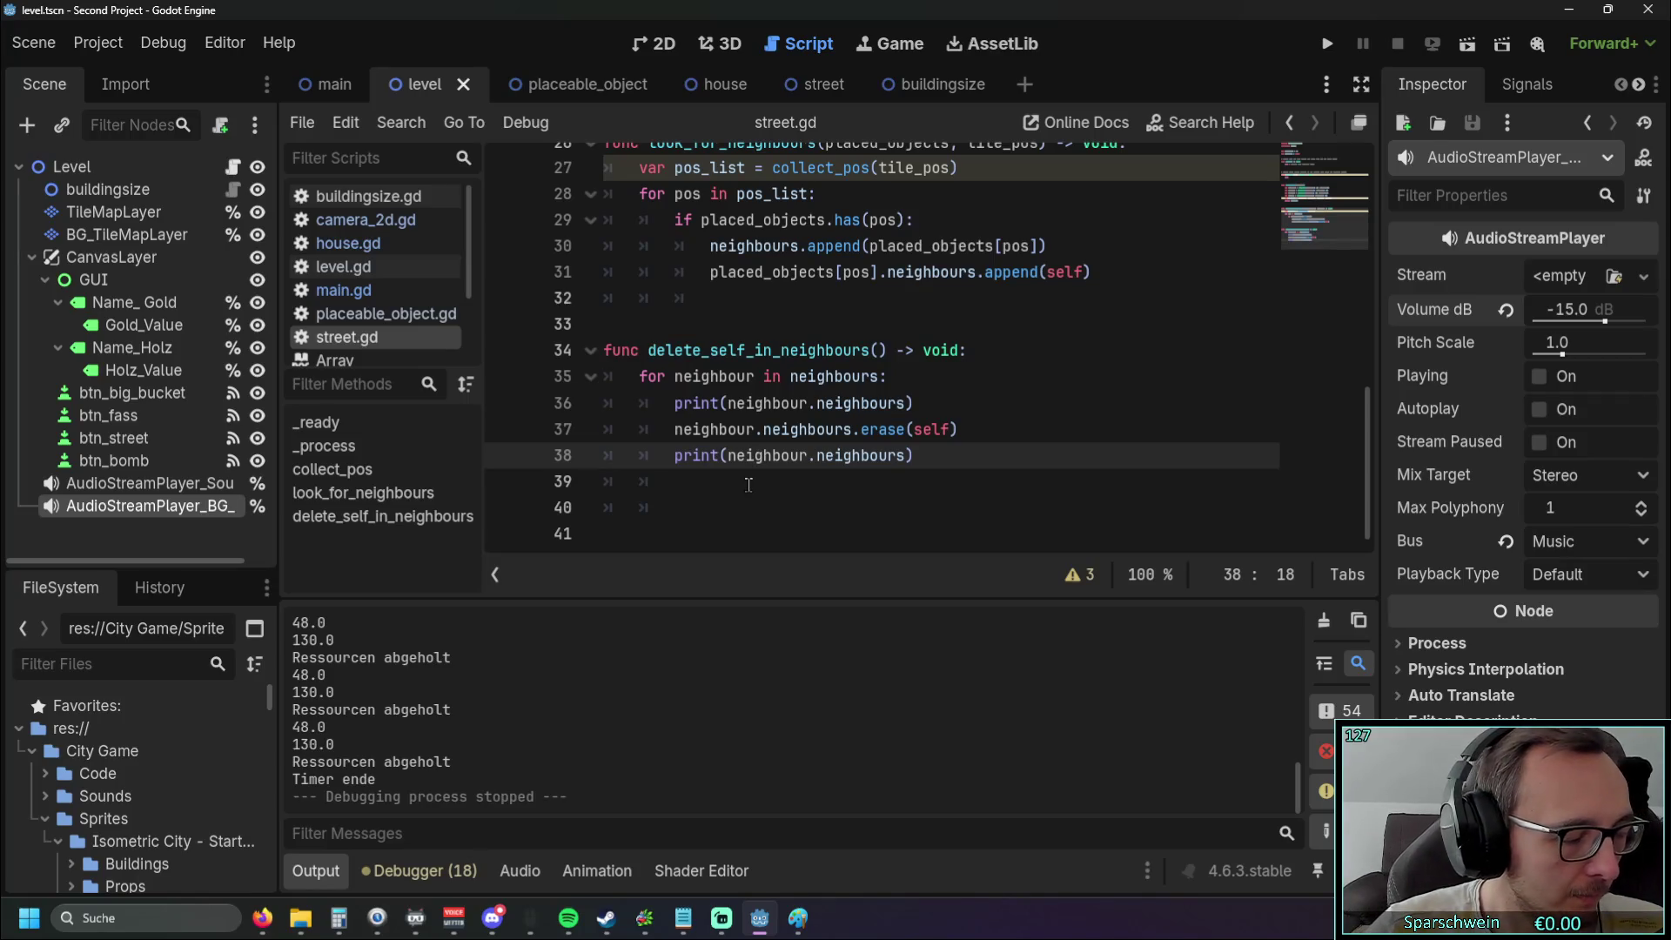
scroll(748, 435, "up", 1)
left_click_drag(722, 378, 564, 233)
scroll(679, 366, "down", 1)
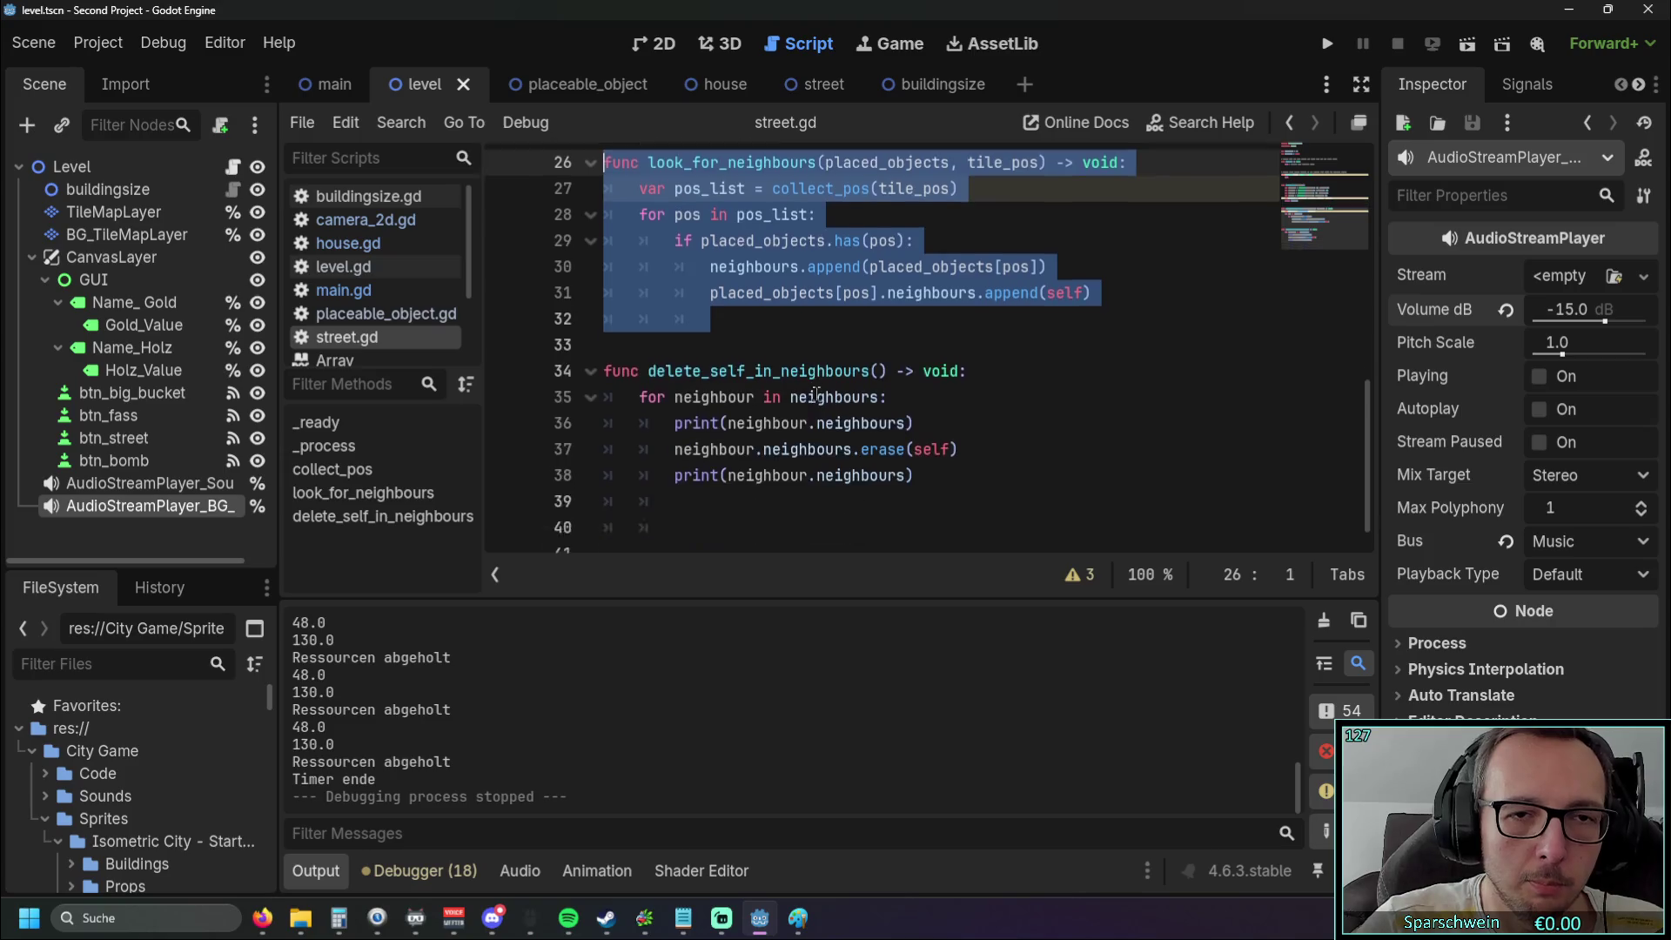
left_click(786, 460)
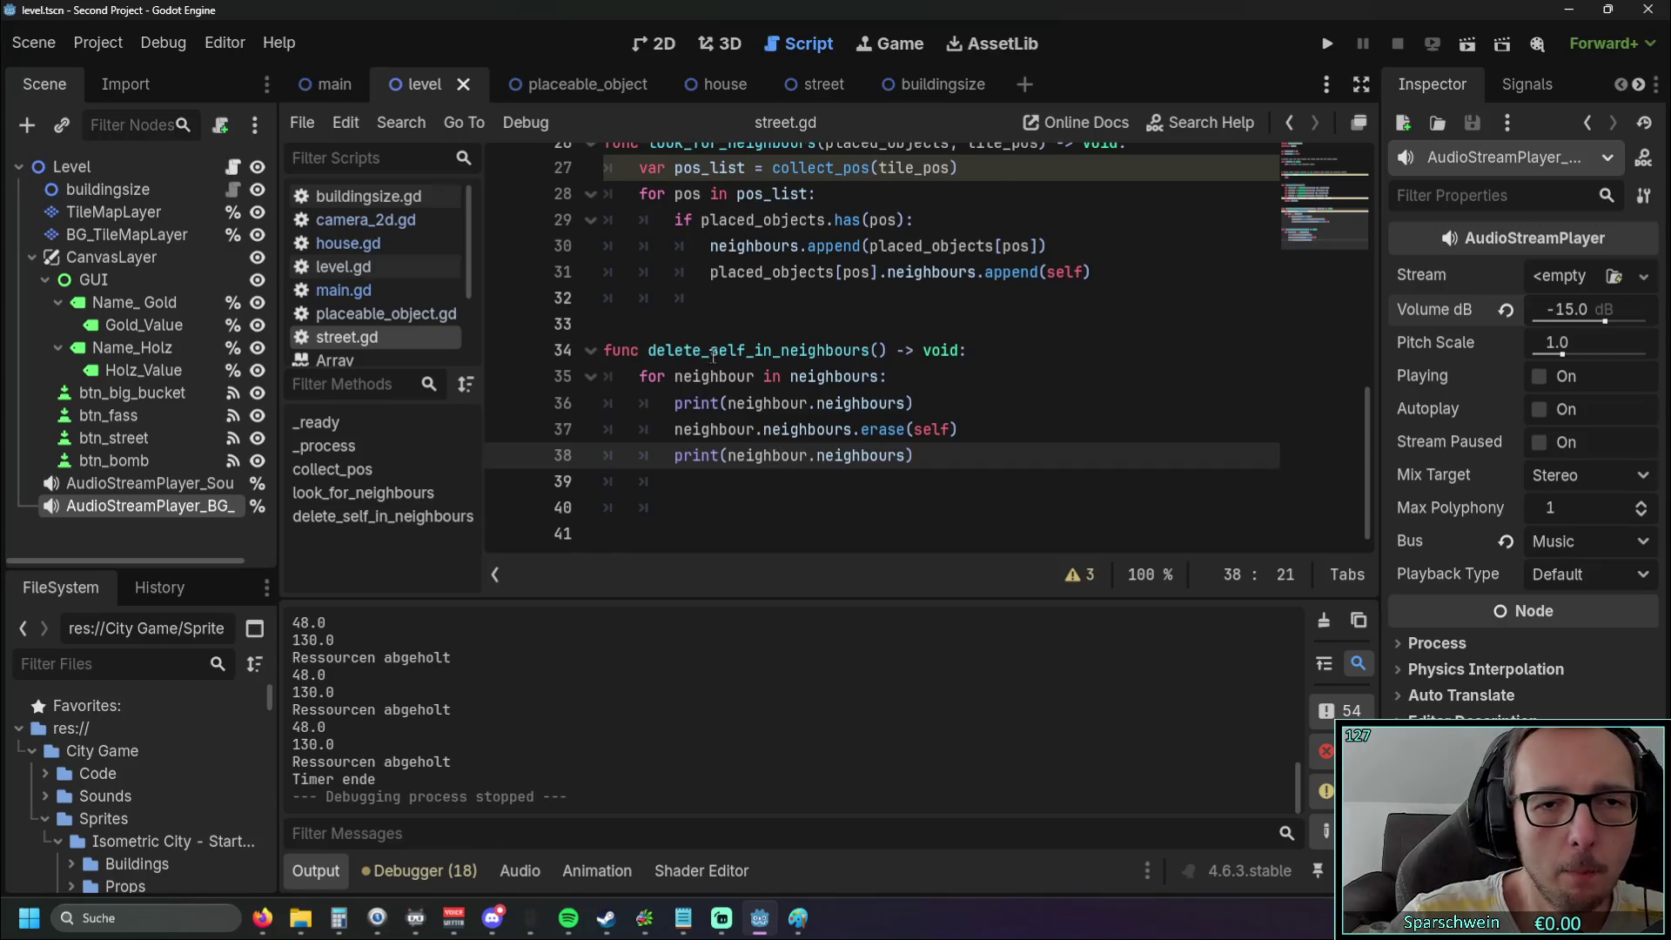
scroll(713, 356, "up", 8)
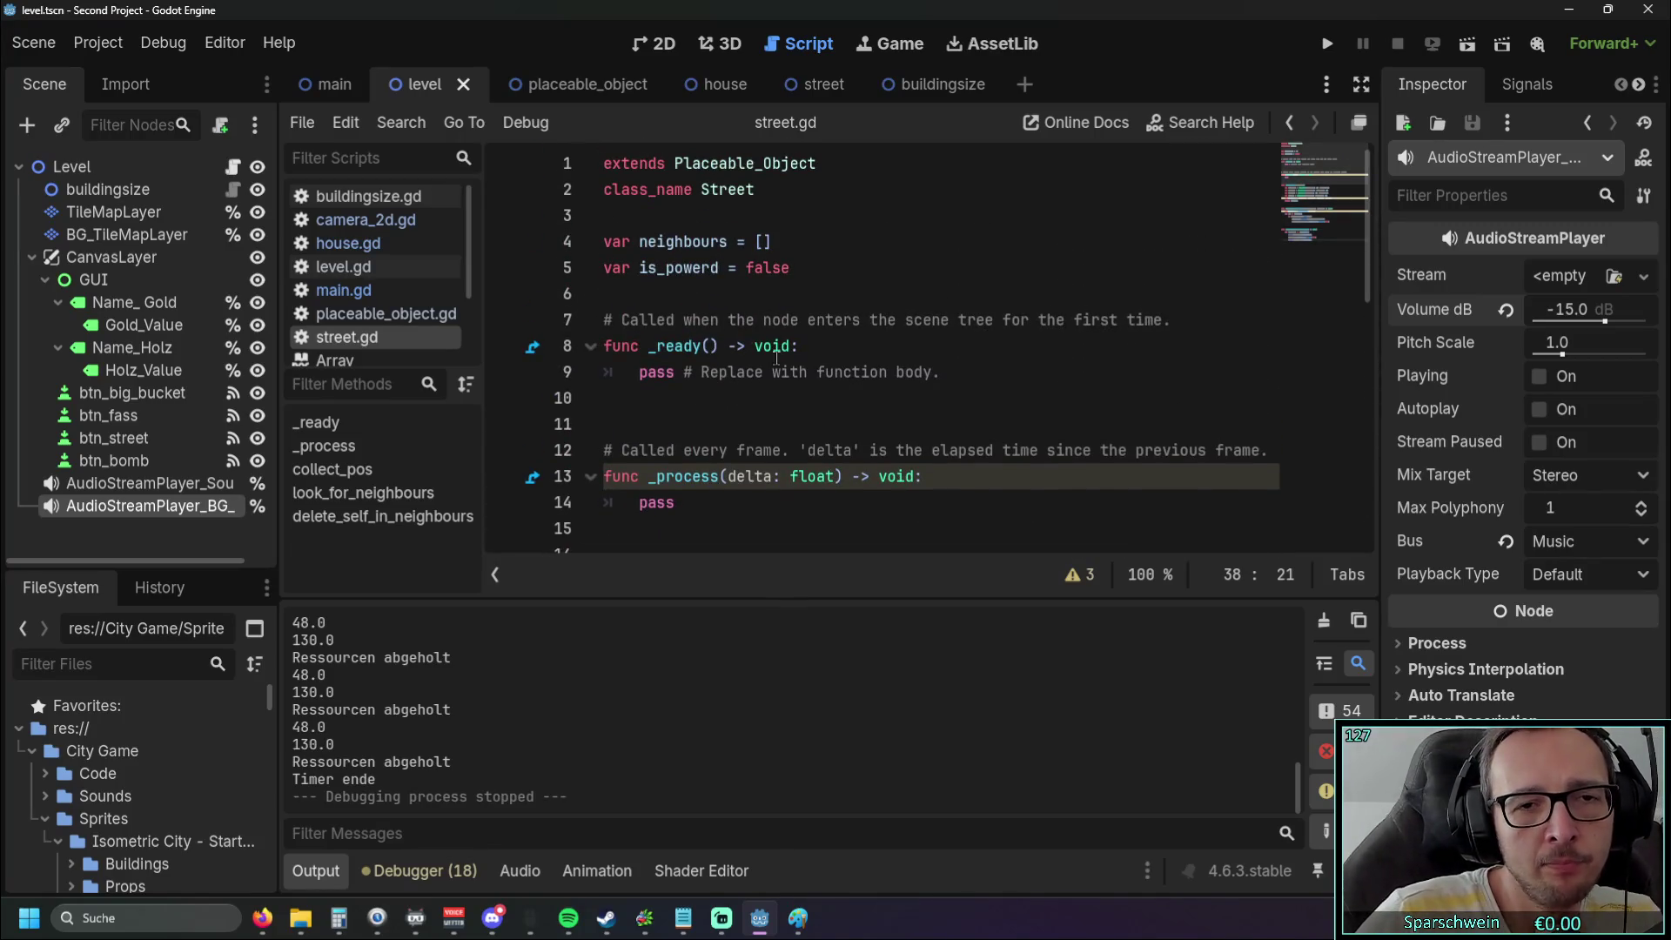
left_click_drag(801, 267, 603, 267)
left_click(609, 293)
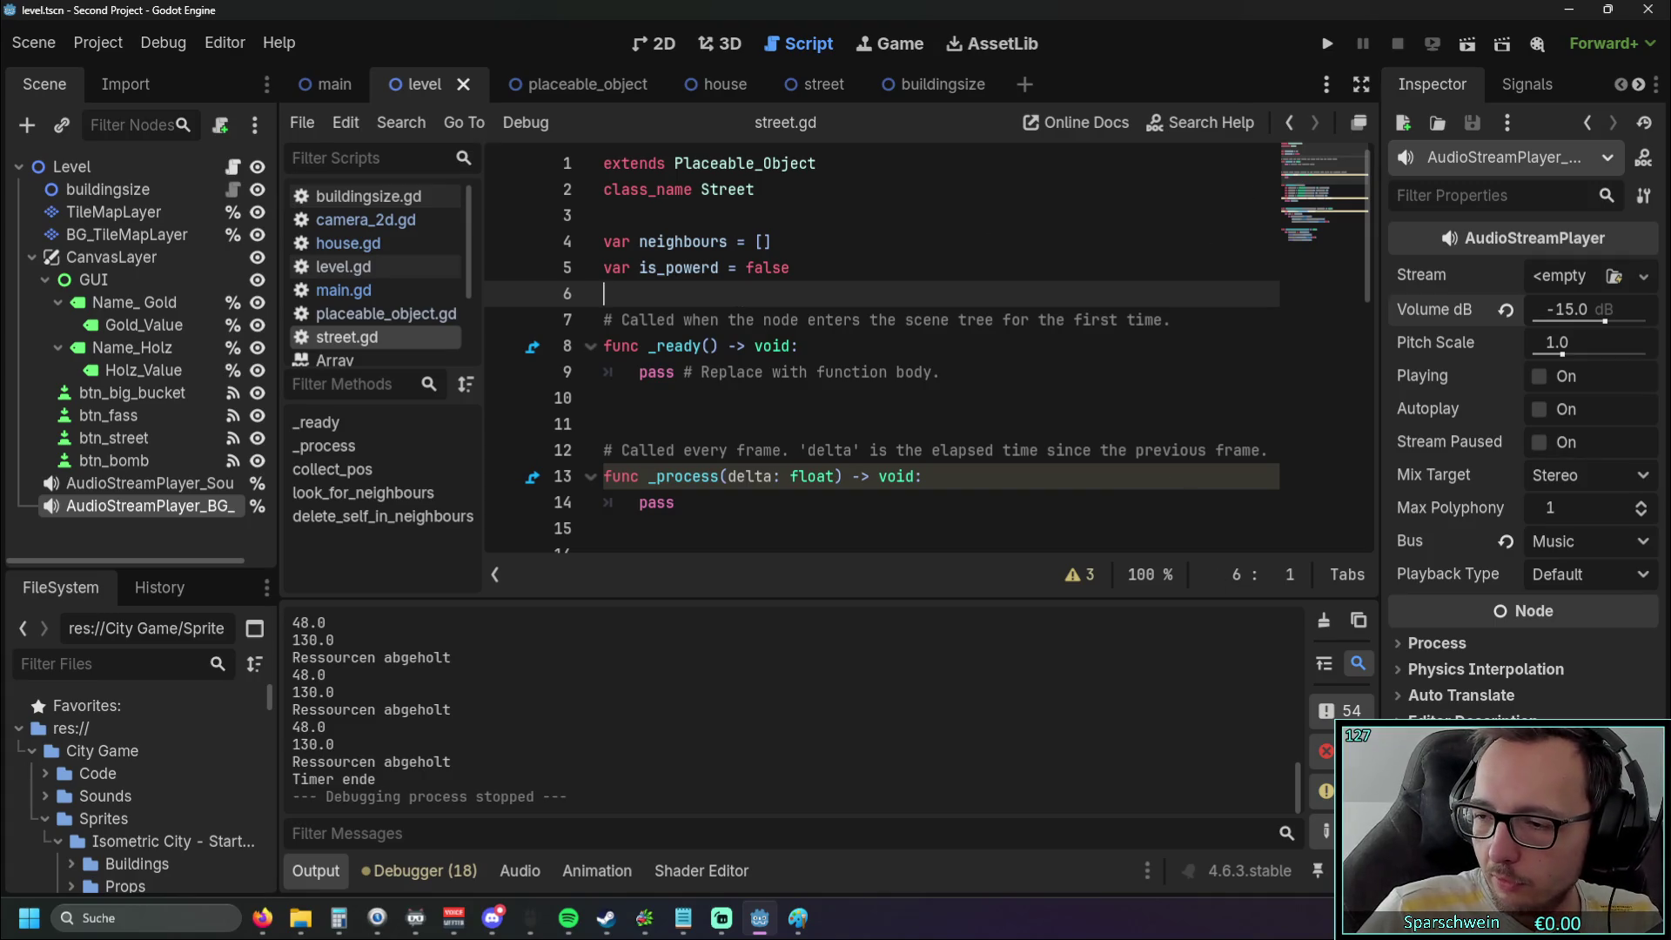
scroll(871, 348, "down", 4)
scroll(871, 348, "up", 4)
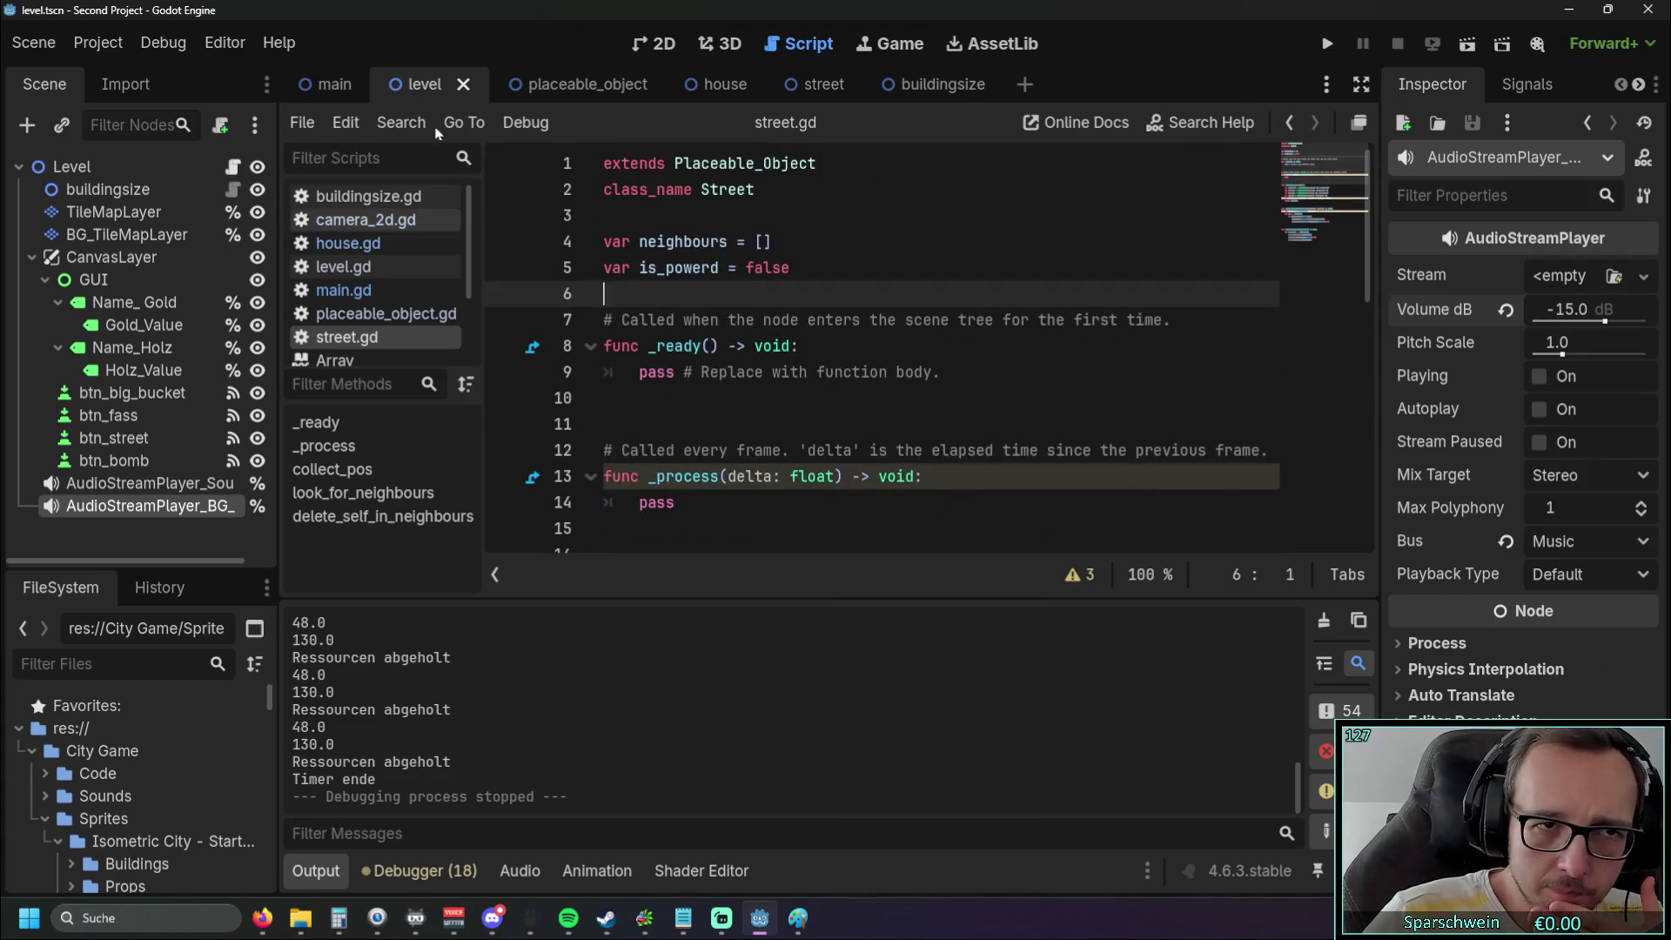
left_click(320, 83)
left_click(435, 84)
left_click(557, 83)
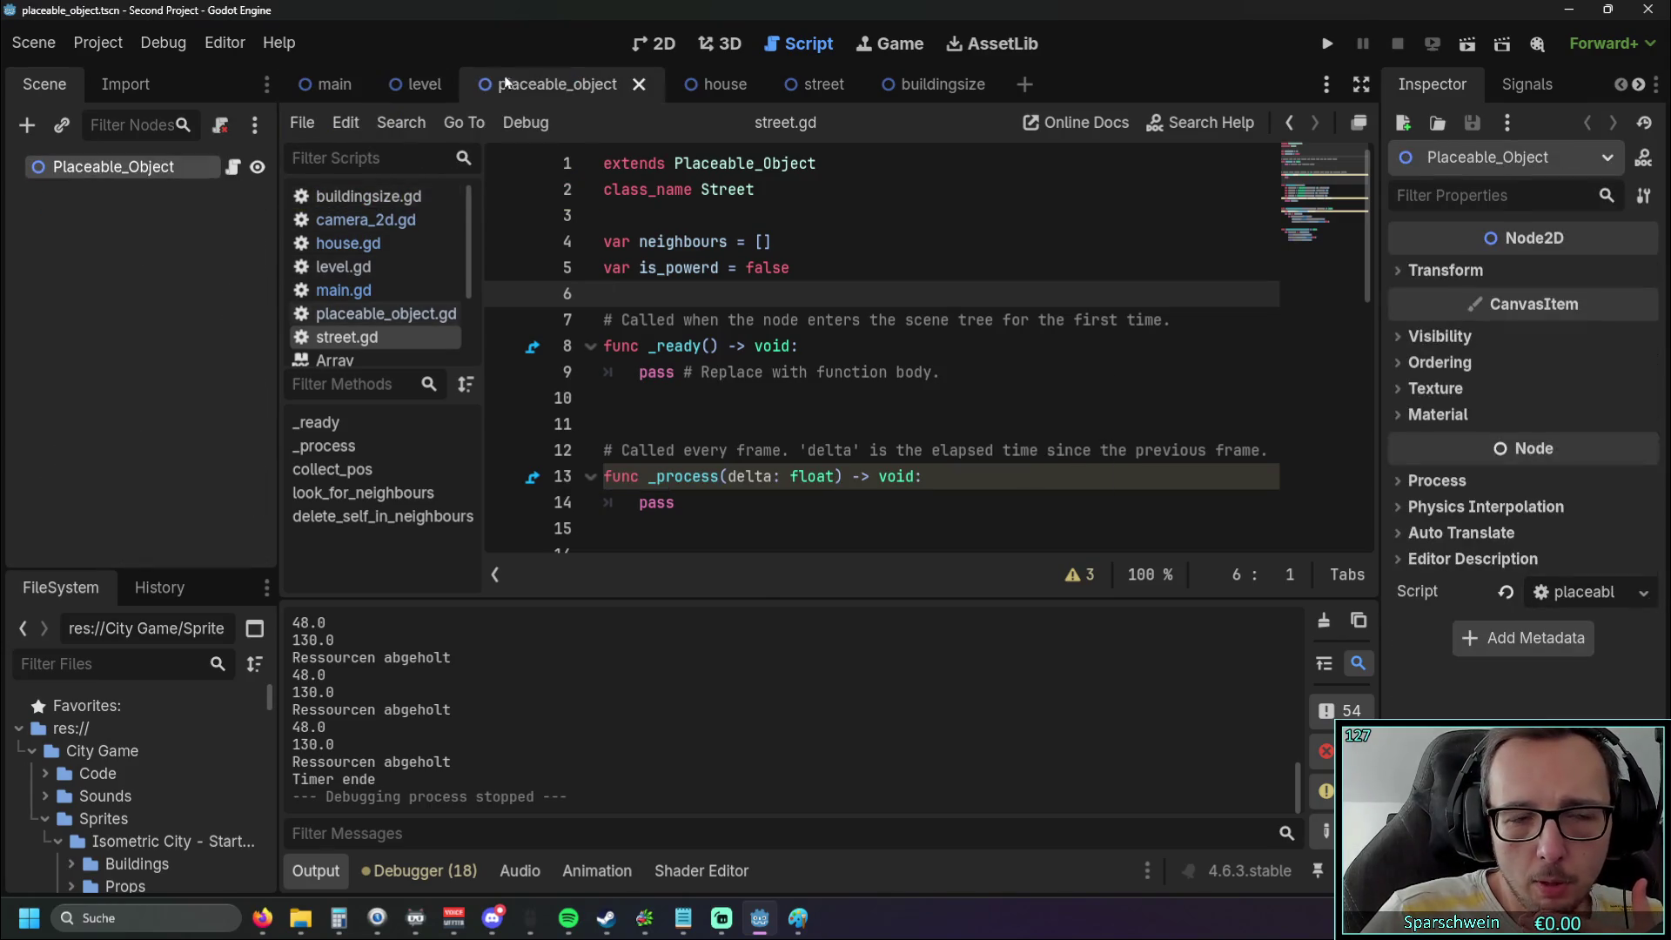
left_click(429, 80)
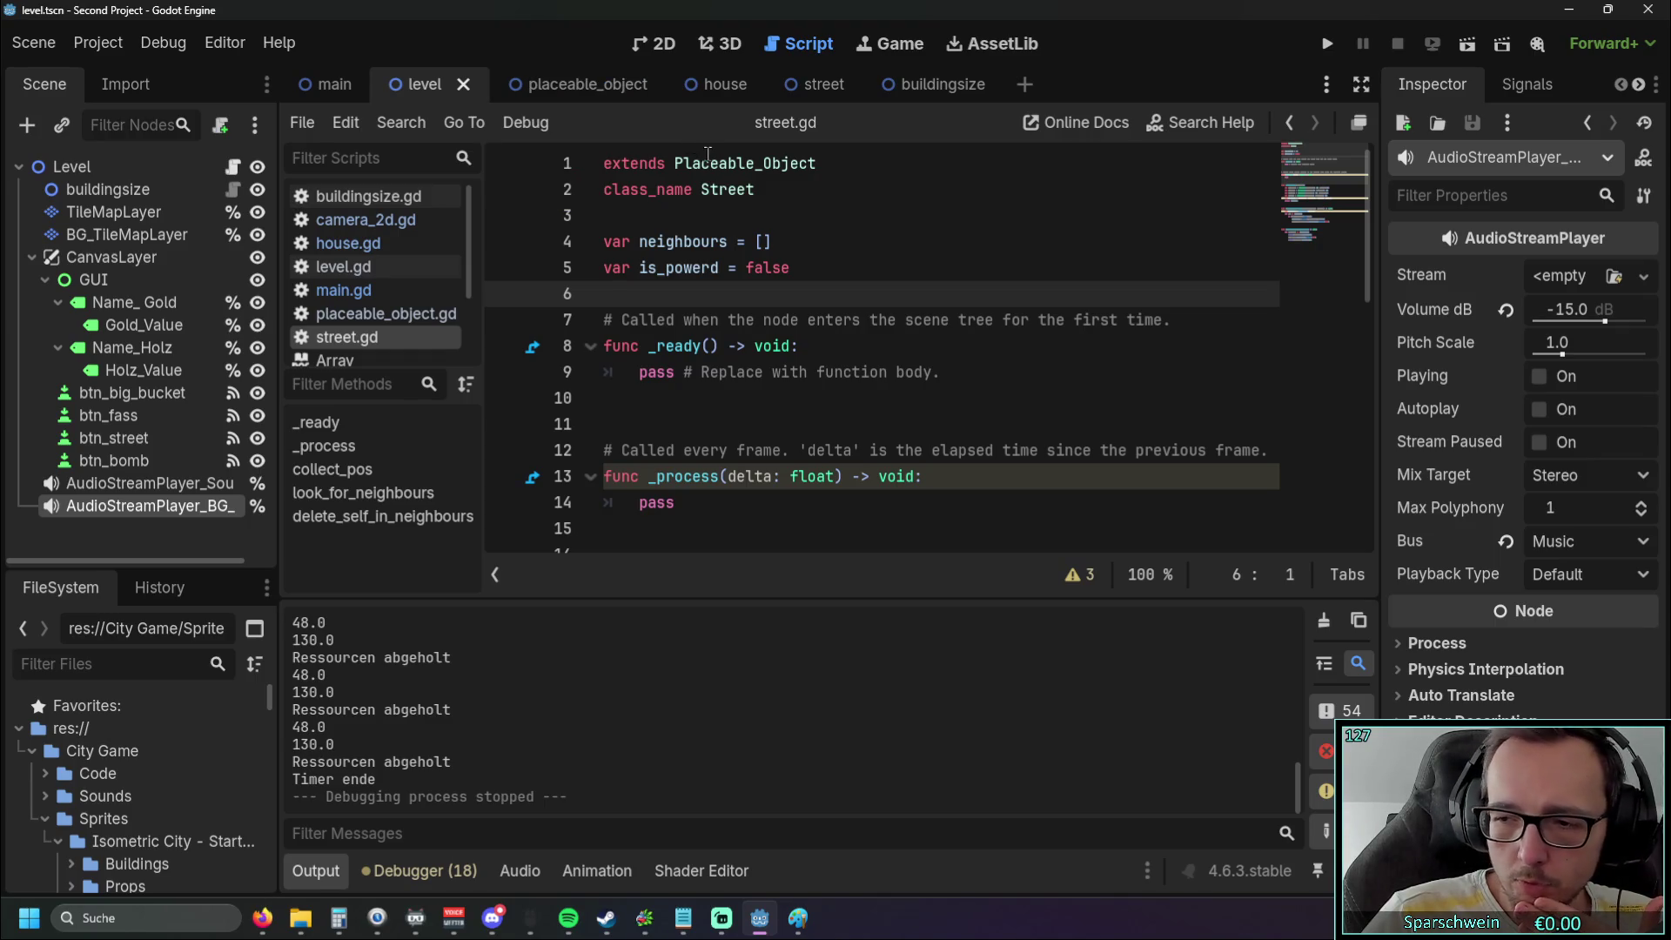
Briefly bring up the street diagram drawing, then hide it again
key("alt+Tab")
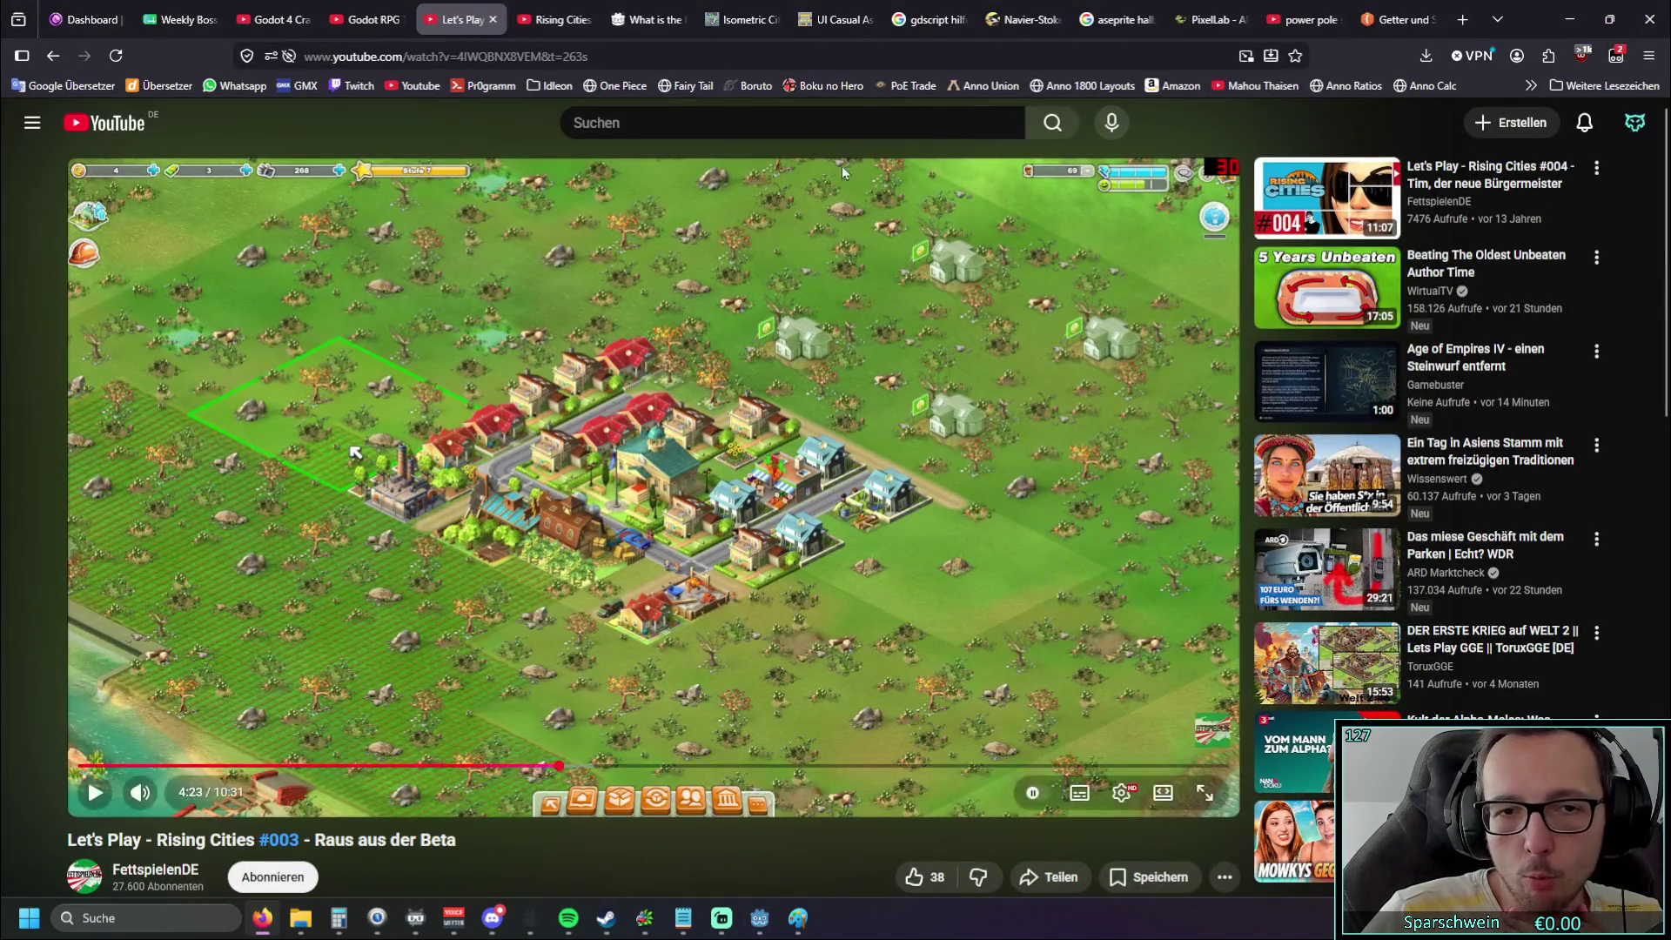
key("super+Down")
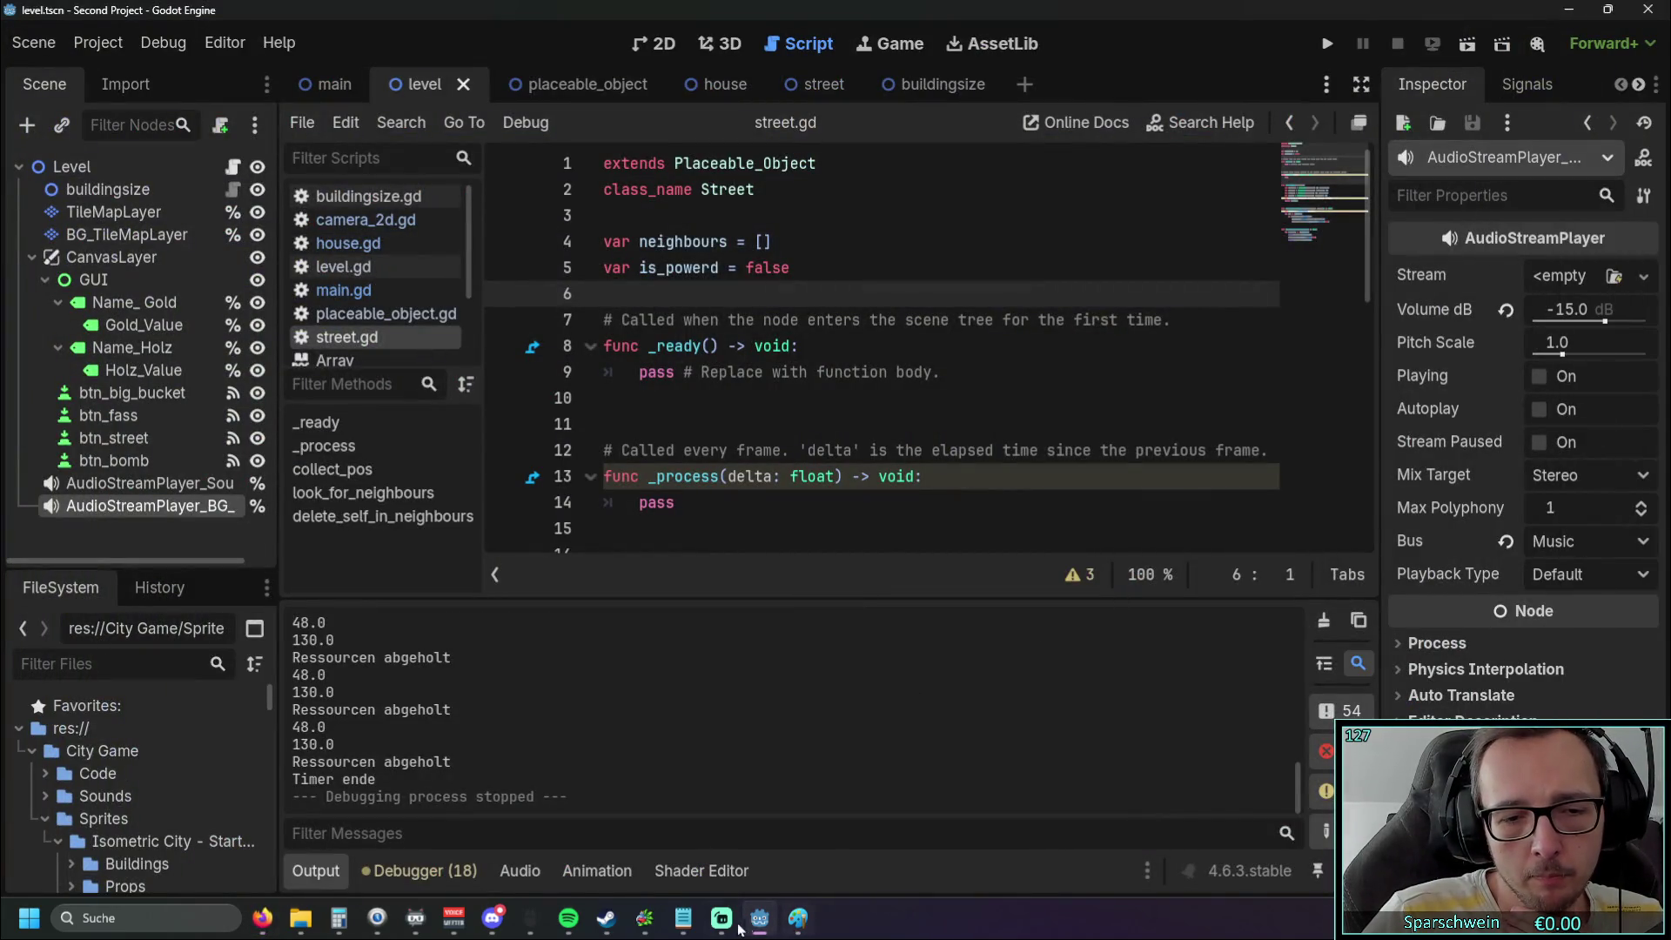
left_click(794, 919)
left_click(1570, 9)
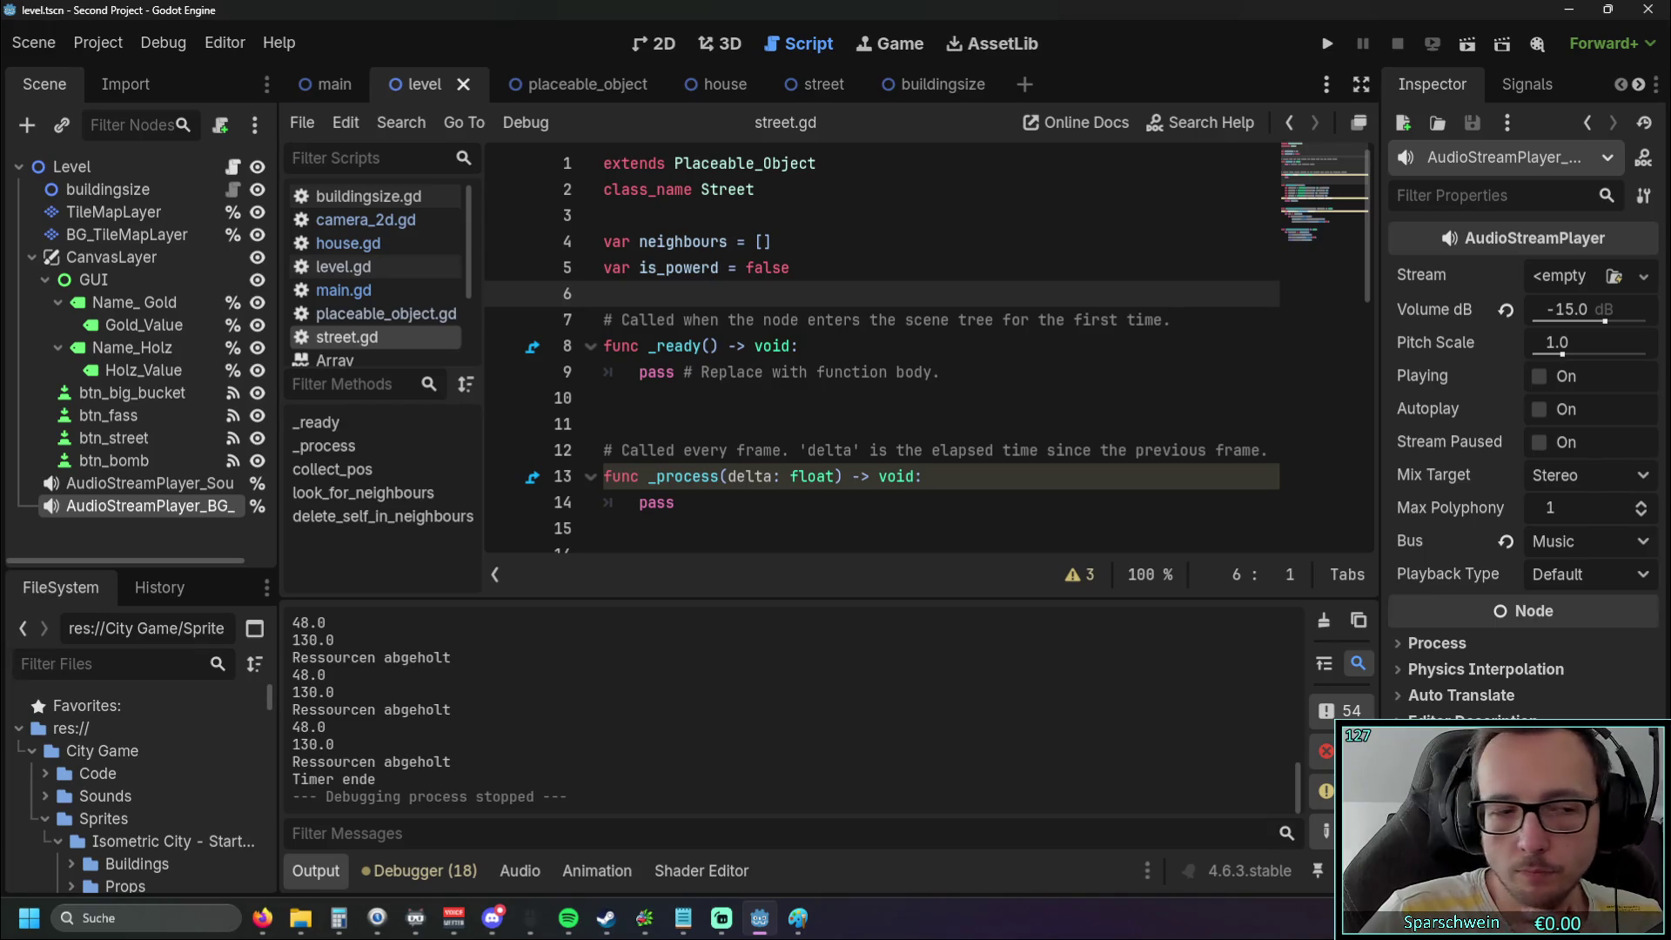
In Firefox, go to the Isometric City asset page and enlarge the buildings sprite-sheet preview
key("alt+Tab")
left_click(653, 26)
left_click(734, 34)
scroll(1079, 453, "down", 2)
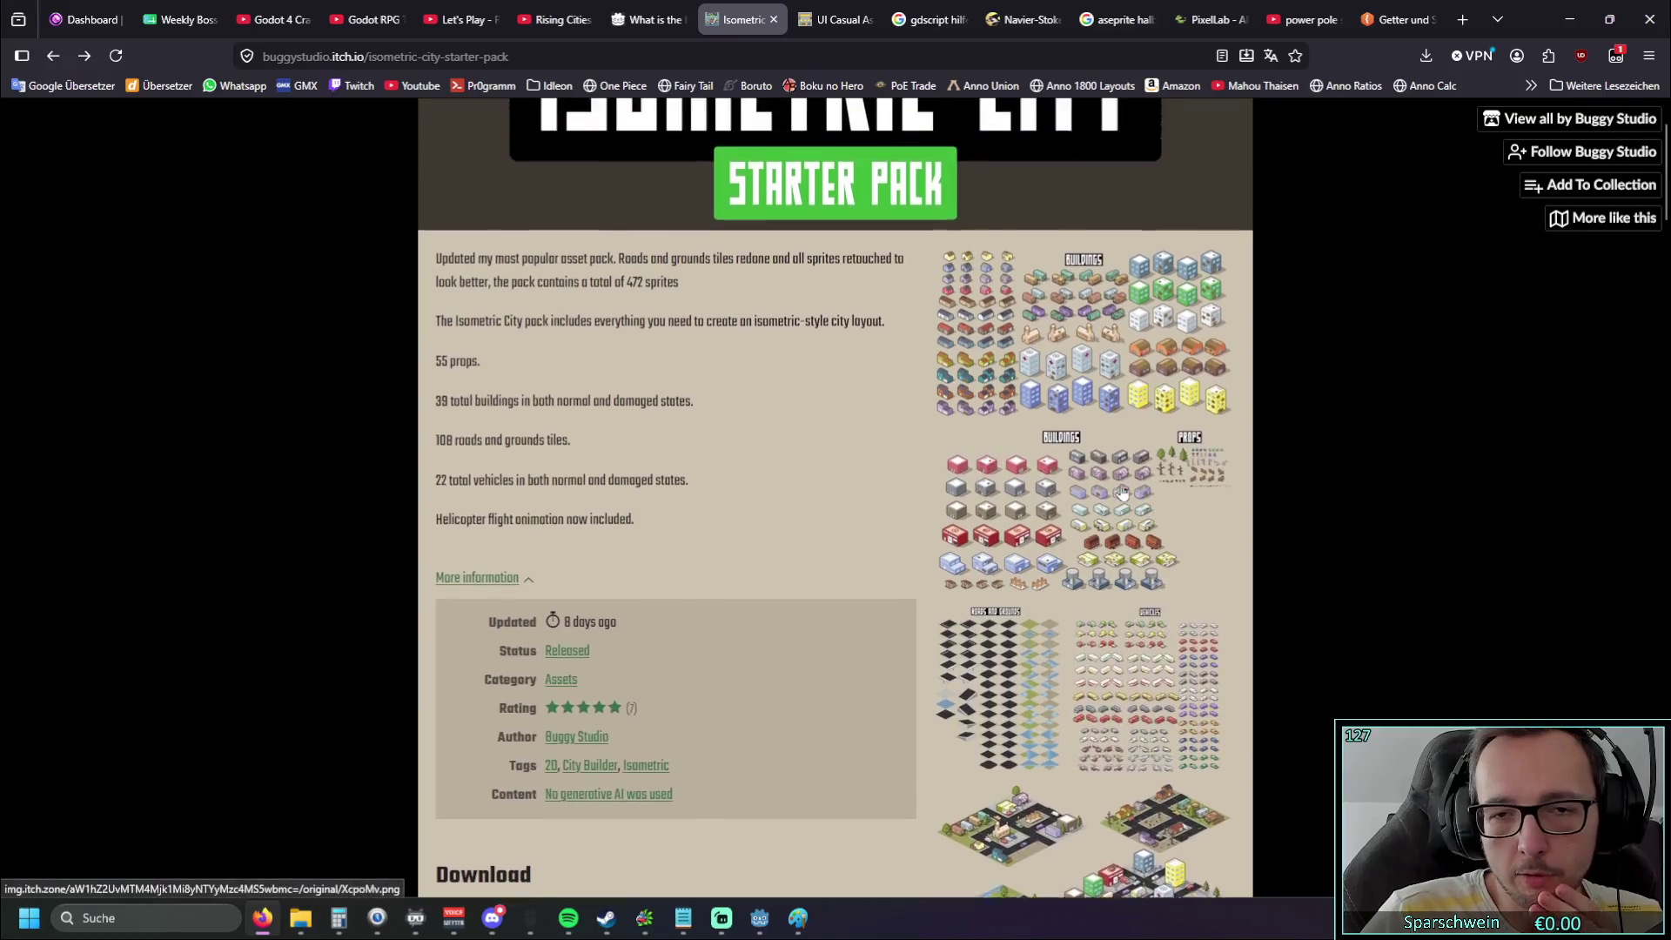
left_click(1079, 366)
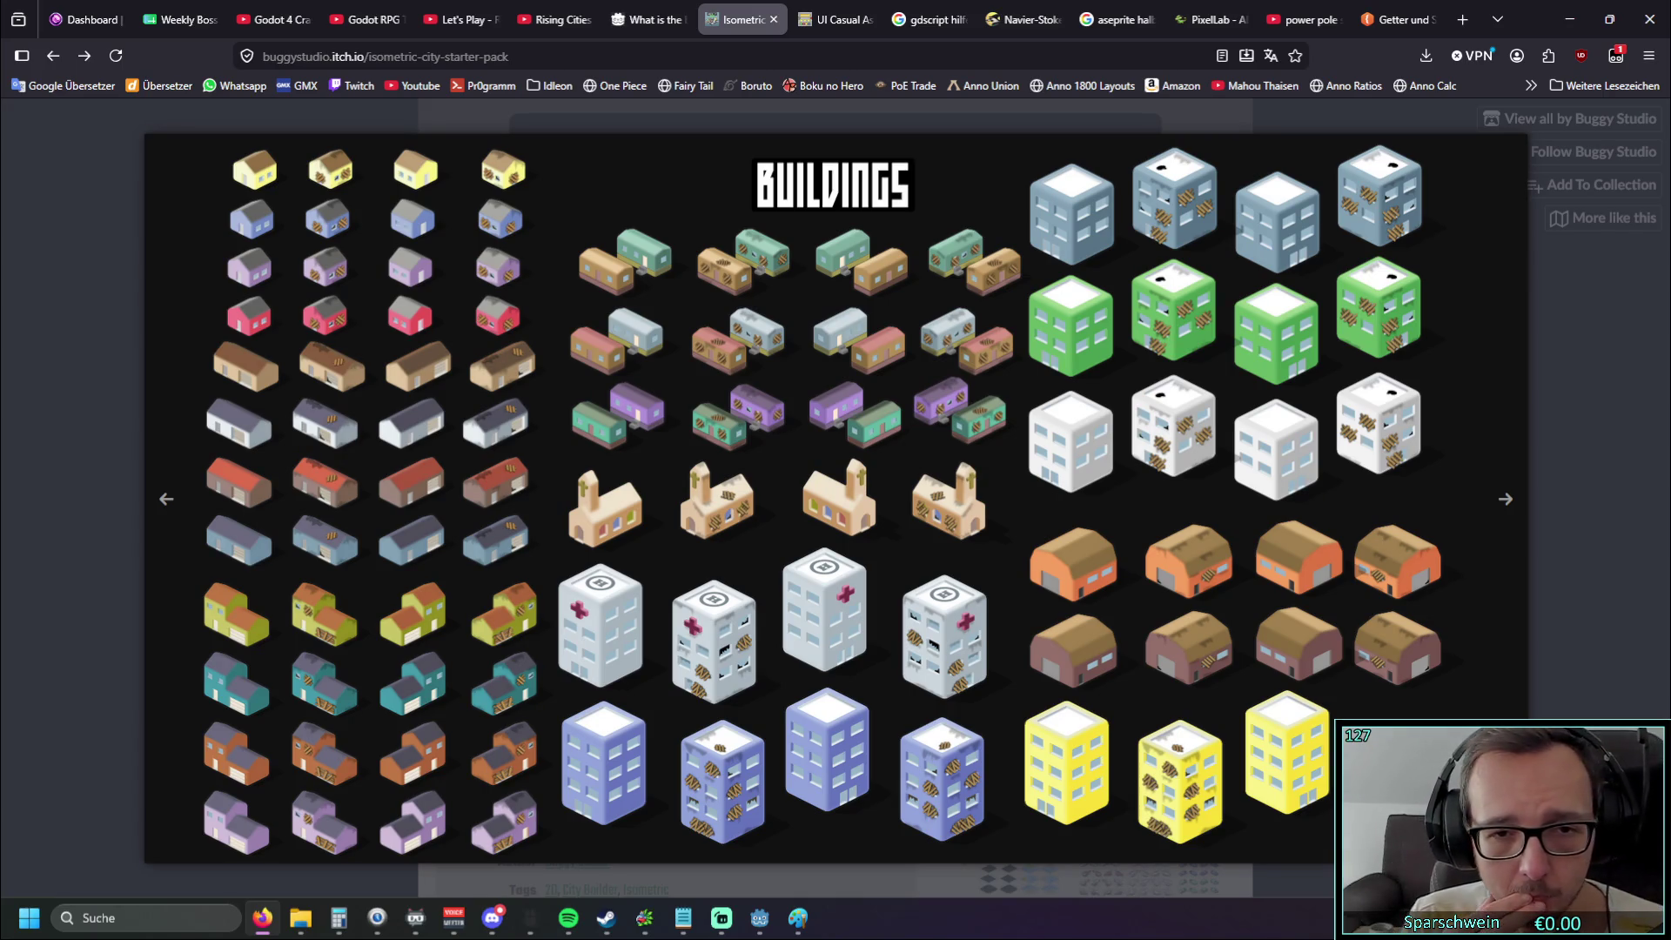
Close the enlarged preview, view the buildings and props image, then minimize Firefox back to Godot
left_click(86, 500)
left_click(1049, 644)
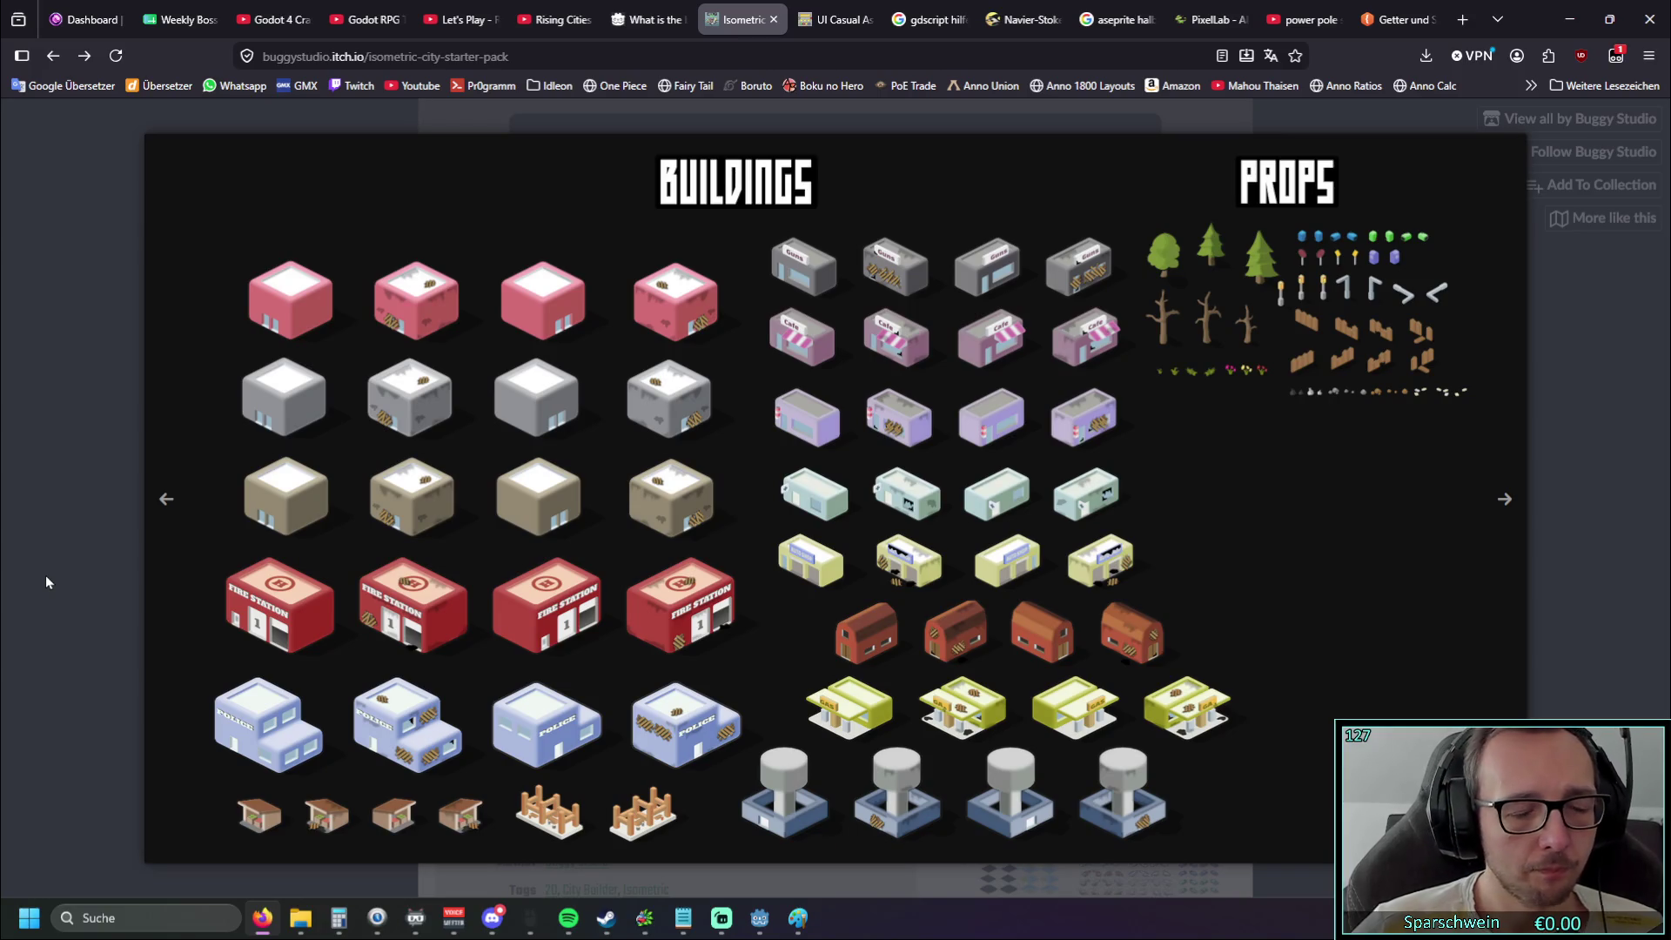
left_click(1575, 23)
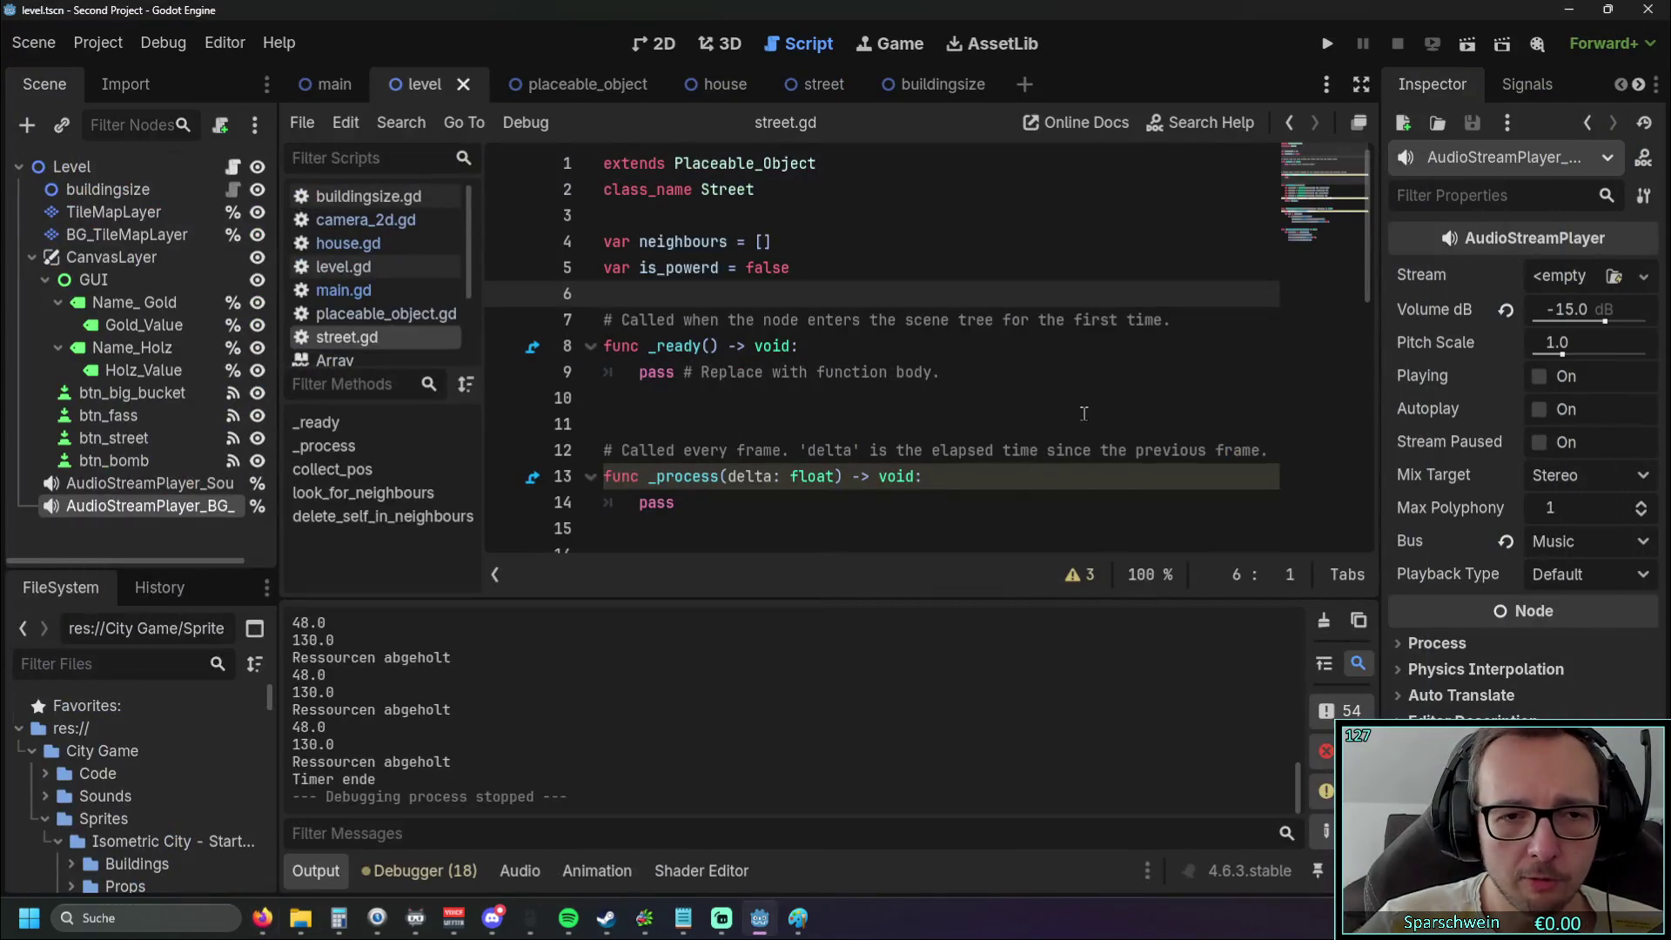
Run the game and place a house with a street beside it
left_click(1326, 45)
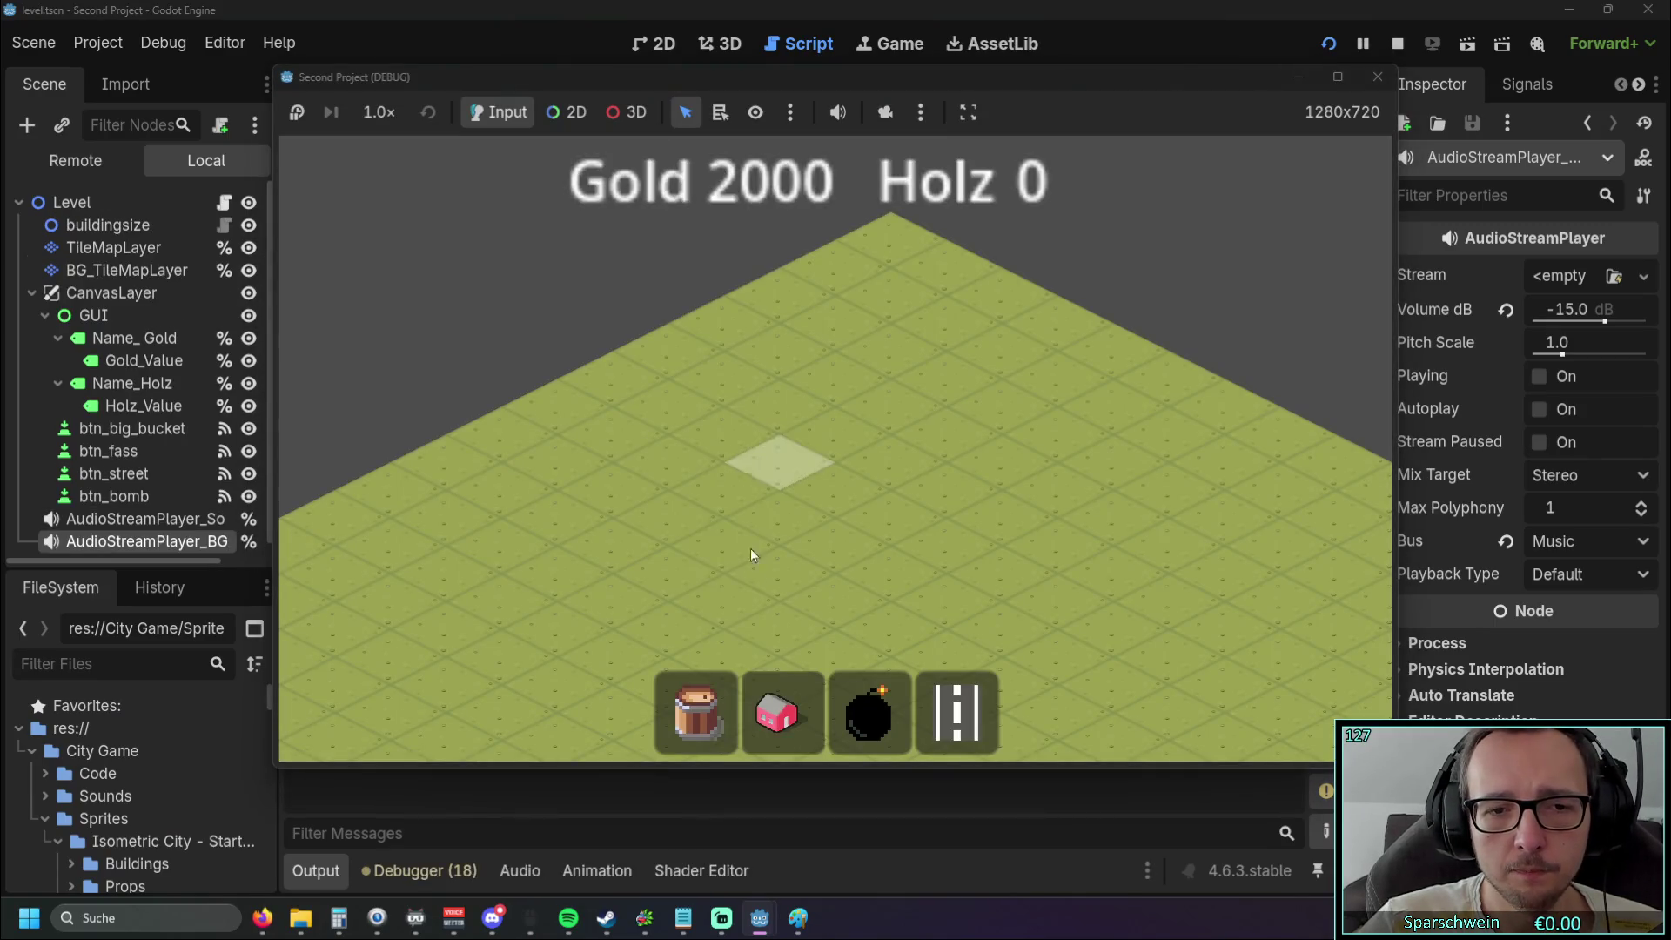
left_click(783, 712)
left_click(754, 510)
scroll(851, 550, "up", 2)
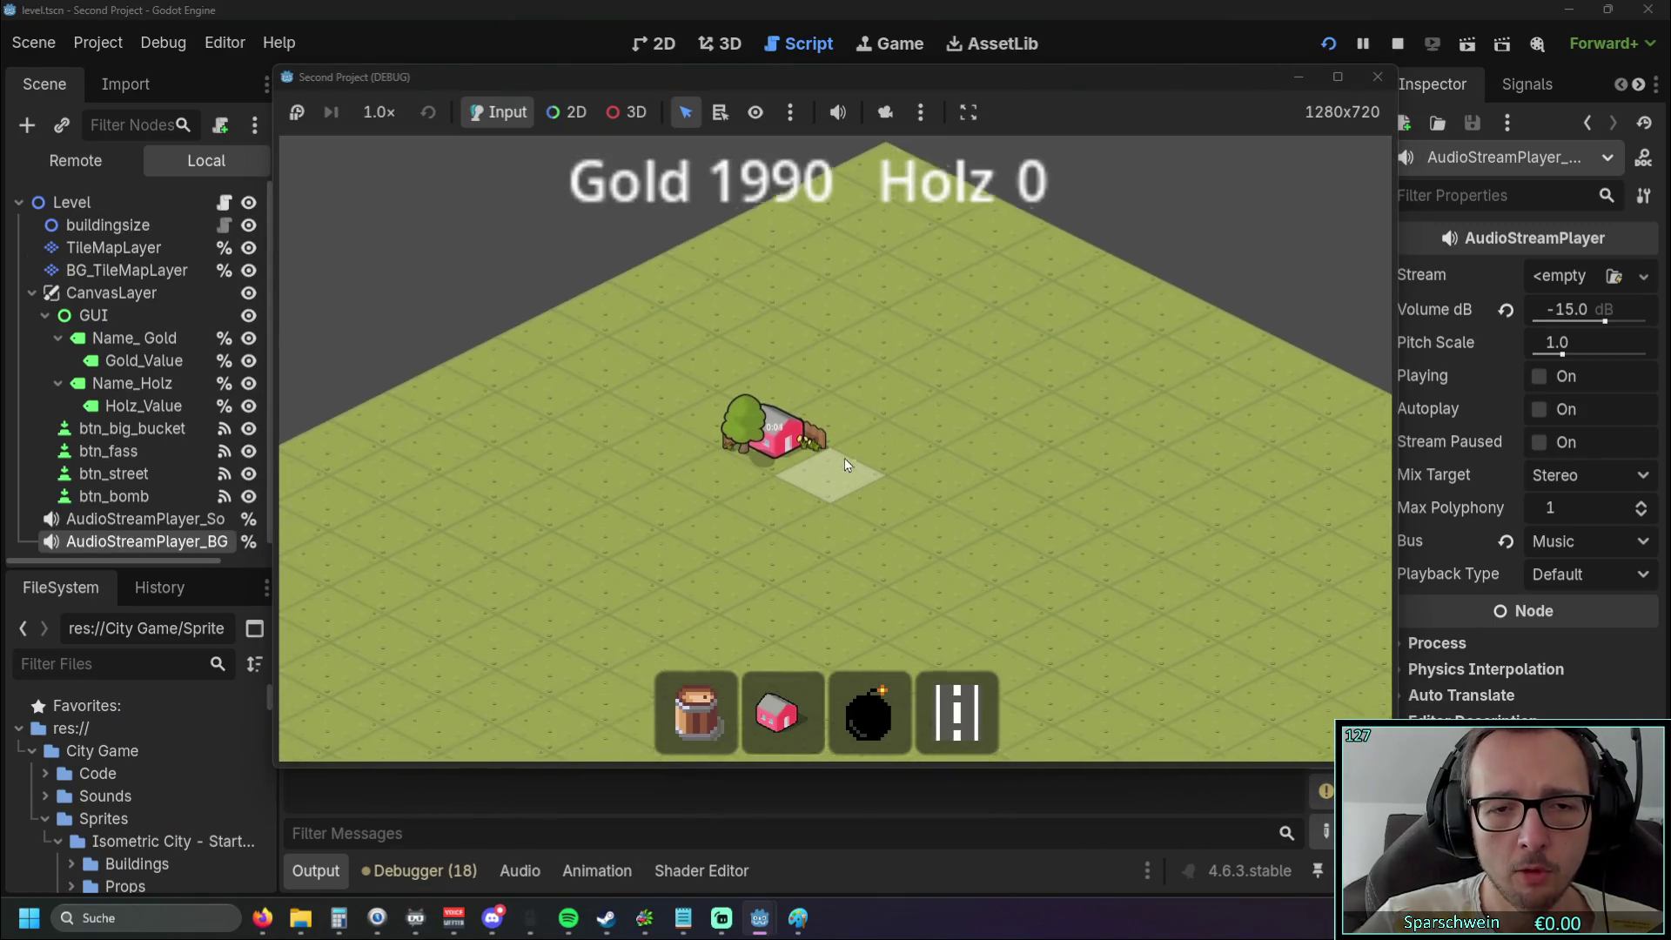
left_click(952, 720)
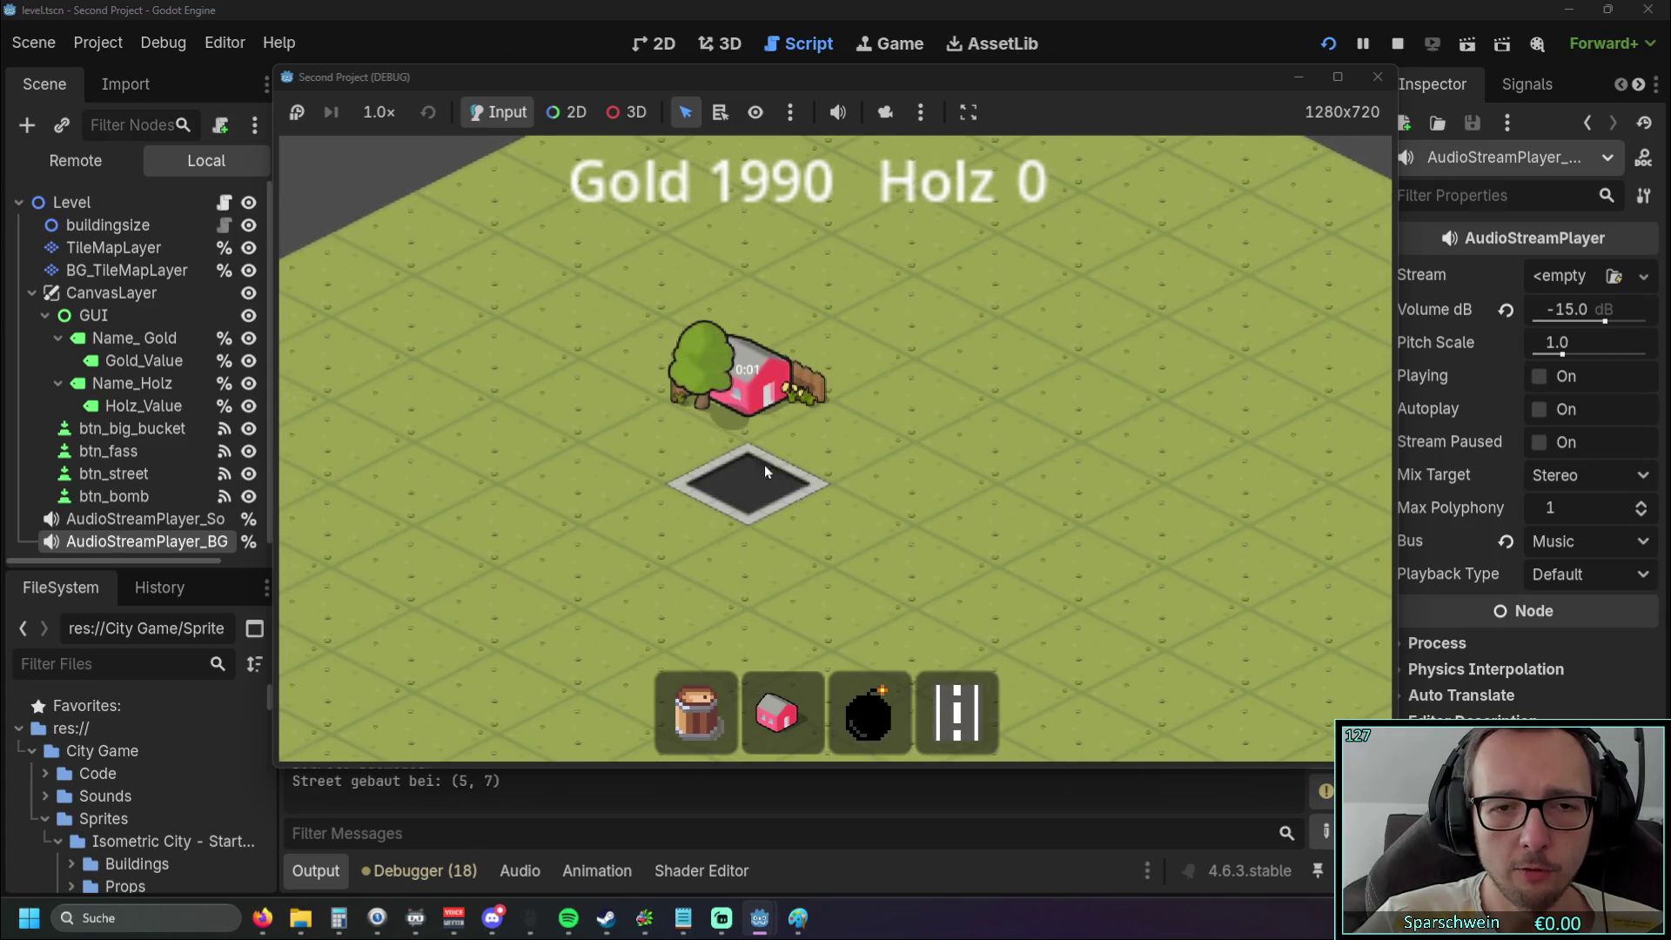
left_click(764, 465)
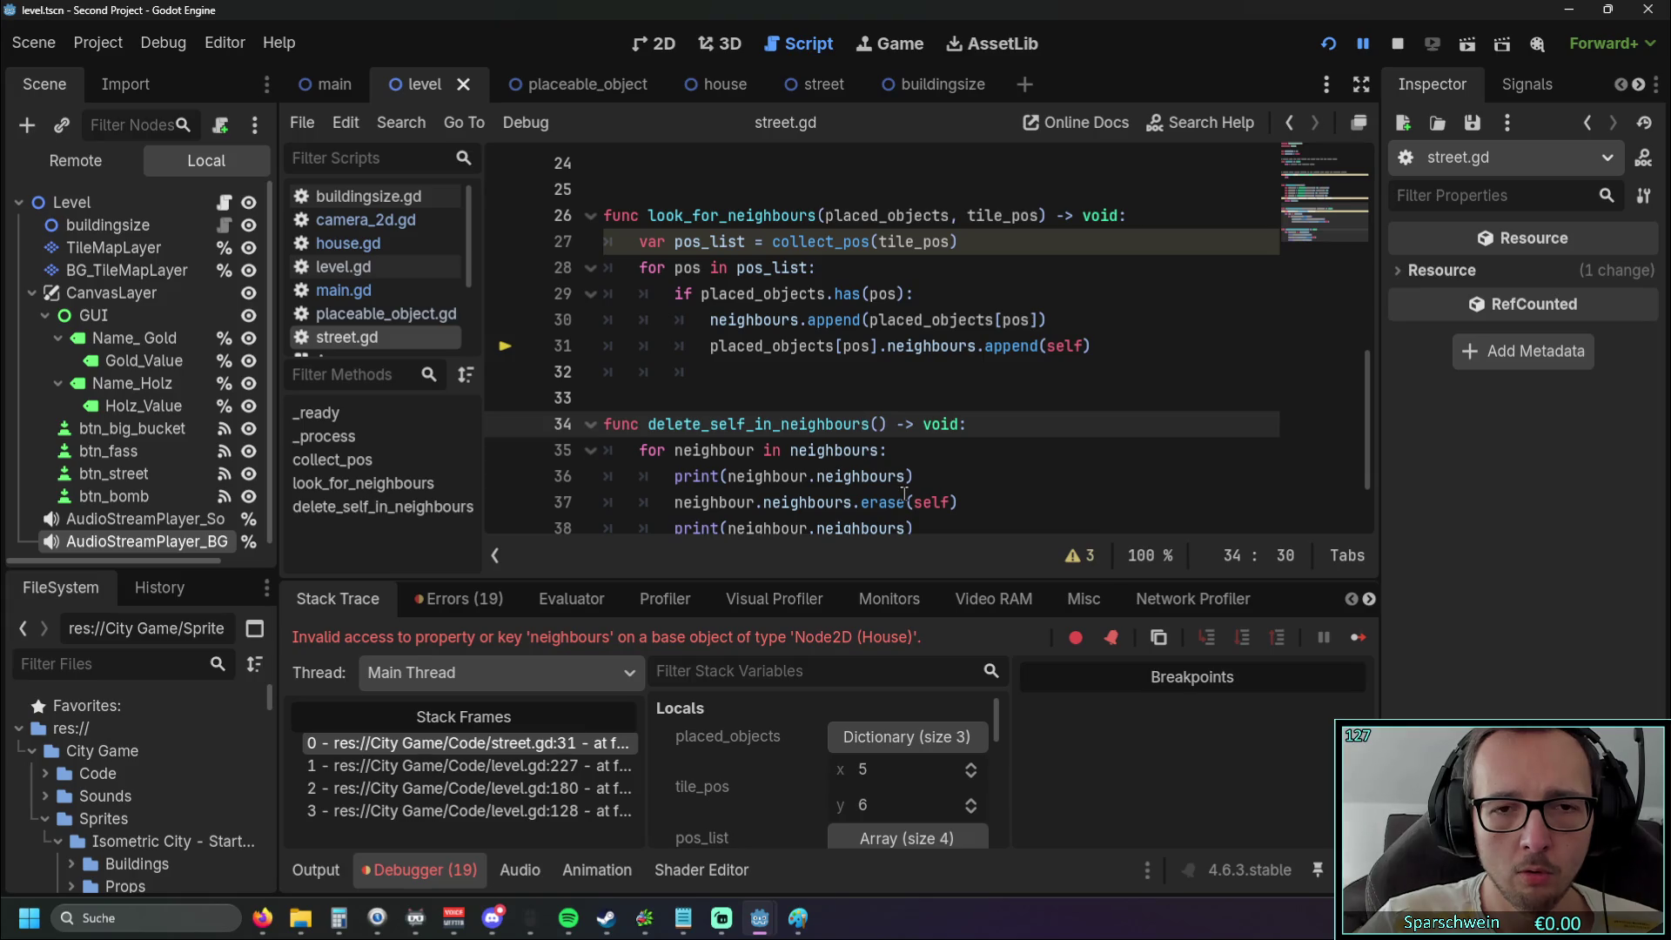
Restart and repeat the house-and-street placement, triggering the neighbours error at street.gd:31
left_click(1340, 41)
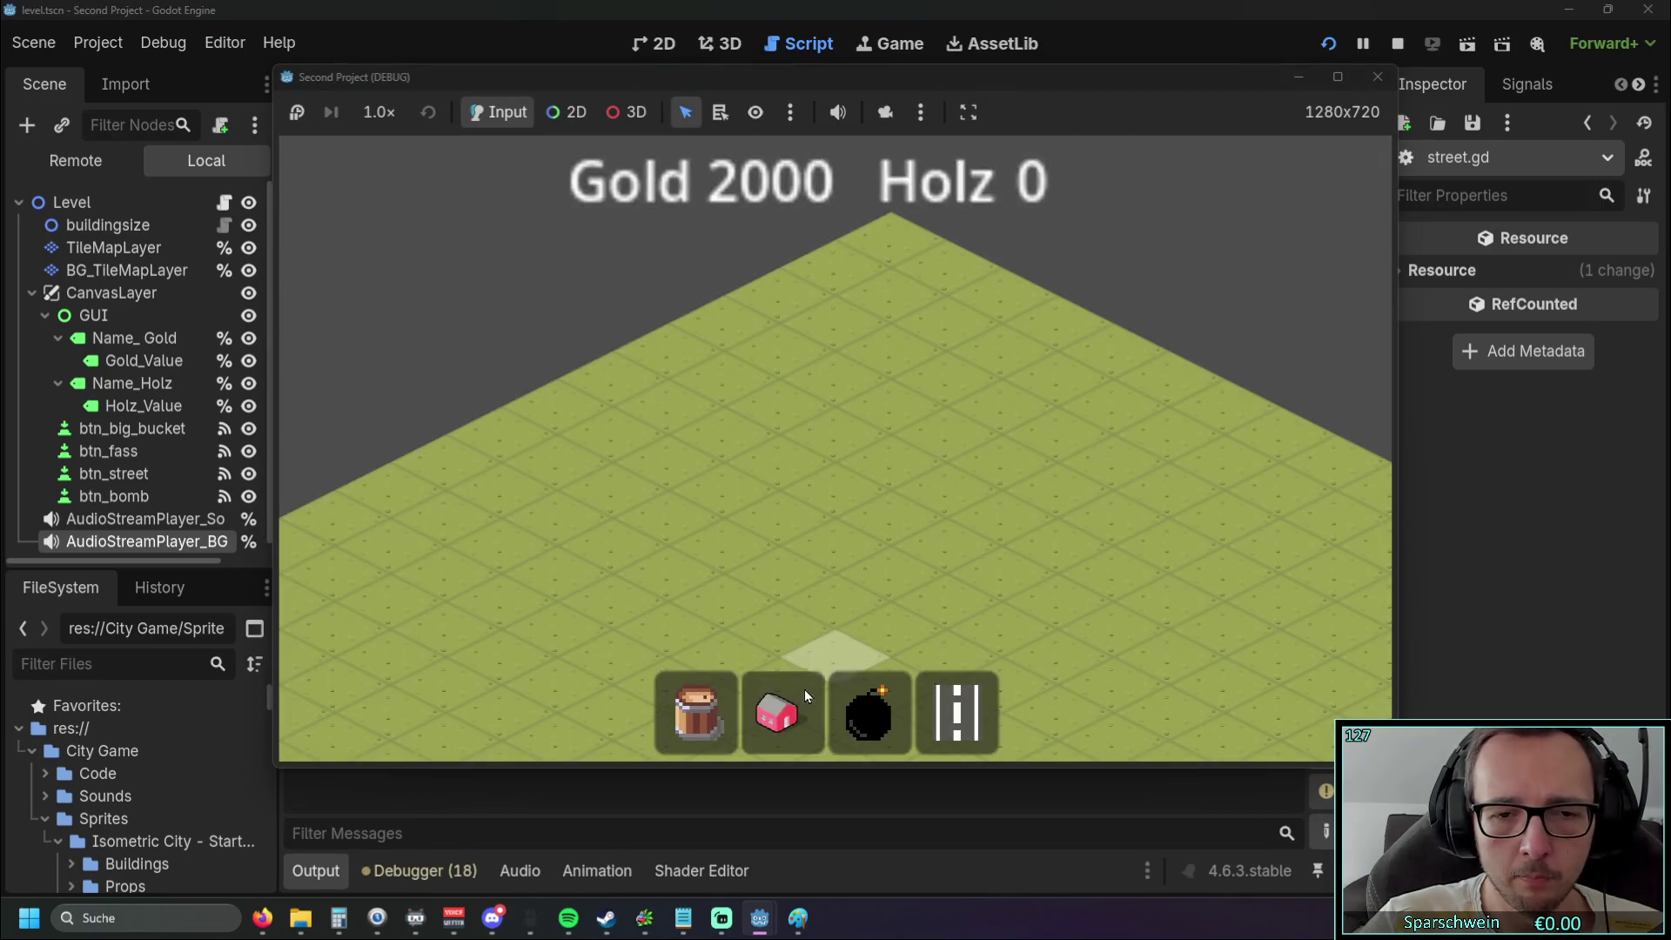
left_click(759, 521)
left_click(957, 714)
left_click(848, 536)
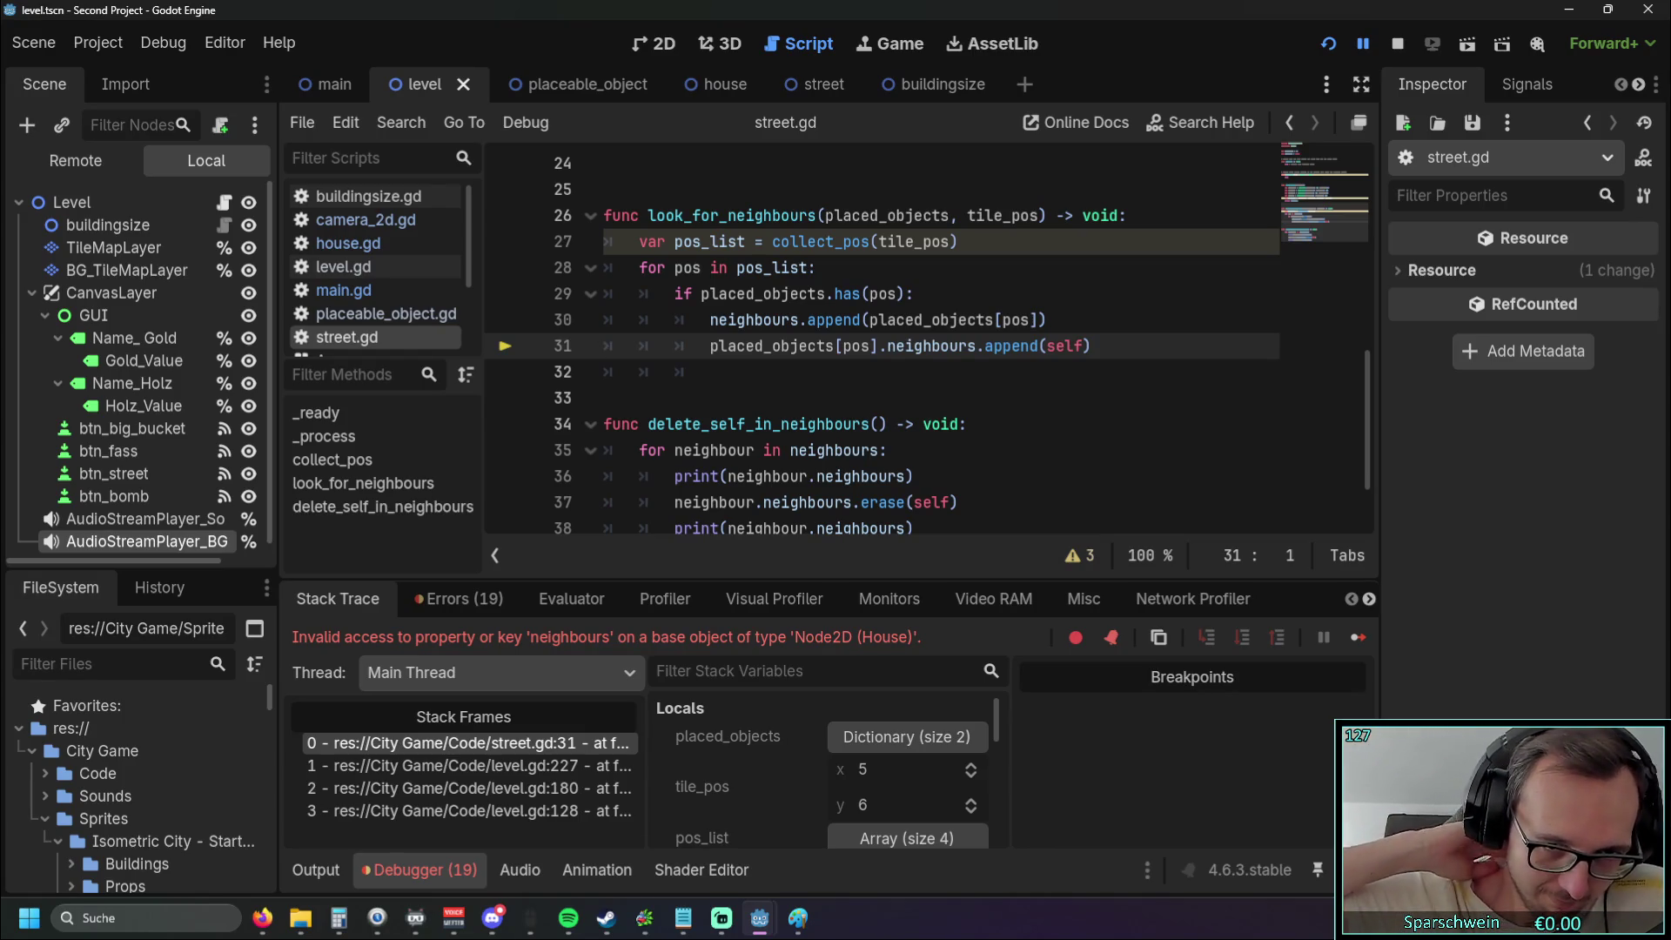
Select the neighbours declaration on line 4 of street.gd
scroll(802, 261, "up", 8)
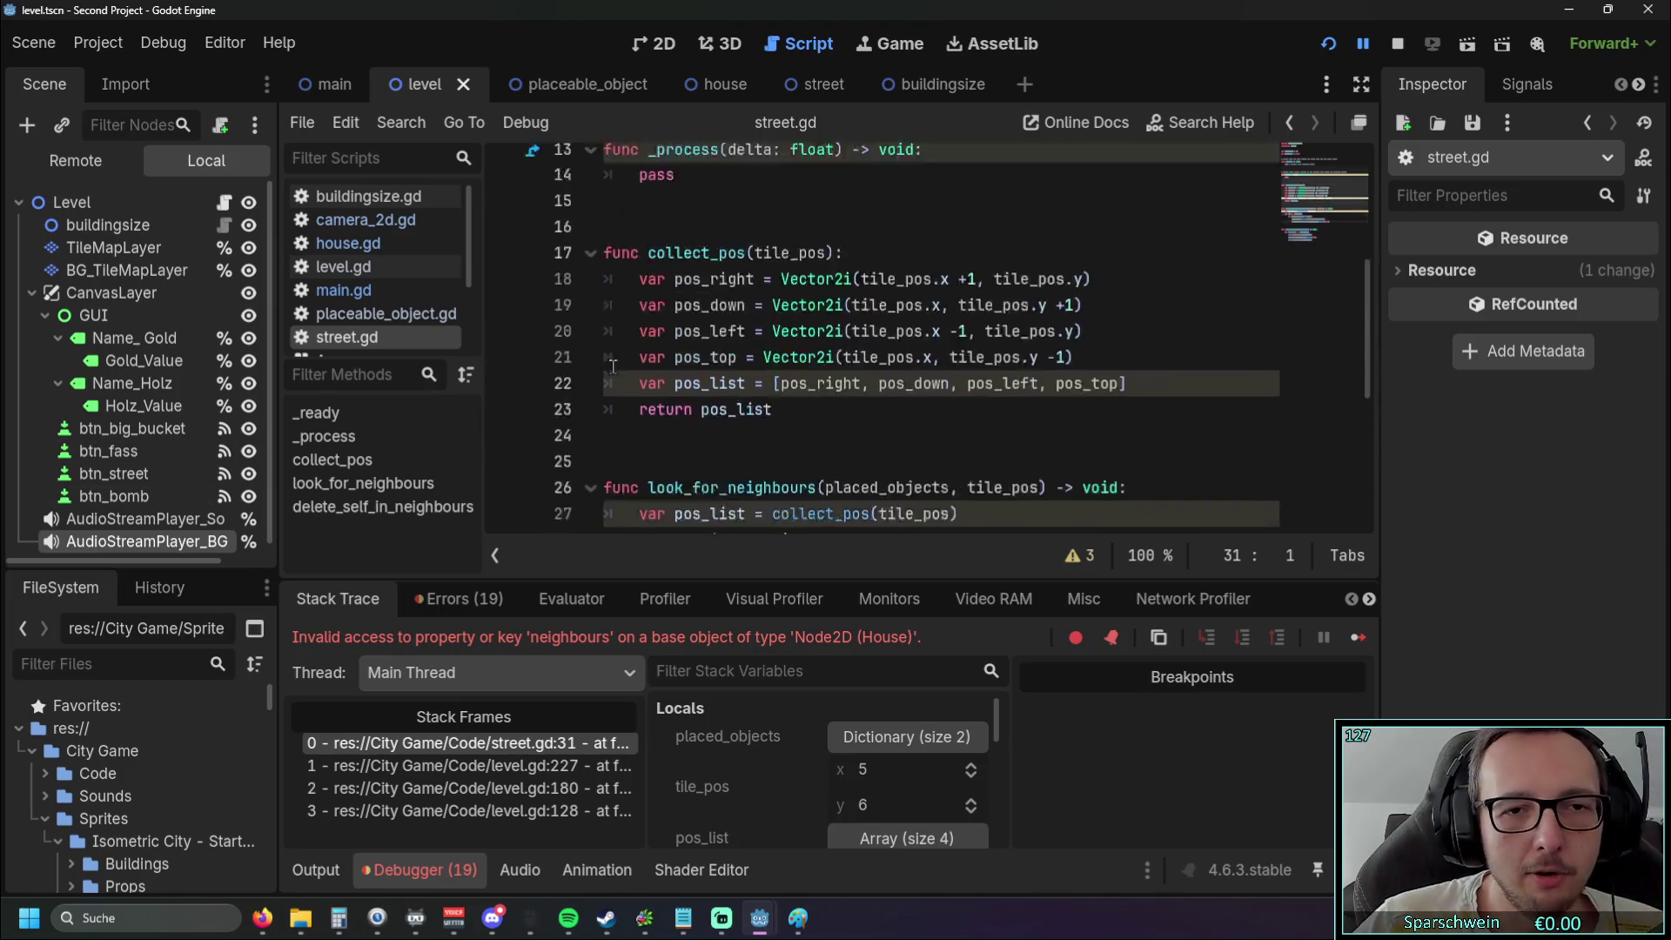
left_click_drag(779, 242, 578, 243)
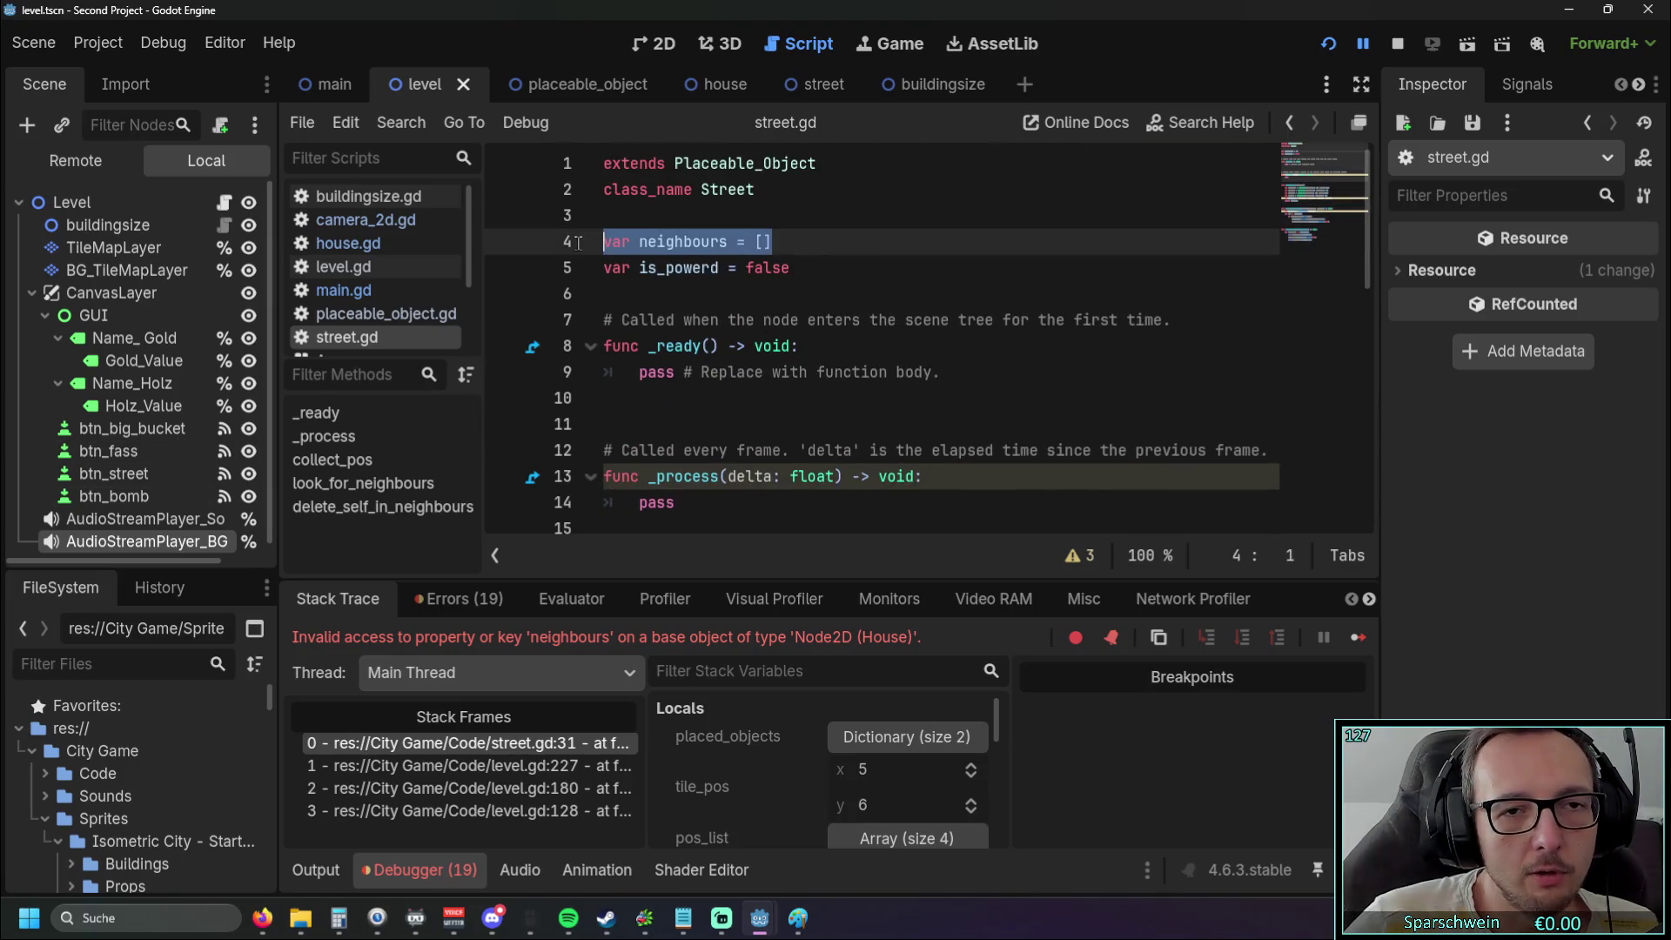
left_click(796, 299)
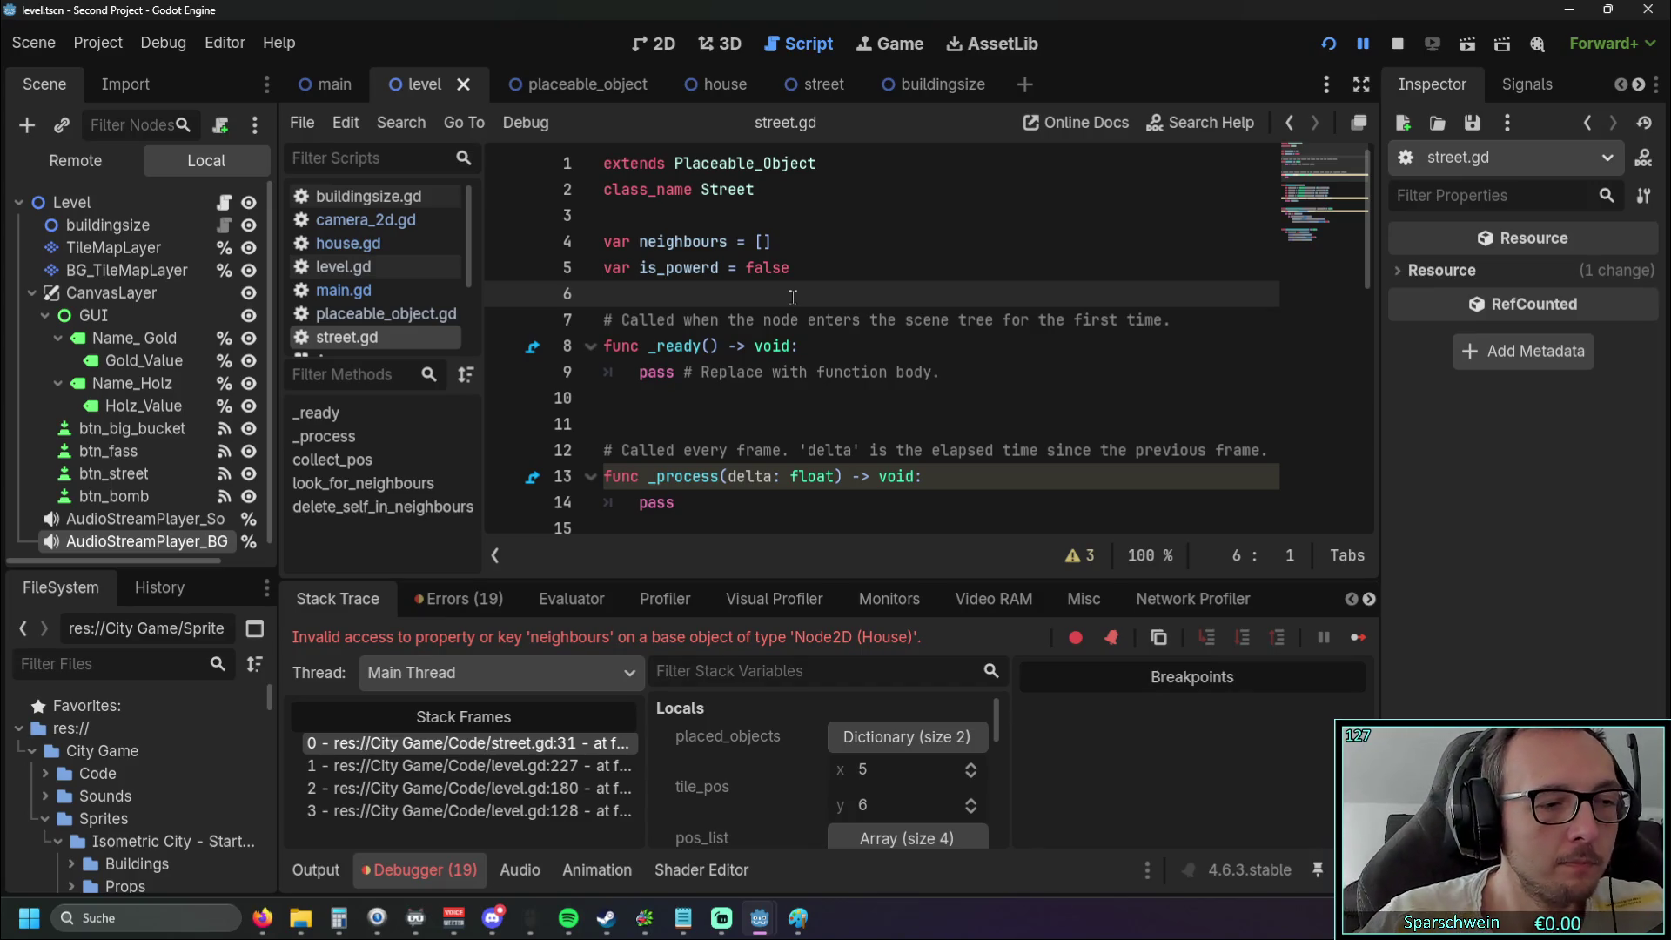
Cut the neighbours and is_powerd declarations (lines 4–5) out of street.gd
left_click_drag(773, 242, 550, 243)
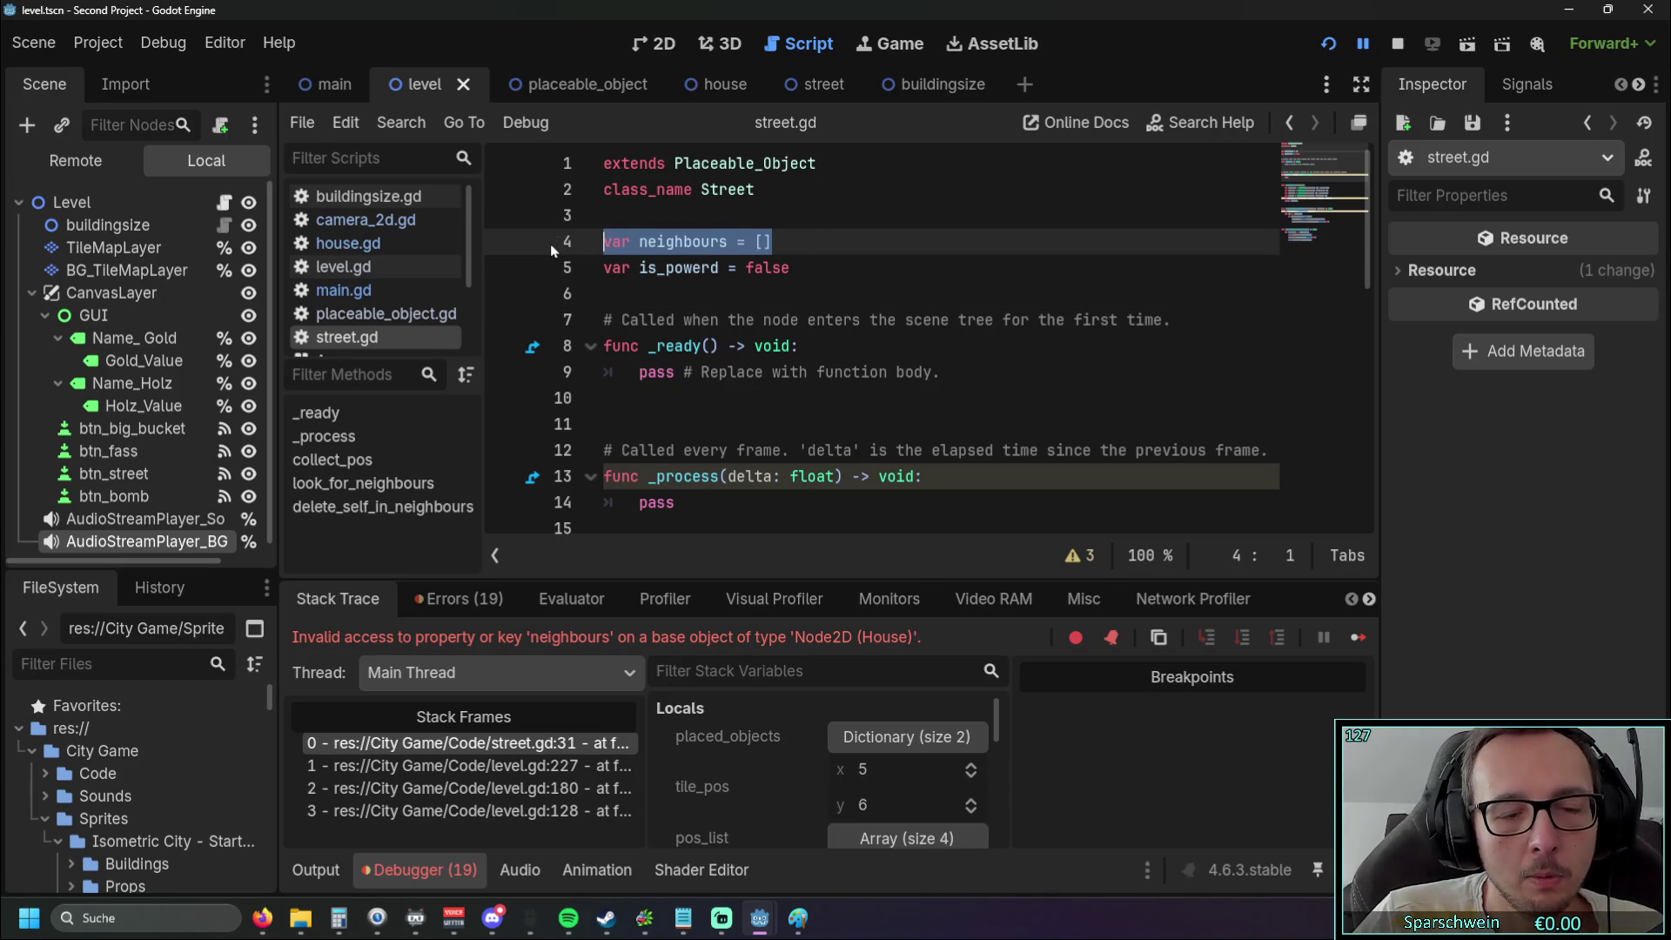
left_click_drag(792, 268, 553, 232)
key("ctrl+c")
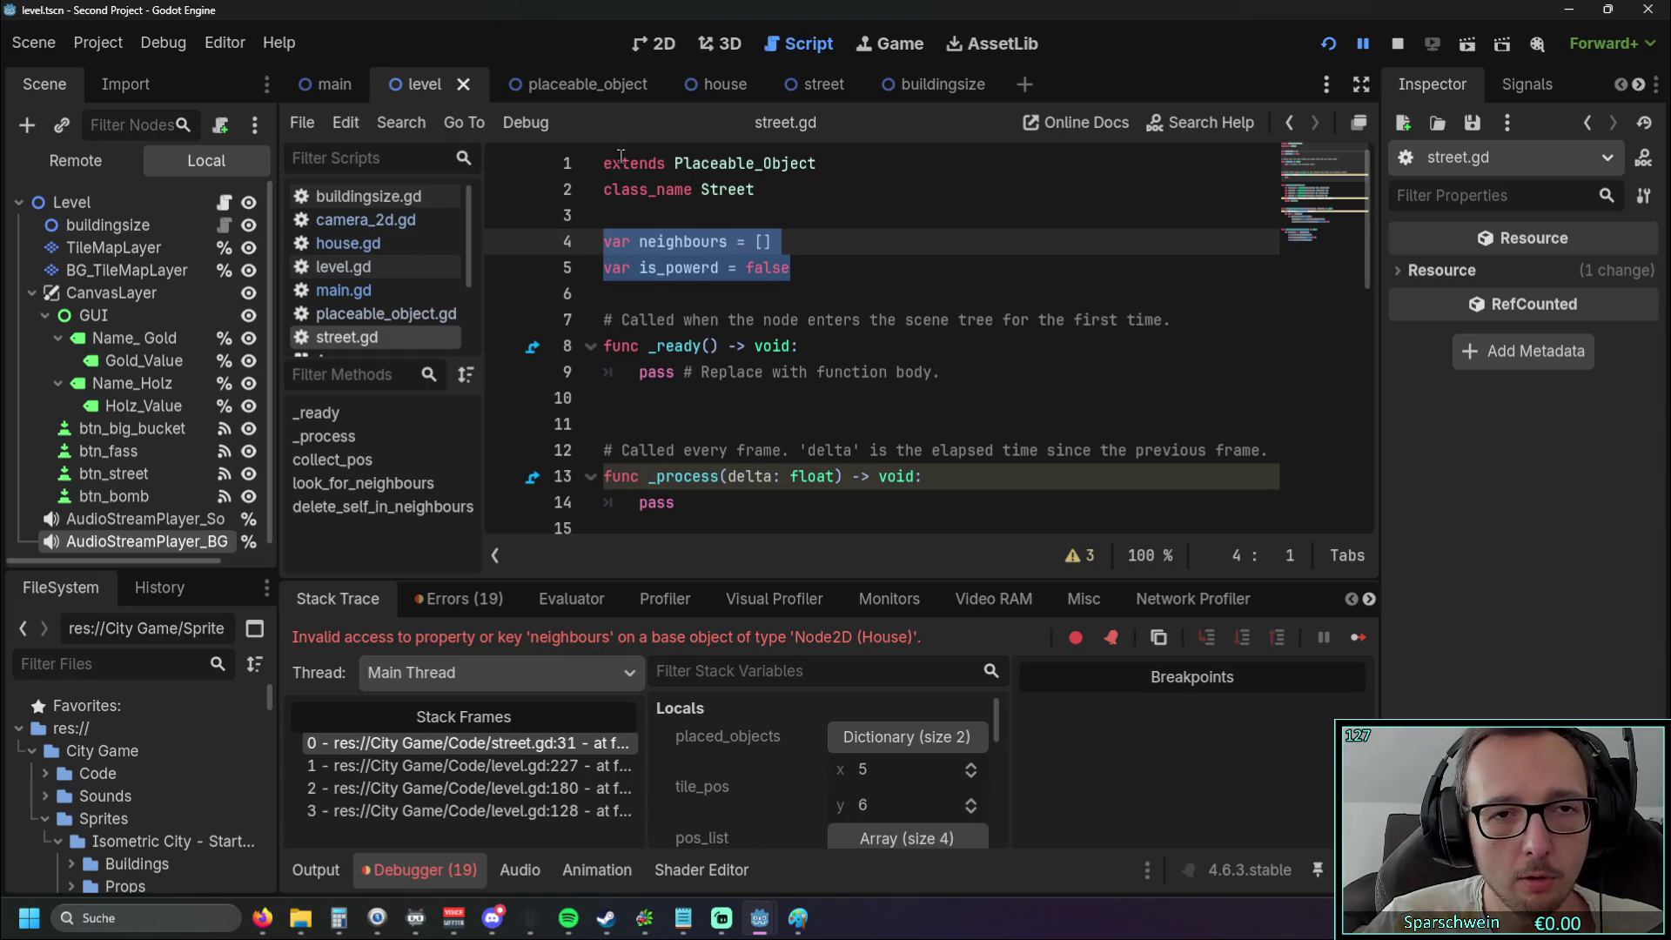
key("Delete")
Paste both declarations into placeable_object.gd below the base_tile line
left_click(574, 84)
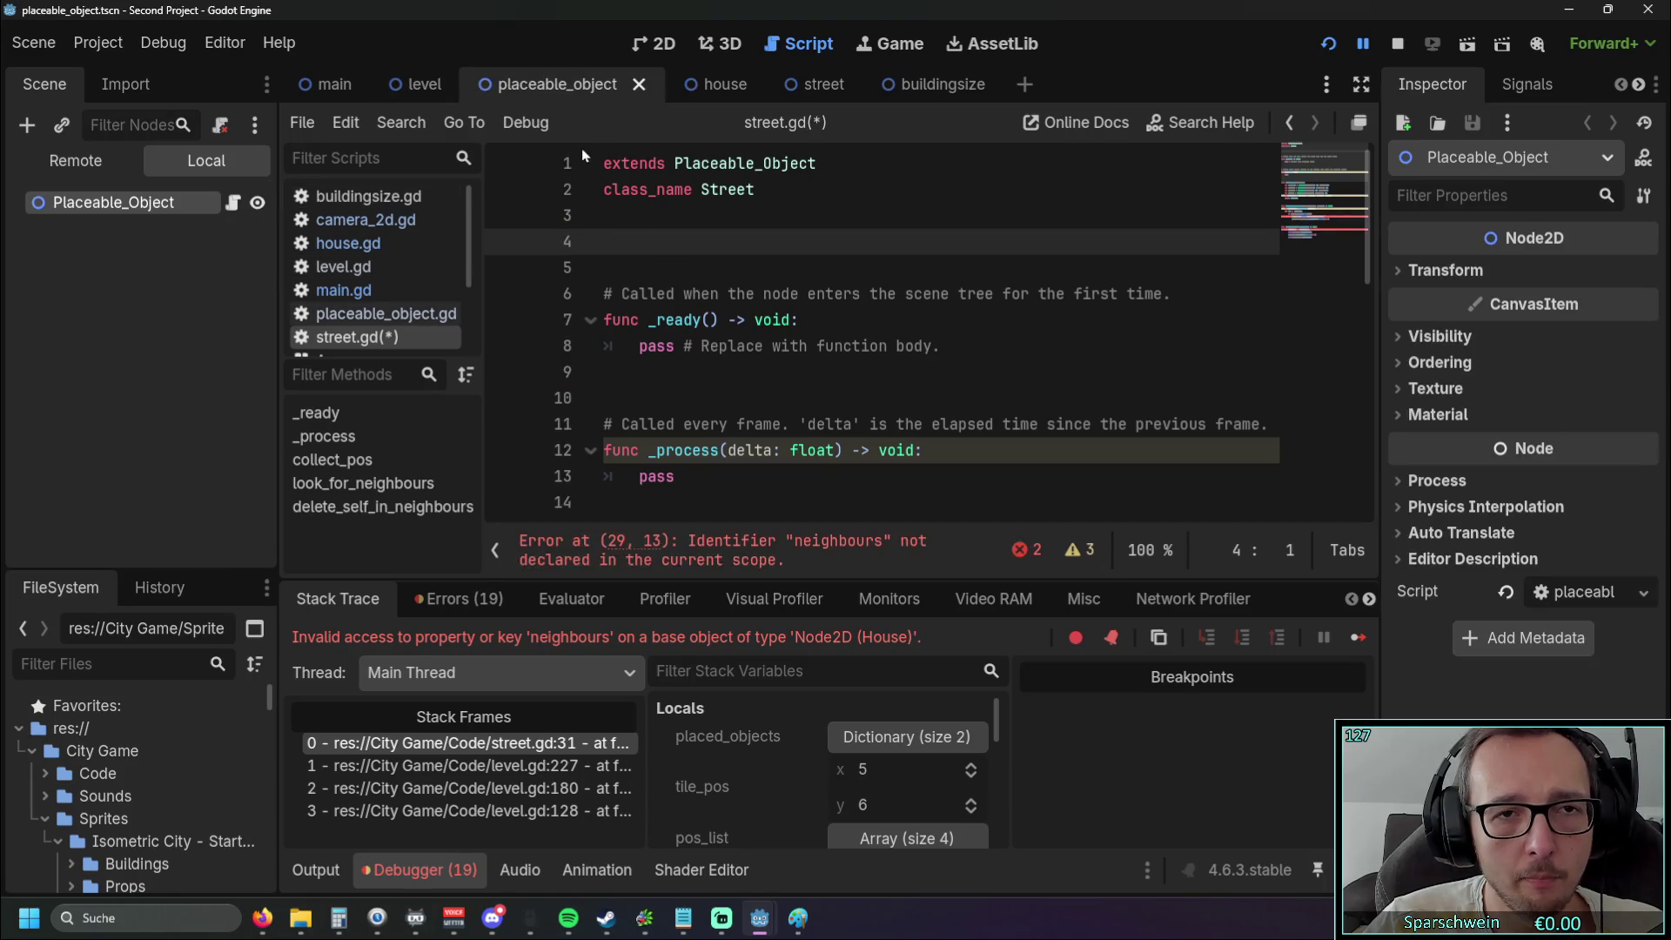
left_click(386, 314)
left_click(651, 219)
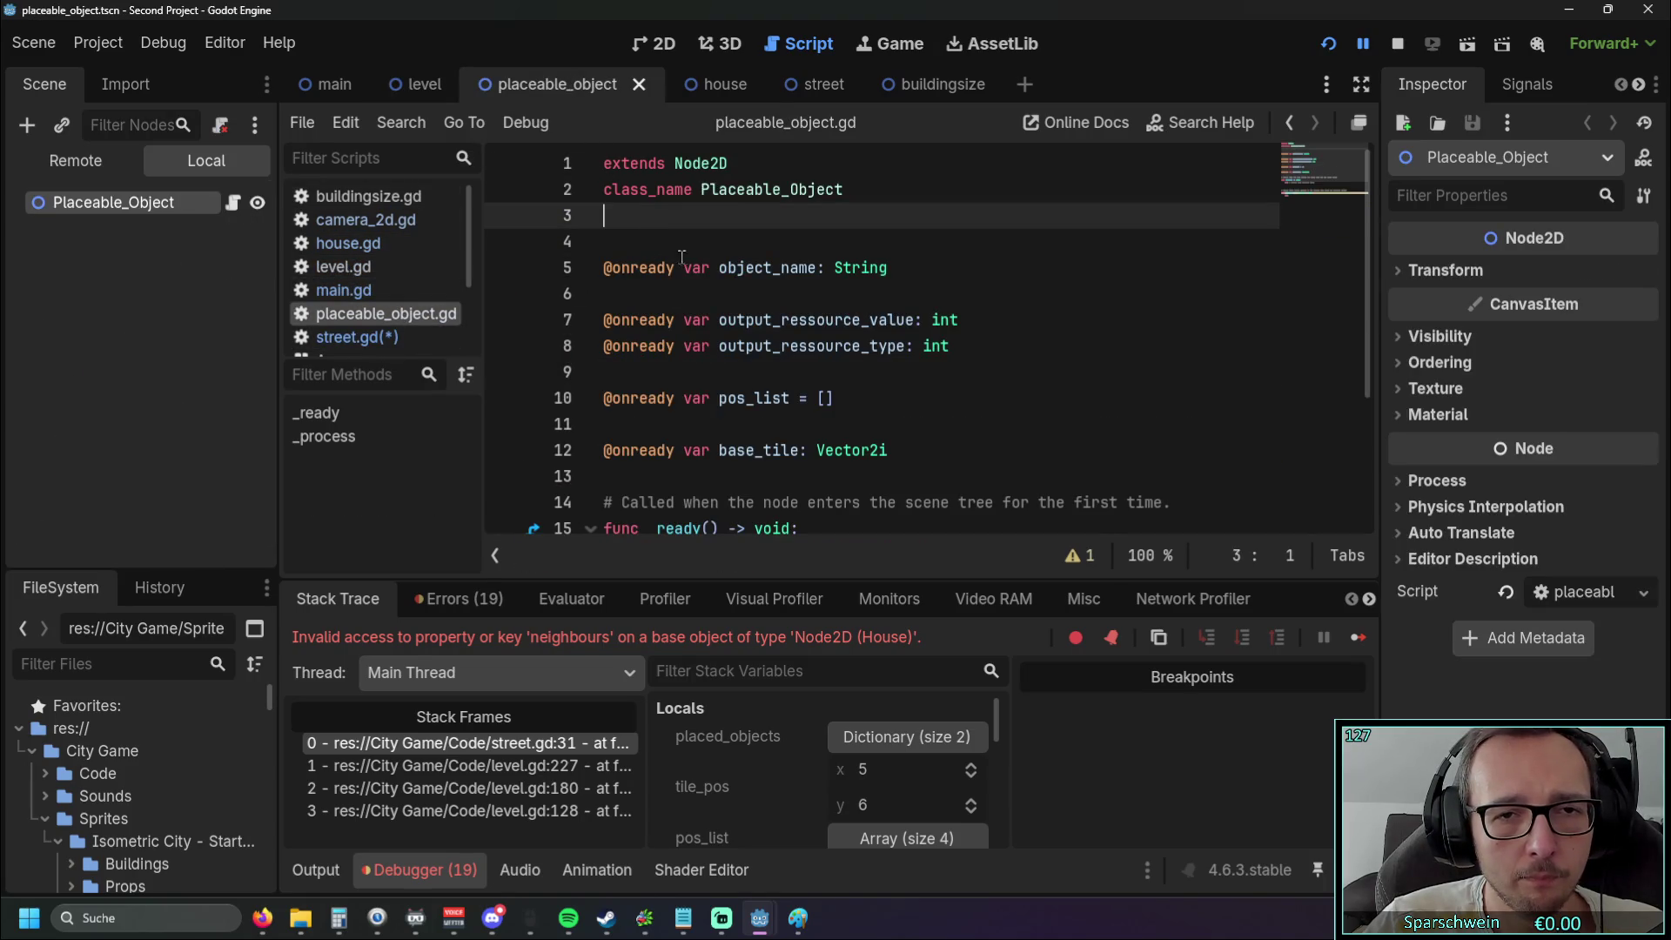
scroll(784, 261, "down", 1)
scroll(849, 304, "up", 1)
scroll(853, 340, "down", 1)
left_click(905, 370)
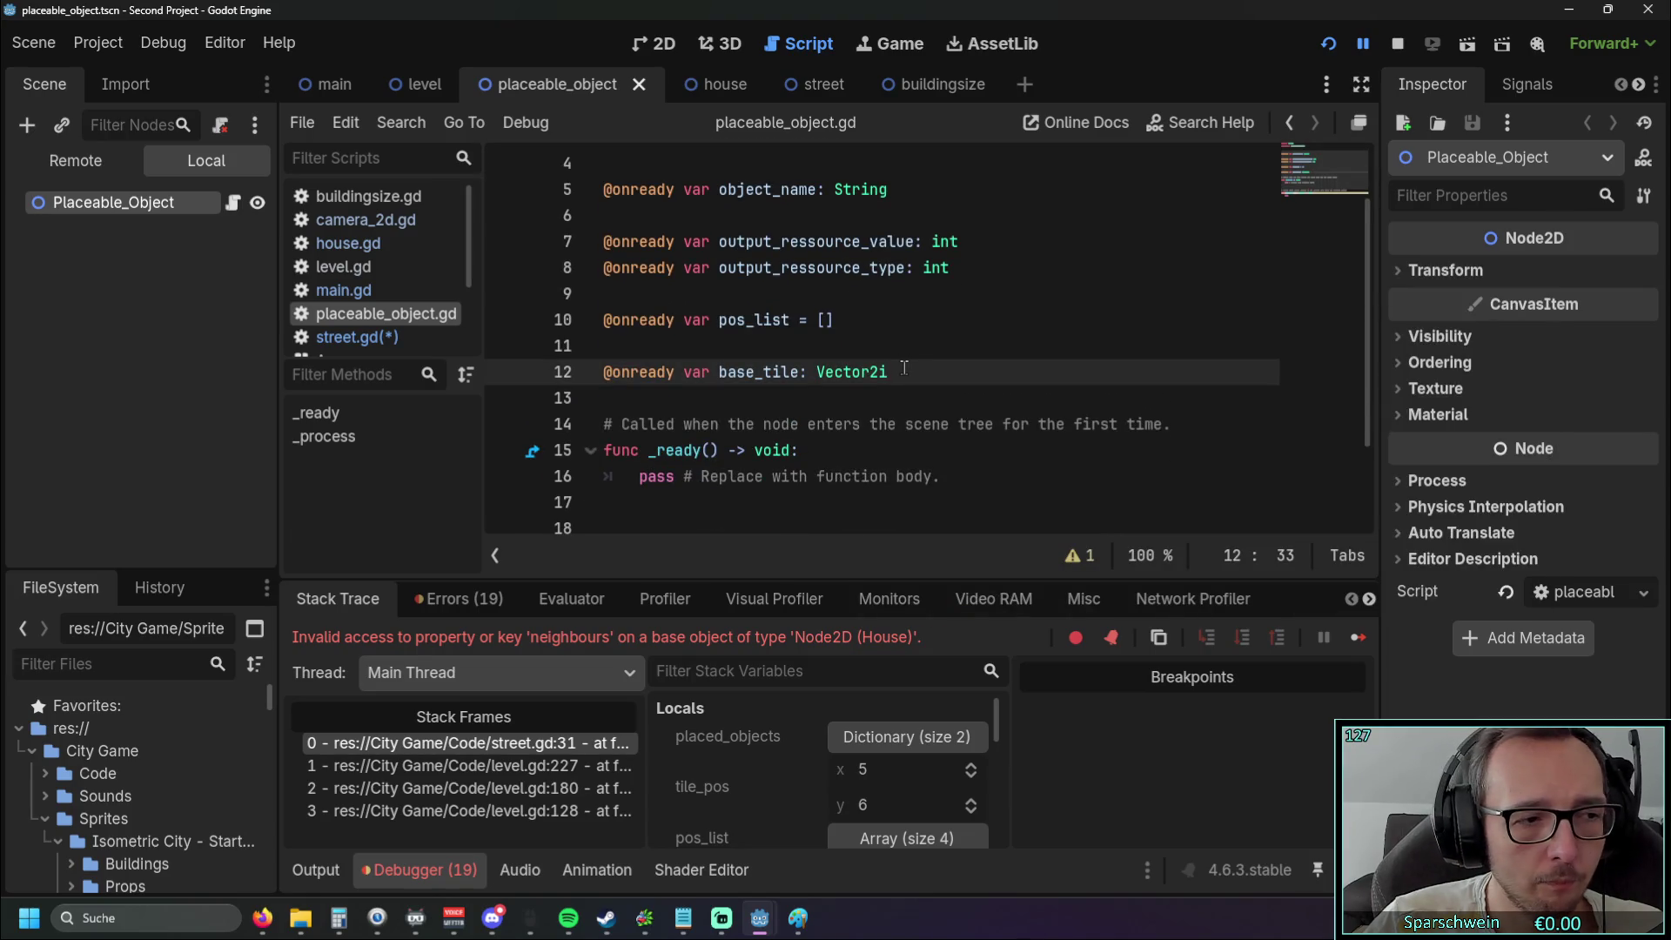
key("Return")
key("Return")
key("ctrl+v")
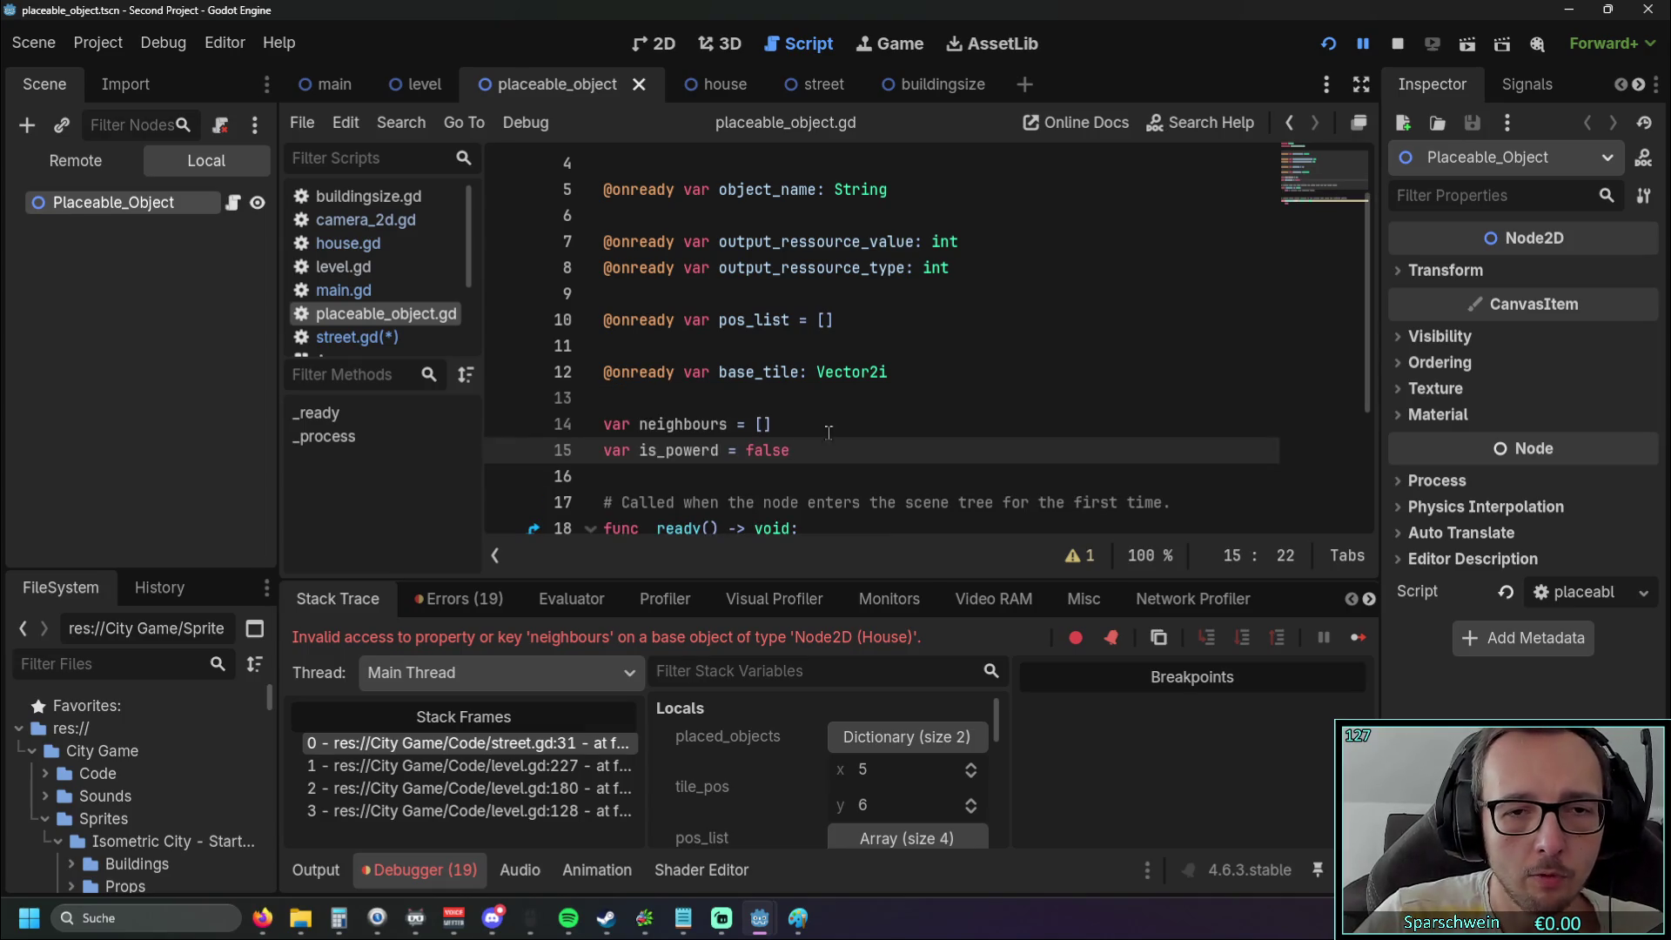
left_click(814, 424)
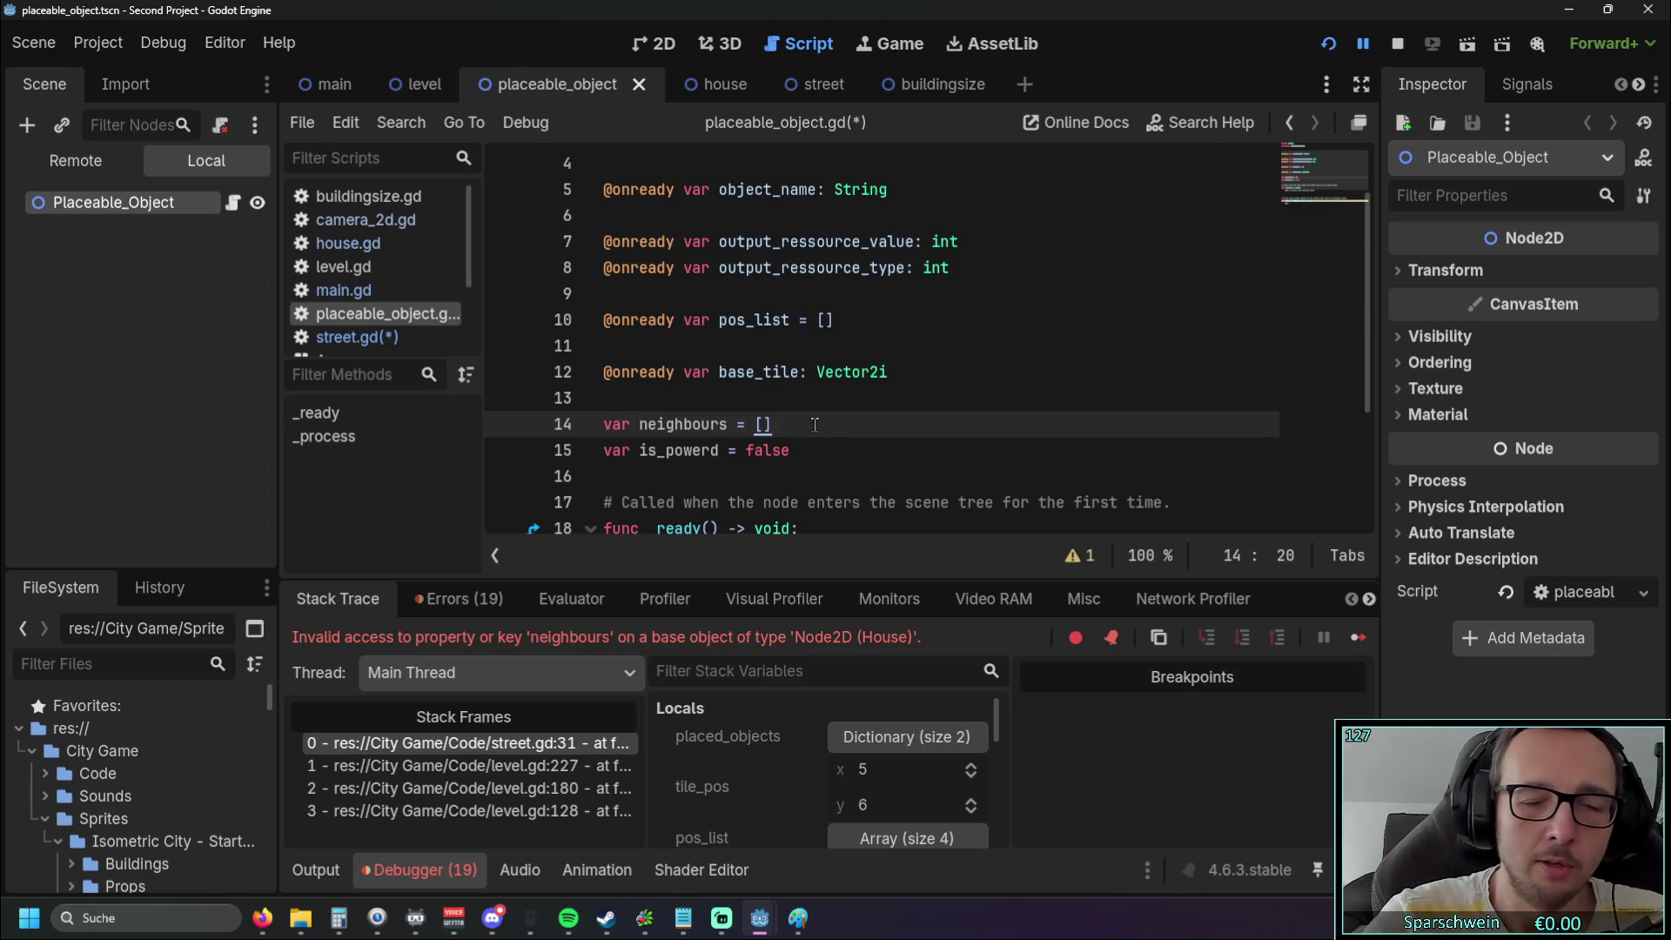
left_click(874, 393)
scroll(873, 392, "down", 1)
scroll(874, 393, "up", 1)
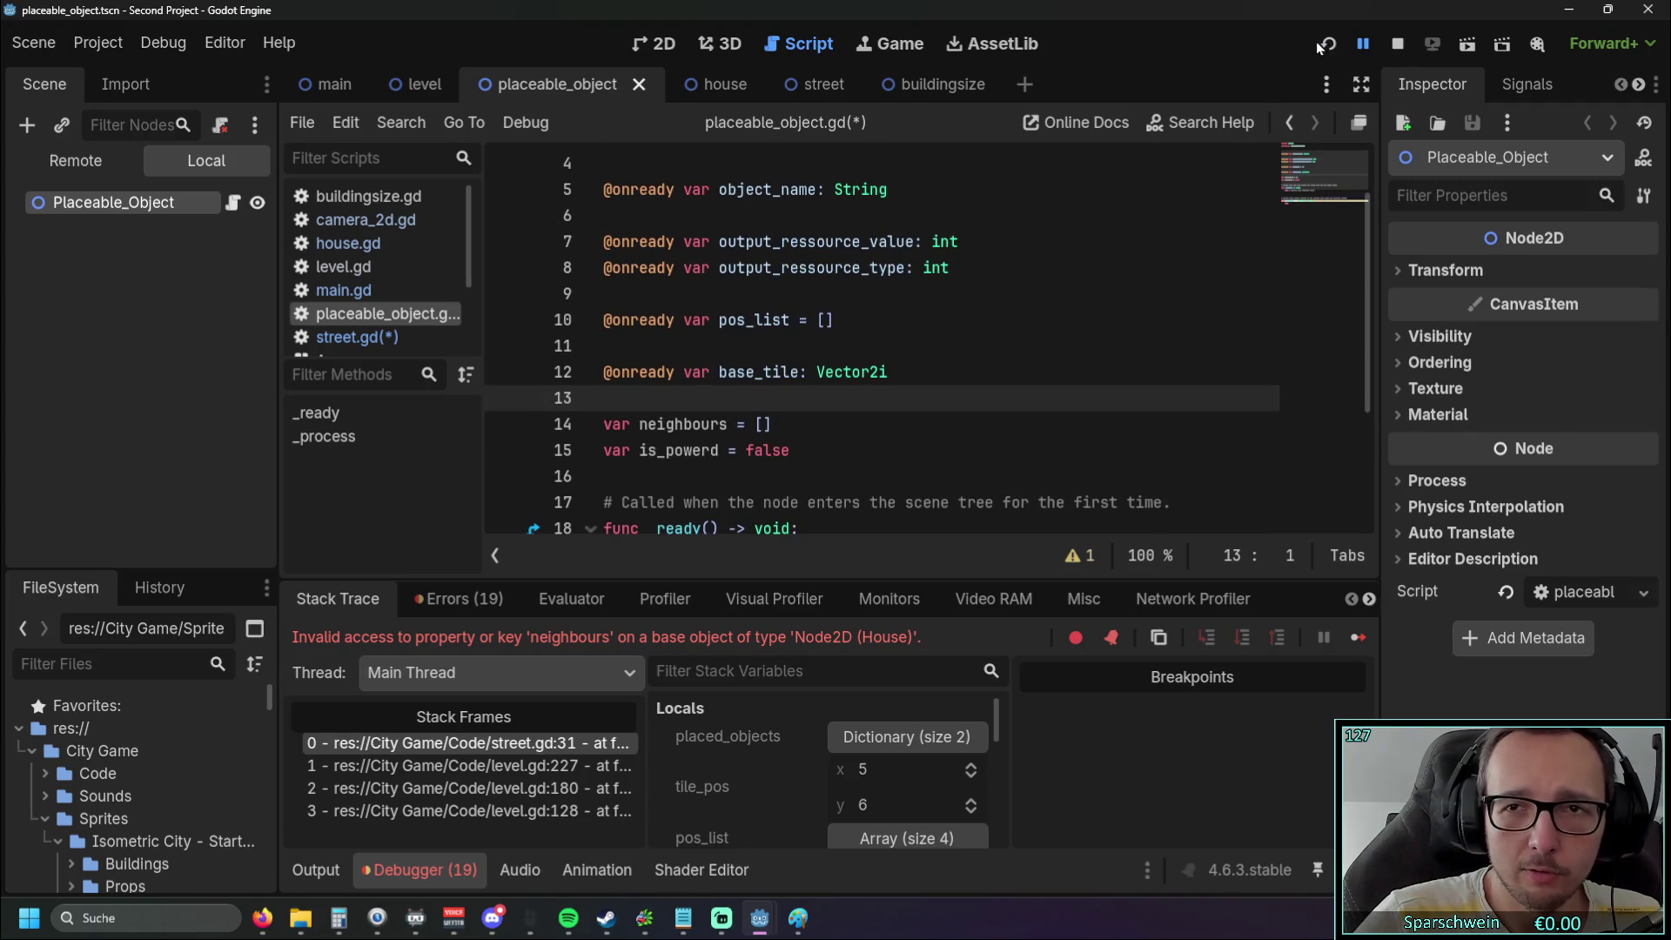
Run the game, place a house with three street tiles beside it, demolish one, and stop
left_click(1328, 44)
left_click(783, 712)
left_click(791, 494)
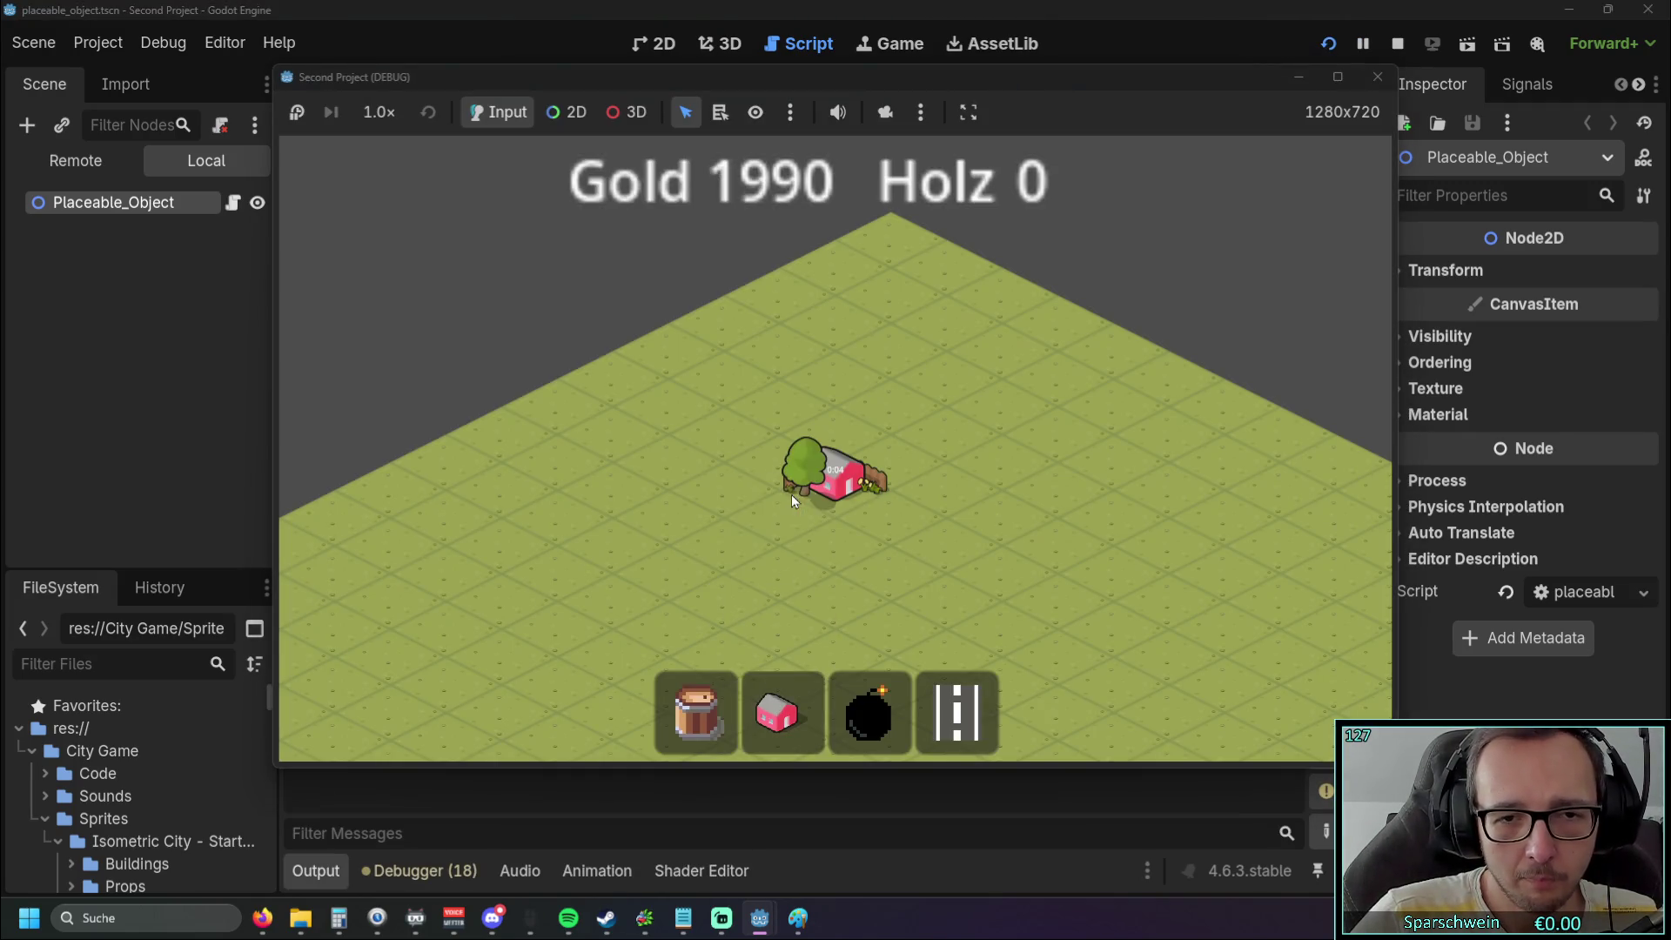
left_click(890, 519)
left_click(757, 570)
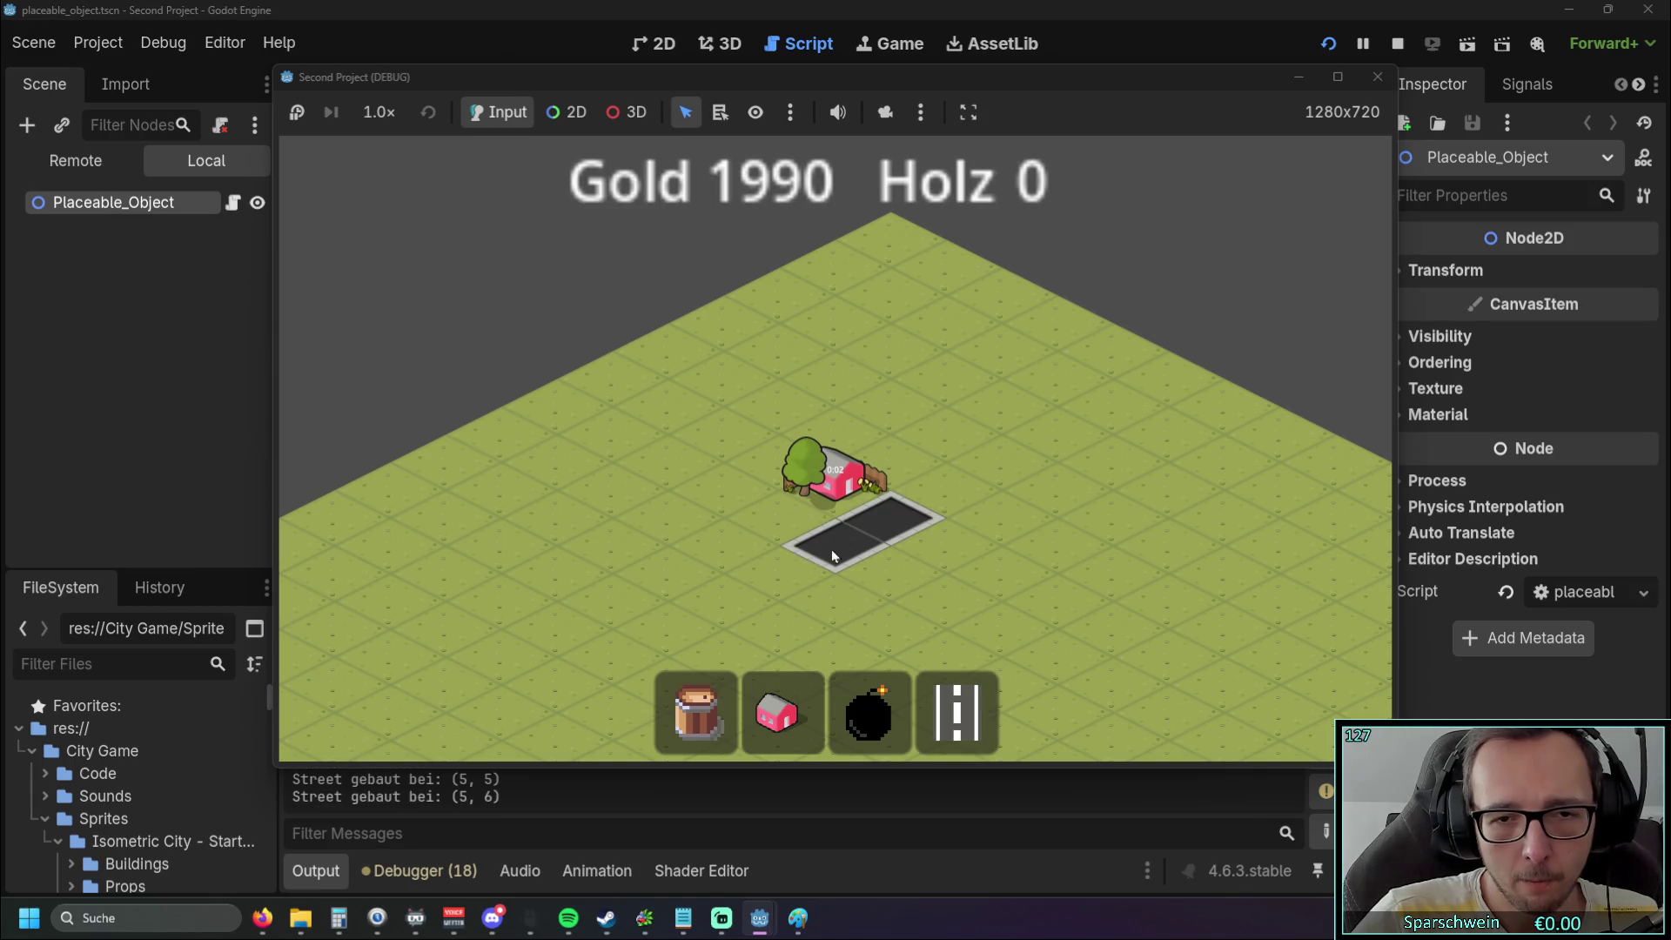
left_click(949, 489)
right_click(843, 561)
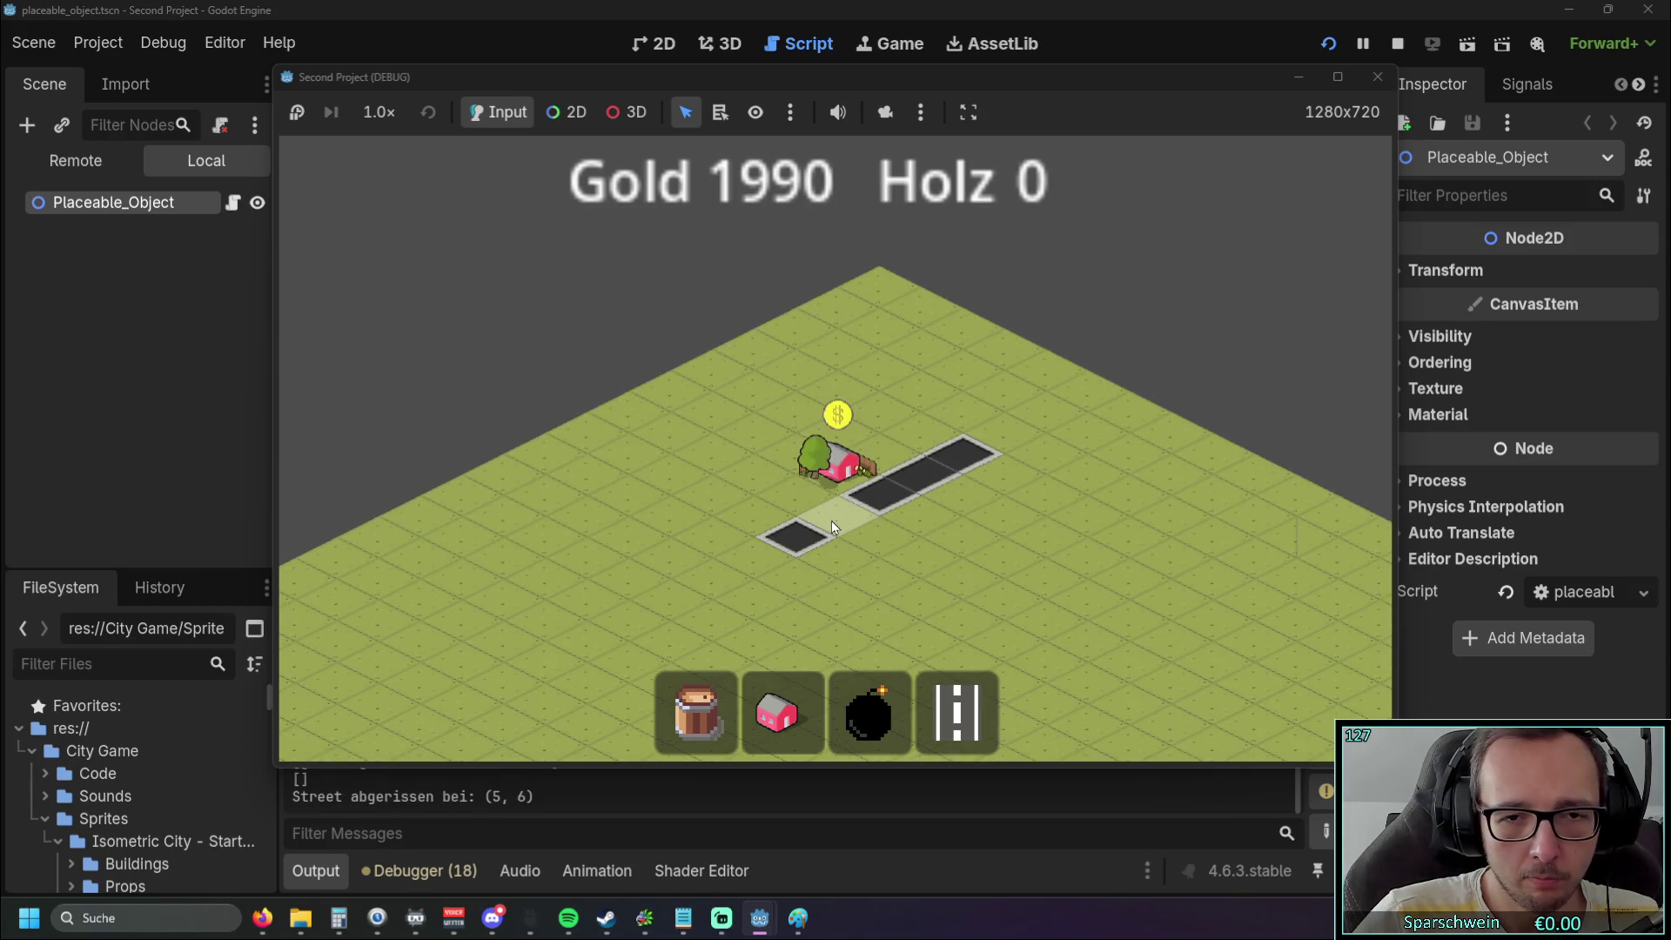
left_click(1377, 83)
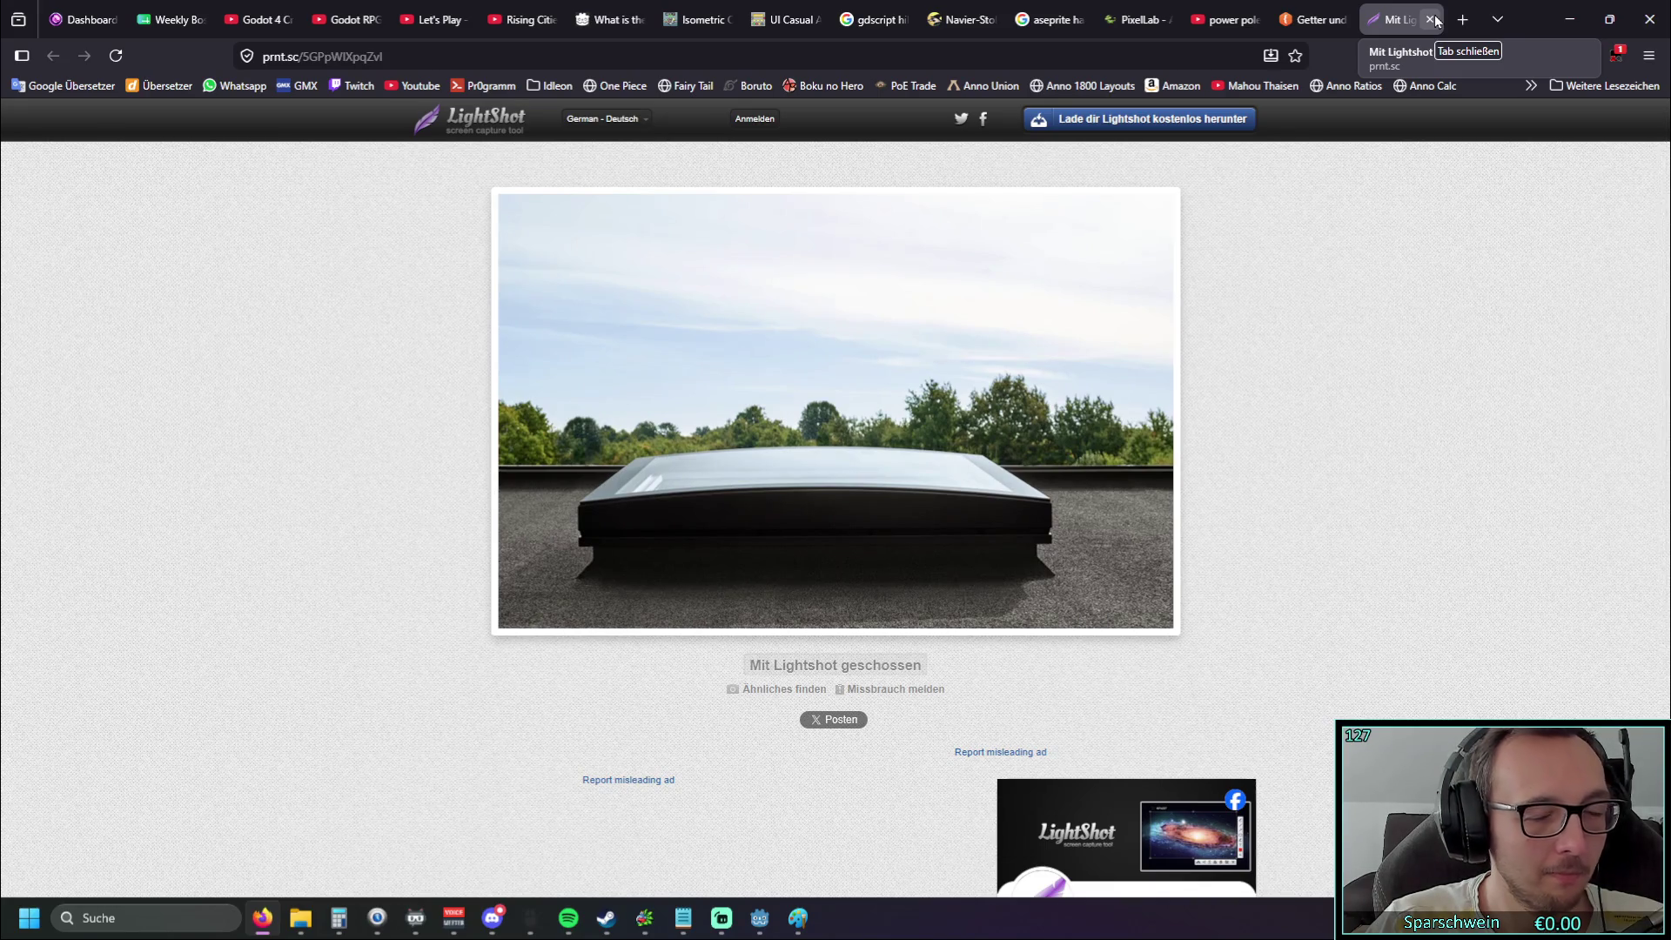
Close the Lightshot tab, return to the Godot editor, and clear the scene-tree selection
left_click(1430, 19)
key("alt+Tab")
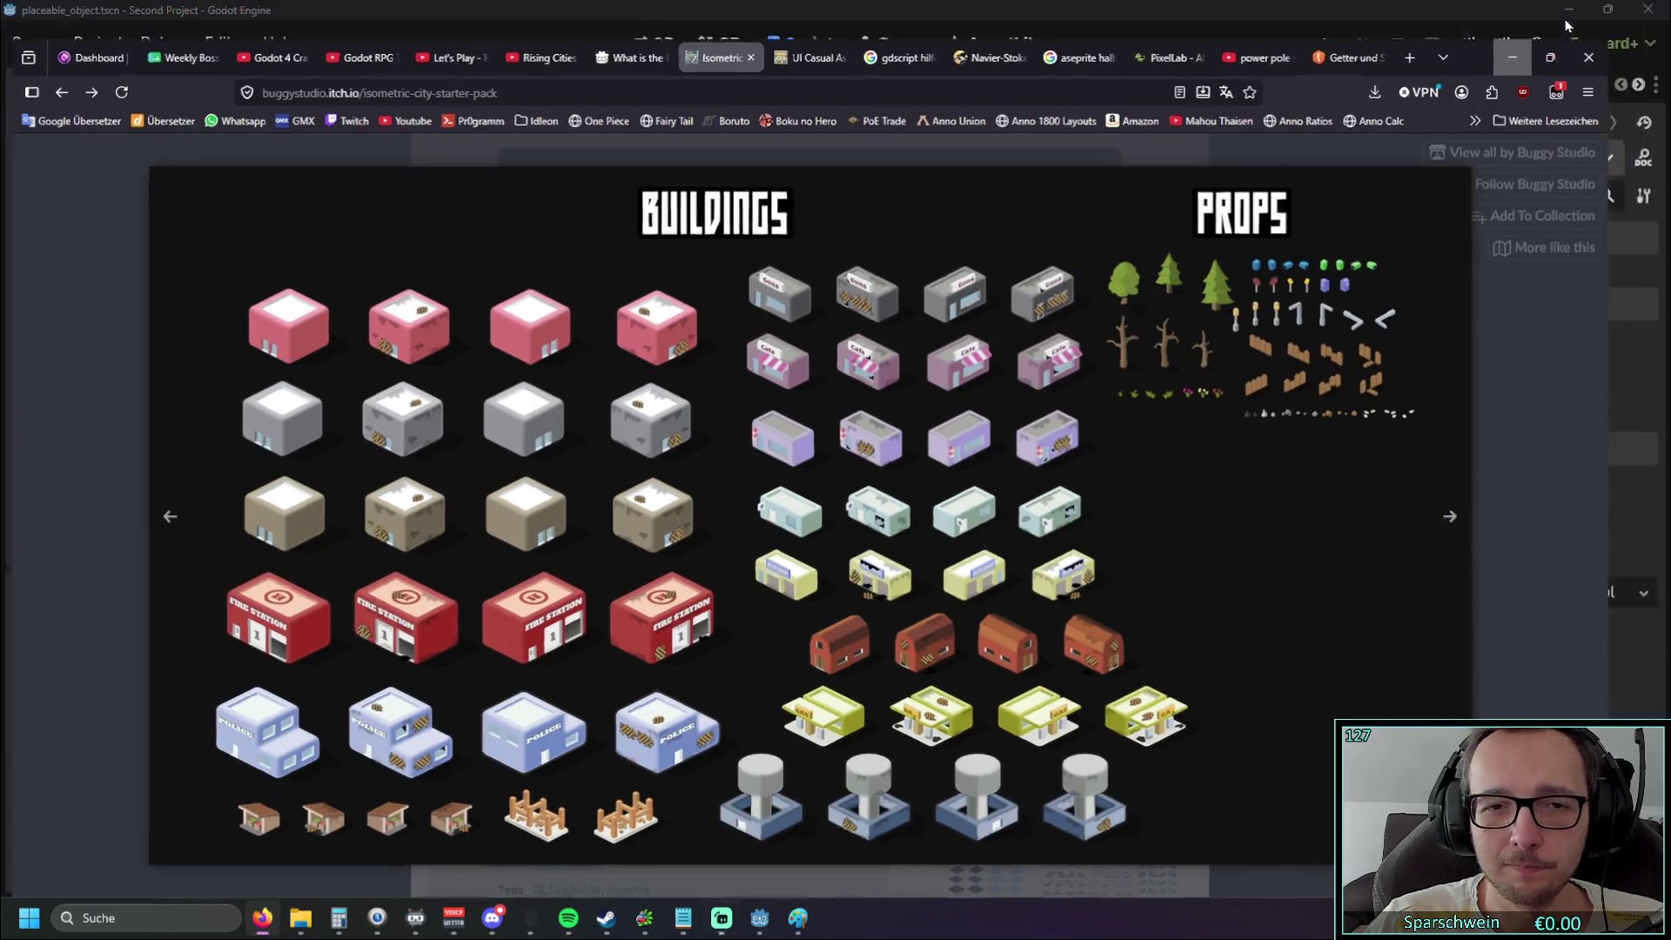
left_click(173, 482)
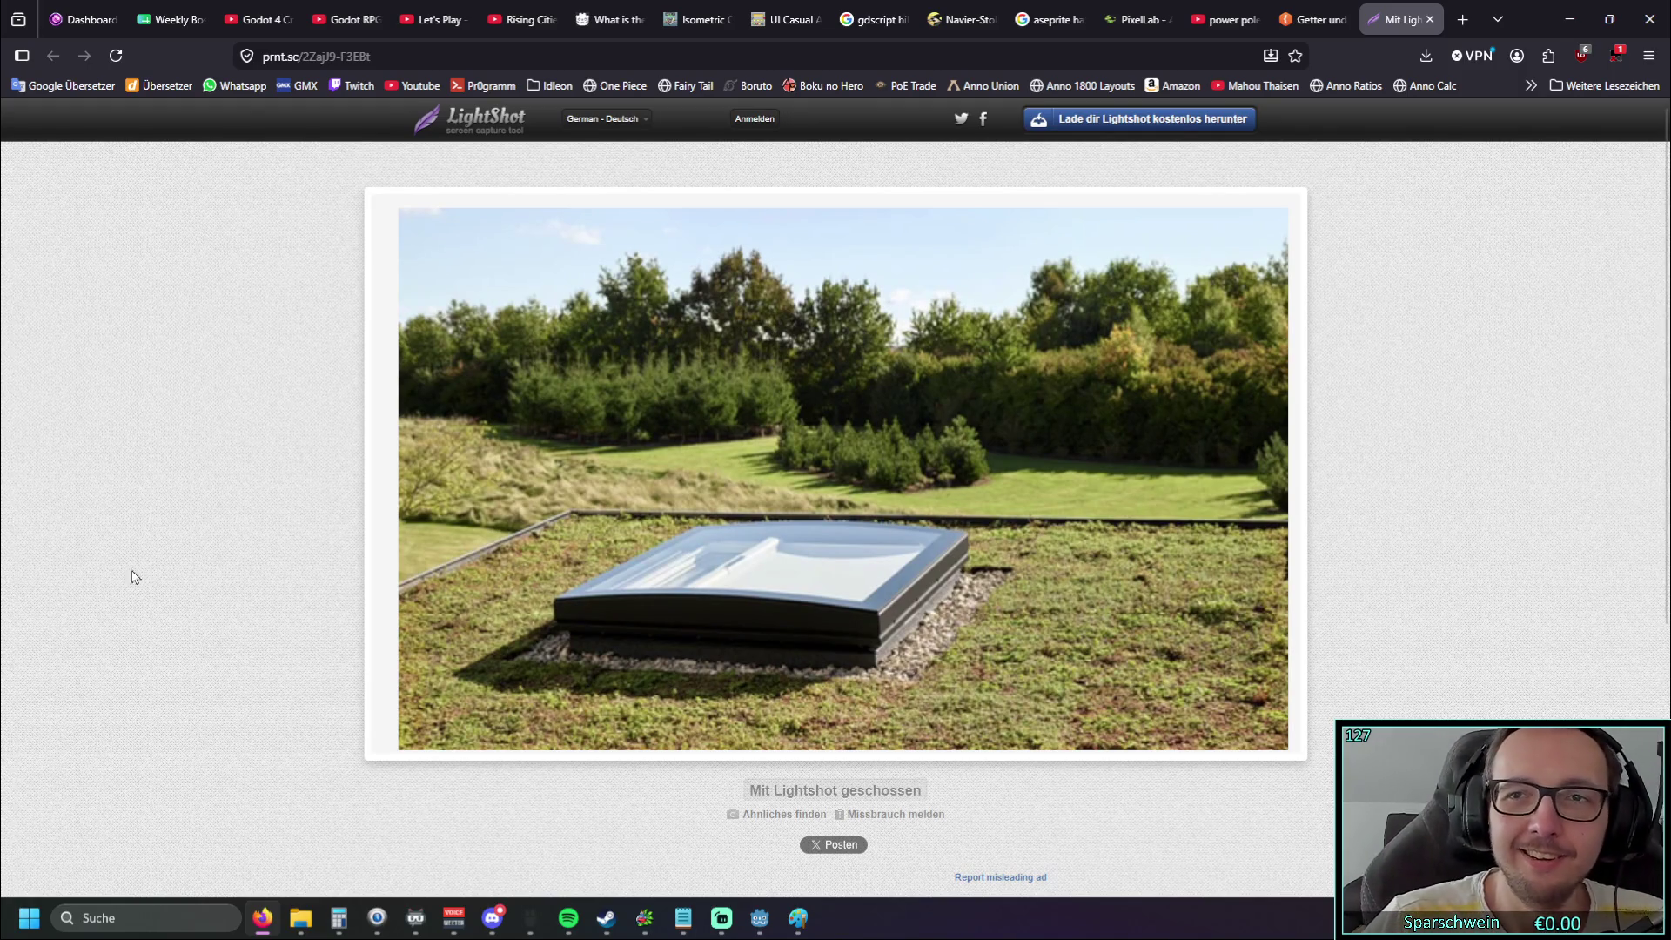
Minimize Firefox to bring the Godot editor back in front
left_click(1570, 20)
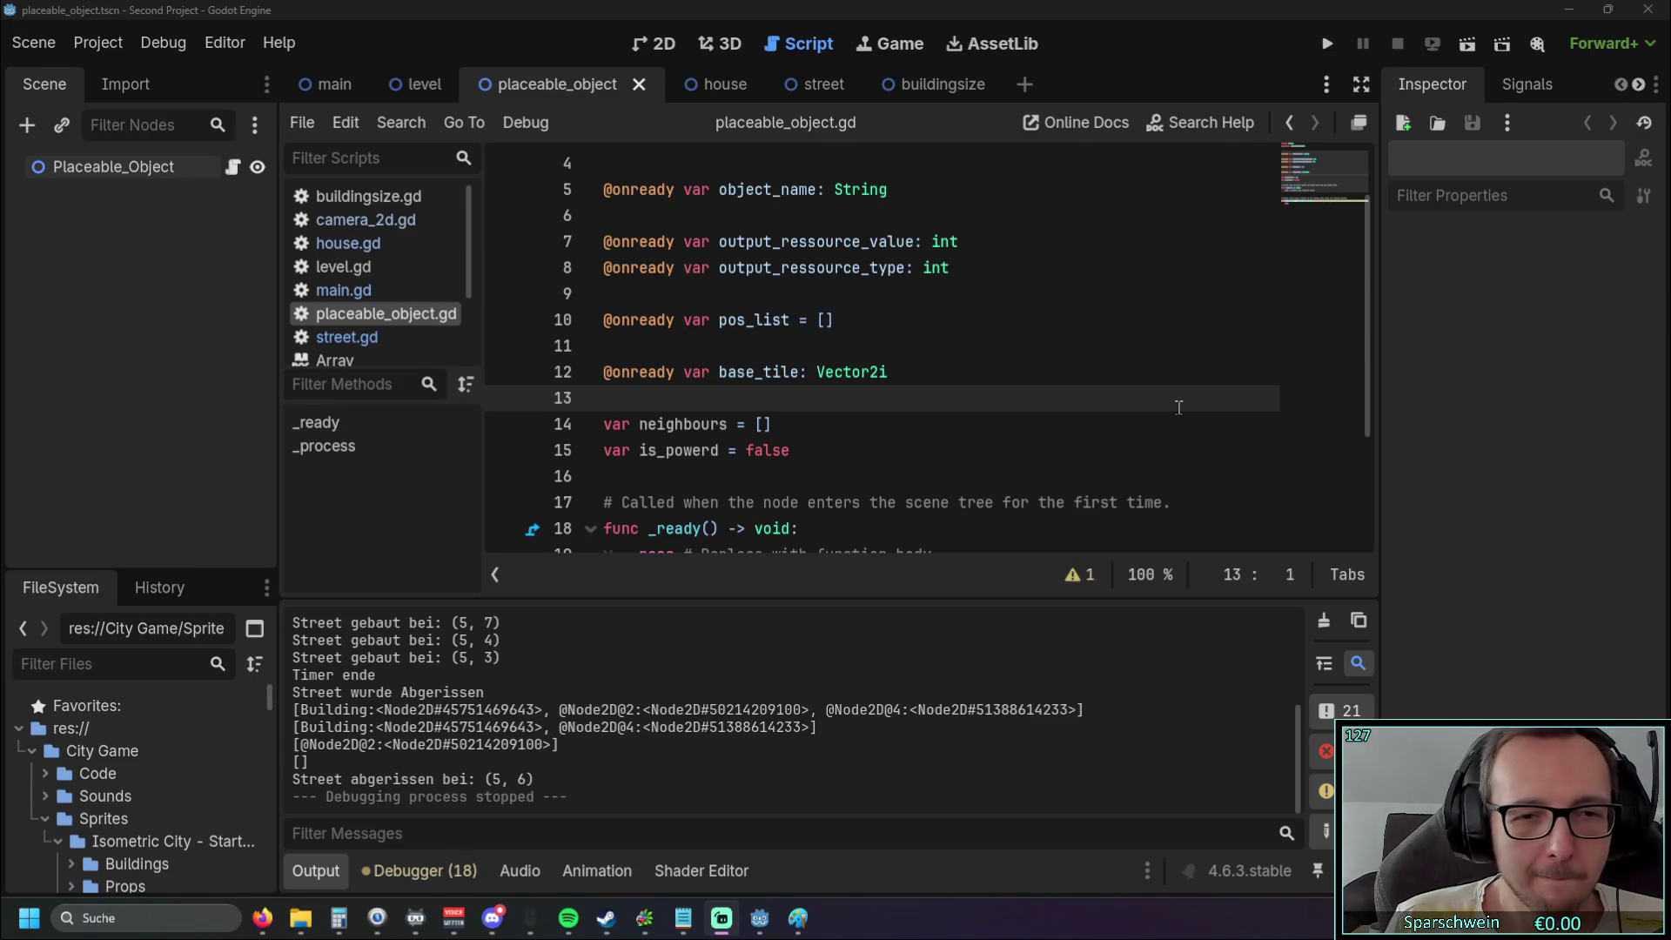
scroll(1054, 368, "down", 3)
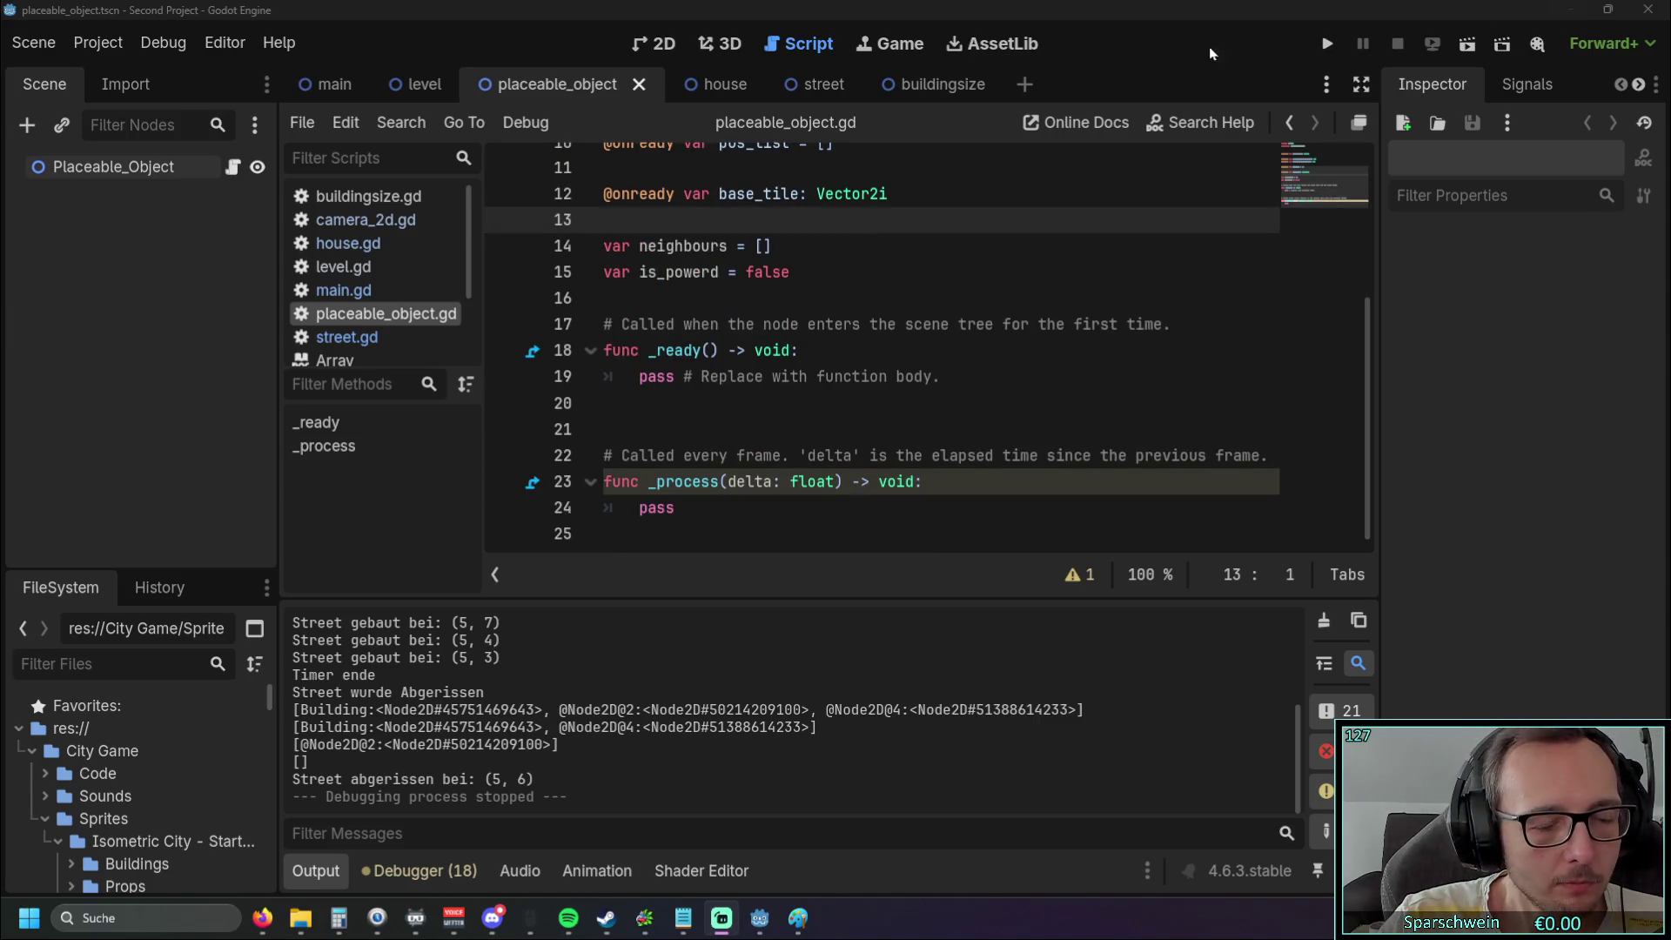
left_click(656, 51)
left_click(731, 44)
left_click(771, 43)
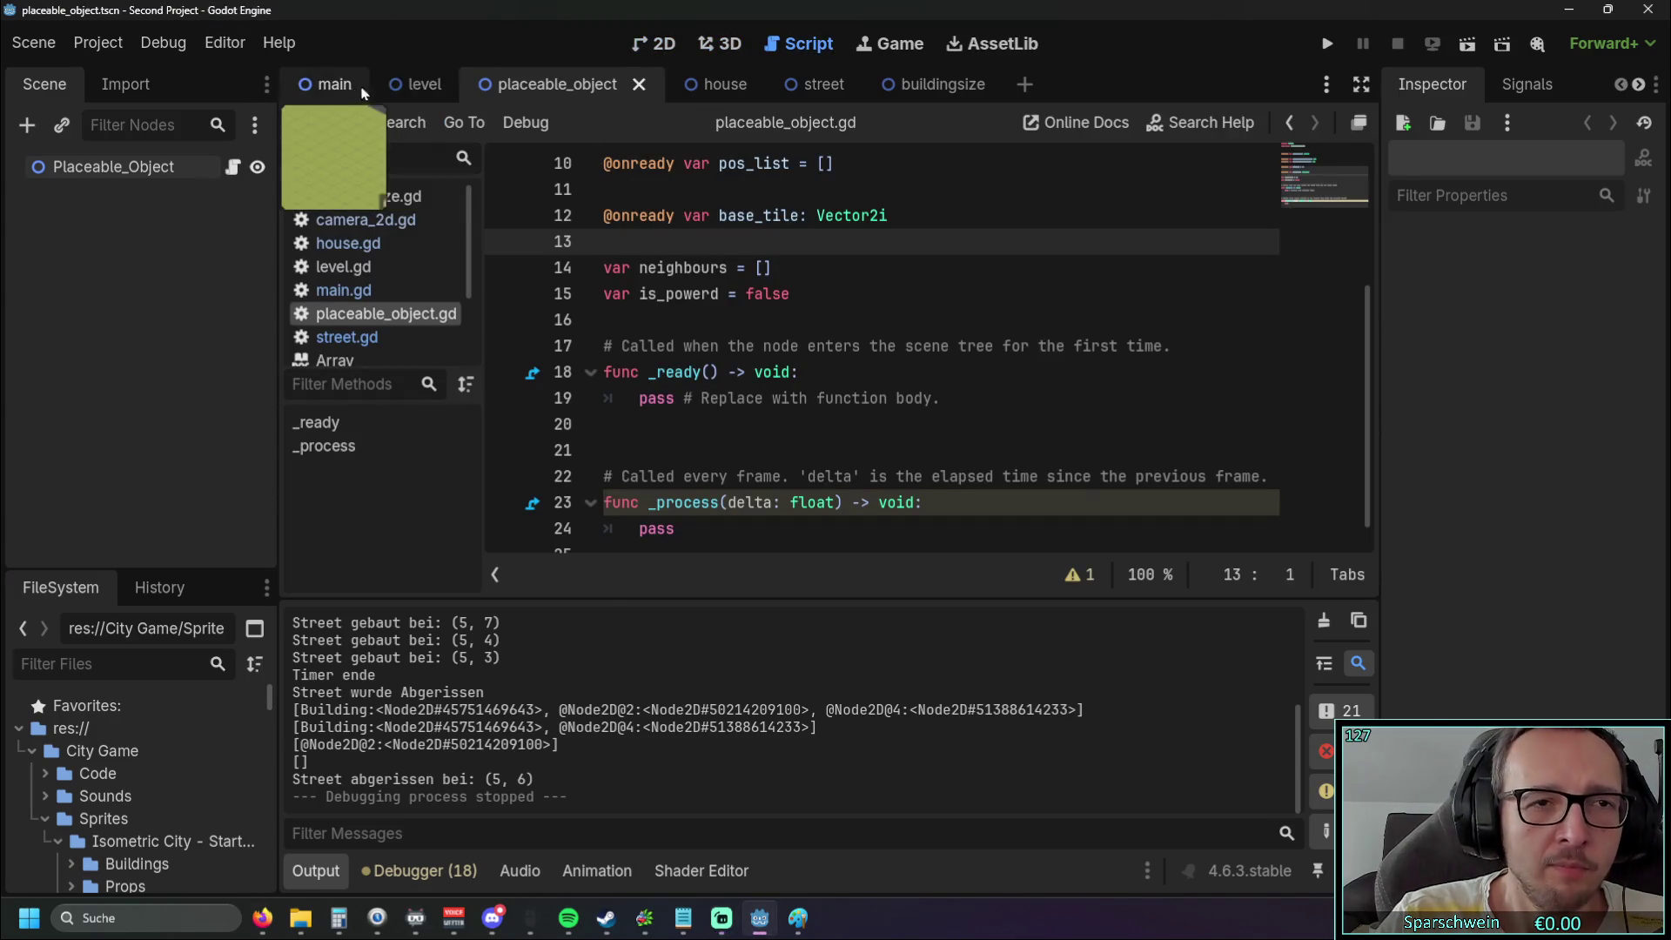
left_click(331, 83)
left_click(557, 83)
left_click(661, 44)
left_click(796, 44)
mouse_move(343, 81)
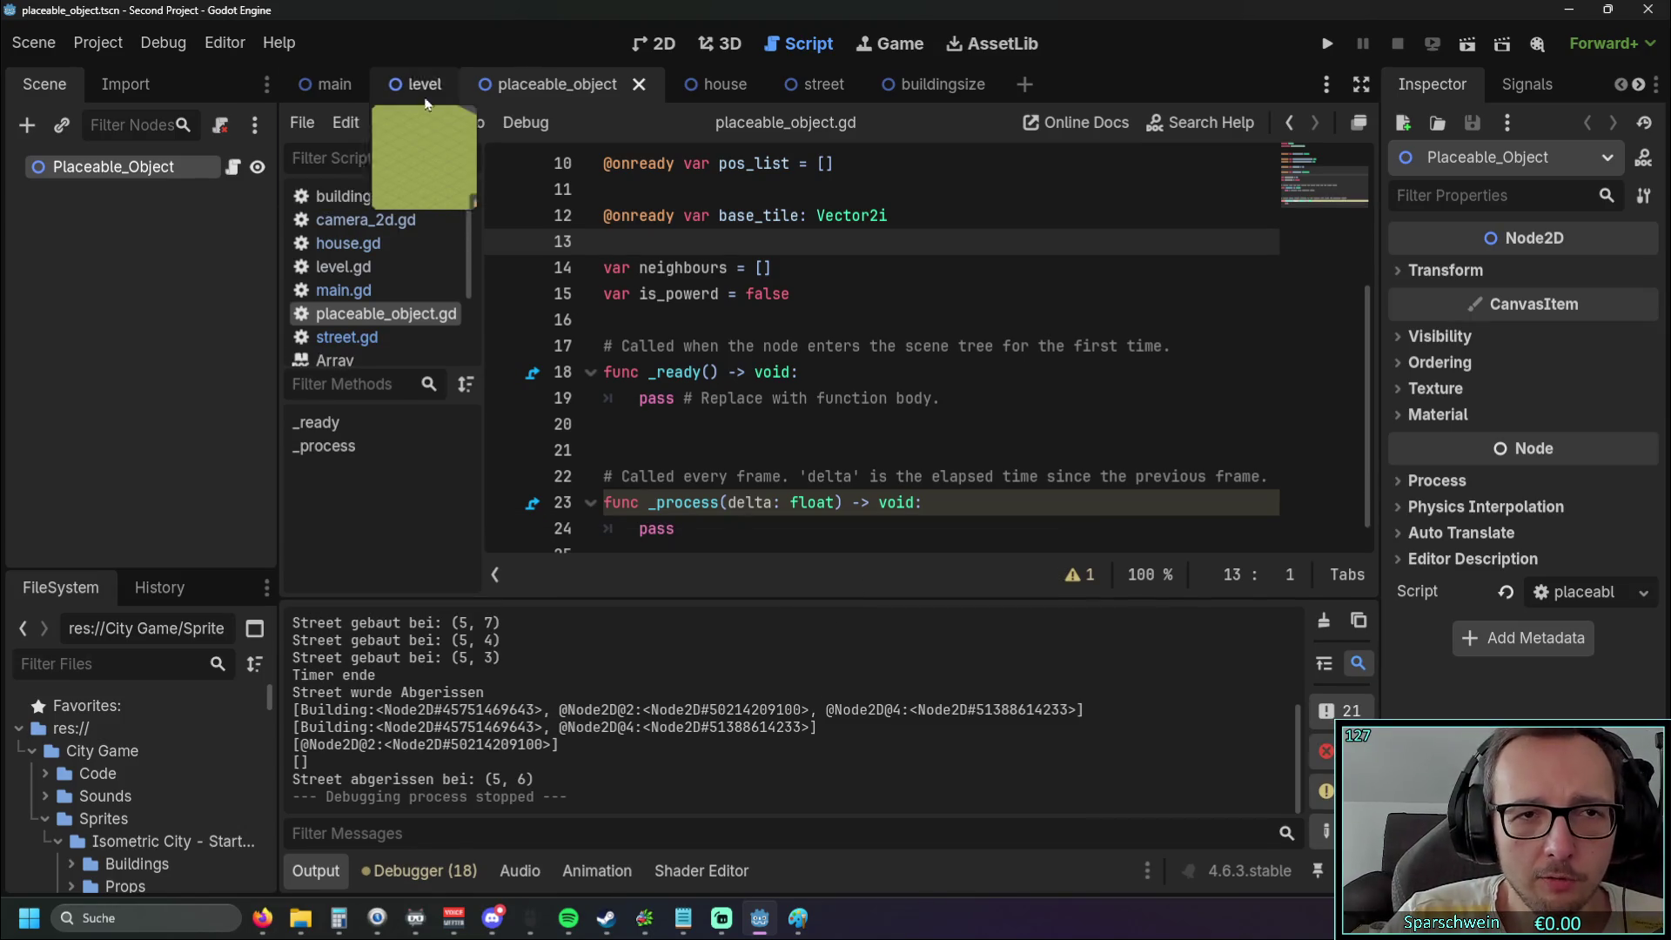
left_click(341, 266)
Change the bomb's building_size in level.gd to Vector2i(3, 3) and run the game
scroll(722, 381, "down", 20)
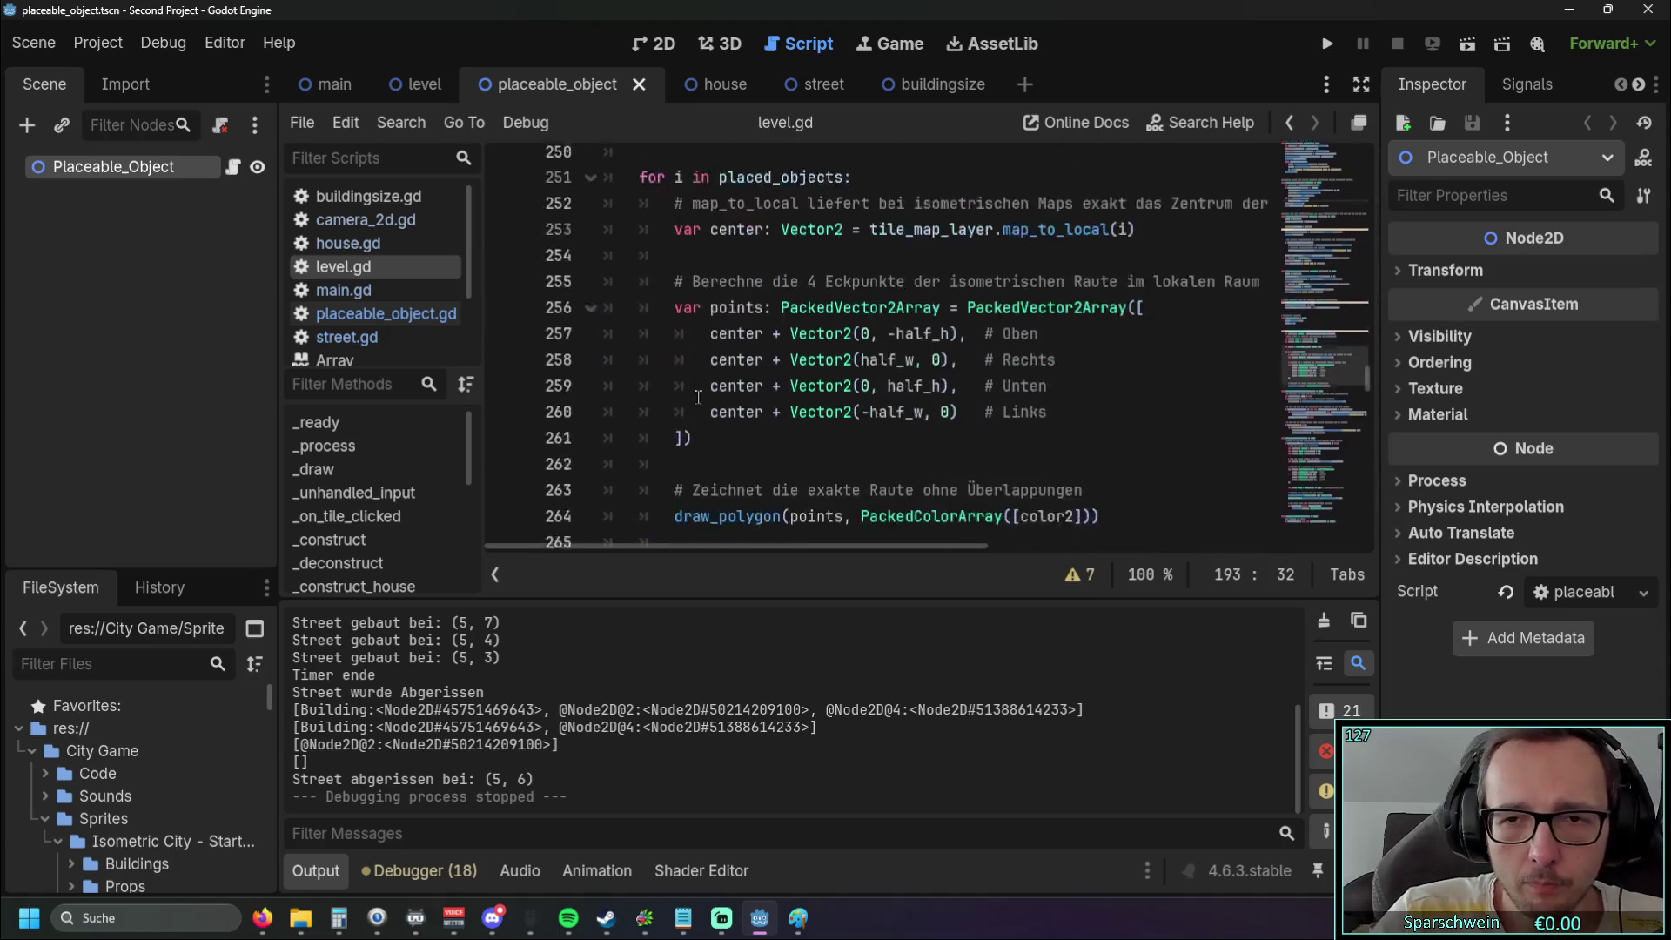
scroll(722, 380, "down", 16)
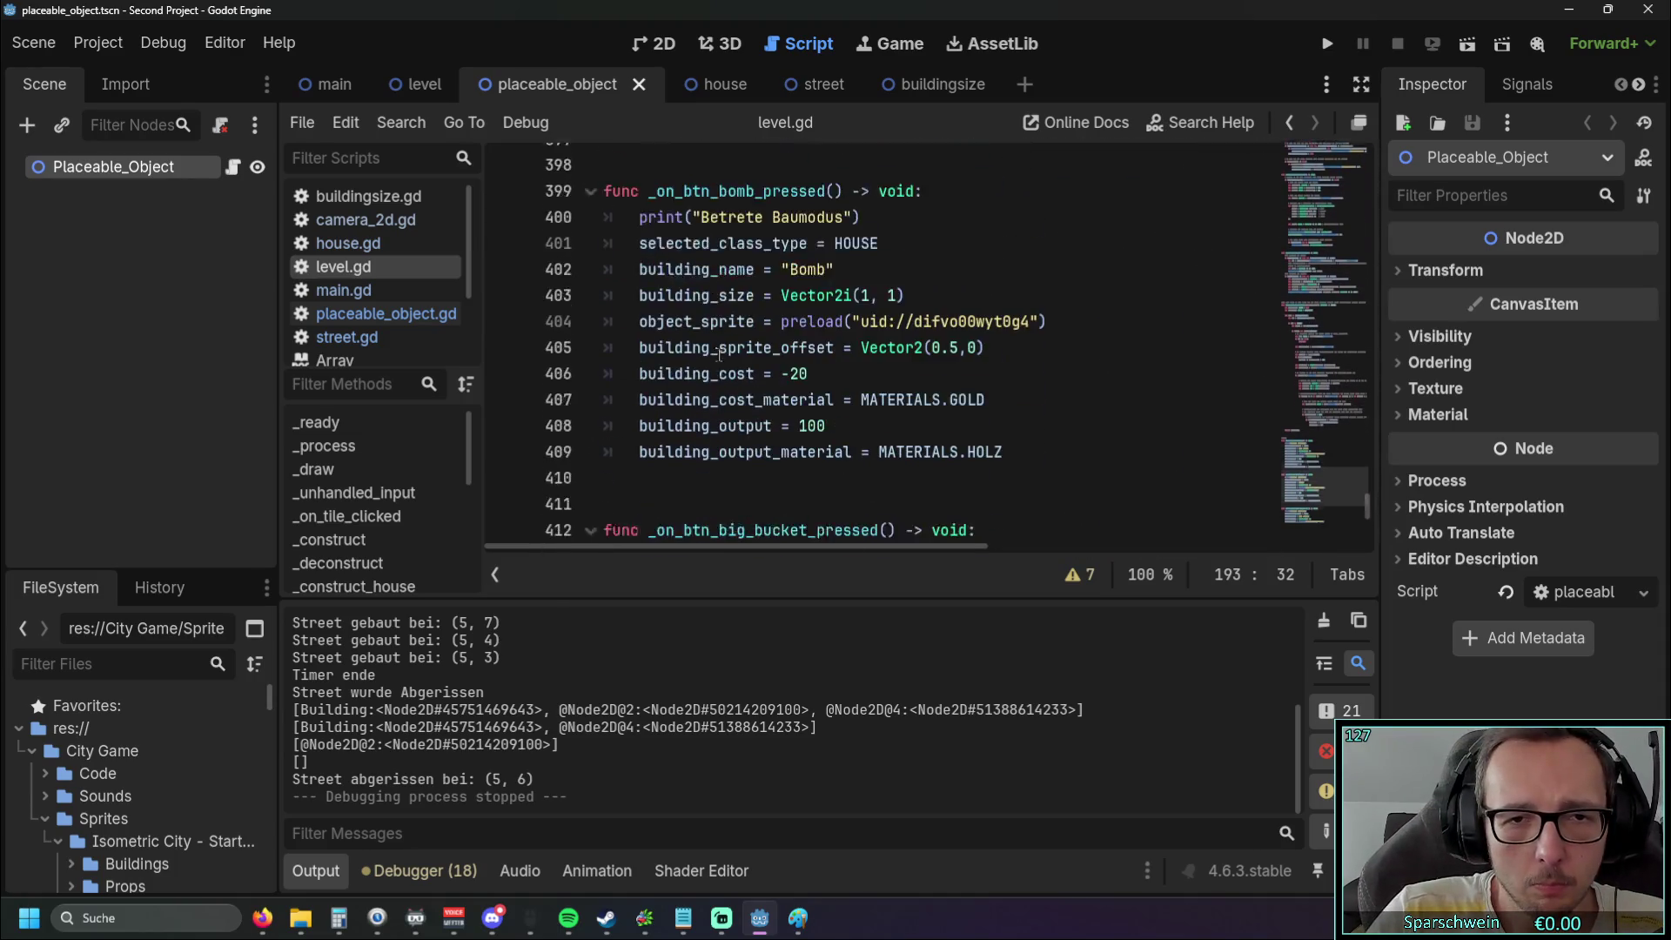
scroll(826, 400, "up", 3)
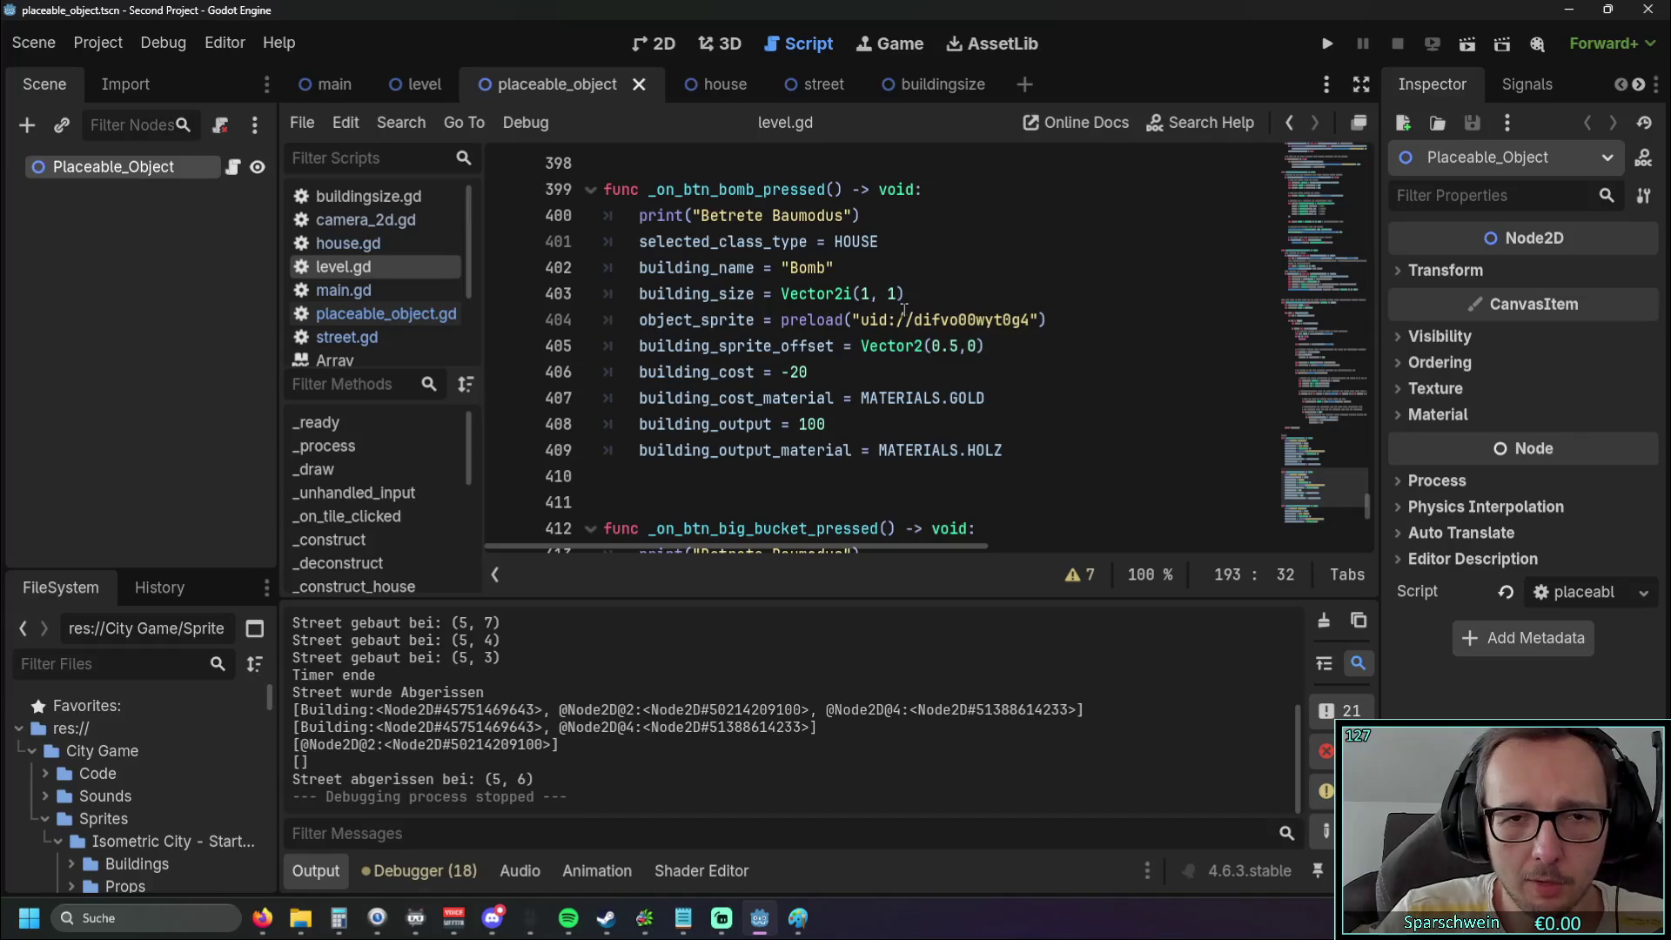
scroll(918, 326, "up", 1)
scroll(919, 326, "down", 2)
scroll(928, 337, "up", 1)
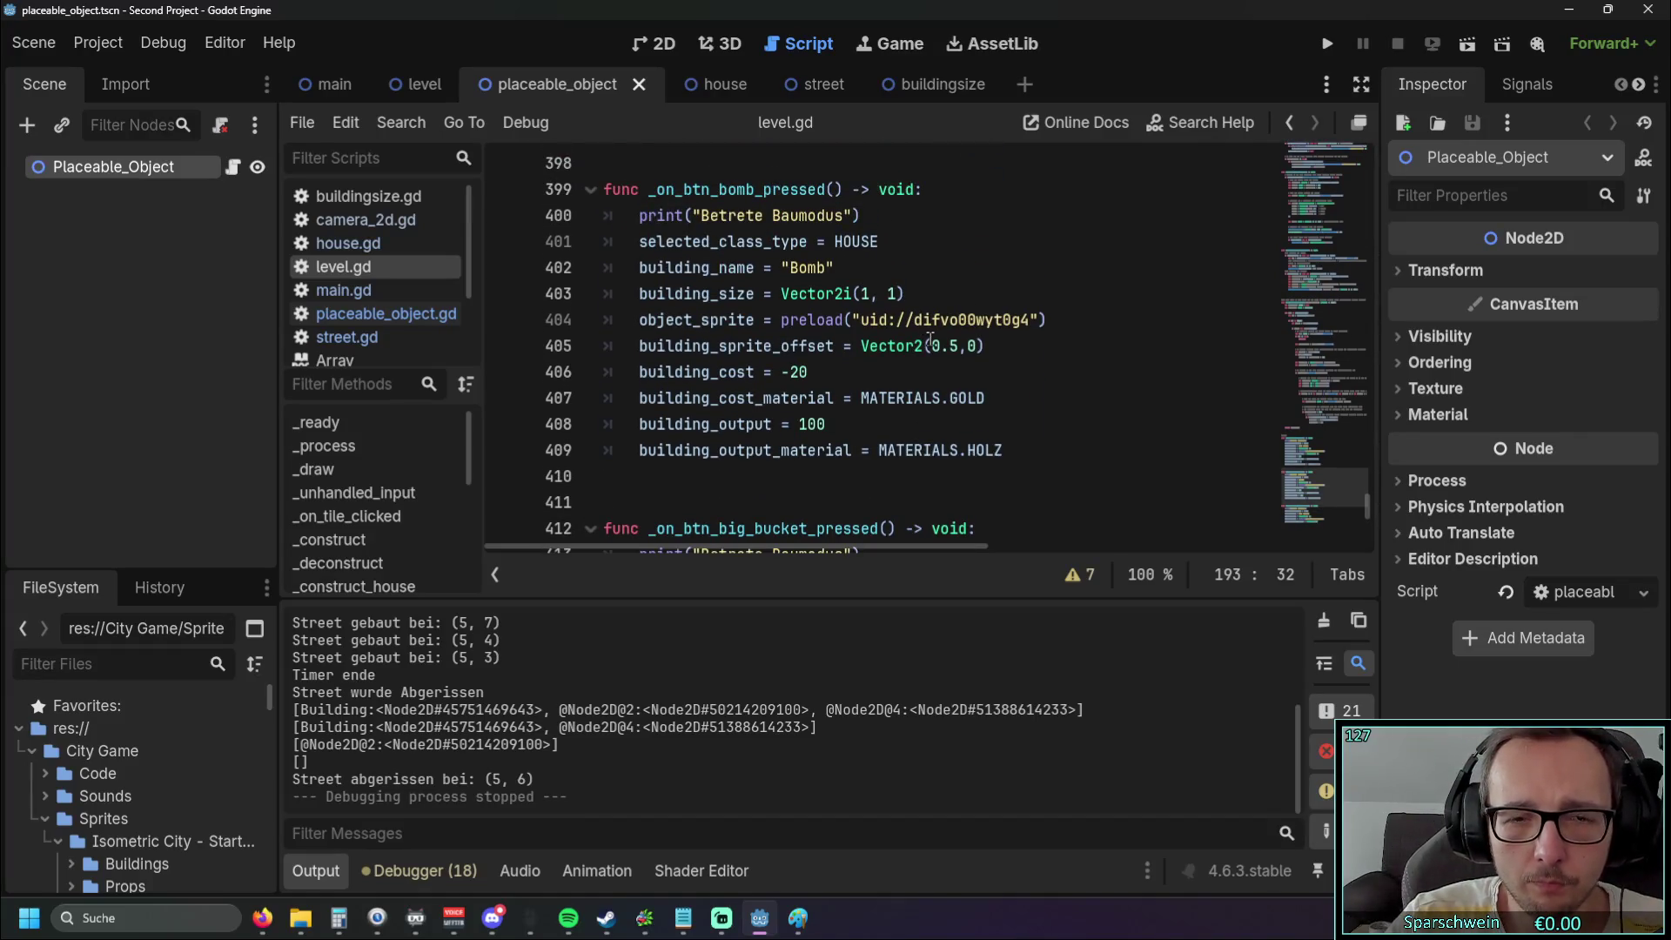
left_click(865, 295)
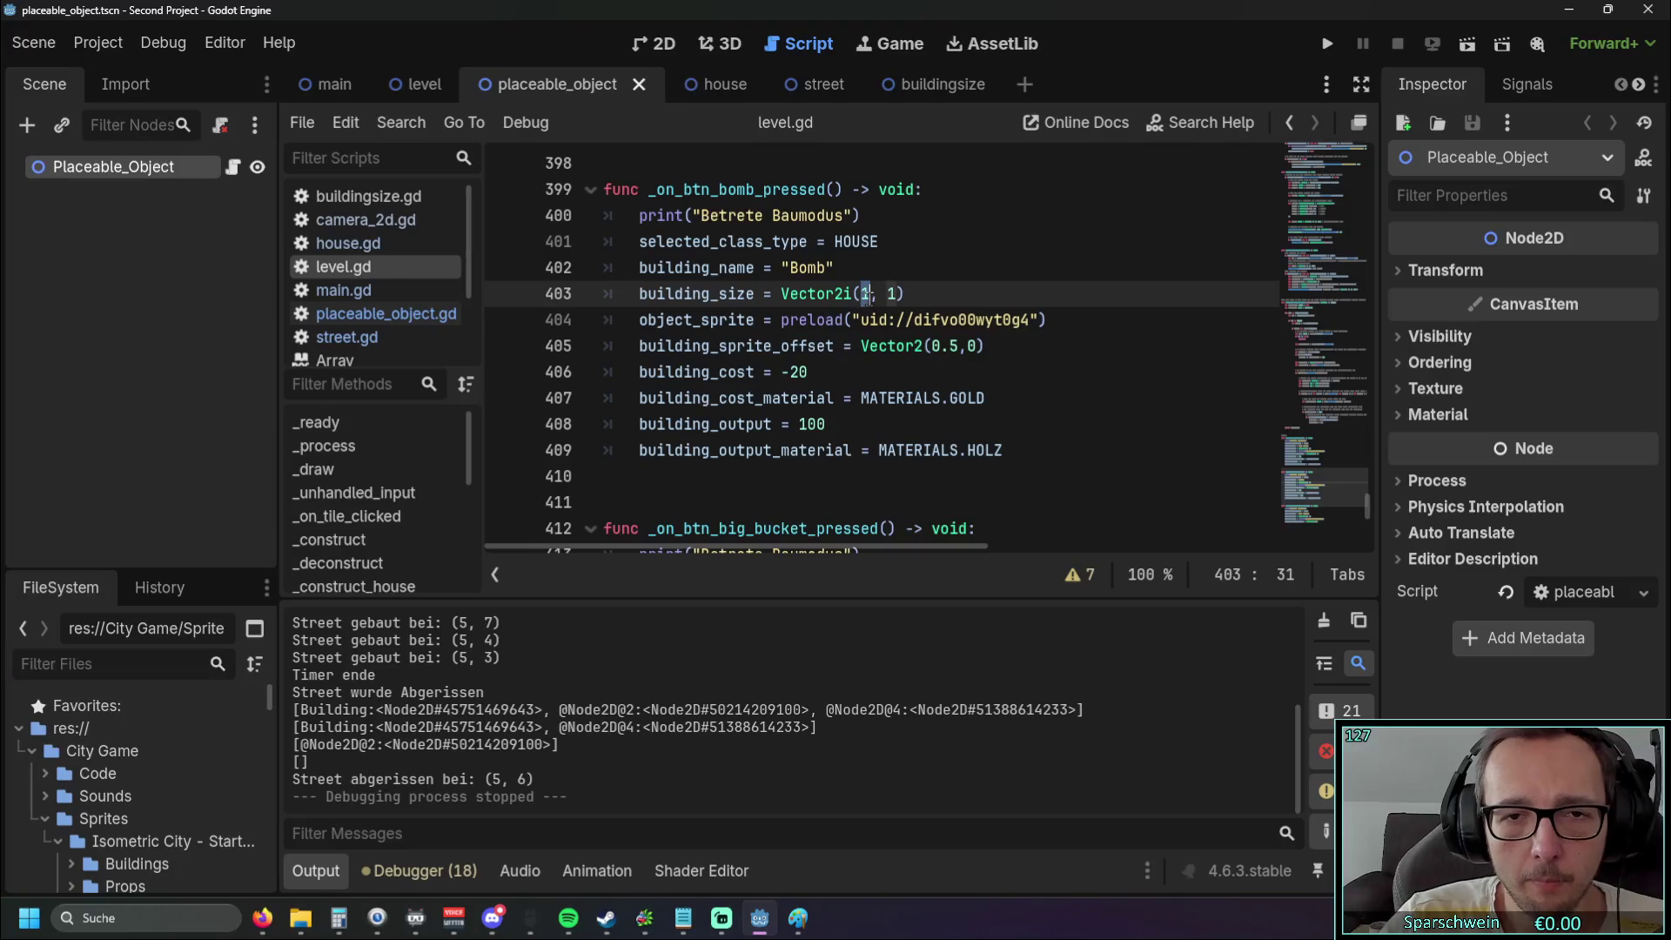
type("3")
double_click(892, 294)
type("3")
left_click(924, 241)
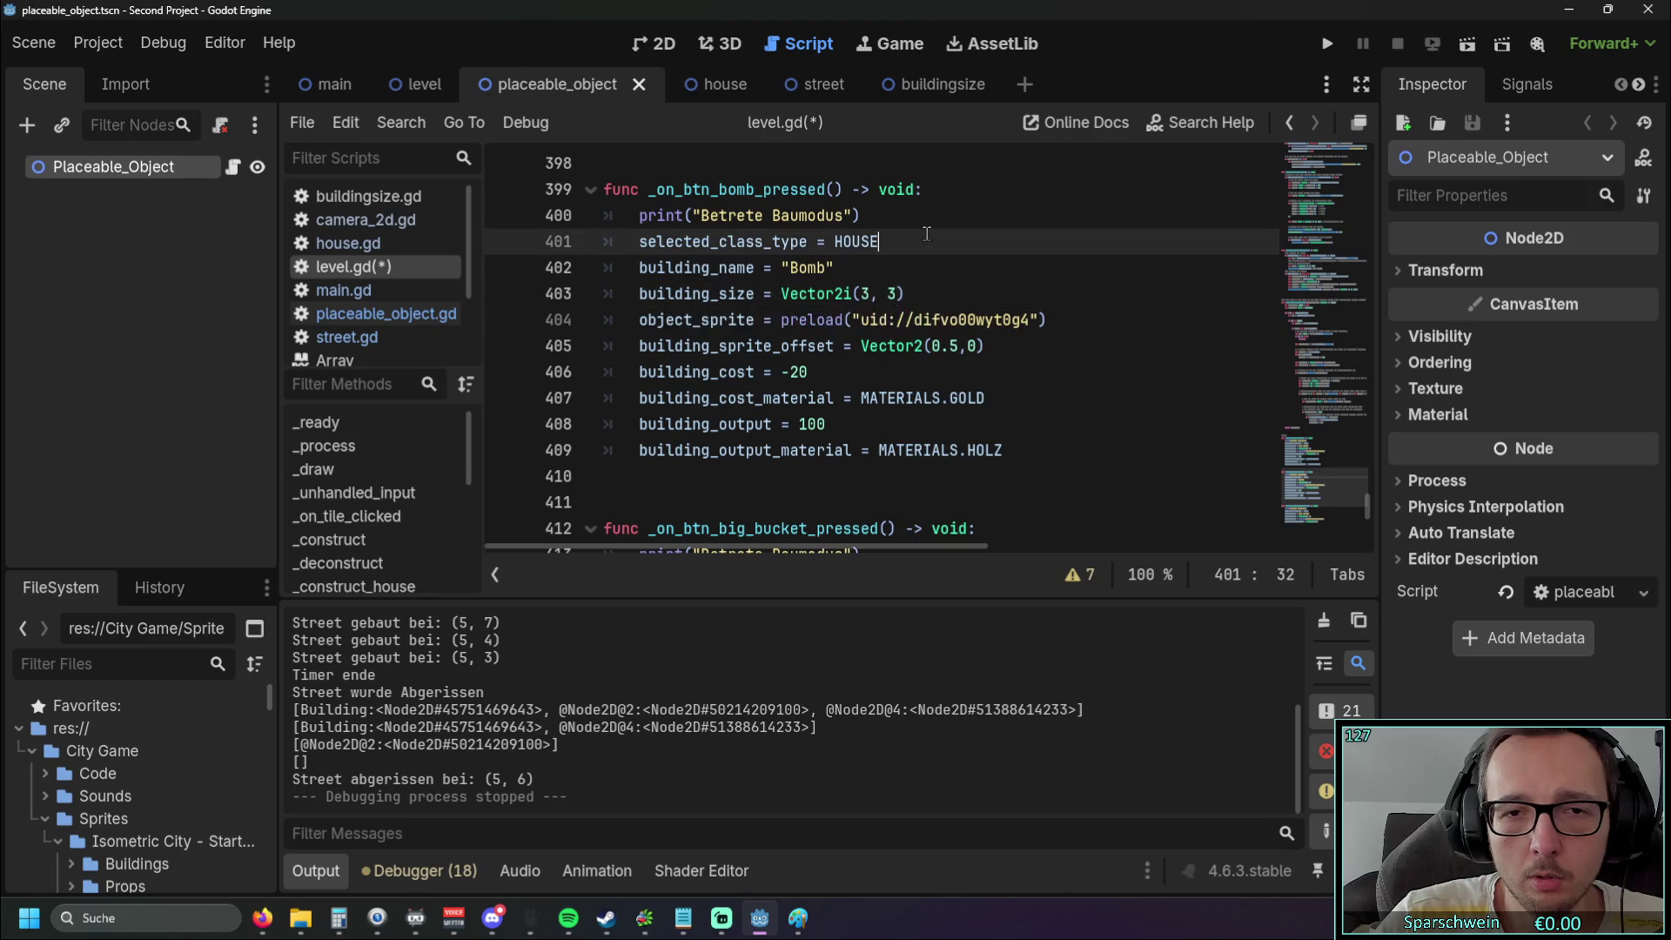
left_click(1326, 43)
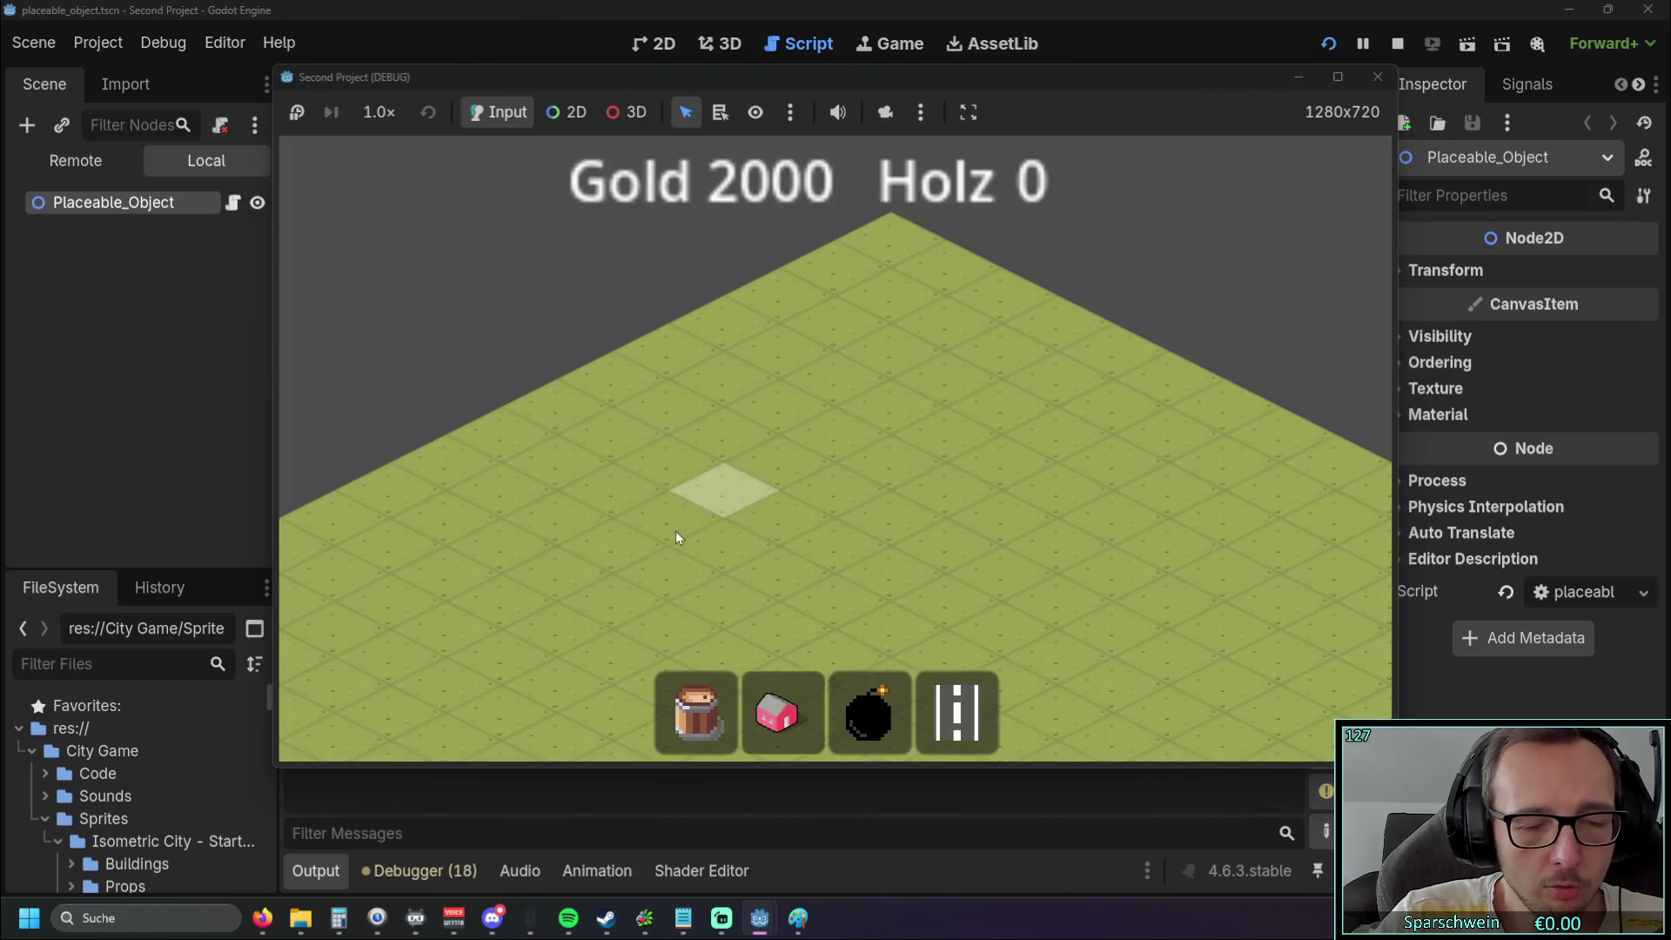
Place a bomb on the map, collect its wood three times, then close the game
left_click(854, 709)
left_click(847, 489)
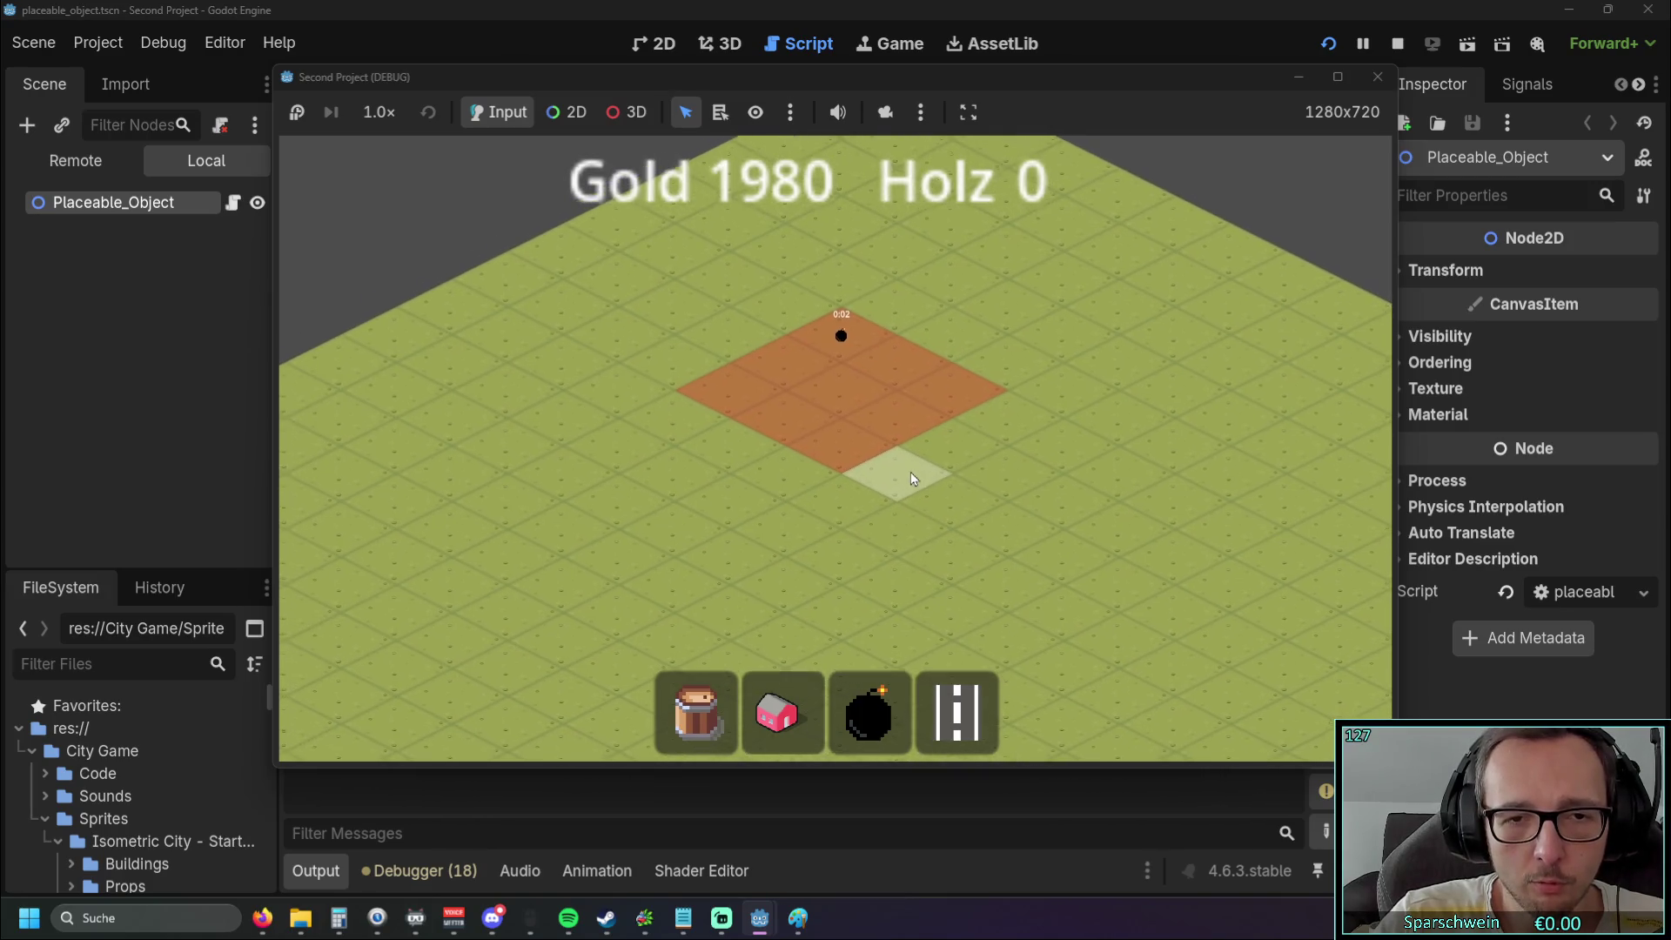
left_click(849, 354)
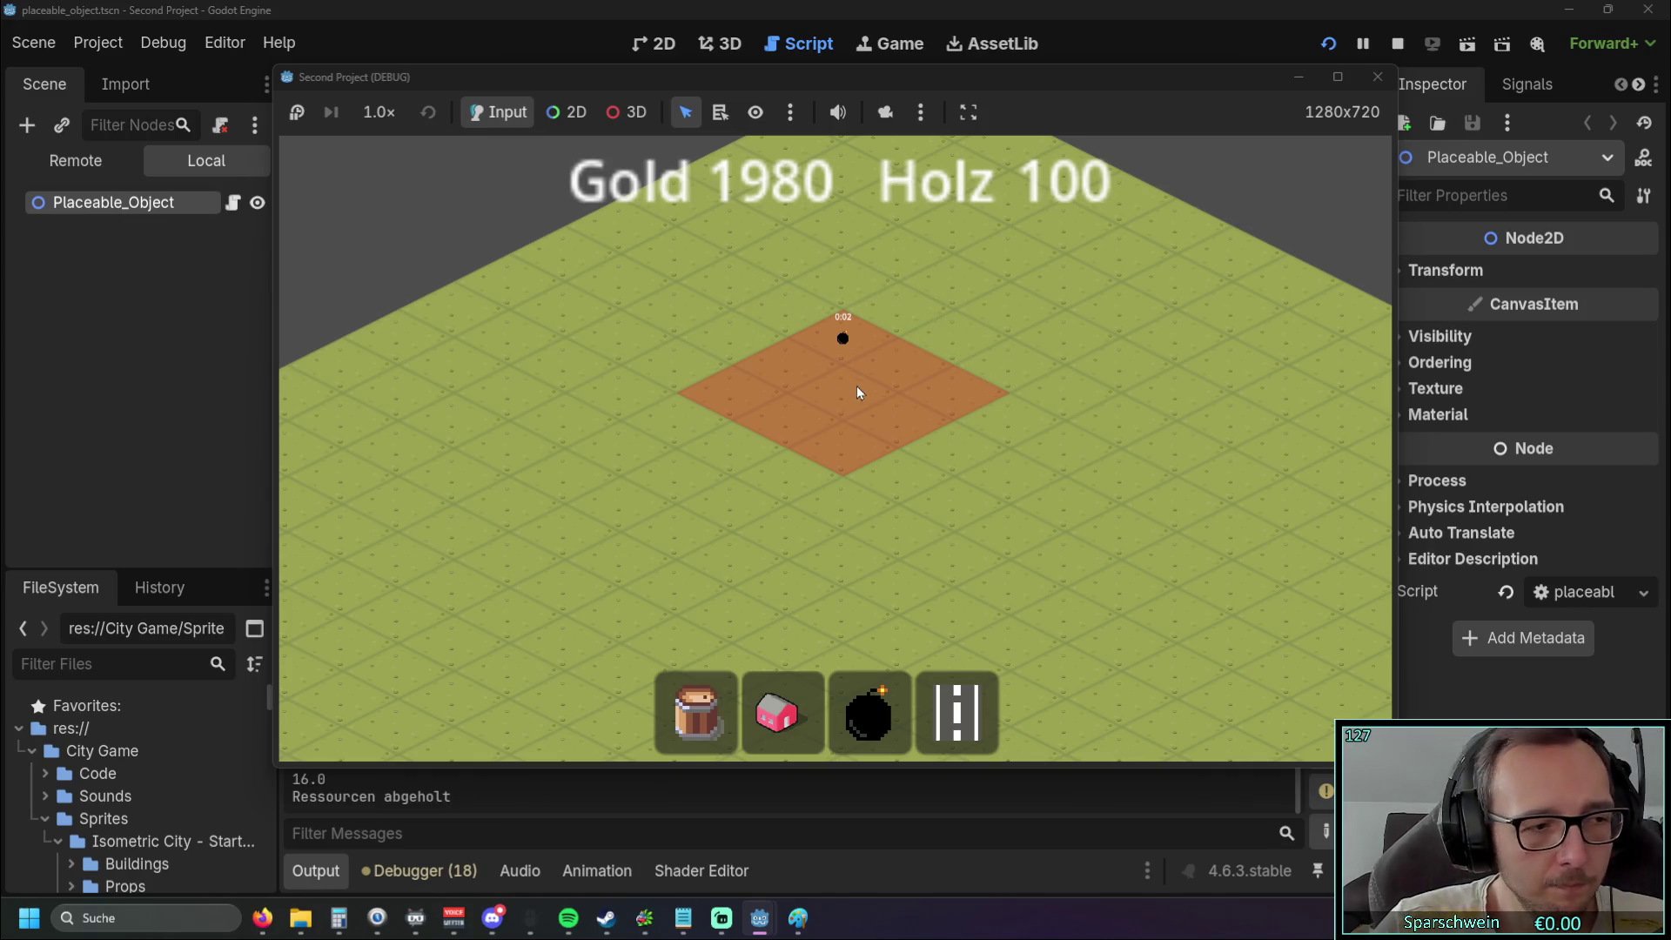
left_click(844, 348)
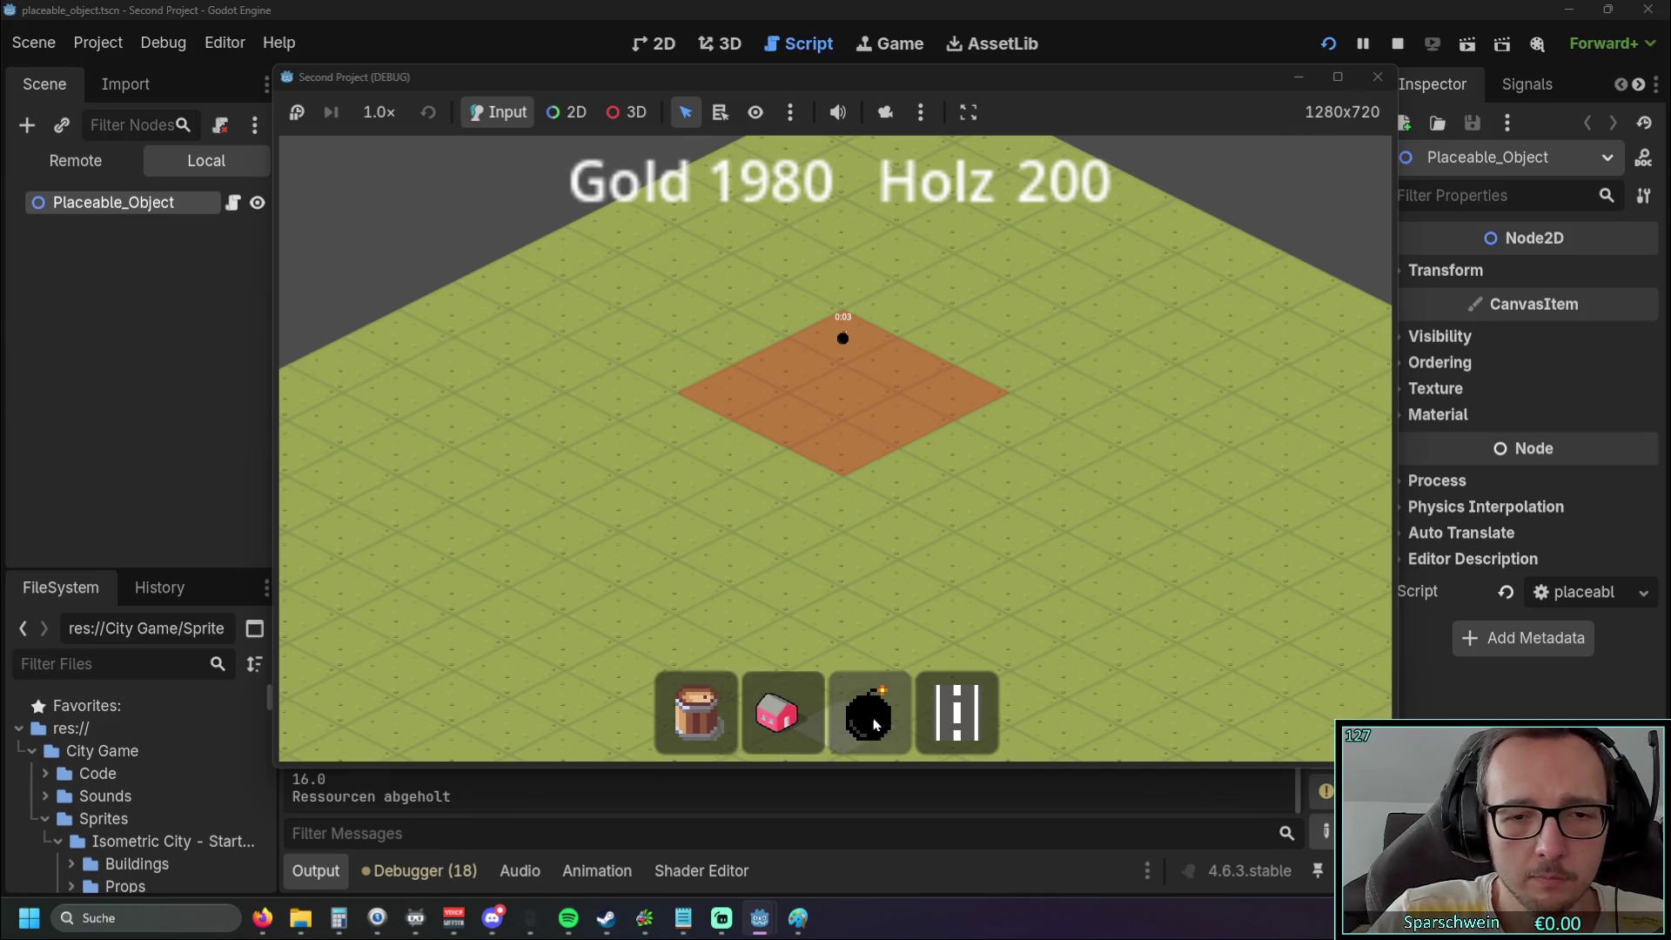
left_click(839, 350)
left_click(1378, 77)
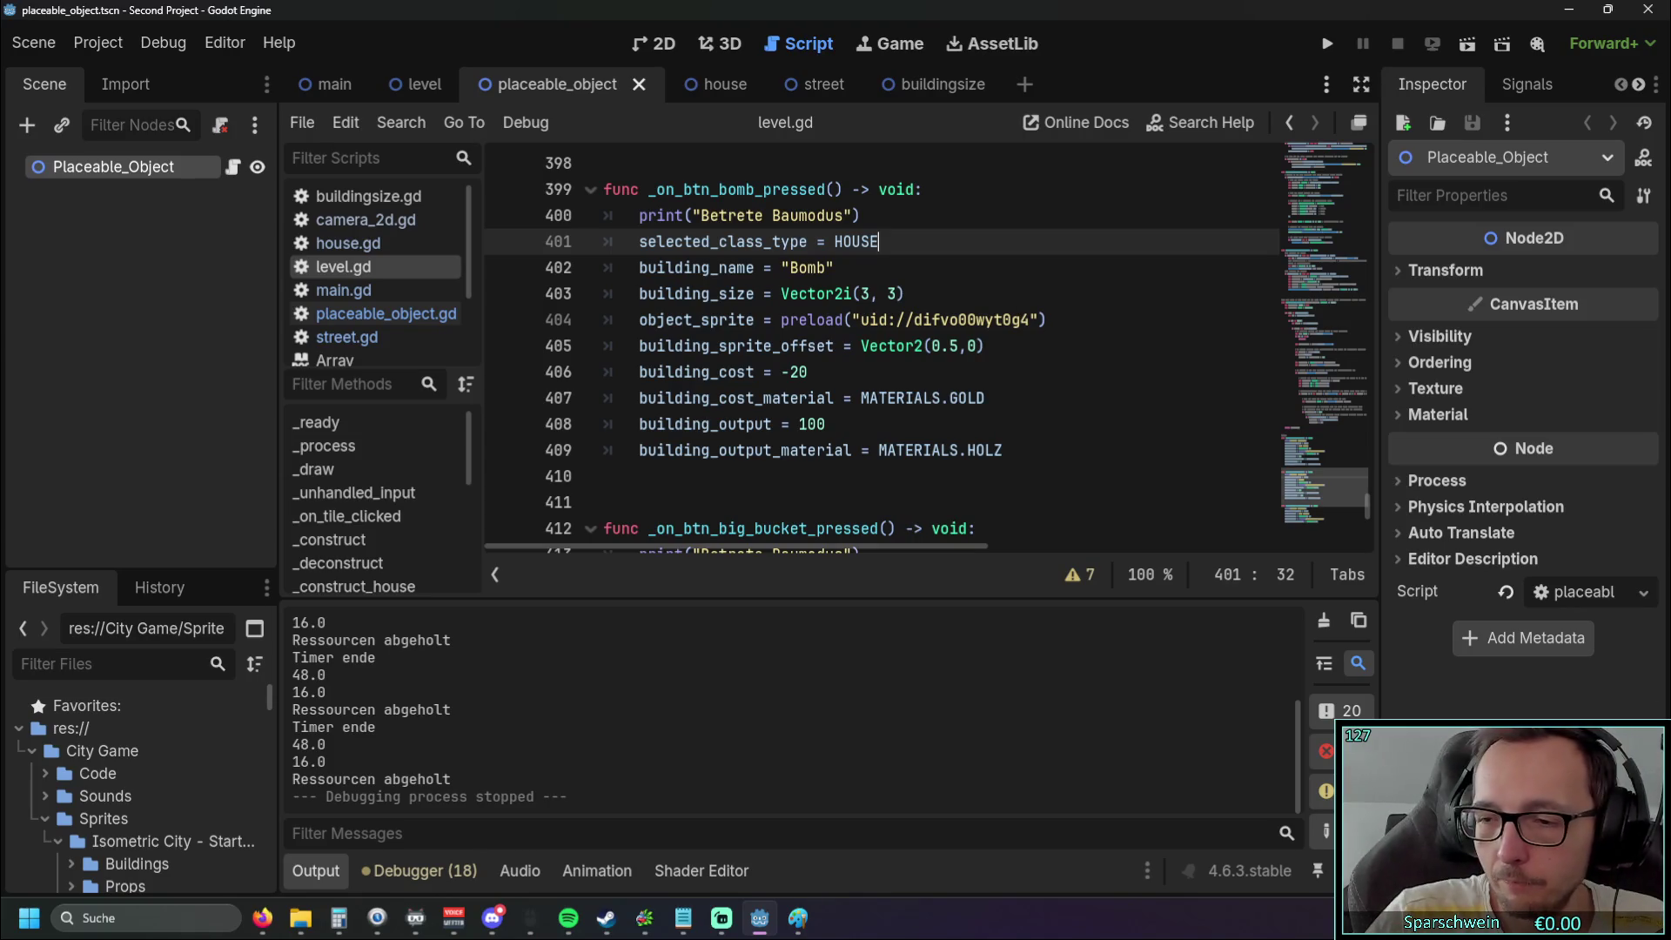
key("alt+Tab")
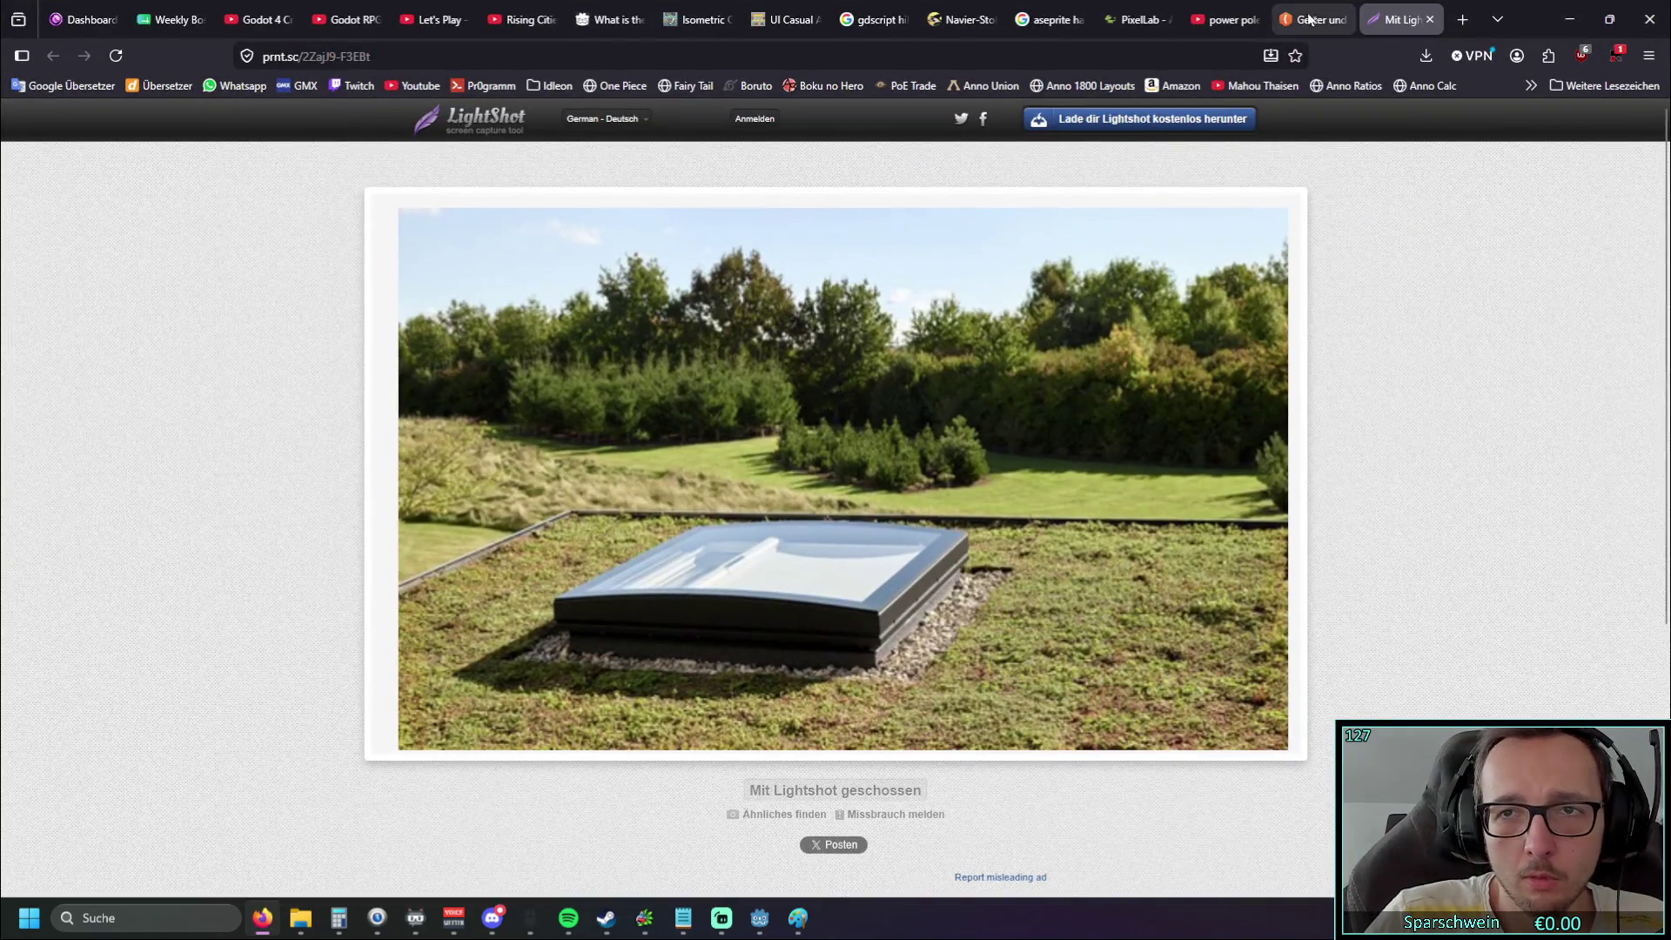
Cycle through the browser tabs and close the Lightshot screenshot tab
left_click(1310, 19)
left_click(1214, 19)
left_click(1139, 20)
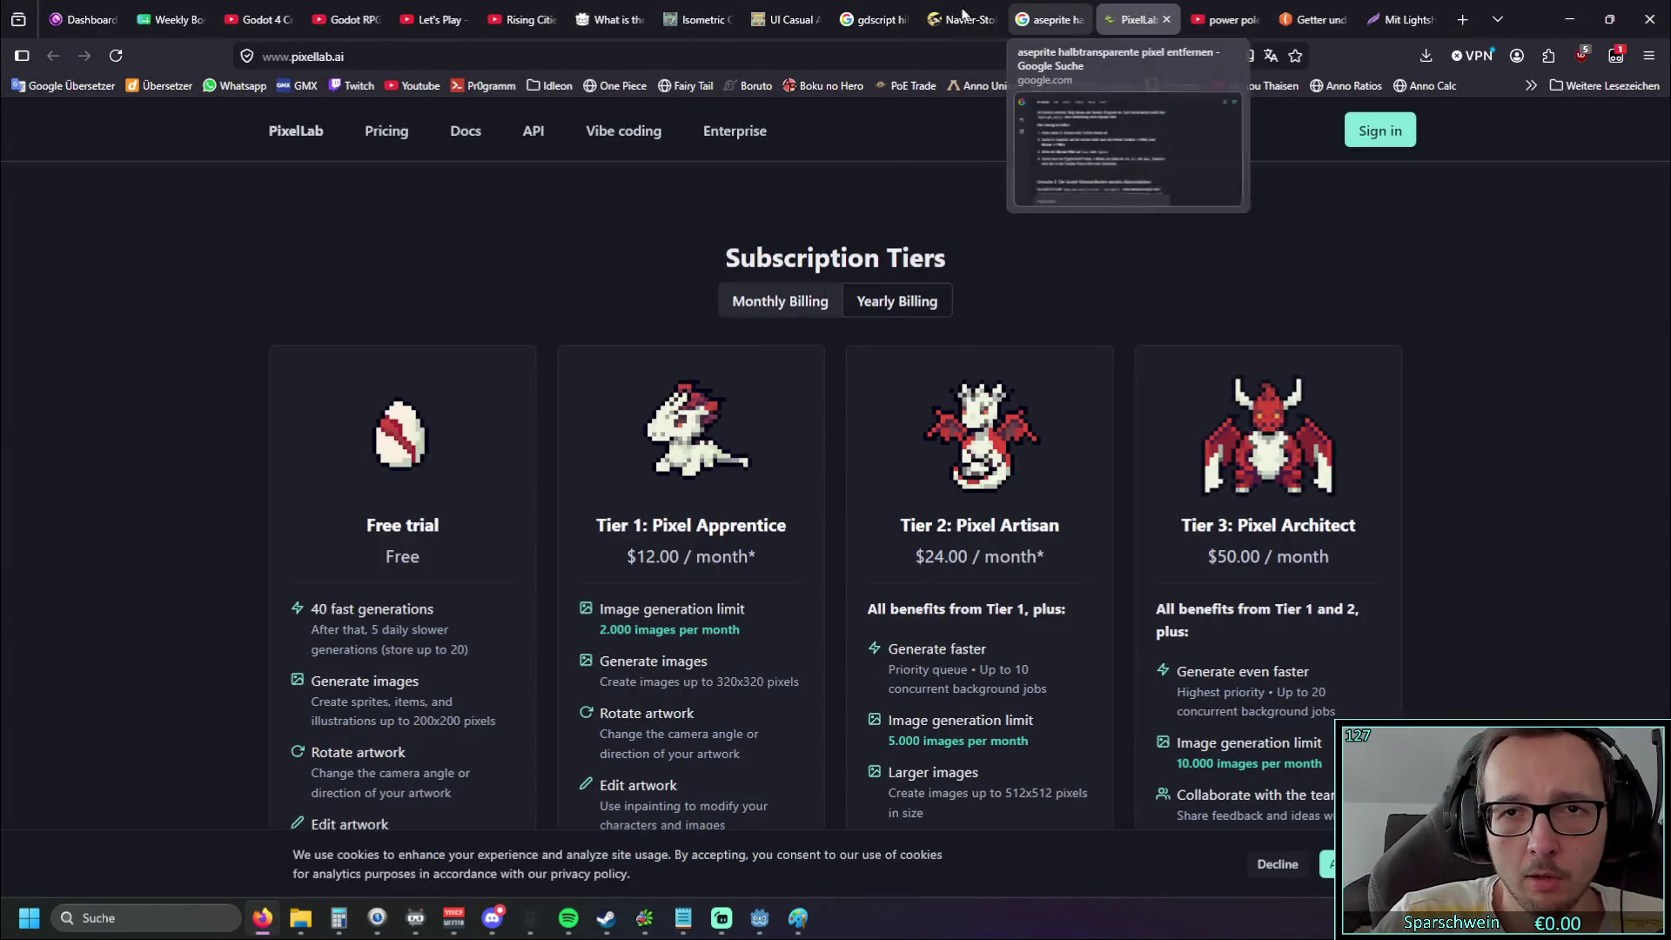
left_click(1403, 19)
left_click(1430, 19)
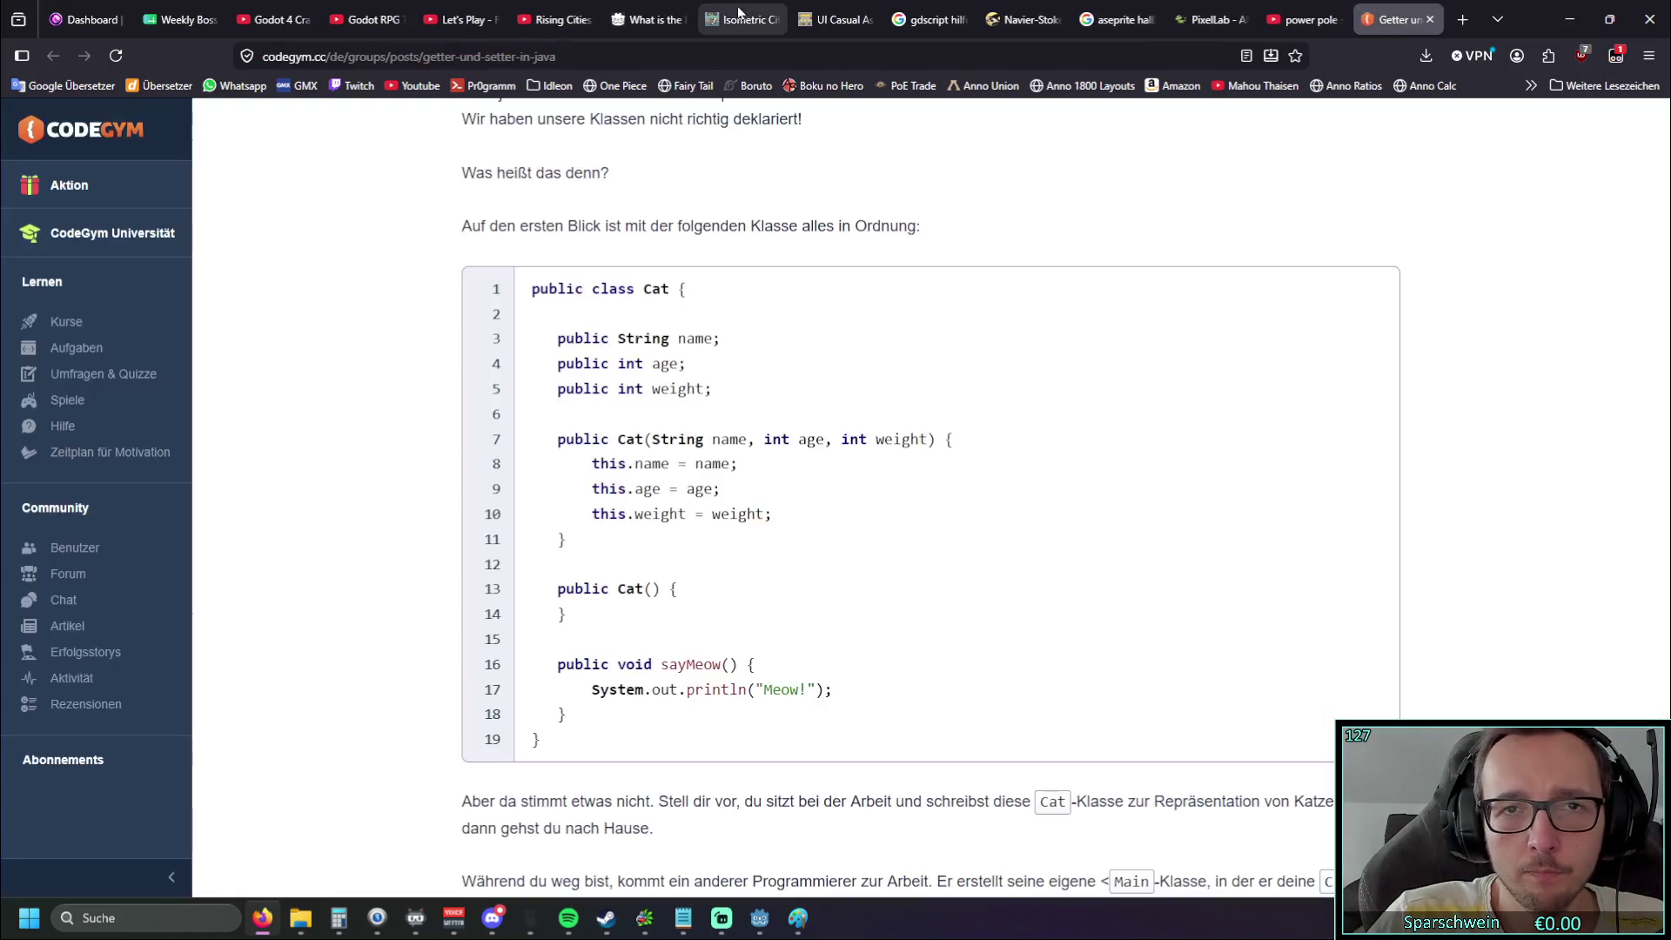
Look over the Isometric City starter pack page, then minimize Firefox
left_click(830, 20)
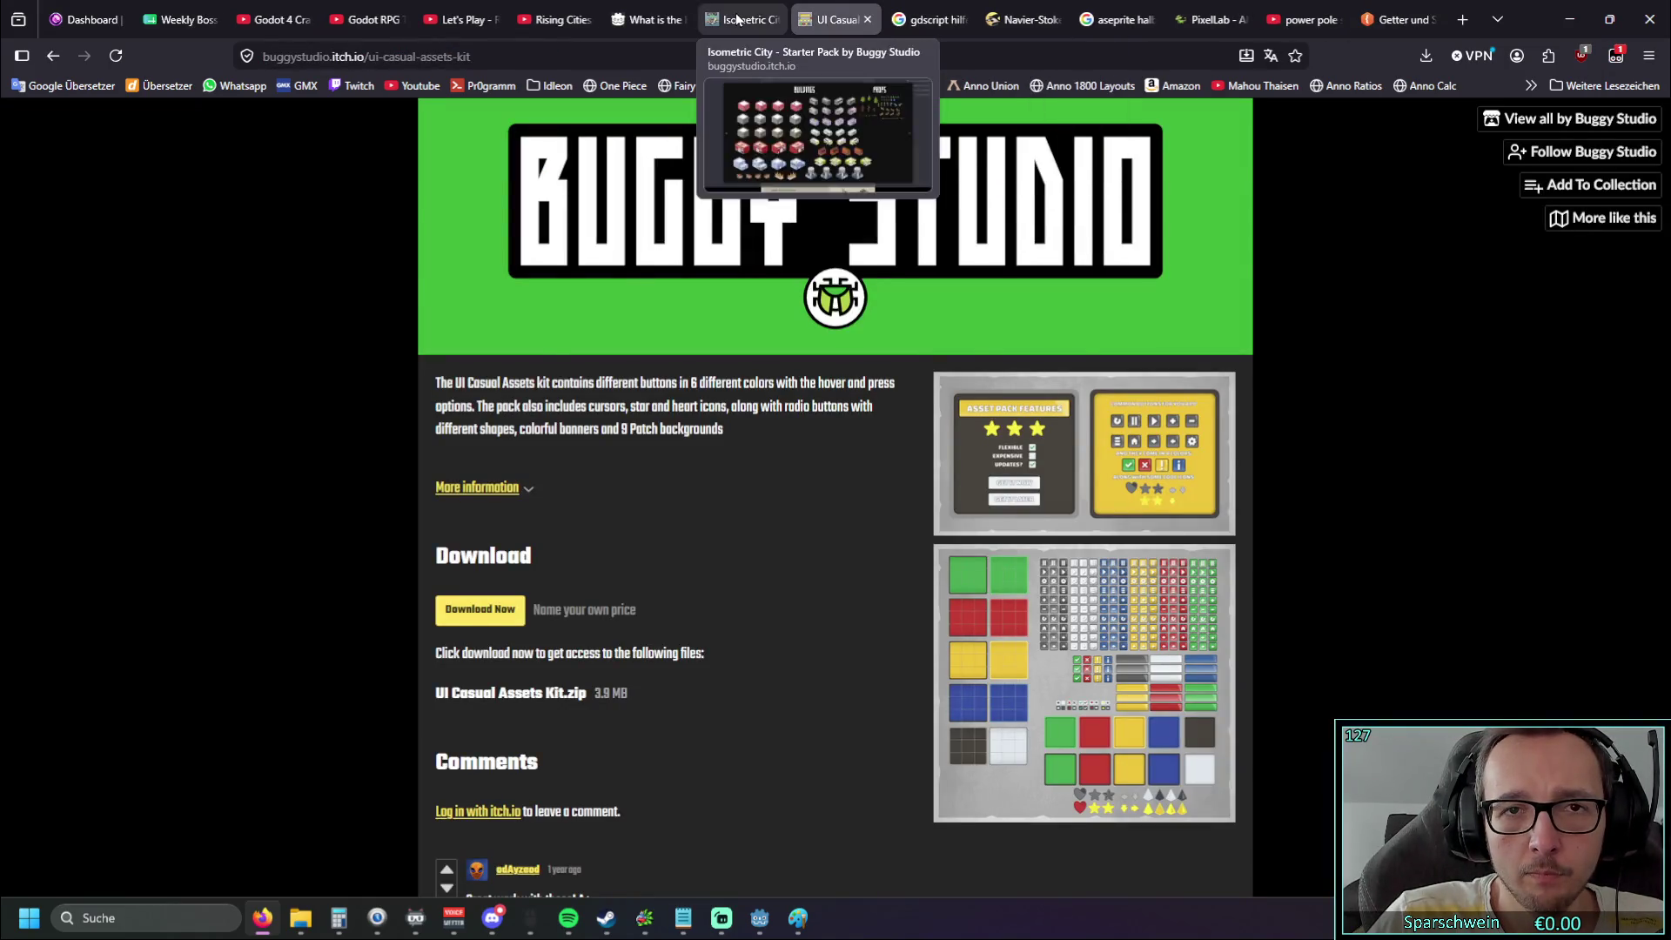
left_click(736, 19)
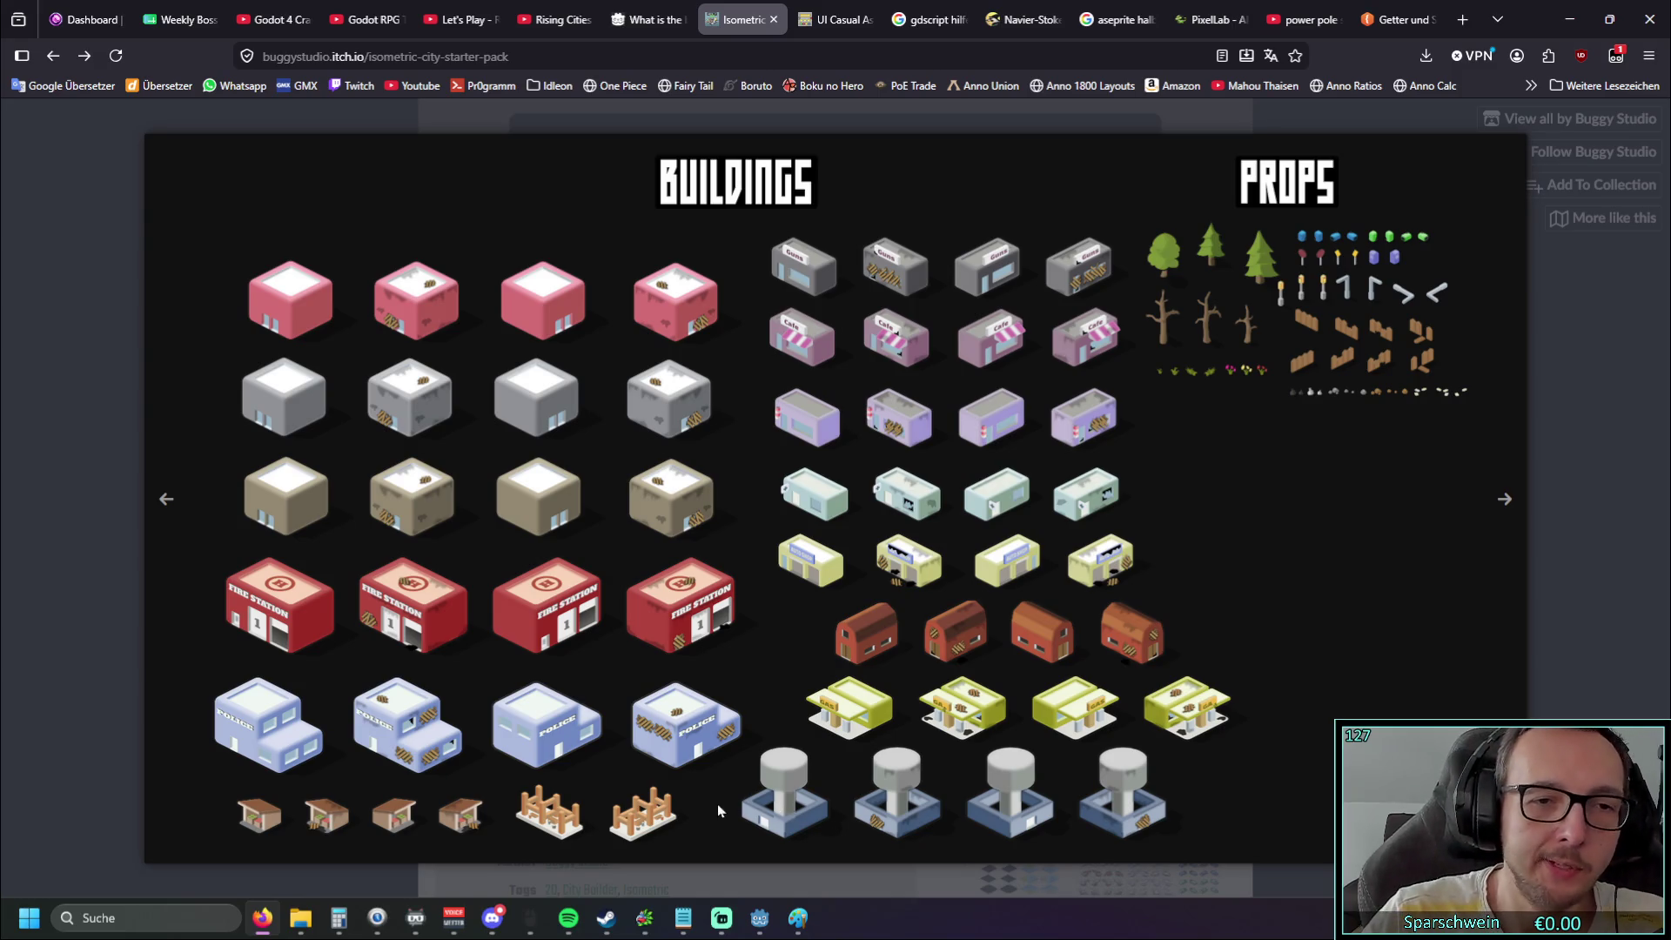
left_click(1553, 22)
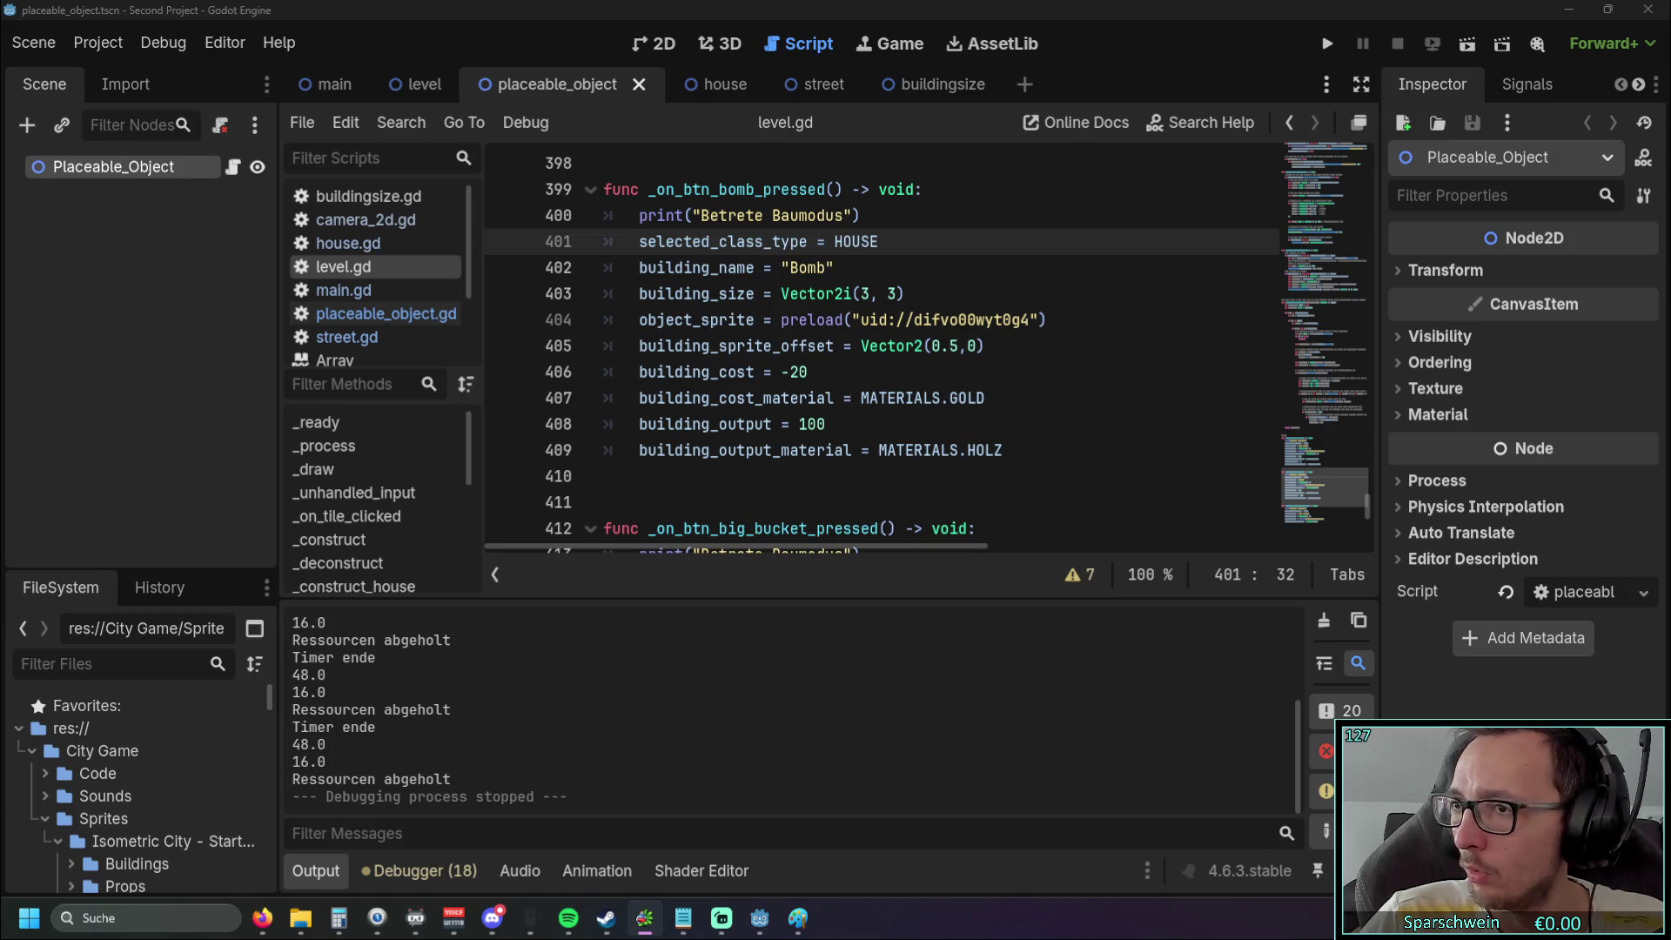
Browse the Isometric City - Starter Set folder in File Explorer, then close it
key("alt+Tab")
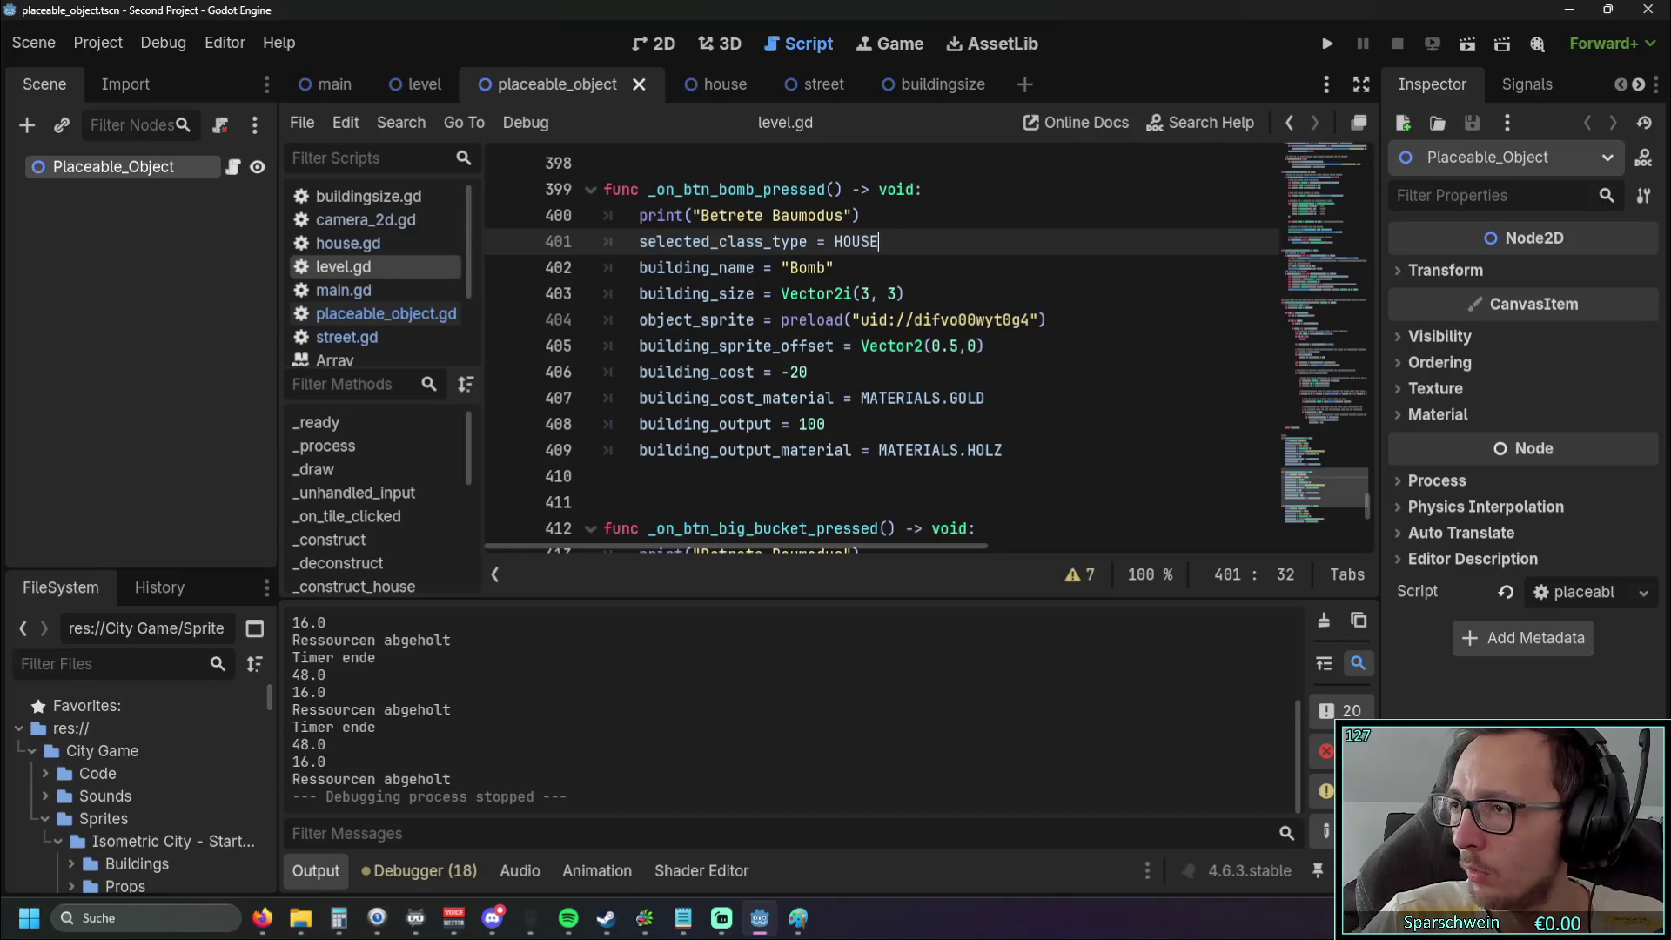
key("alt+Tab")
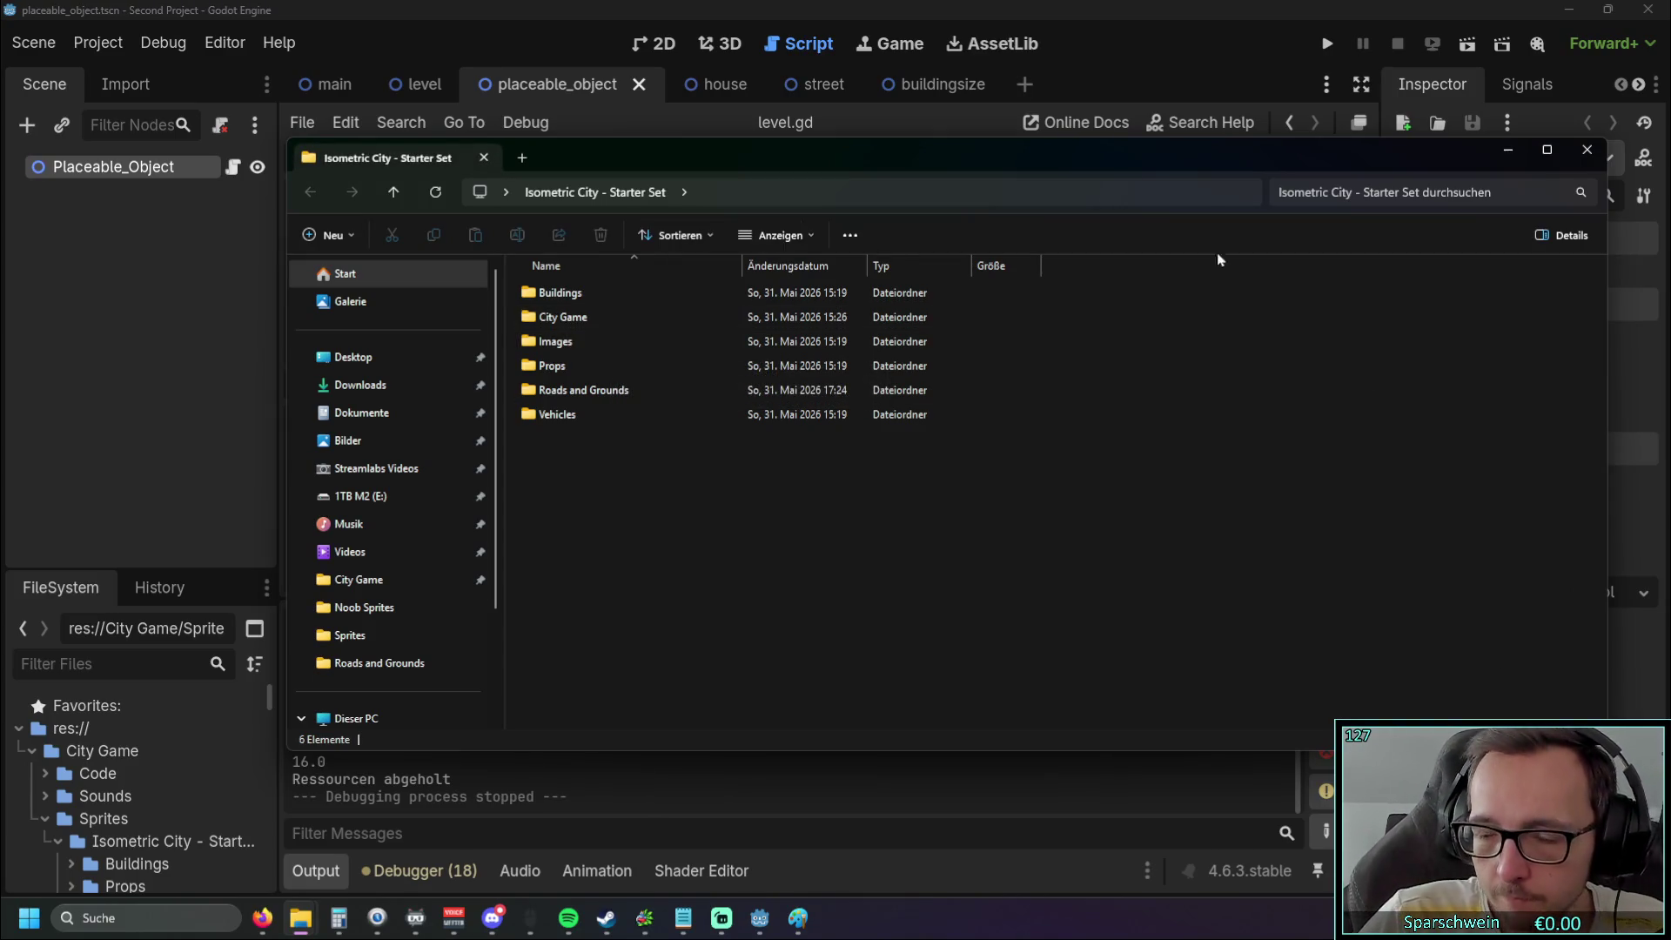
key("alt+Tab")
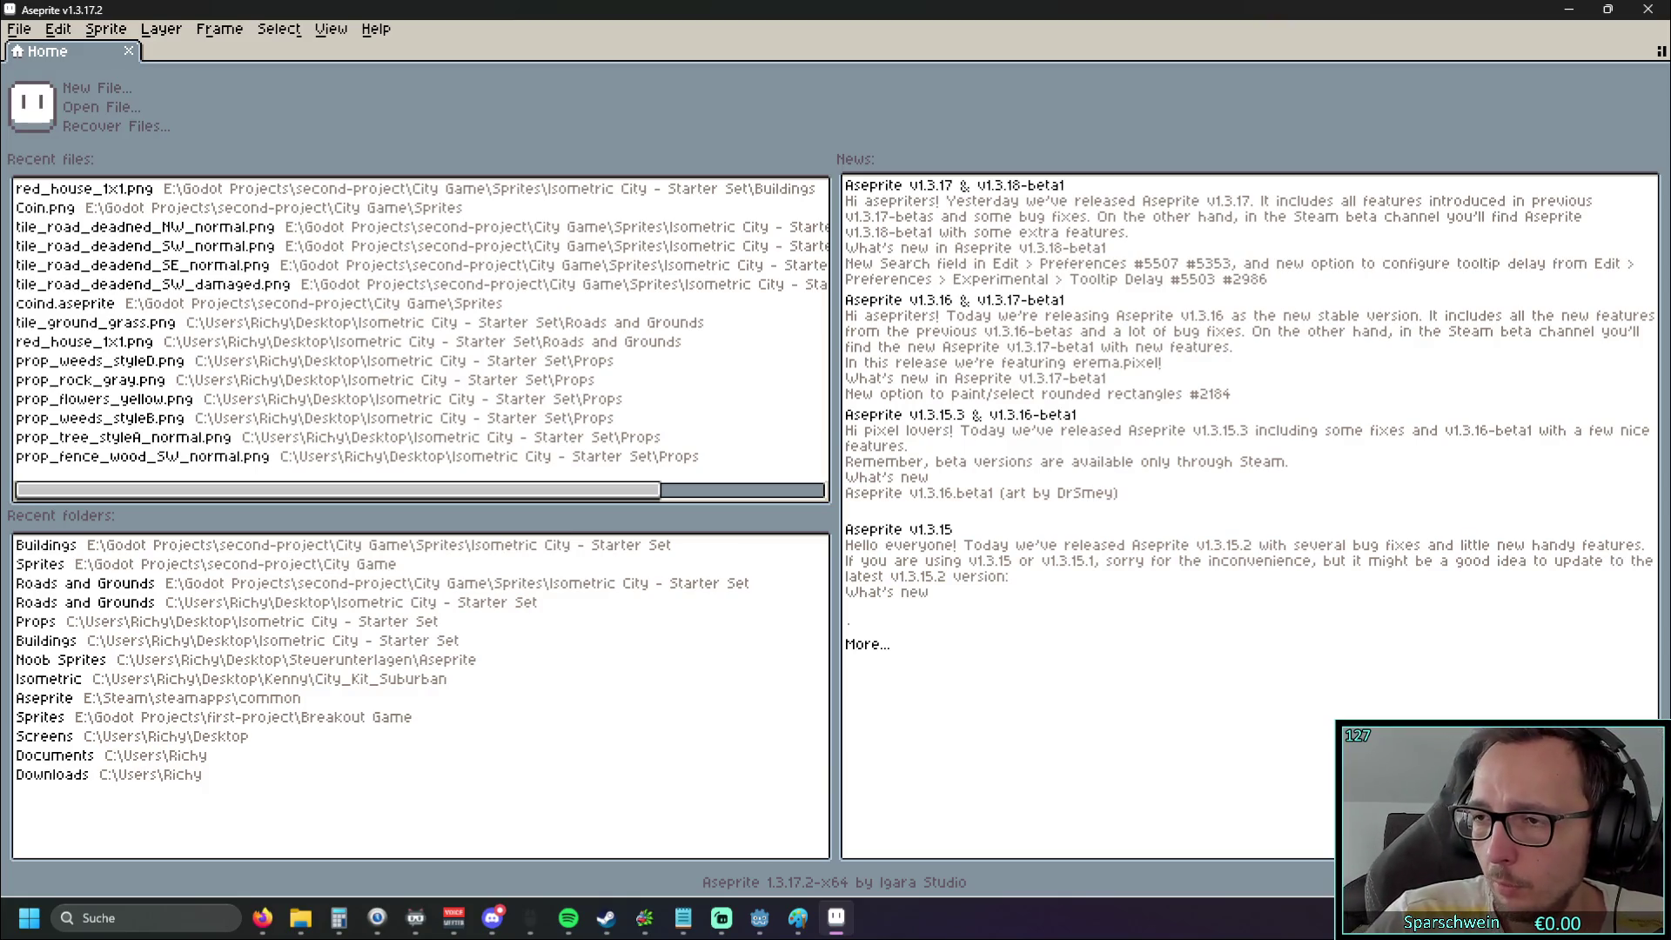
Open tile_ground_concrete_normal.png and frame the concrete tile in the view
key("super+e")
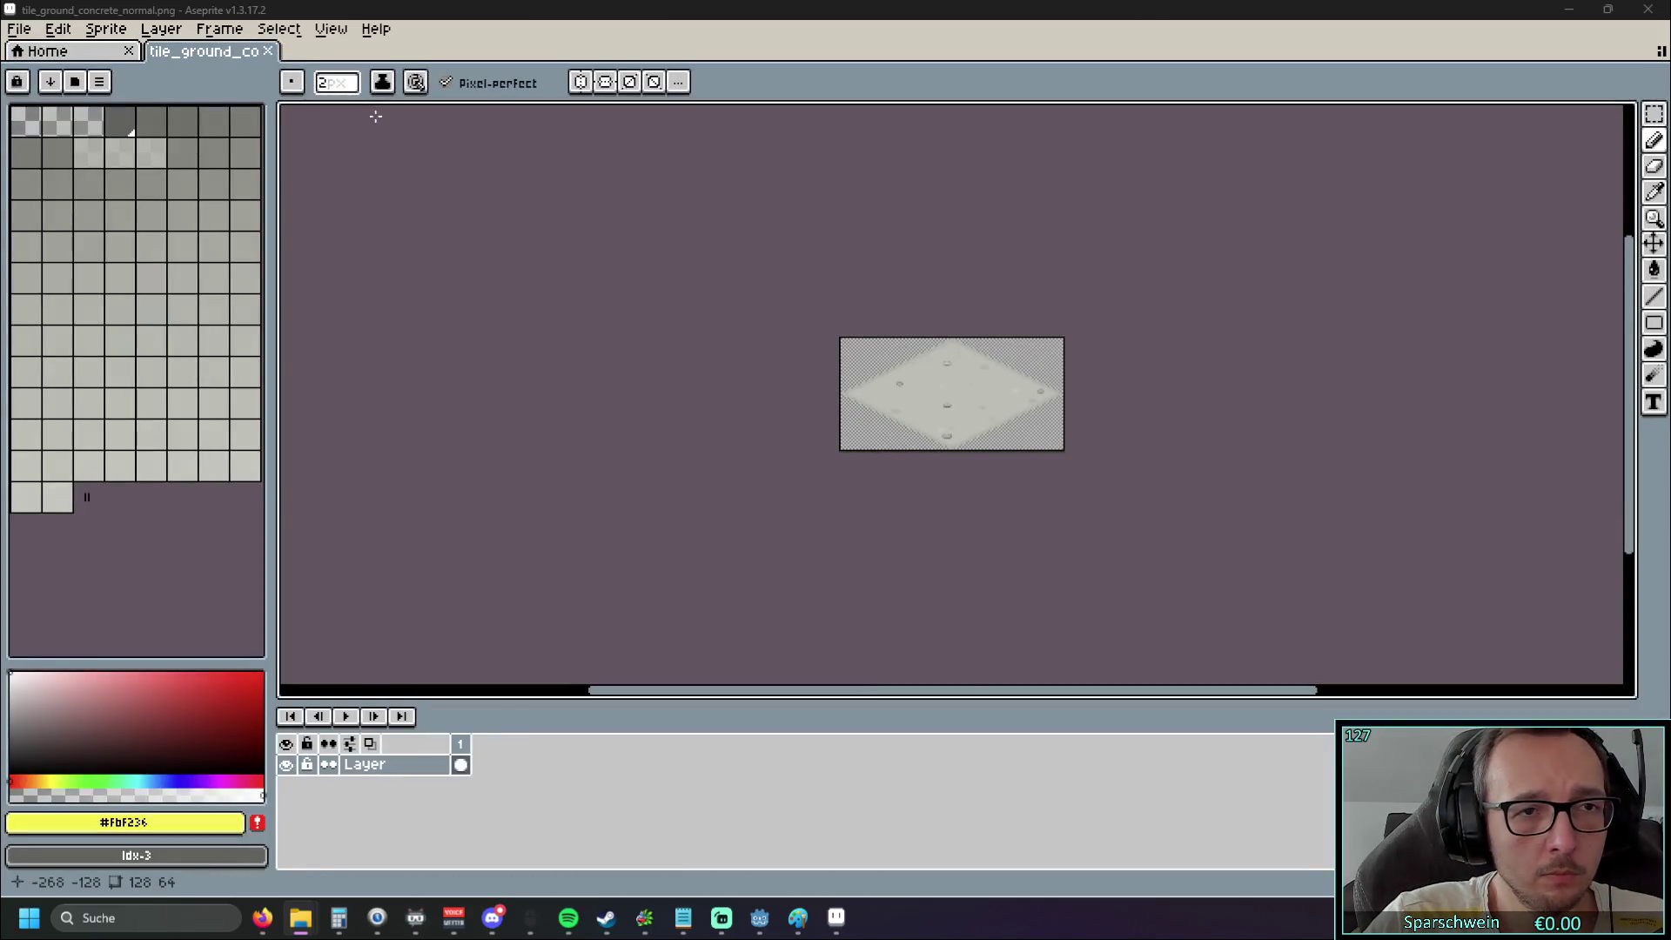
scroll(939, 371, "down", 1)
left_click_drag(978, 339, 1047, 303)
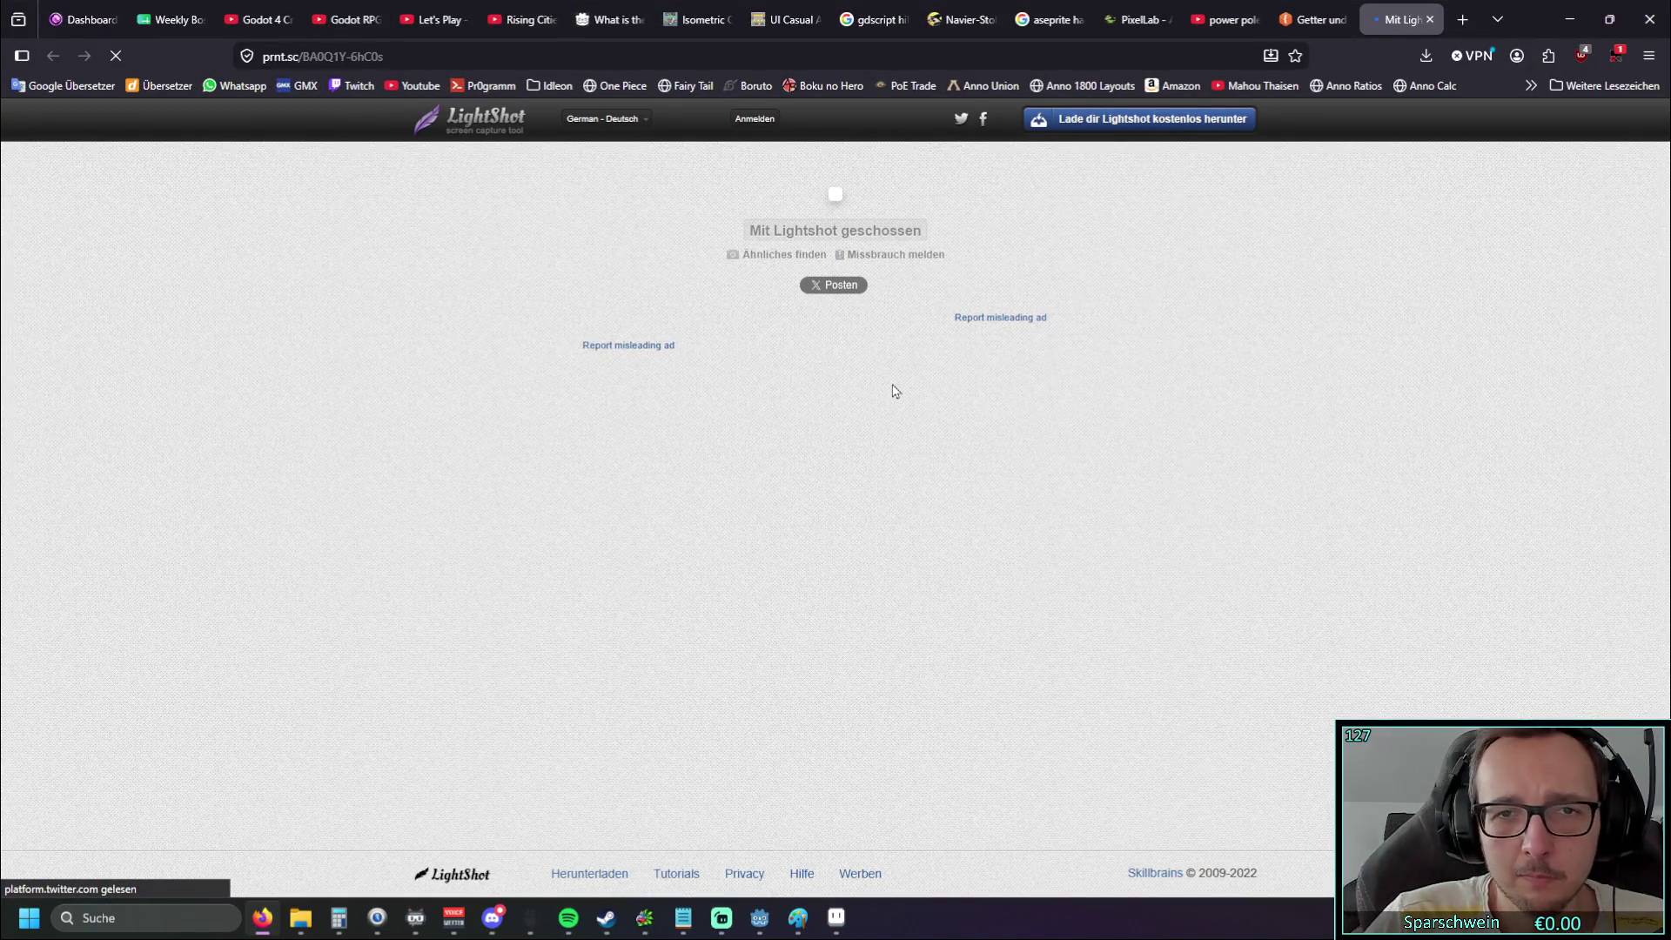
Reopen the closed Lightshot page, study the green-roof layer diagram, then minimize Firefox
left_click(1429, 21)
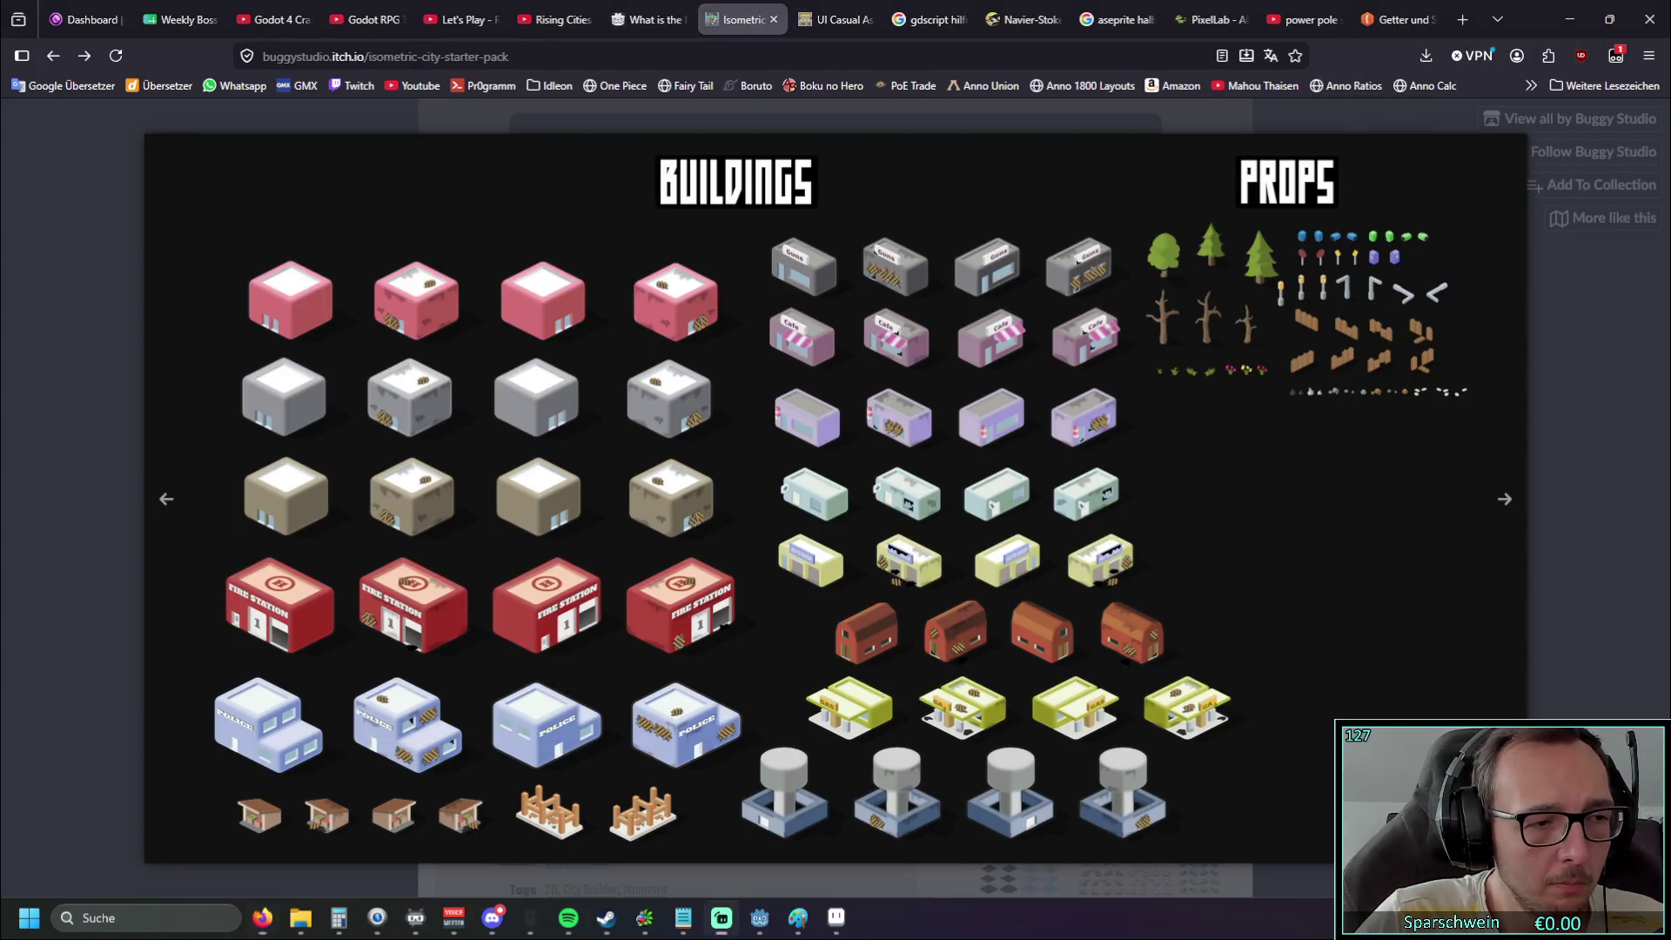
key("ctrl+shift+t")
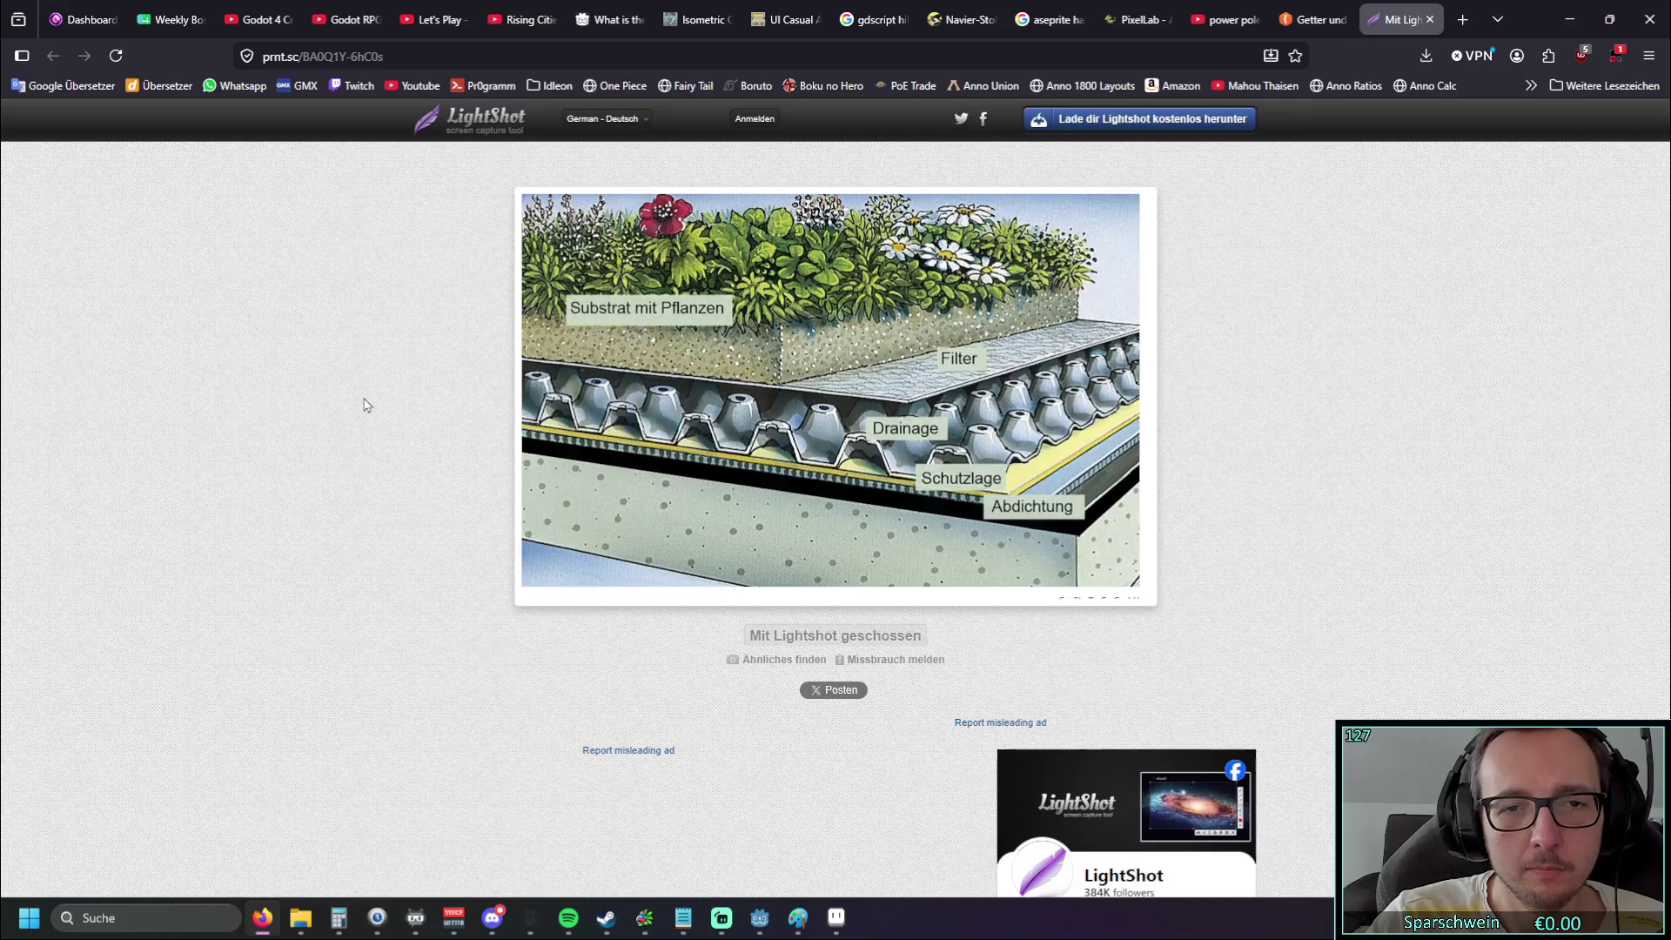
scroll(353, 376, "down", 3)
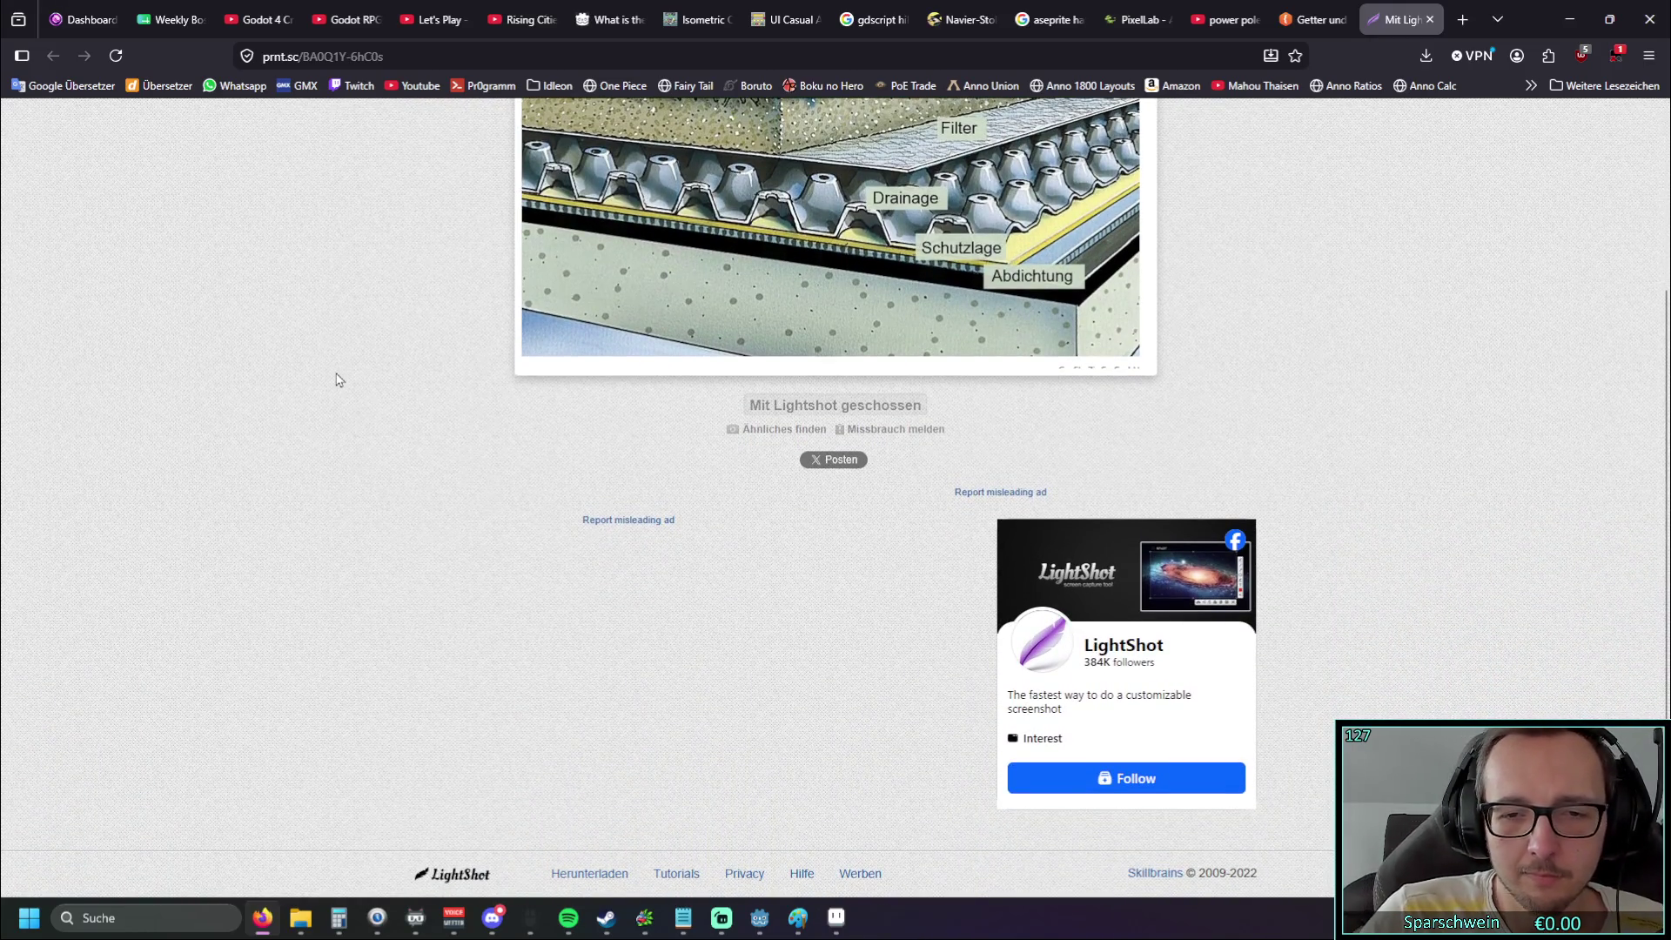
scroll(331, 396, "up", 3)
scroll(336, 369, "down", 1)
scroll(518, 293, "up", 1)
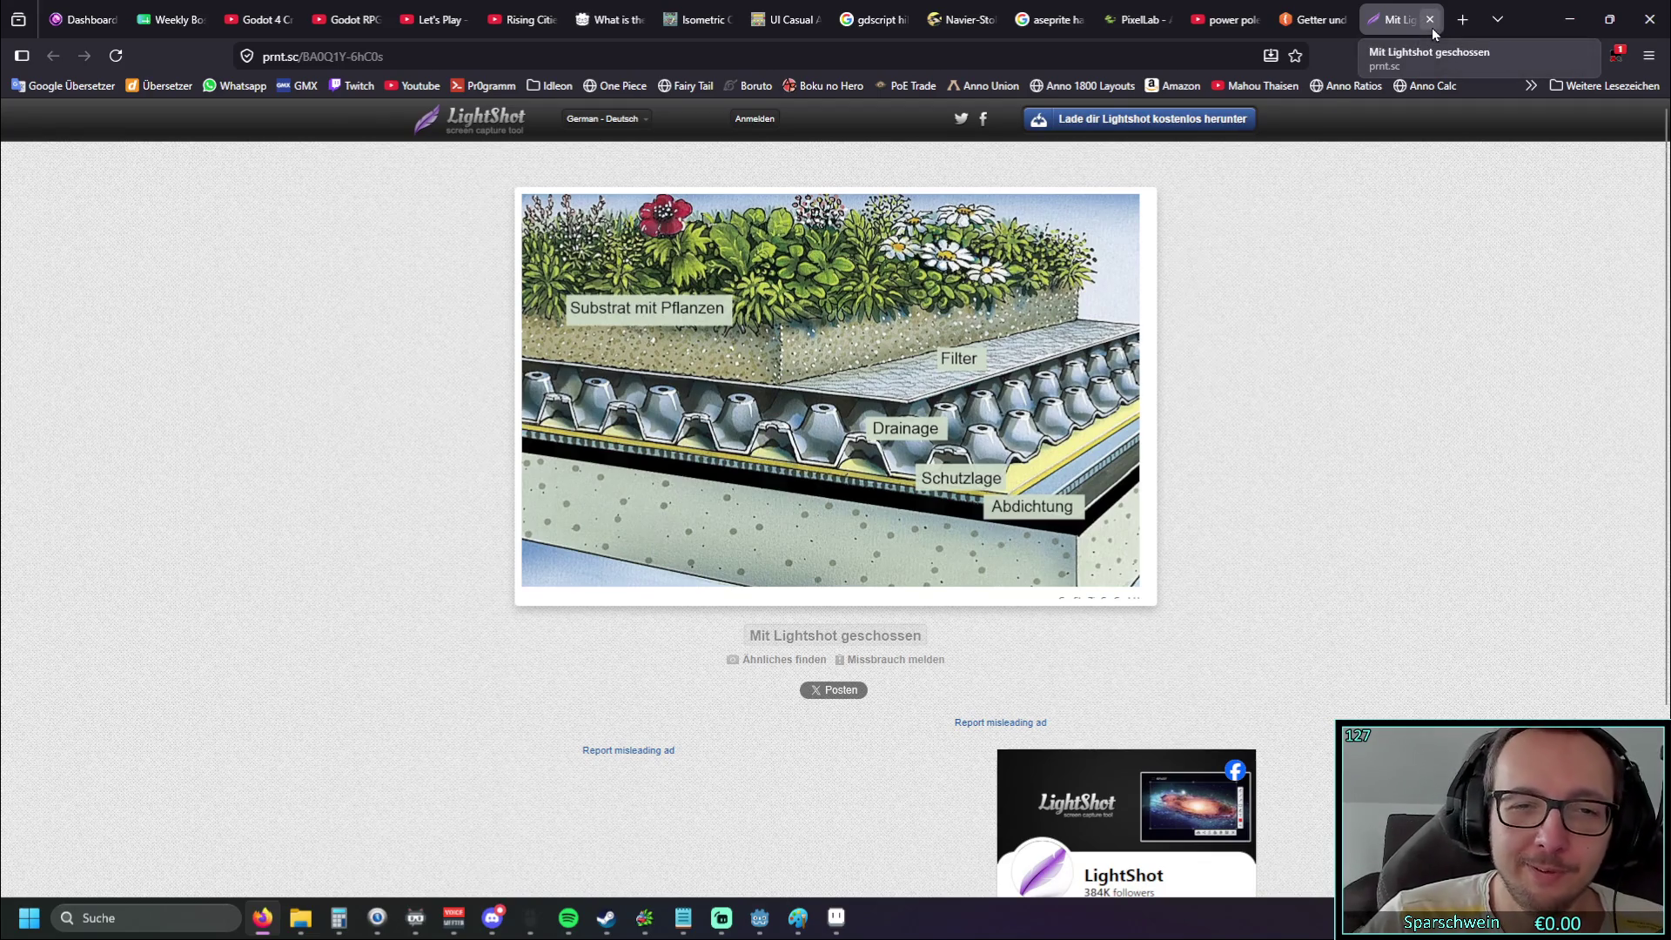
left_click(1569, 19)
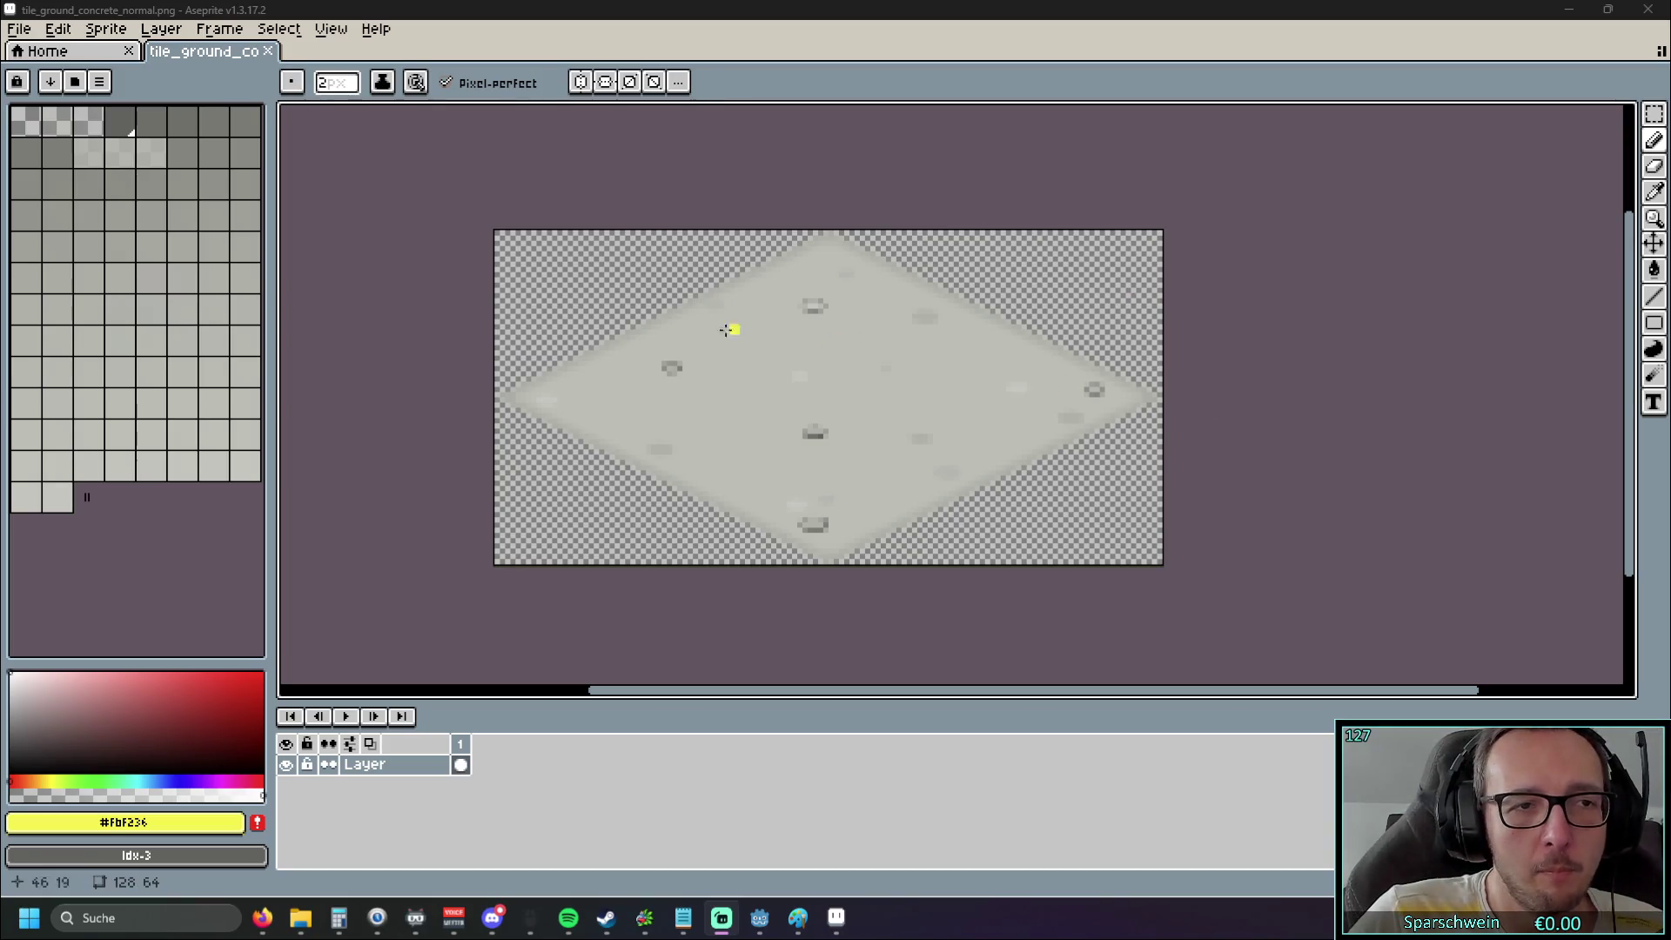
Open bld_watertower_blue_SW_normal.png and frame the whole water tower, undoing a stray line
key("super+e")
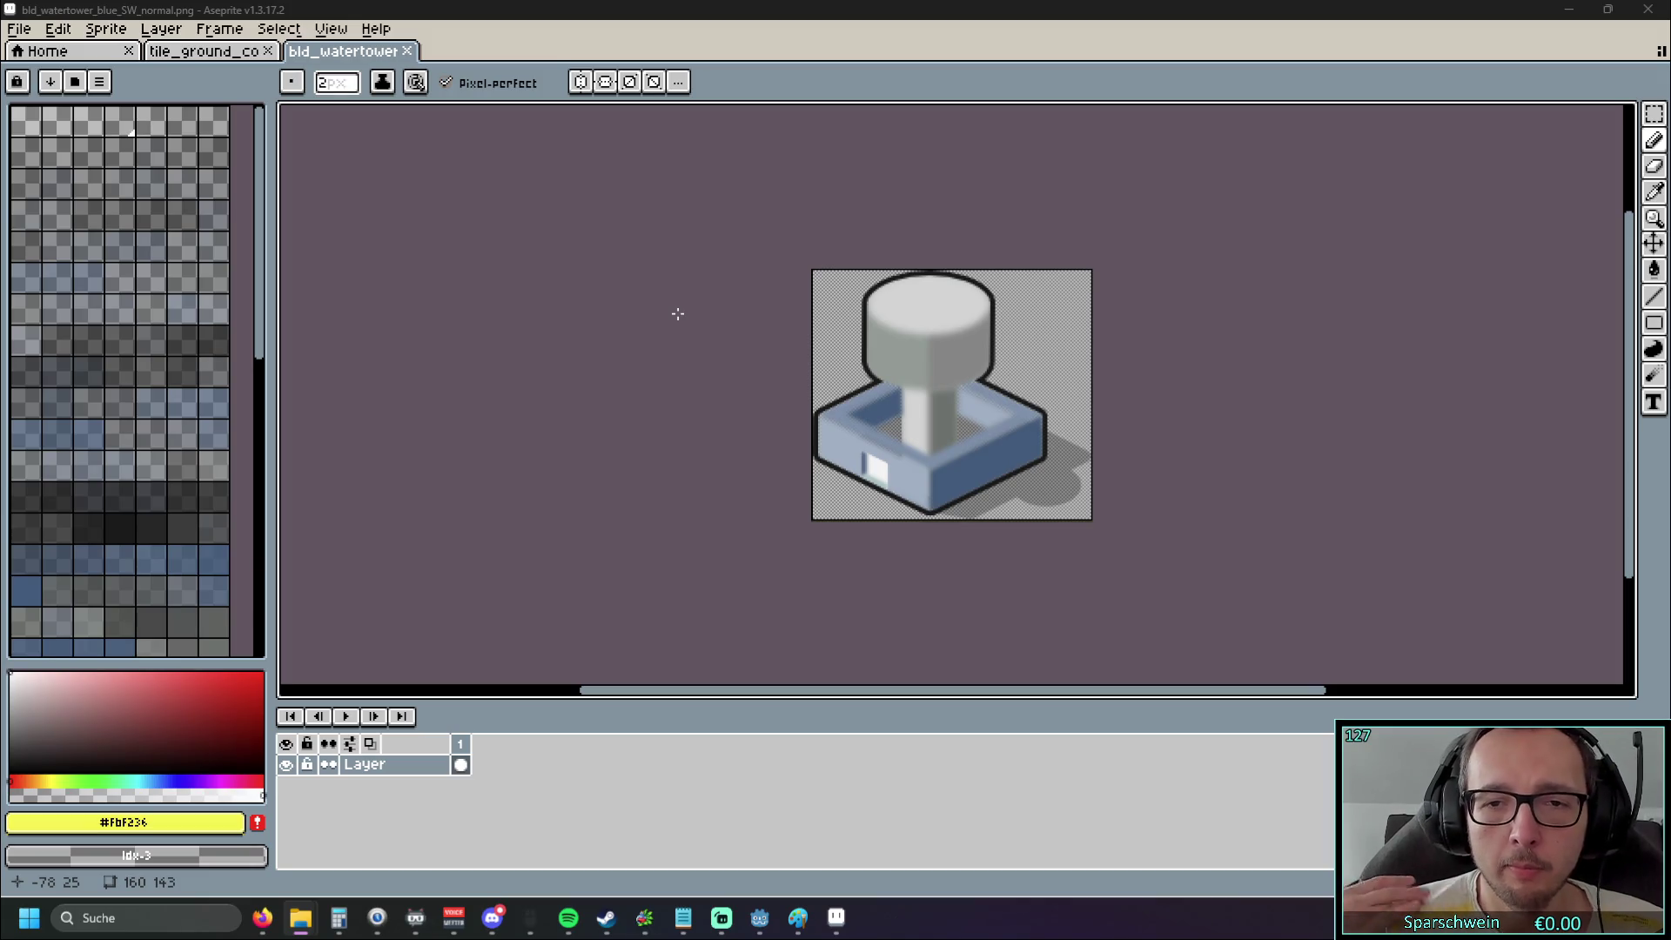
scroll(678, 314, "up", 1)
left_click_drag(681, 295, 561, 234)
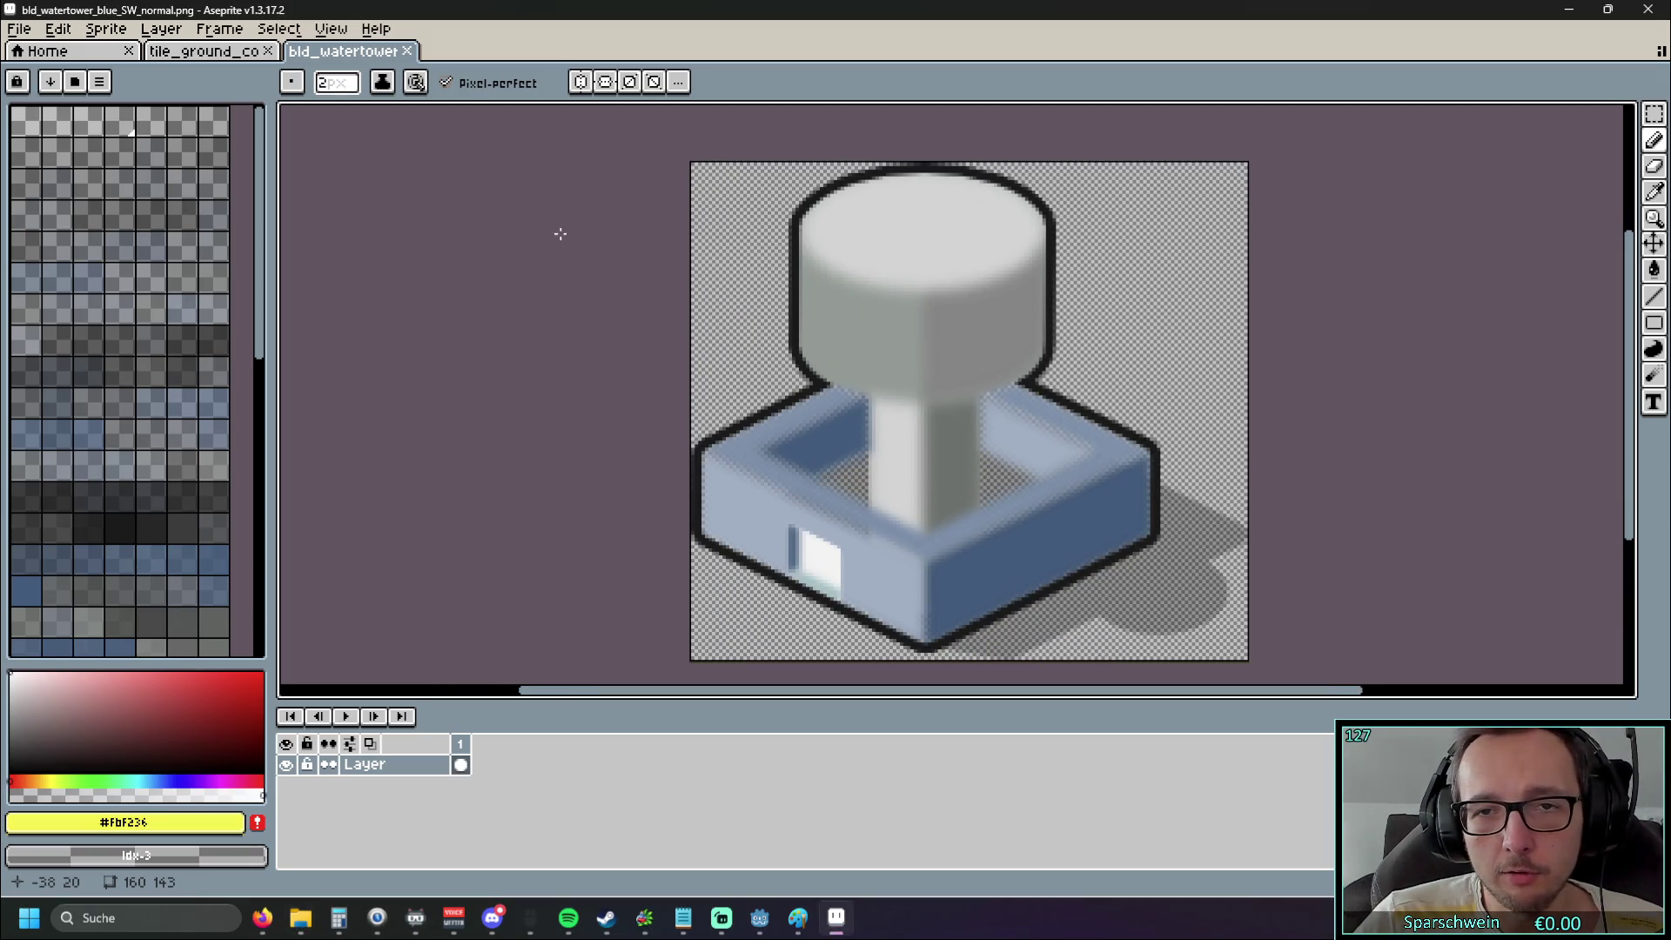
scroll(522, 240, "down", 1)
key("shift")
left_click(1004, 497, "shift")
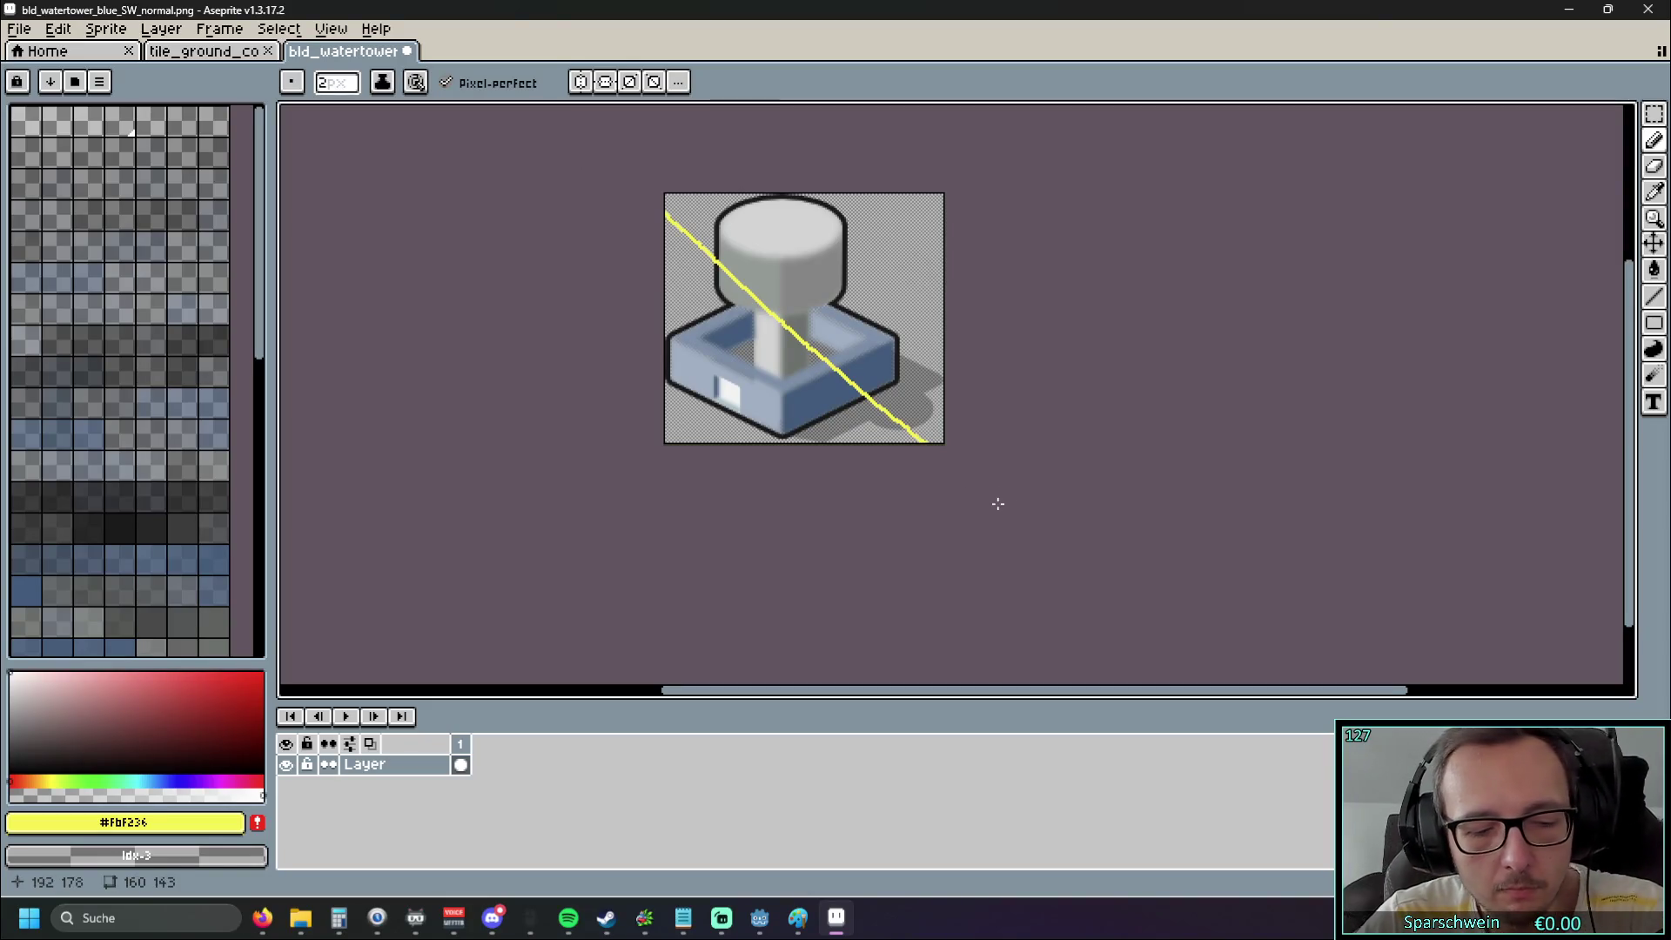
key("ctrl+z")
scroll(1022, 394, "up", 1)
scroll(1022, 395, "down", 1)
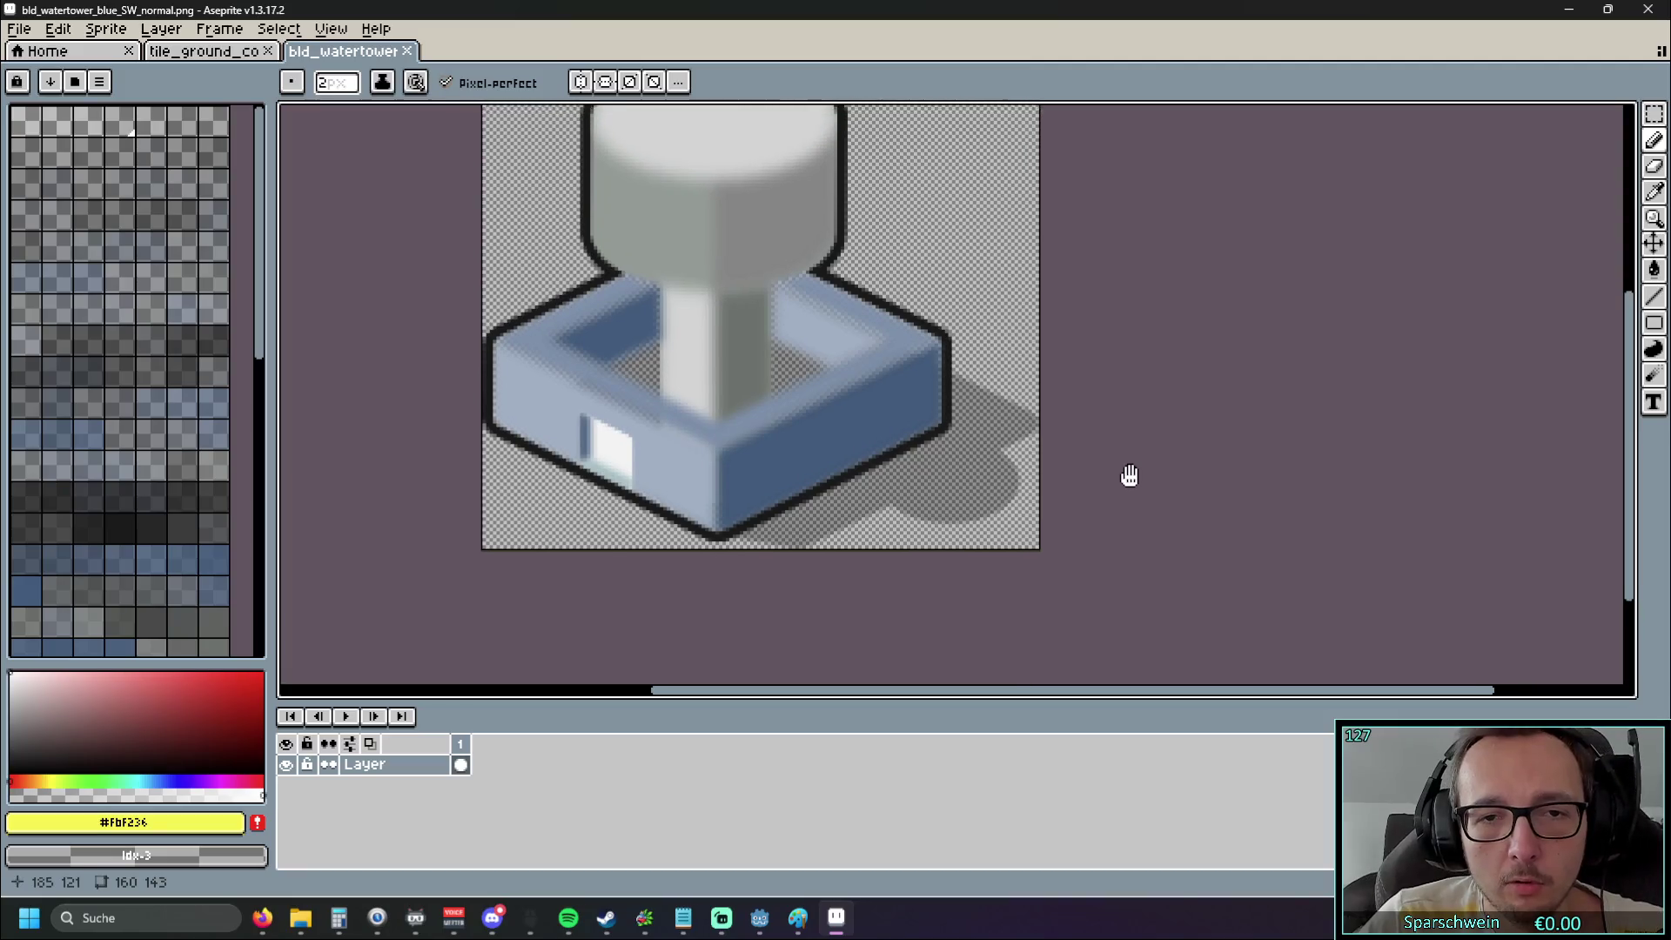
Copy the entire water tower, paste it onto the concrete tile, then discard the paste
left_click(1654, 114)
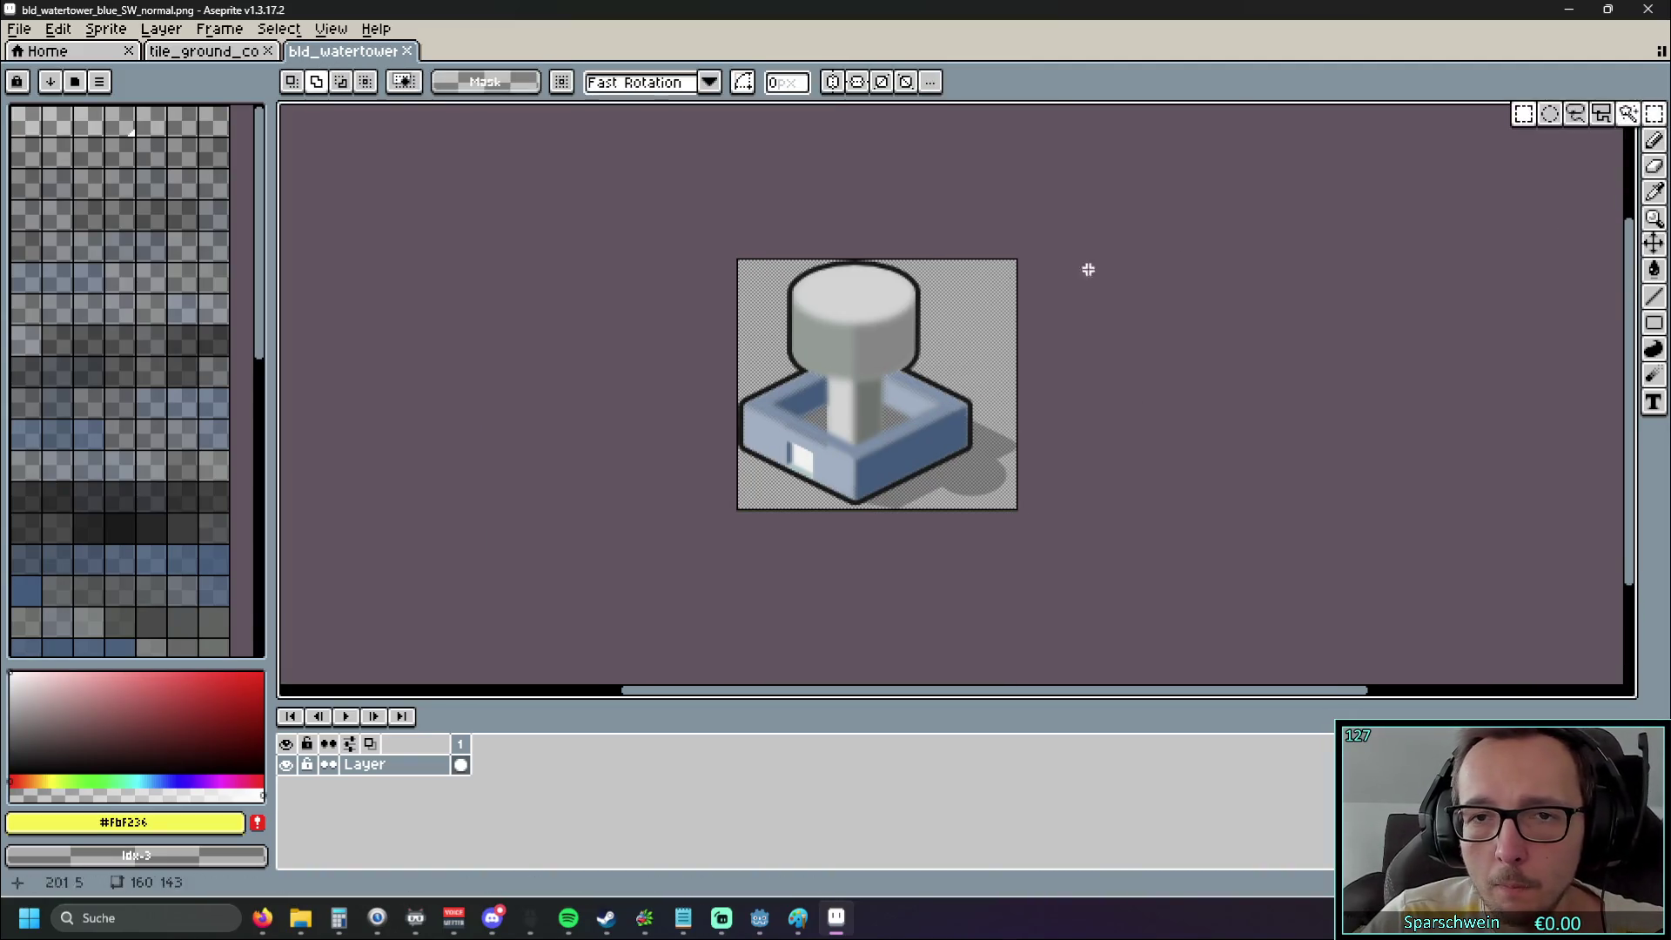
key("ctrl+a")
key("ctrl+c")
left_click(218, 52)
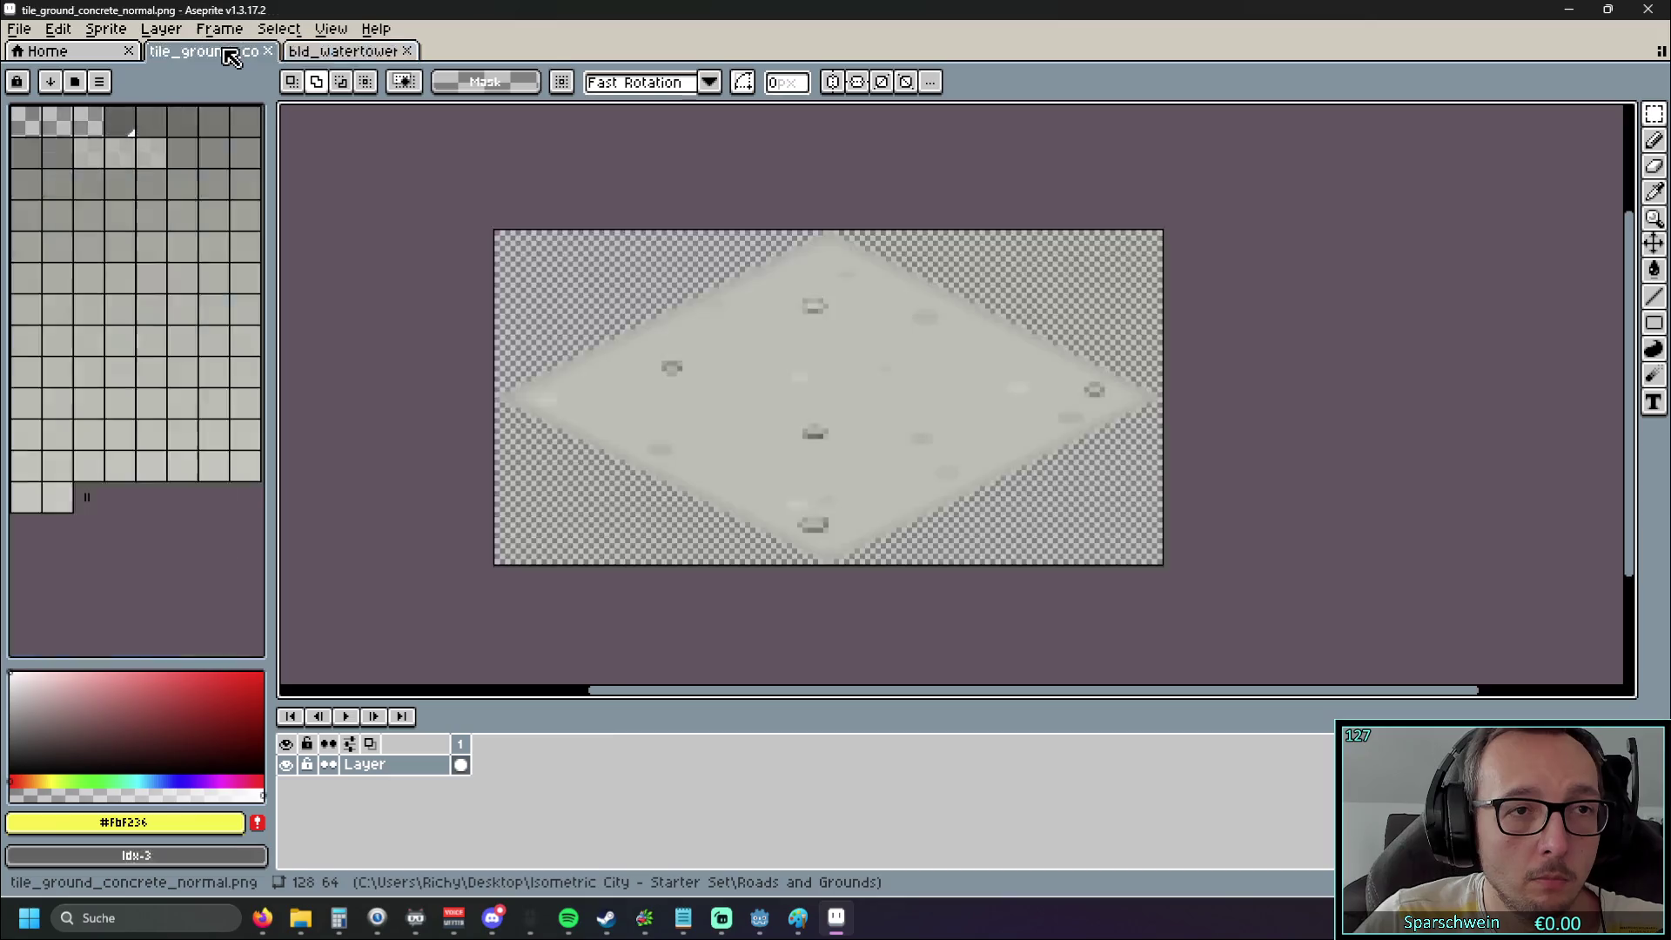
key("ctrl+v")
scroll(604, 398, "down", 1)
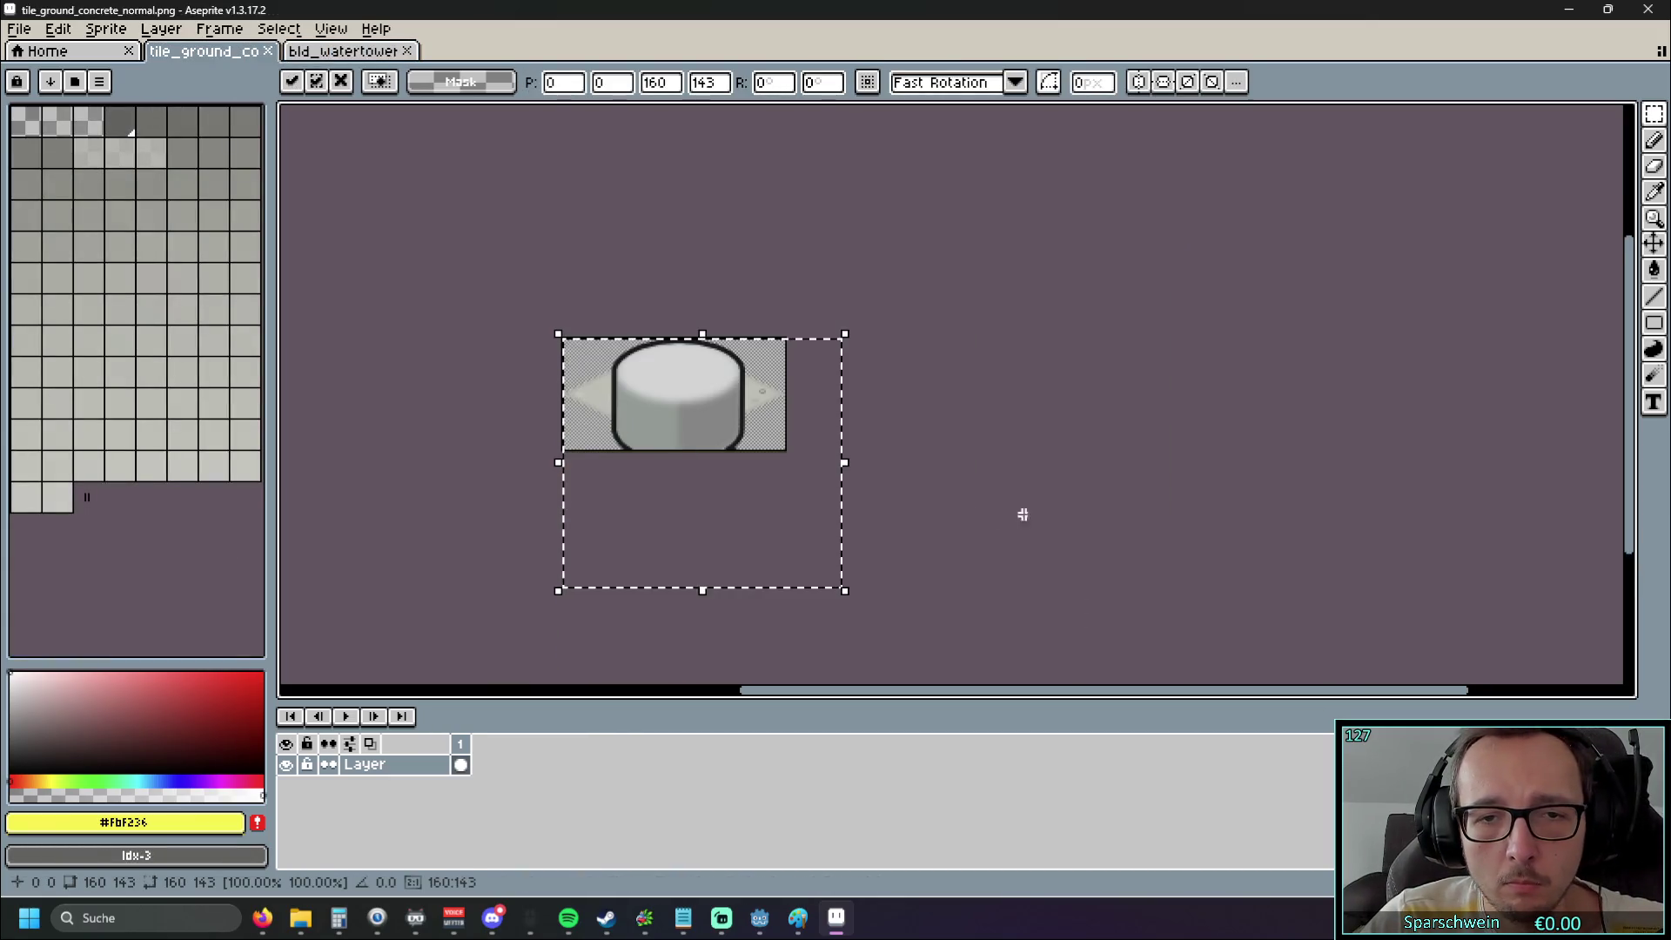
left_click_drag(1022, 514, 1141, 418)
key("Escape")
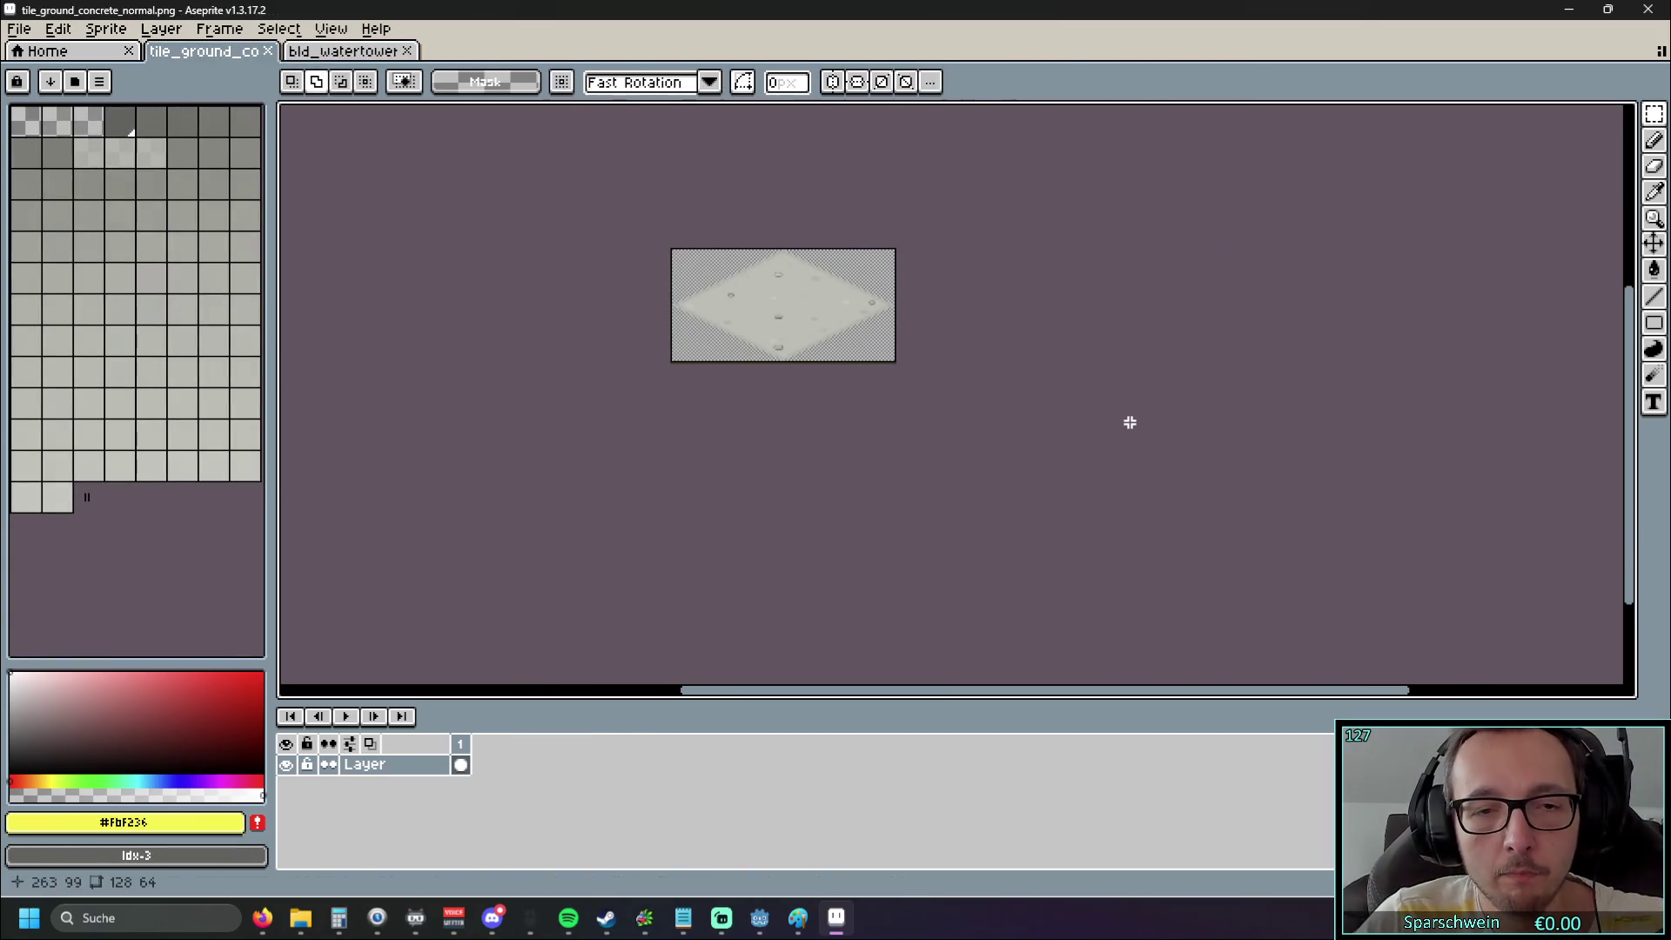
Re-center the concrete tile and bring up the Canvas Size dialog
scroll(866, 391, "up", 1)
left_click_drag(971, 398, 969, 469)
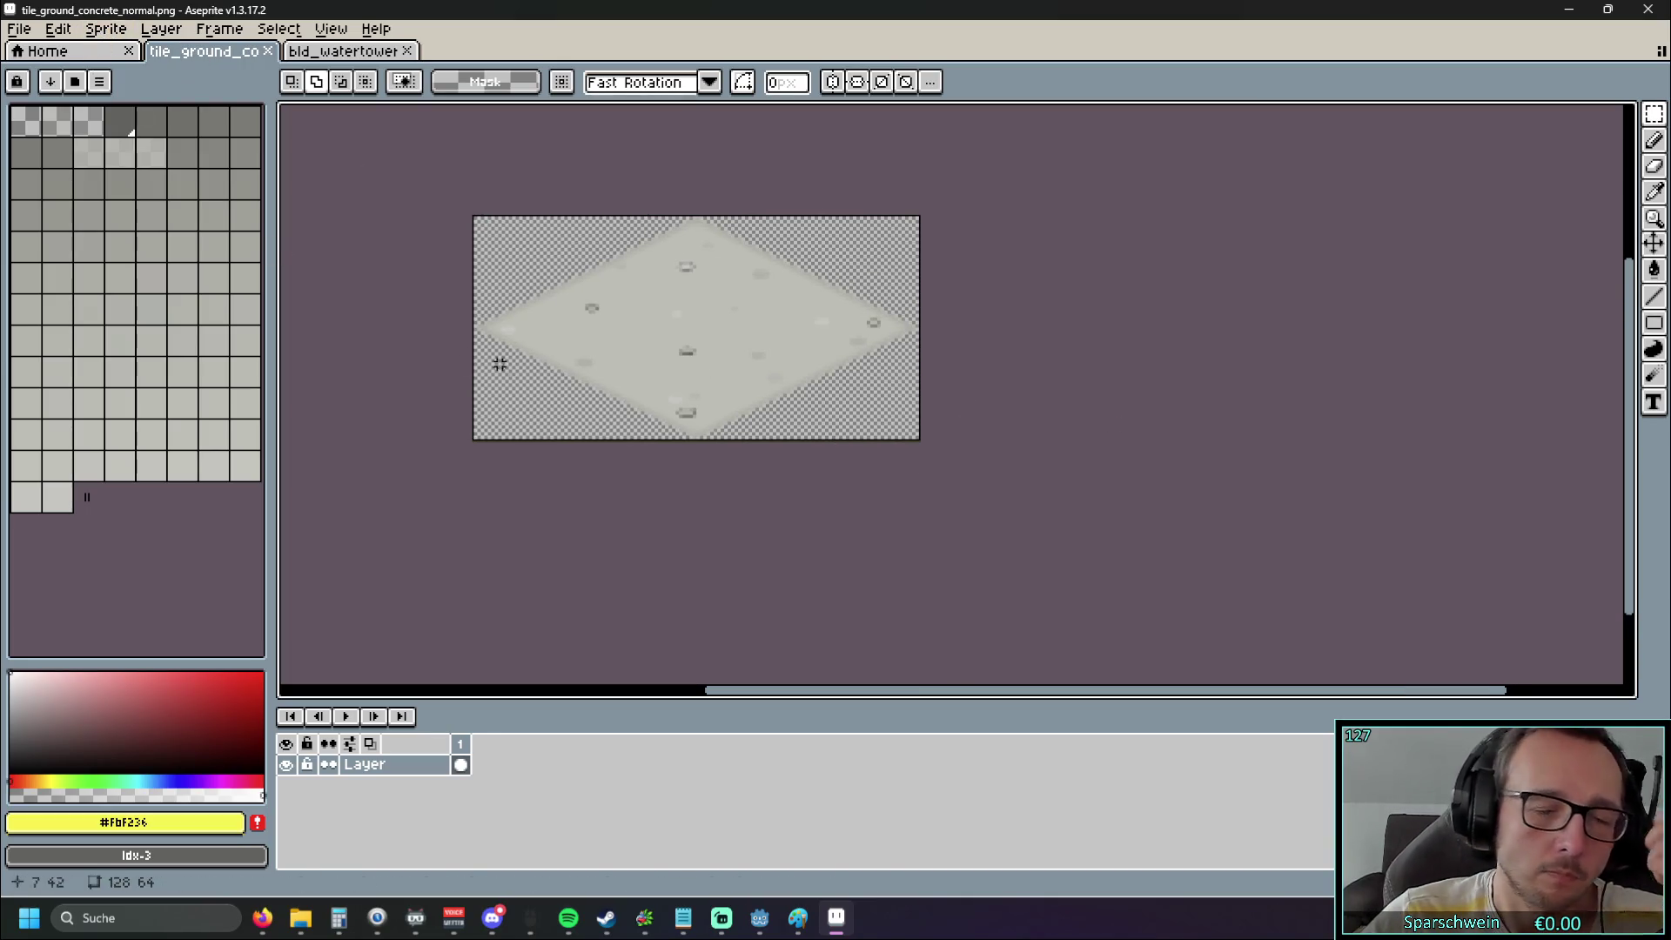
key("ctrl+alt+c")
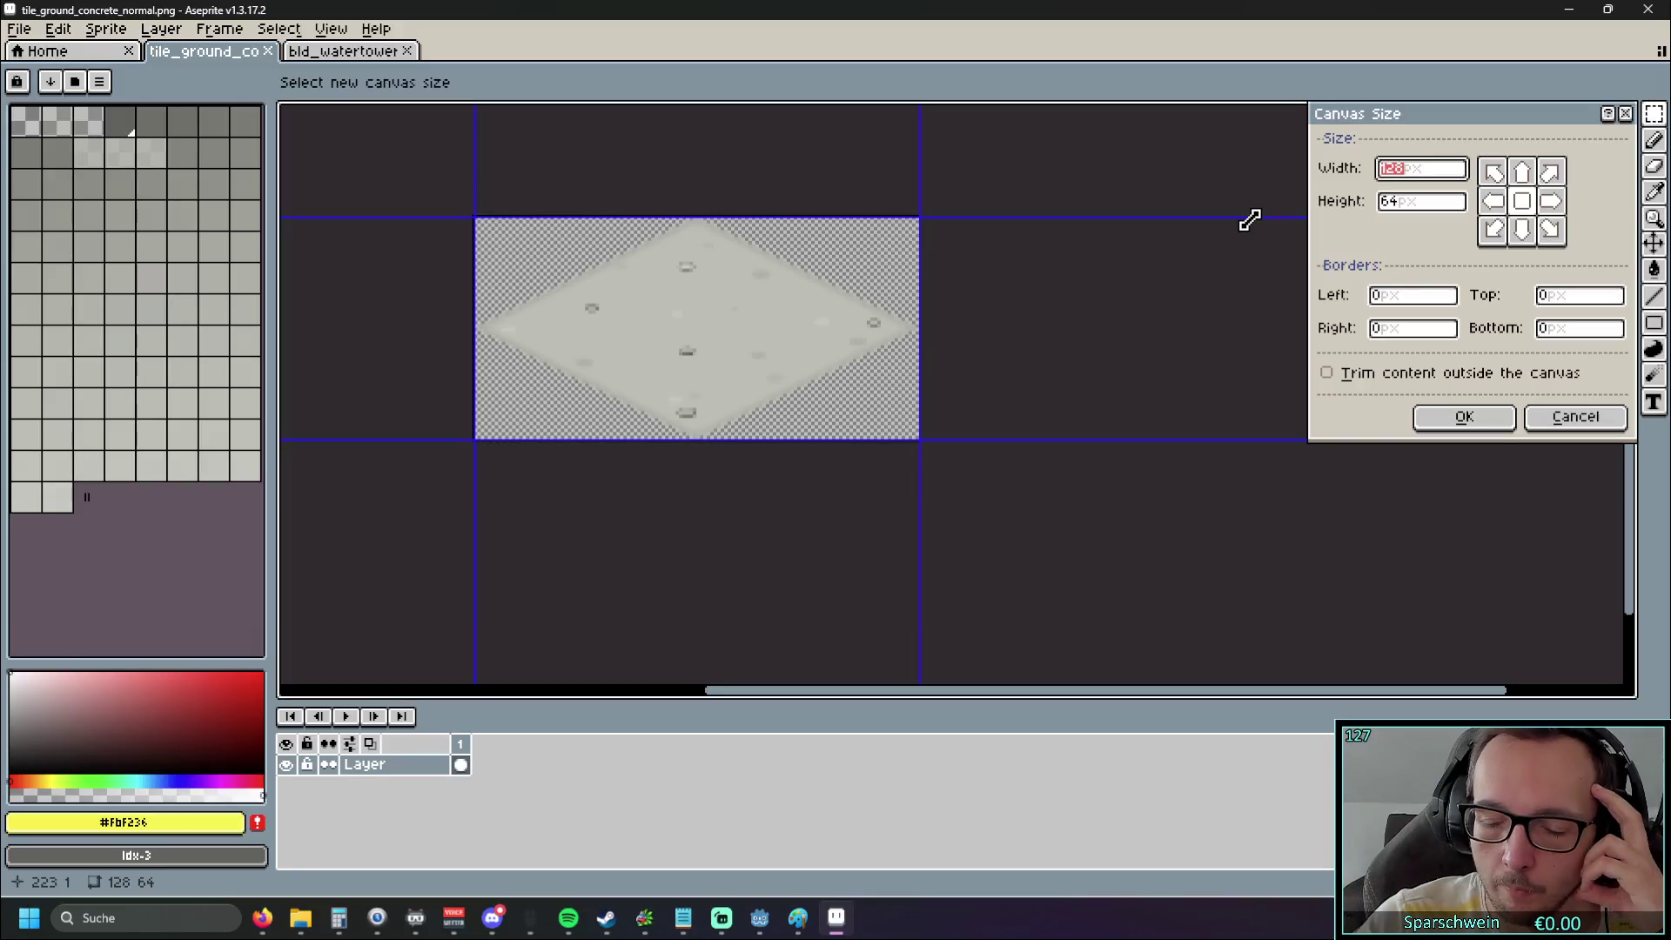
Set the canvas to width 256 and height 128 with a top-left anchor and apply it
type("256")
left_click(1454, 211)
left_click_drag(1453, 211, 1360, 207)
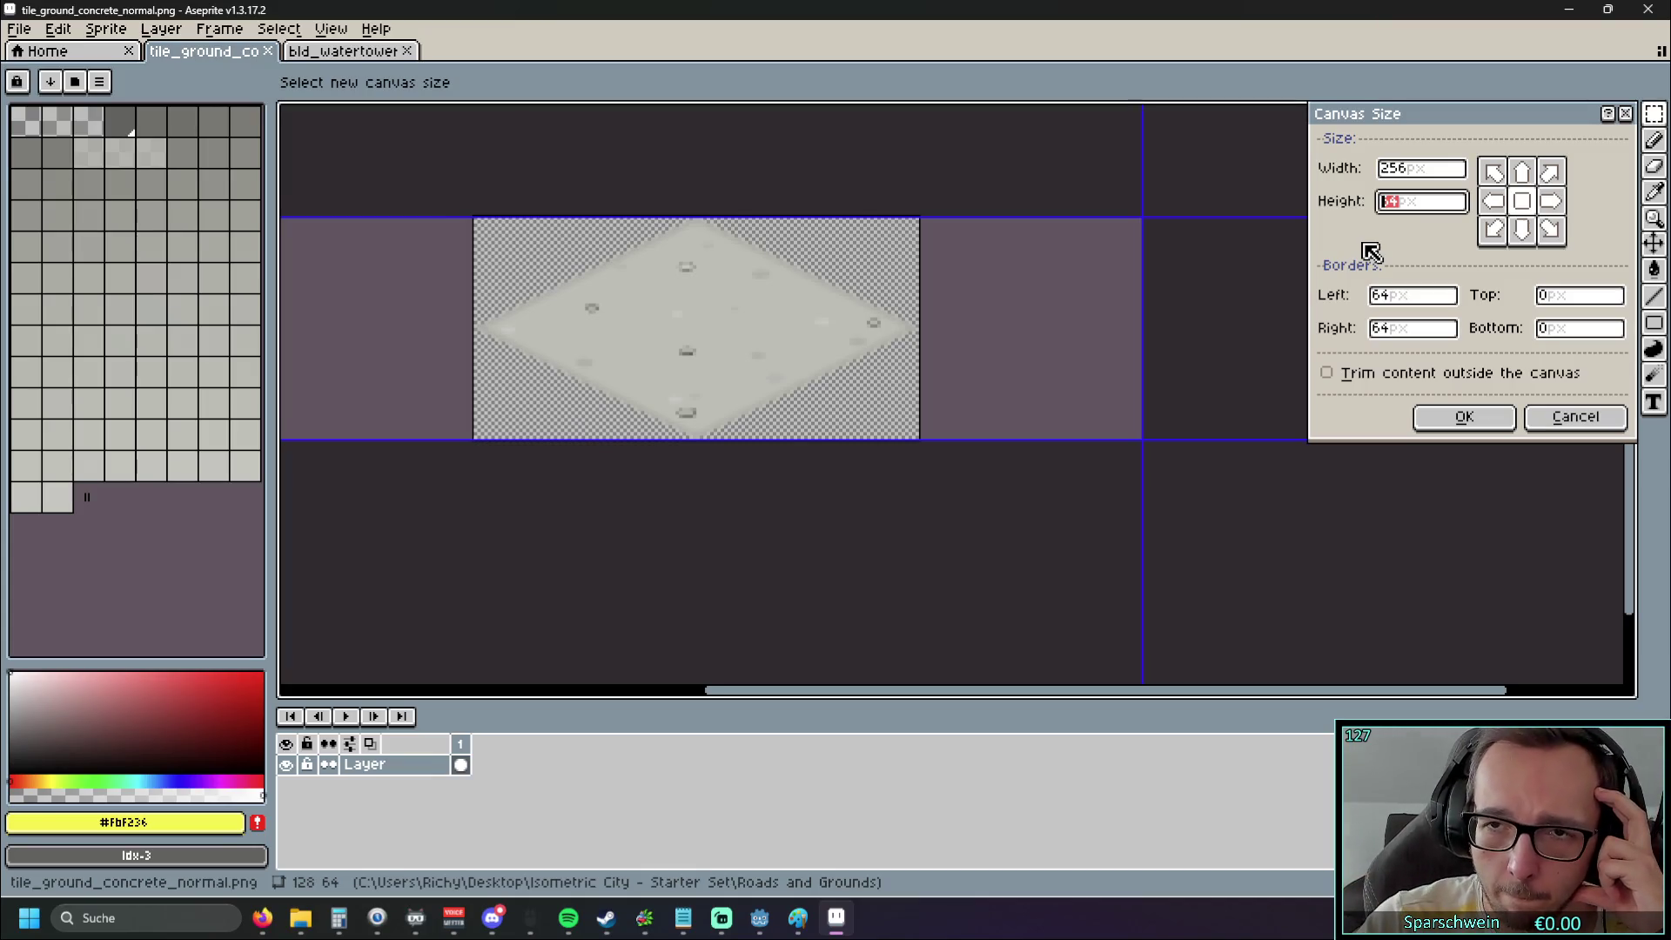
type("128")
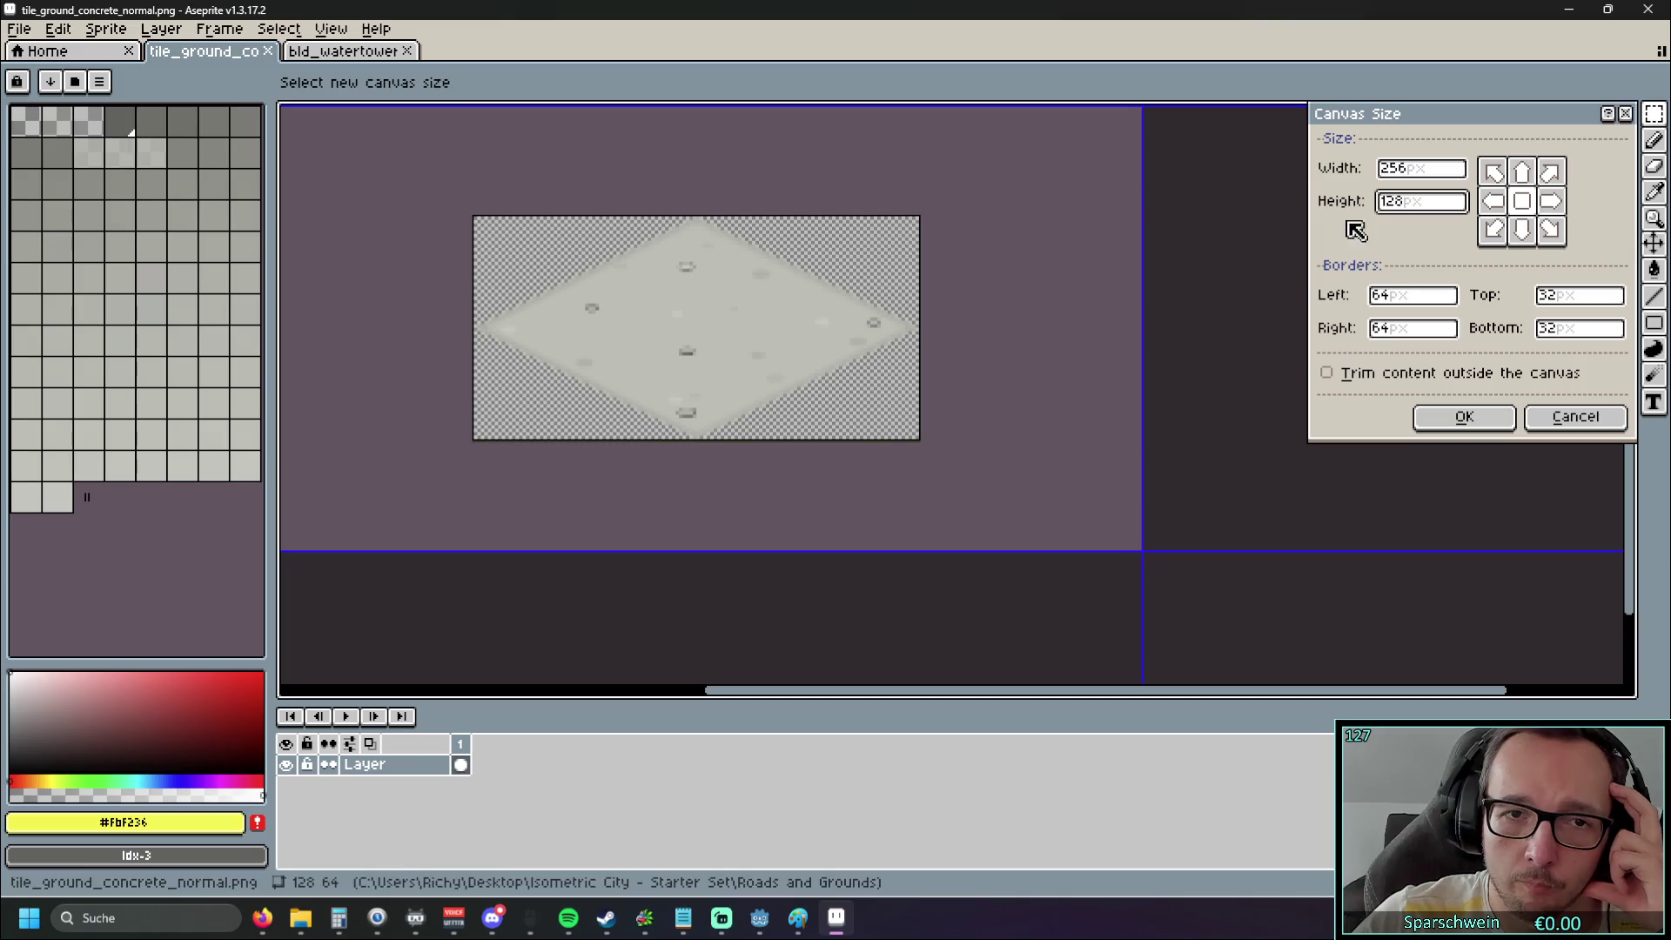
left_click(1494, 171)
scroll(1066, 314, "down", 1)
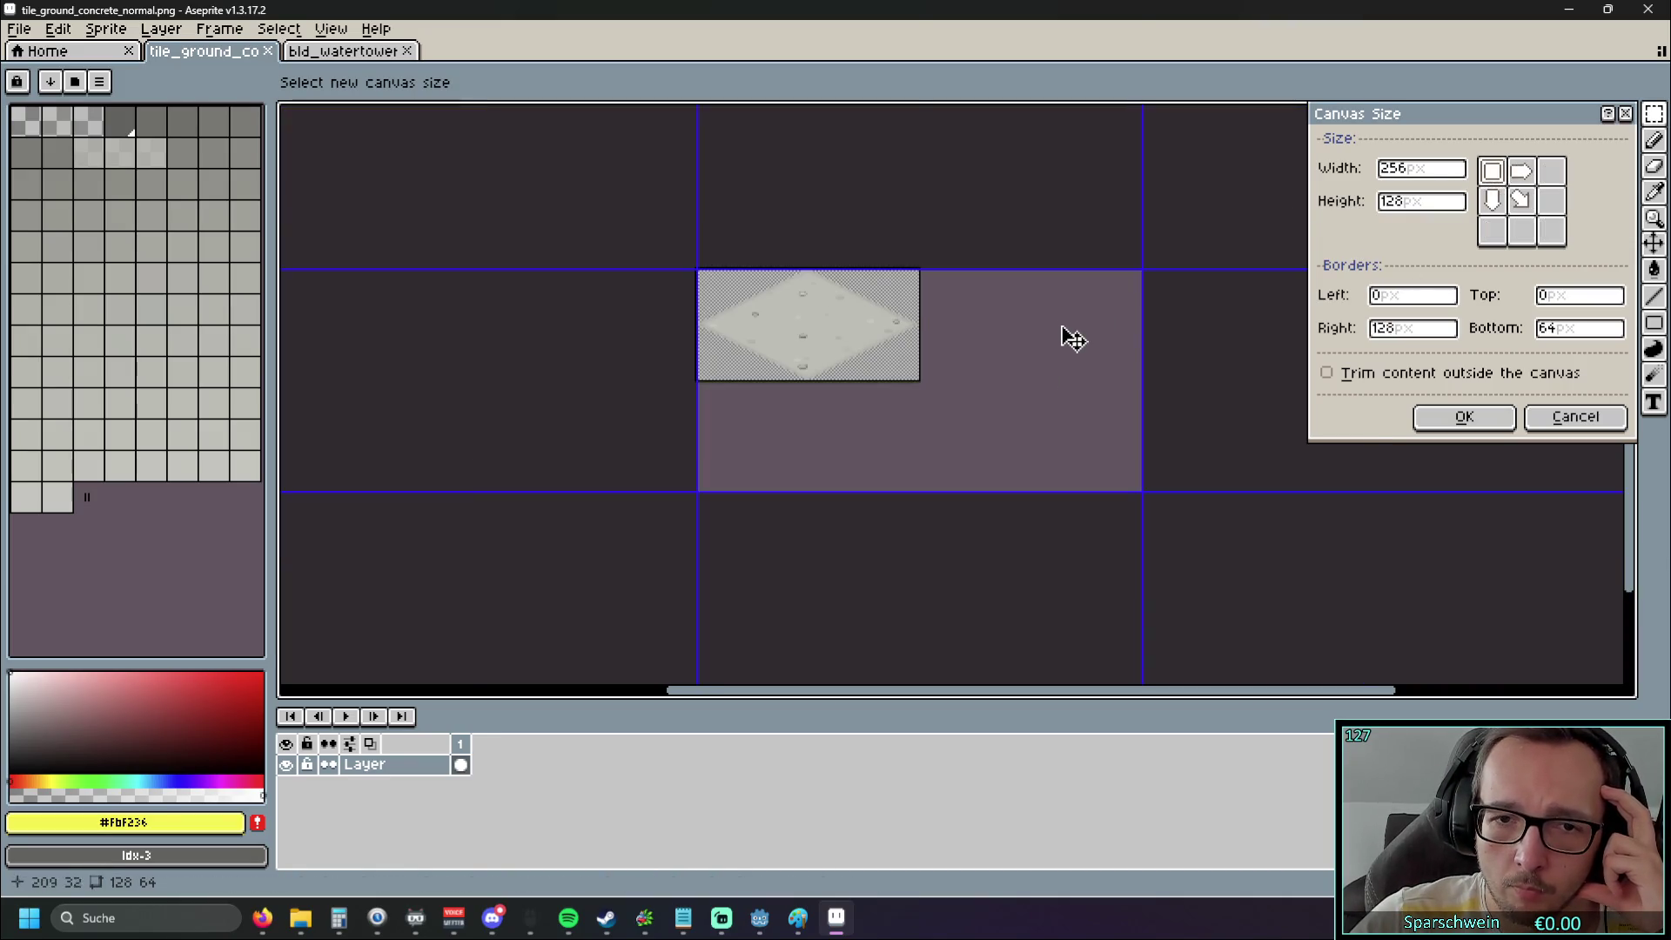
left_click_drag(1074, 346, 1022, 314)
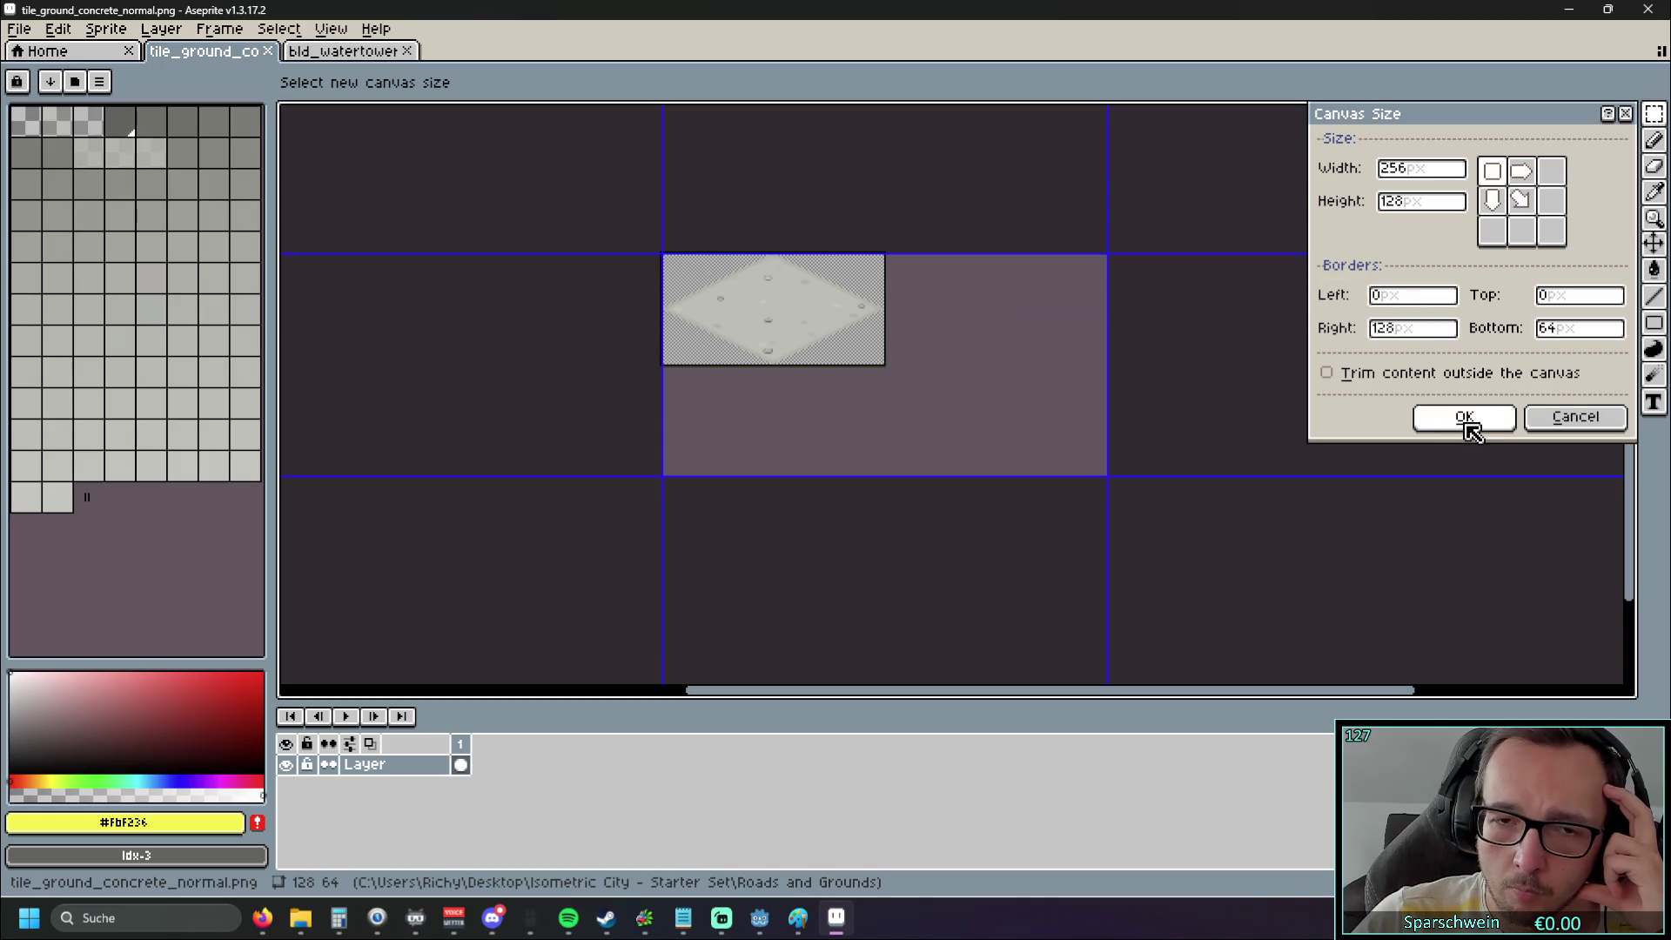
left_click(1467, 418)
mouse_move(683, 279)
left_mouse_down()
mouse_move(839, 373)
mouse_move(871, 430)
left_mouse_up()
scroll(826, 374, "up", 1)
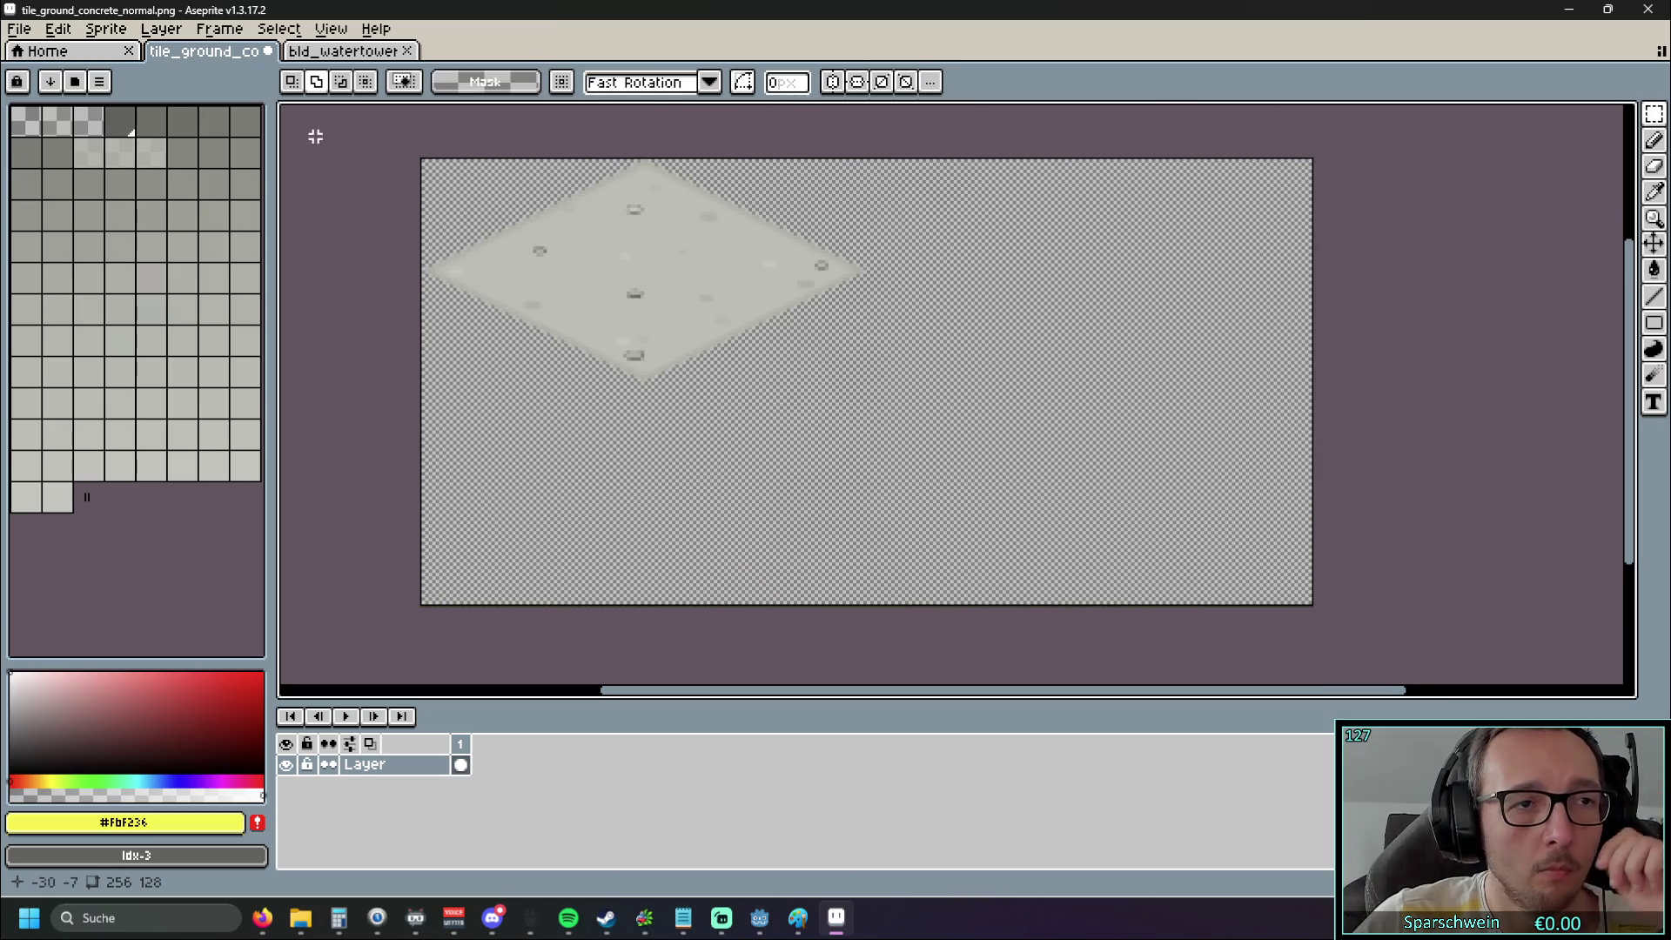
Try a few rectangular marquee selections on the enlarged canvas, then clear them
left_click(1656, 111)
scroll(887, 218, "up", 2)
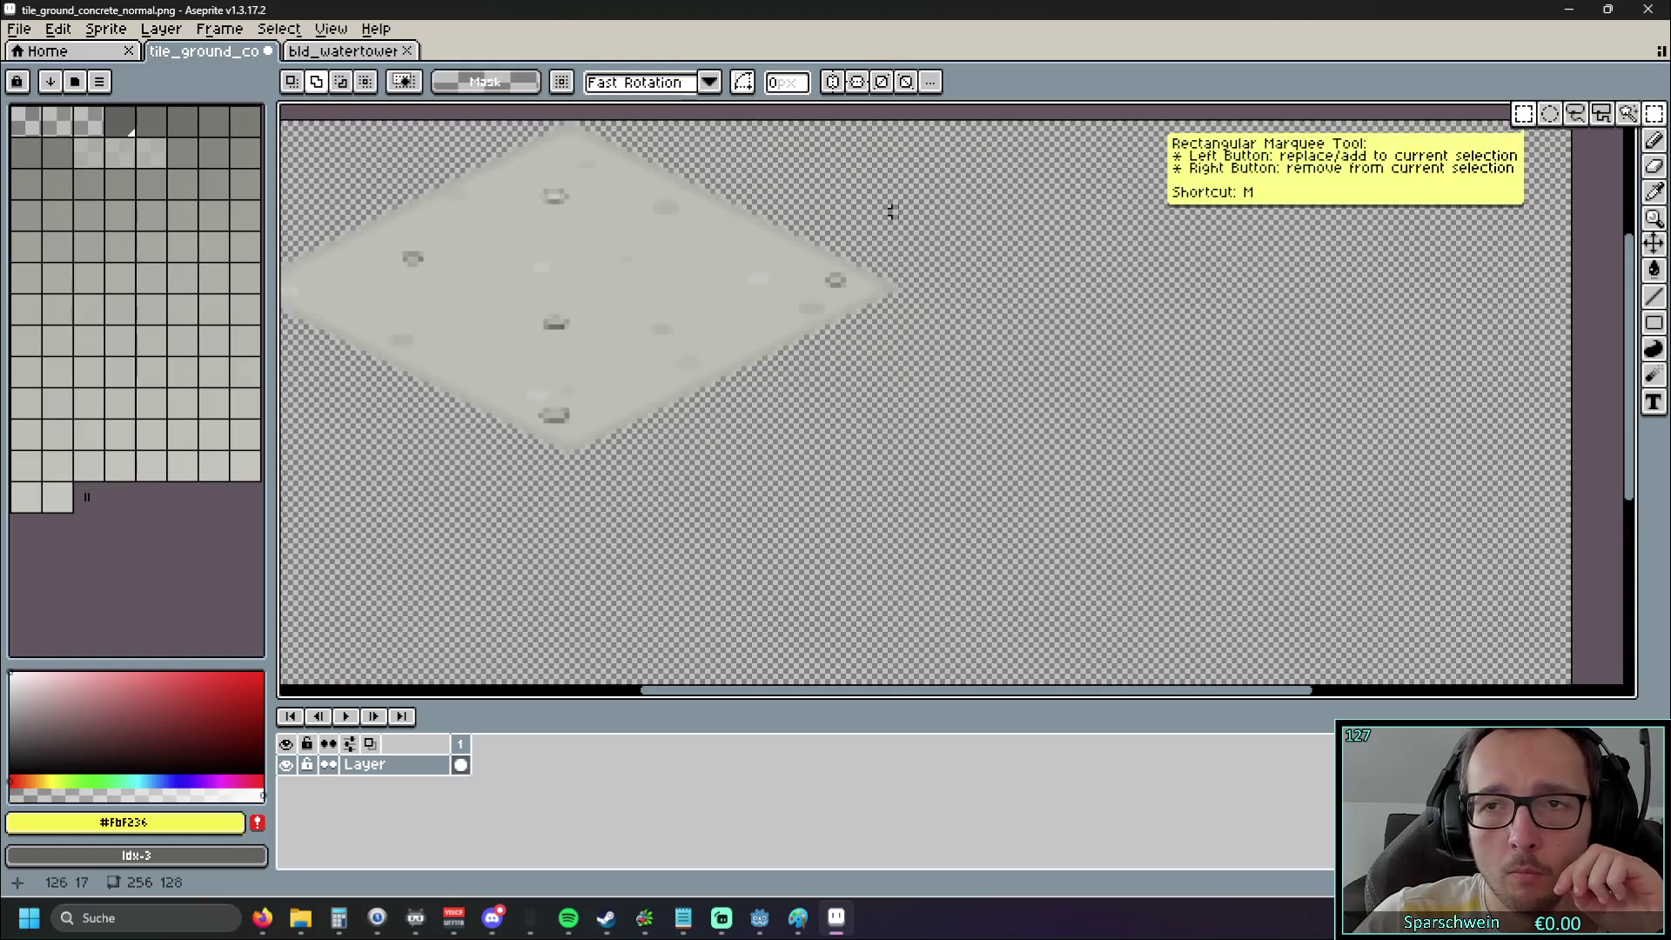
mouse_move(365, 131)
left_mouse_down()
mouse_move(962, 413)
mouse_move(1015, 466)
mouse_move(309, 146)
mouse_move(770, 409)
mouse_move(1044, 502)
left_mouse_up()
mouse_move(387, 162)
left_mouse_down()
mouse_move(432, 261)
mouse_move(333, 215)
left_mouse_up()
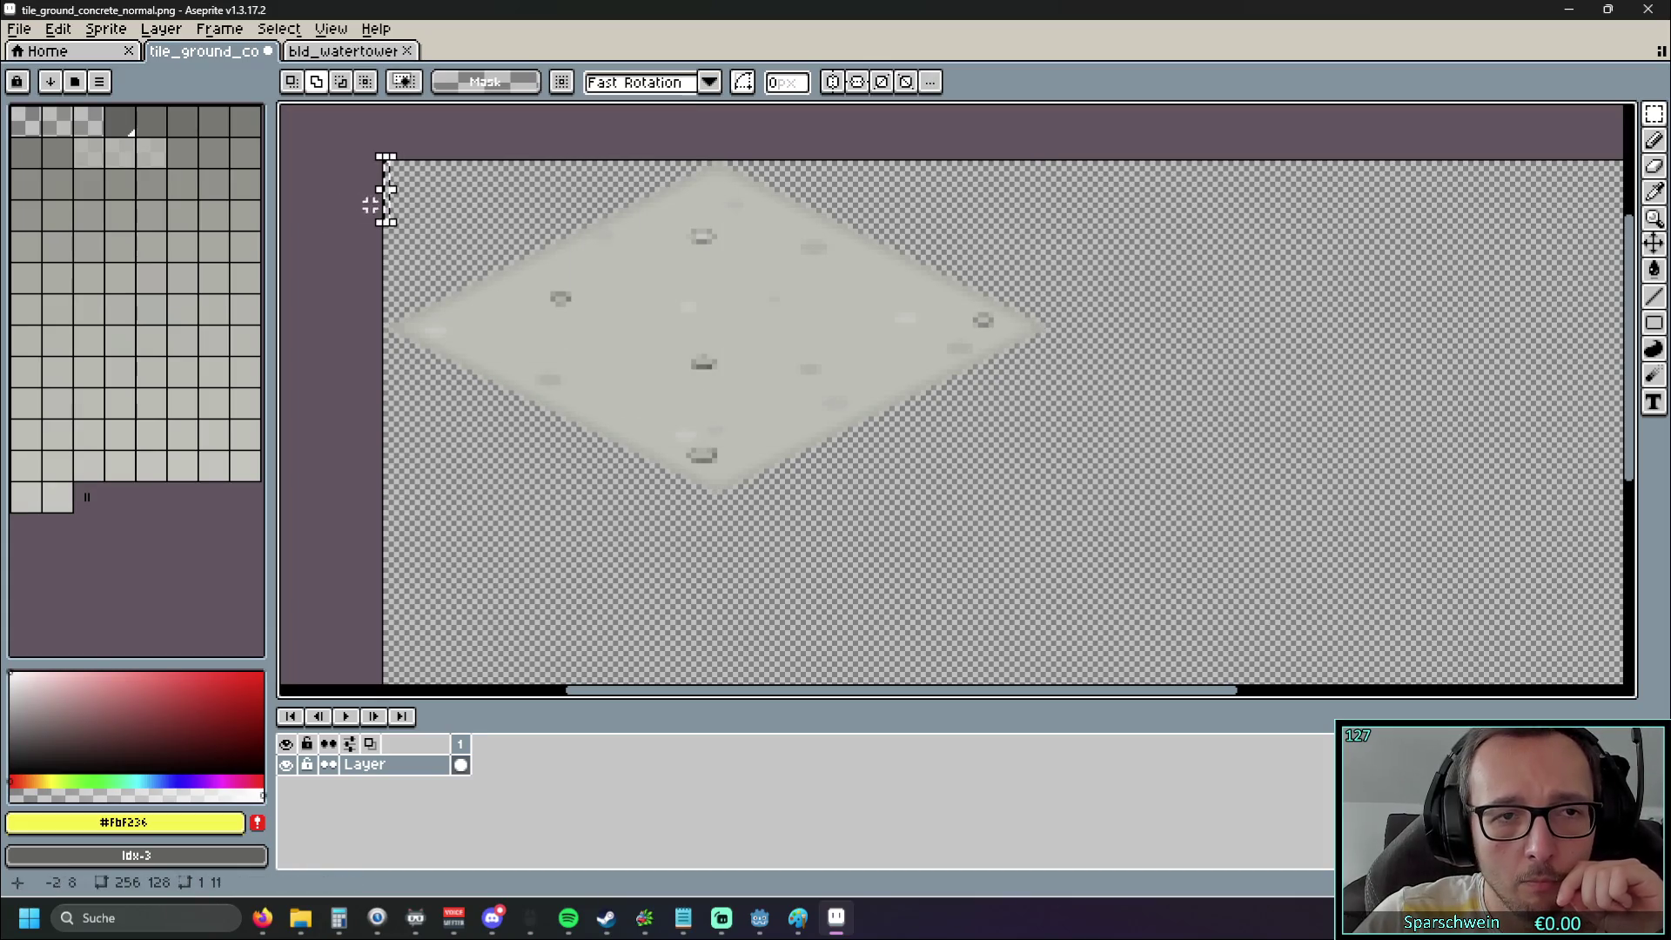
left_click(331, 186)
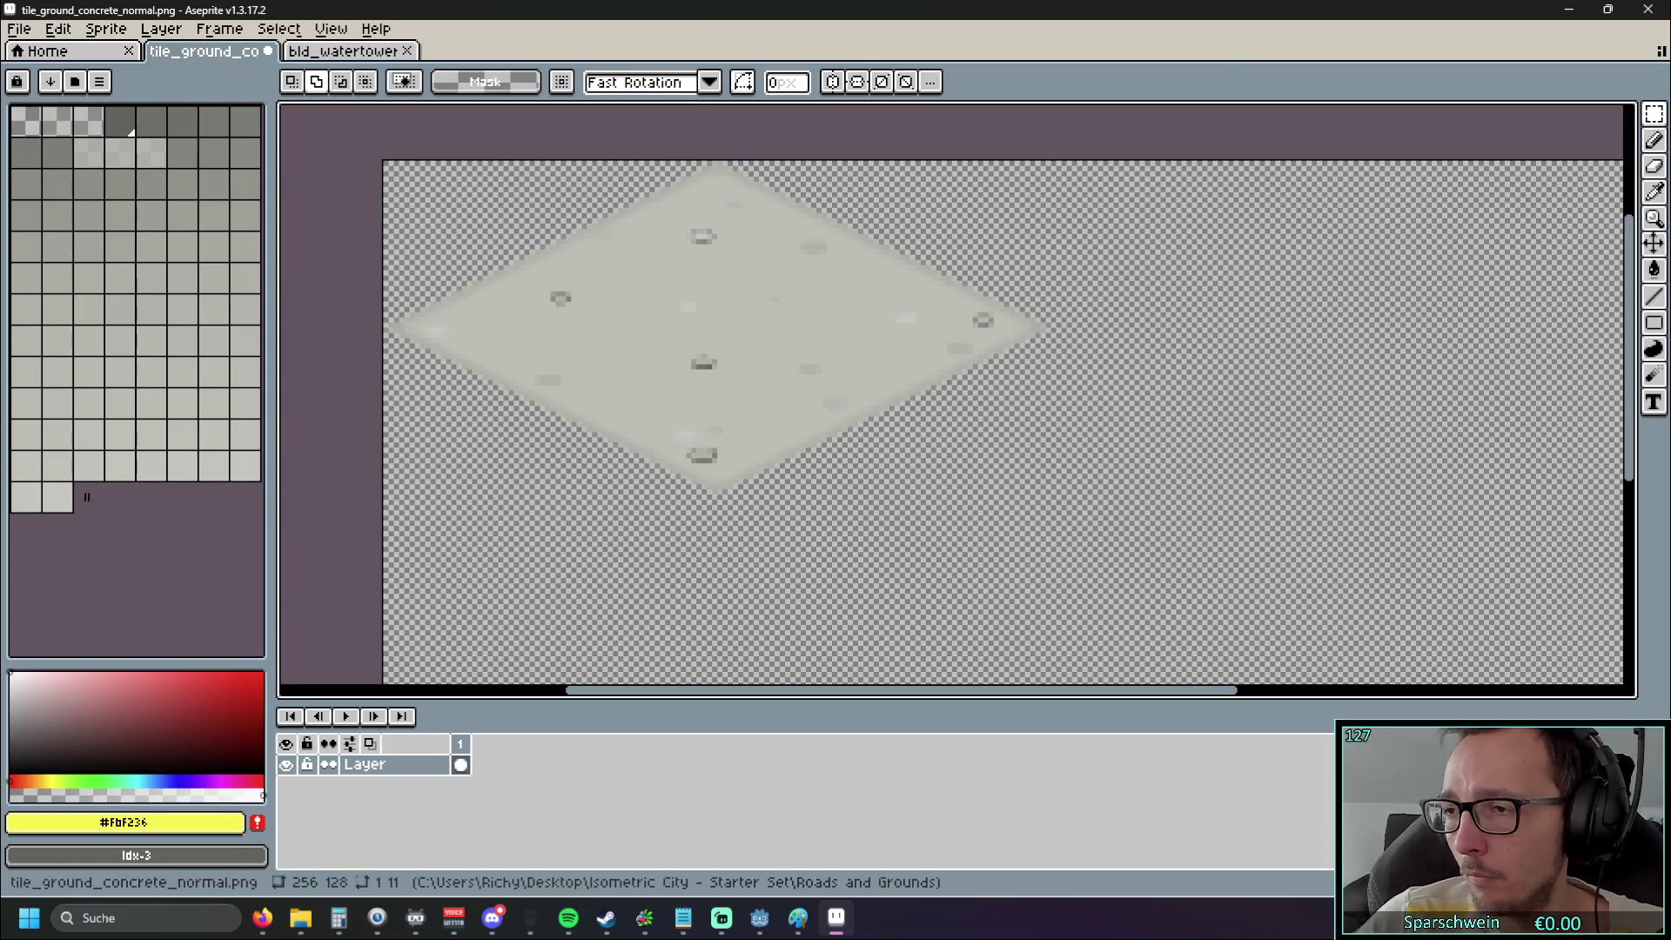
key("alt+Tab")
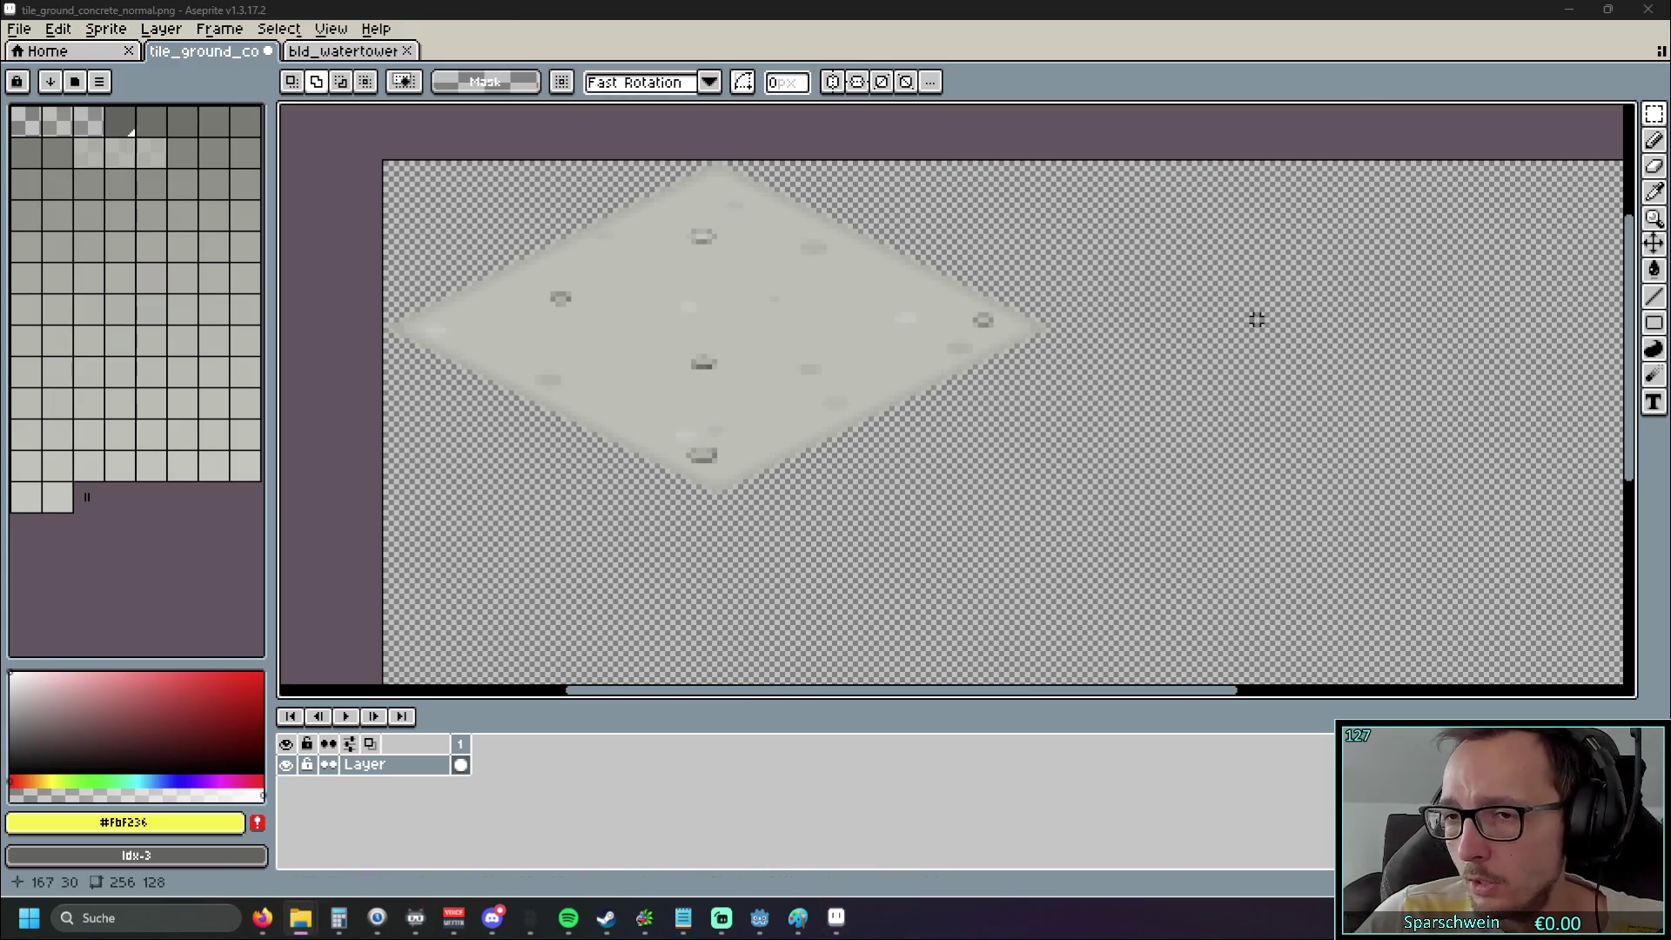
scroll(1253, 317, "down", 2)
key("alt+Tab")
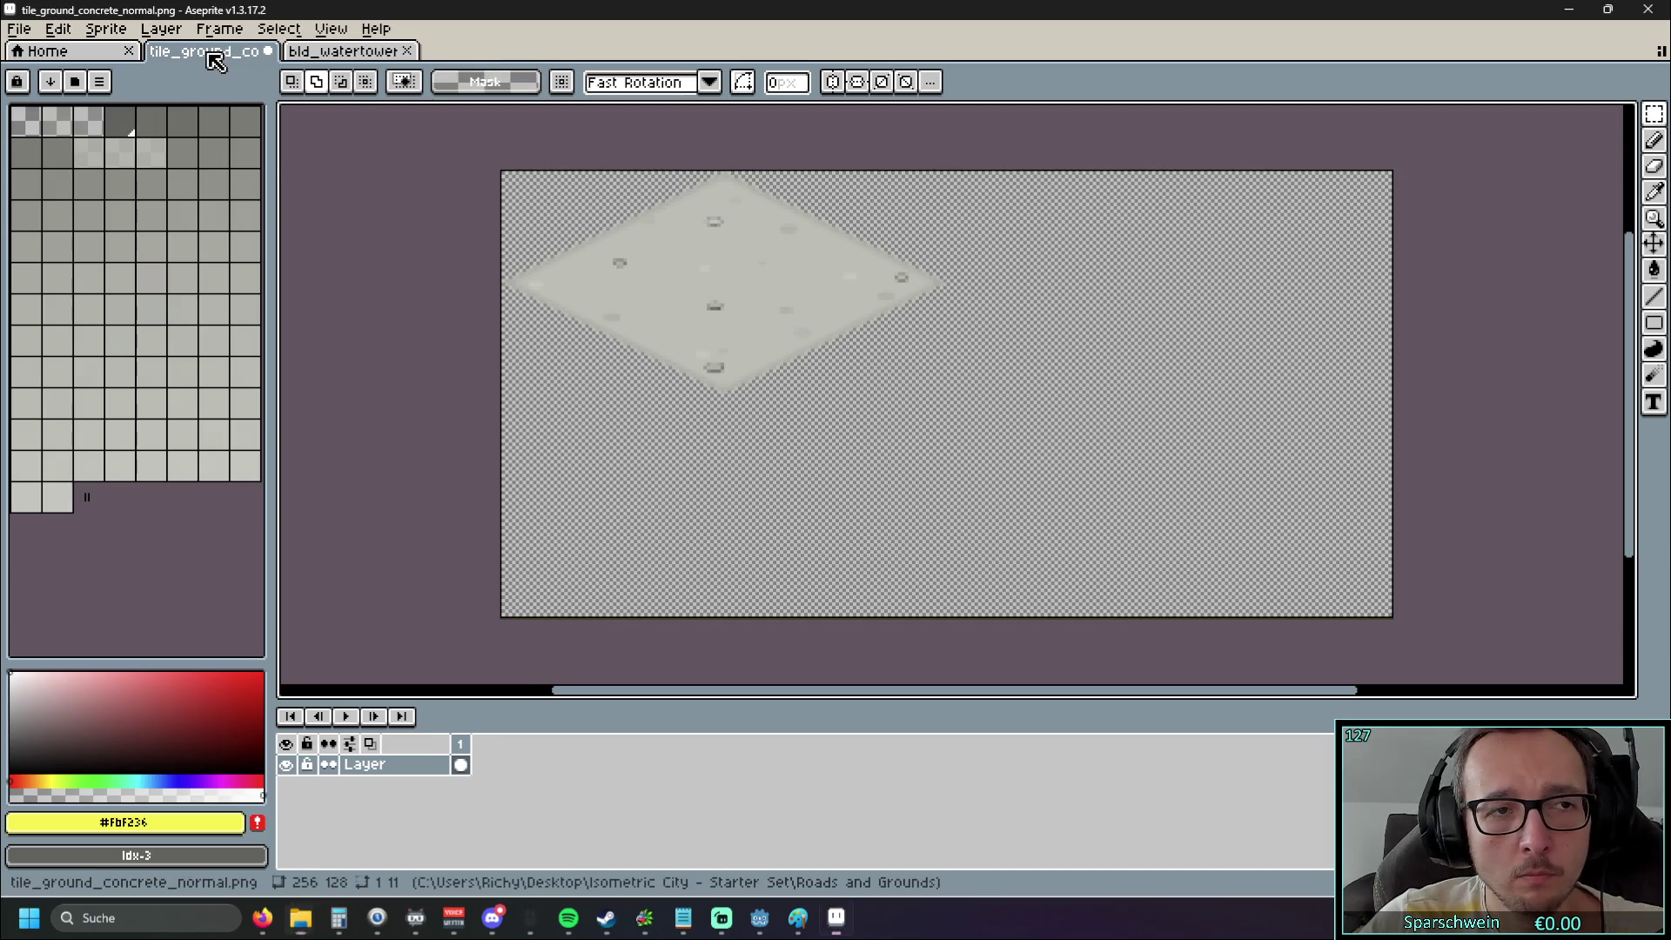
Bring up the Save As dialog for the concrete tile document
right_click(210, 54)
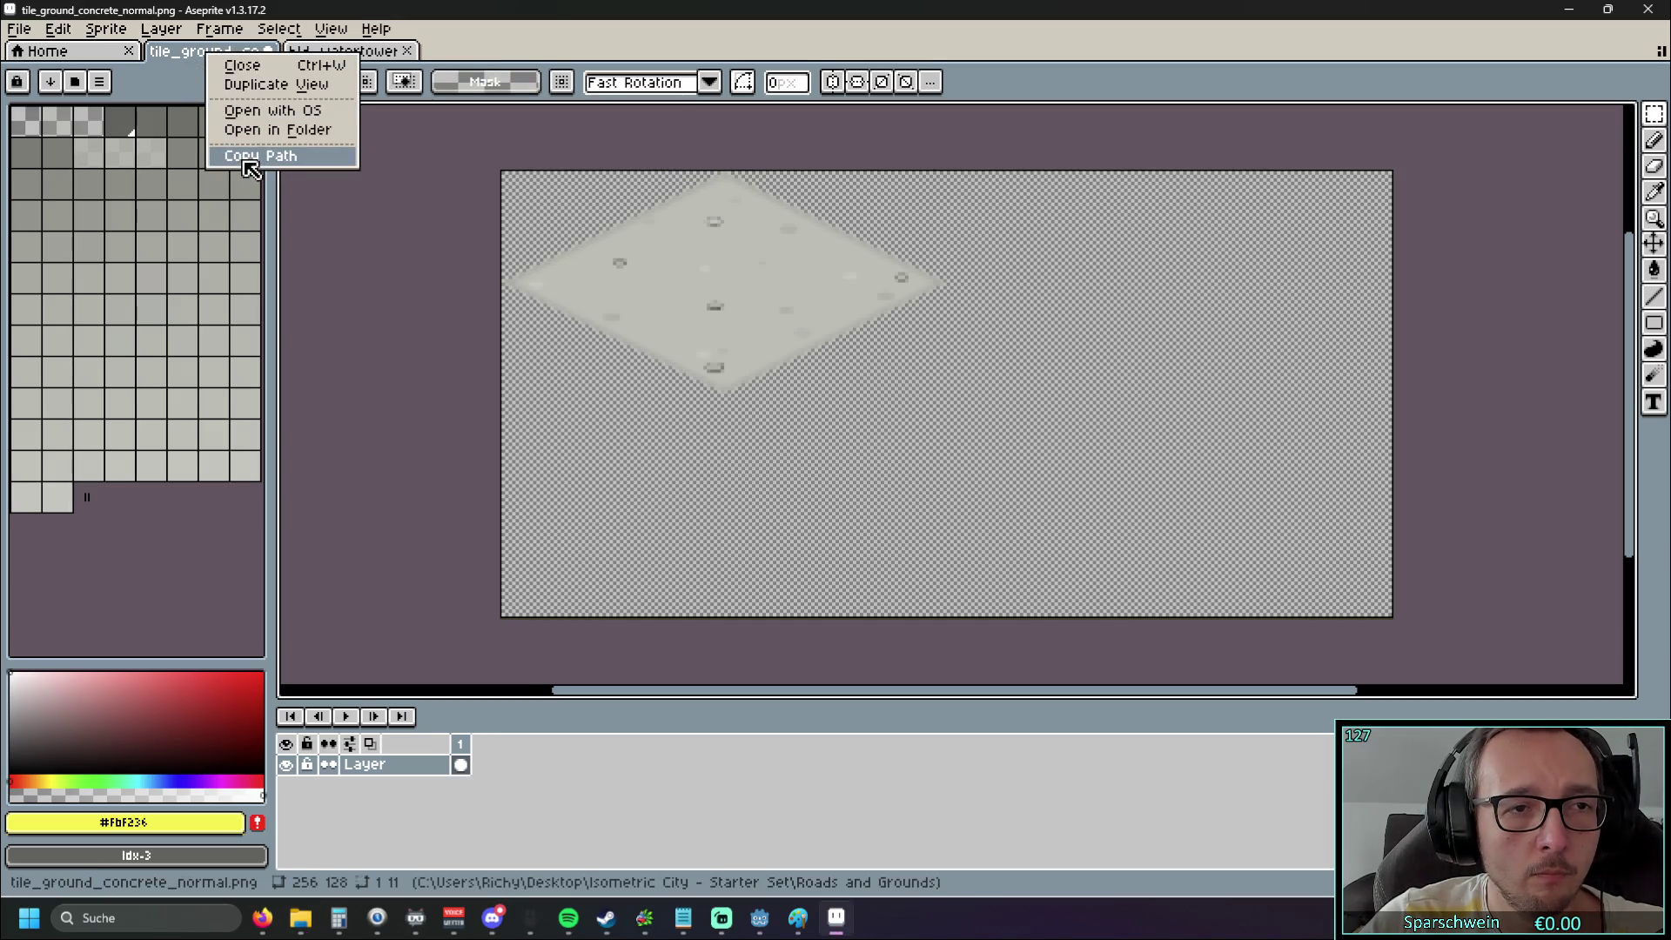
left_click(196, 59)
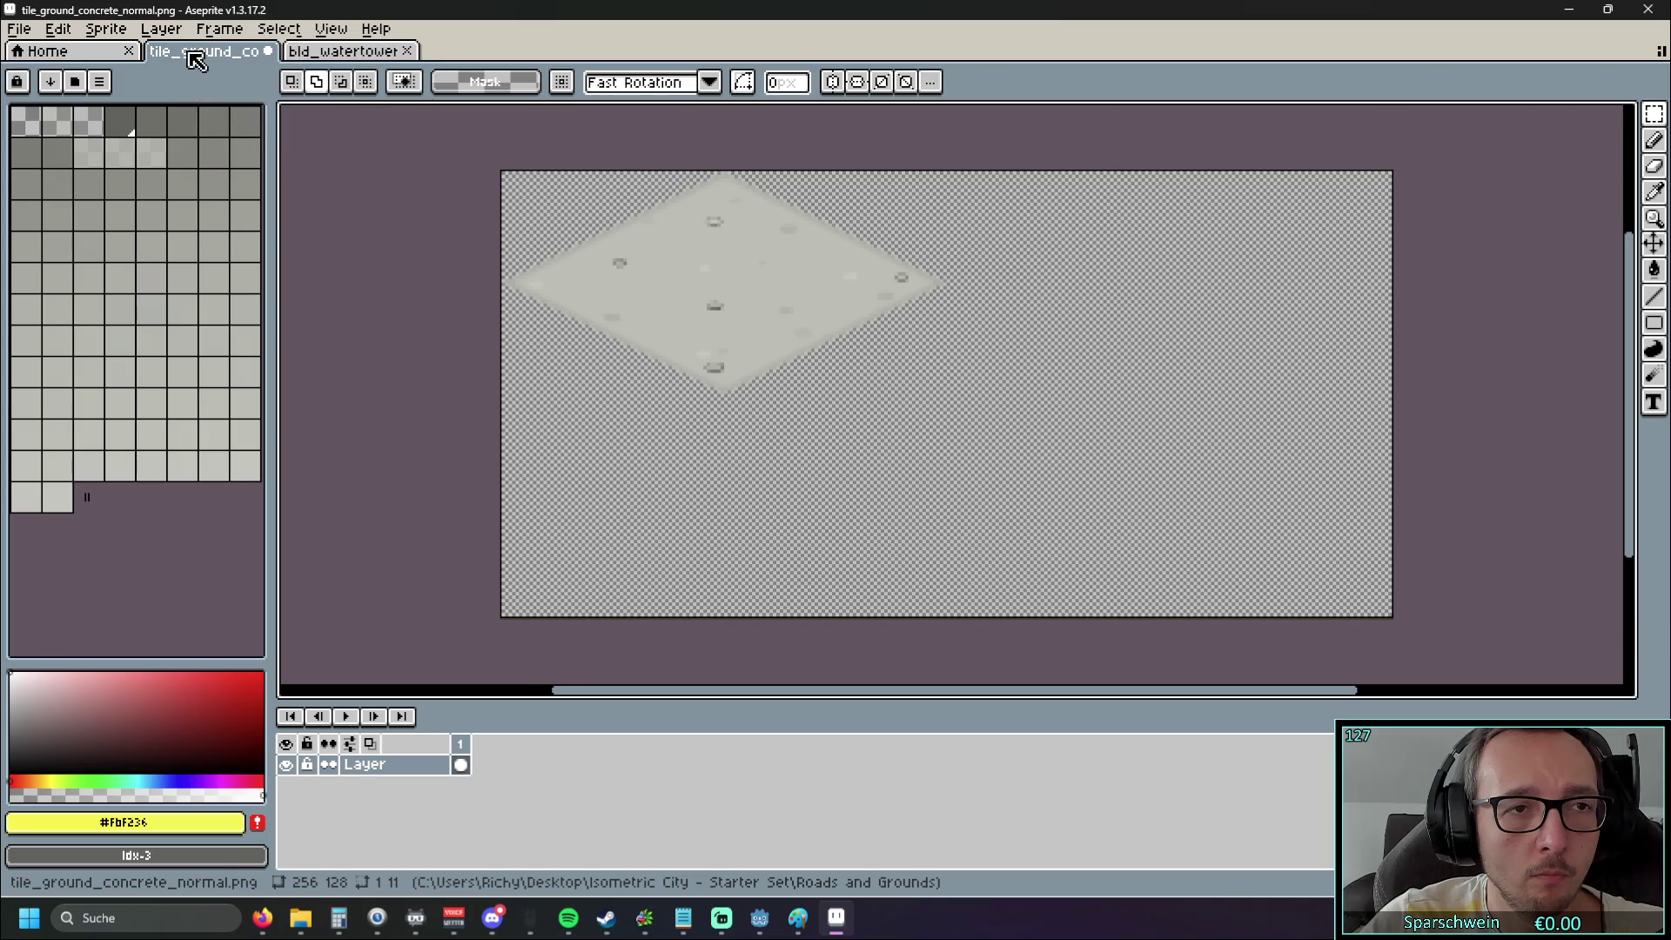
right_click(196, 56)
left_click(179, 80)
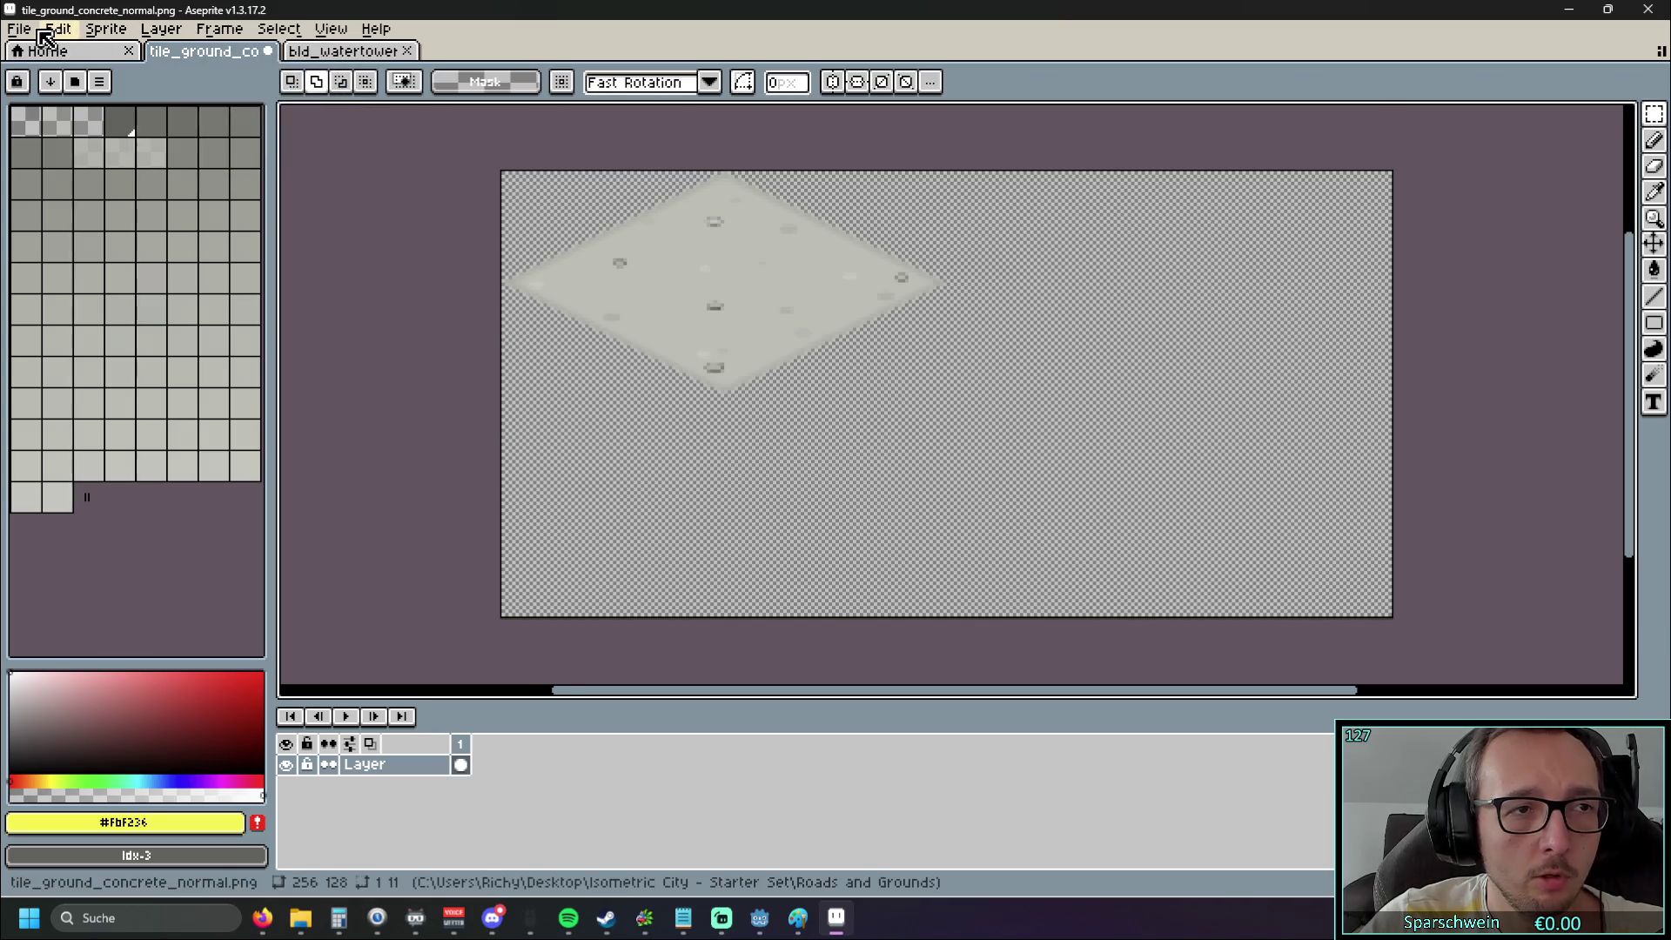
left_click(19, 29)
mouse_move(81, 202)
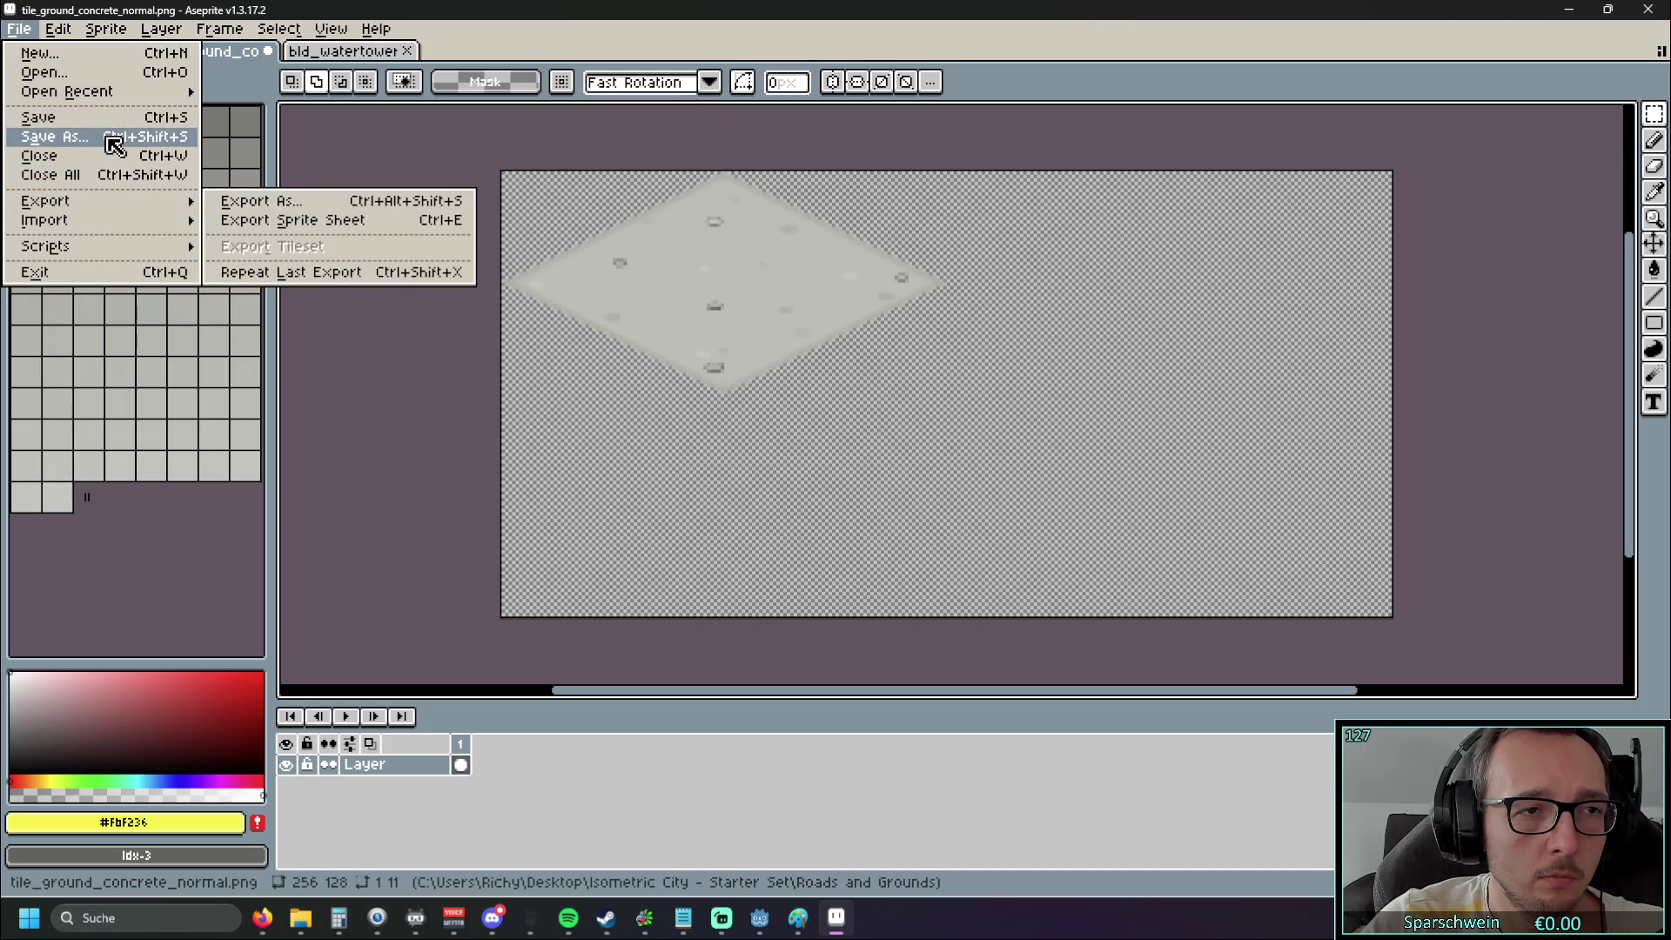
left_click(108, 144)
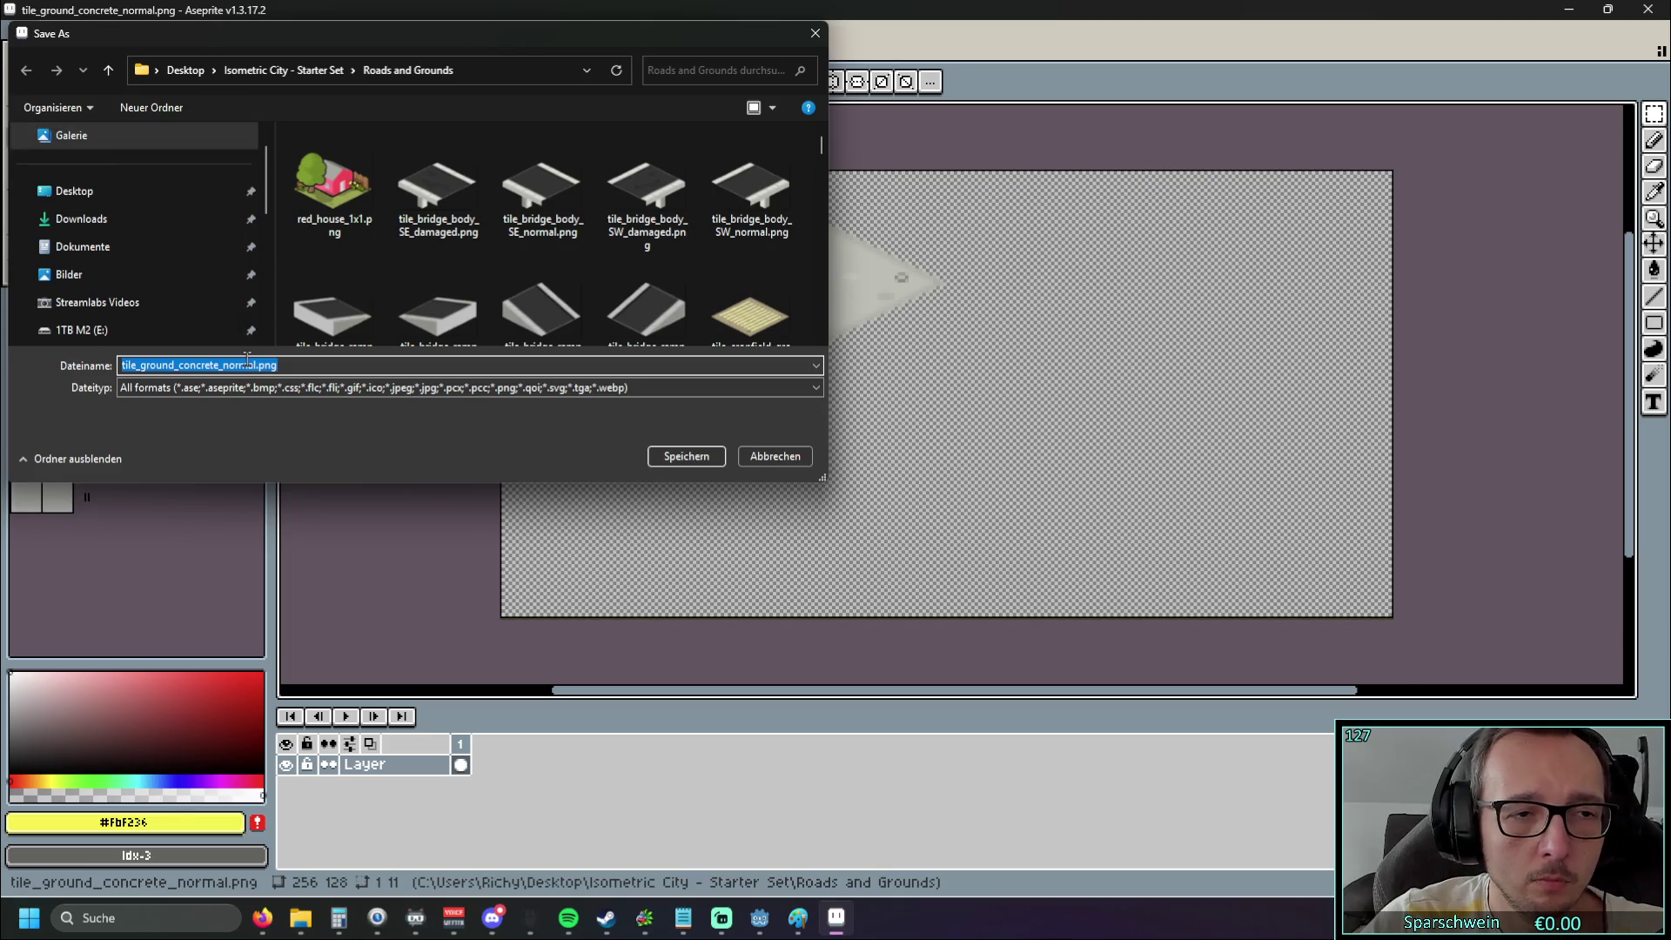
Rename the file to HQ_3x3.png in Roads and Grounds and save it
left_click(245, 366)
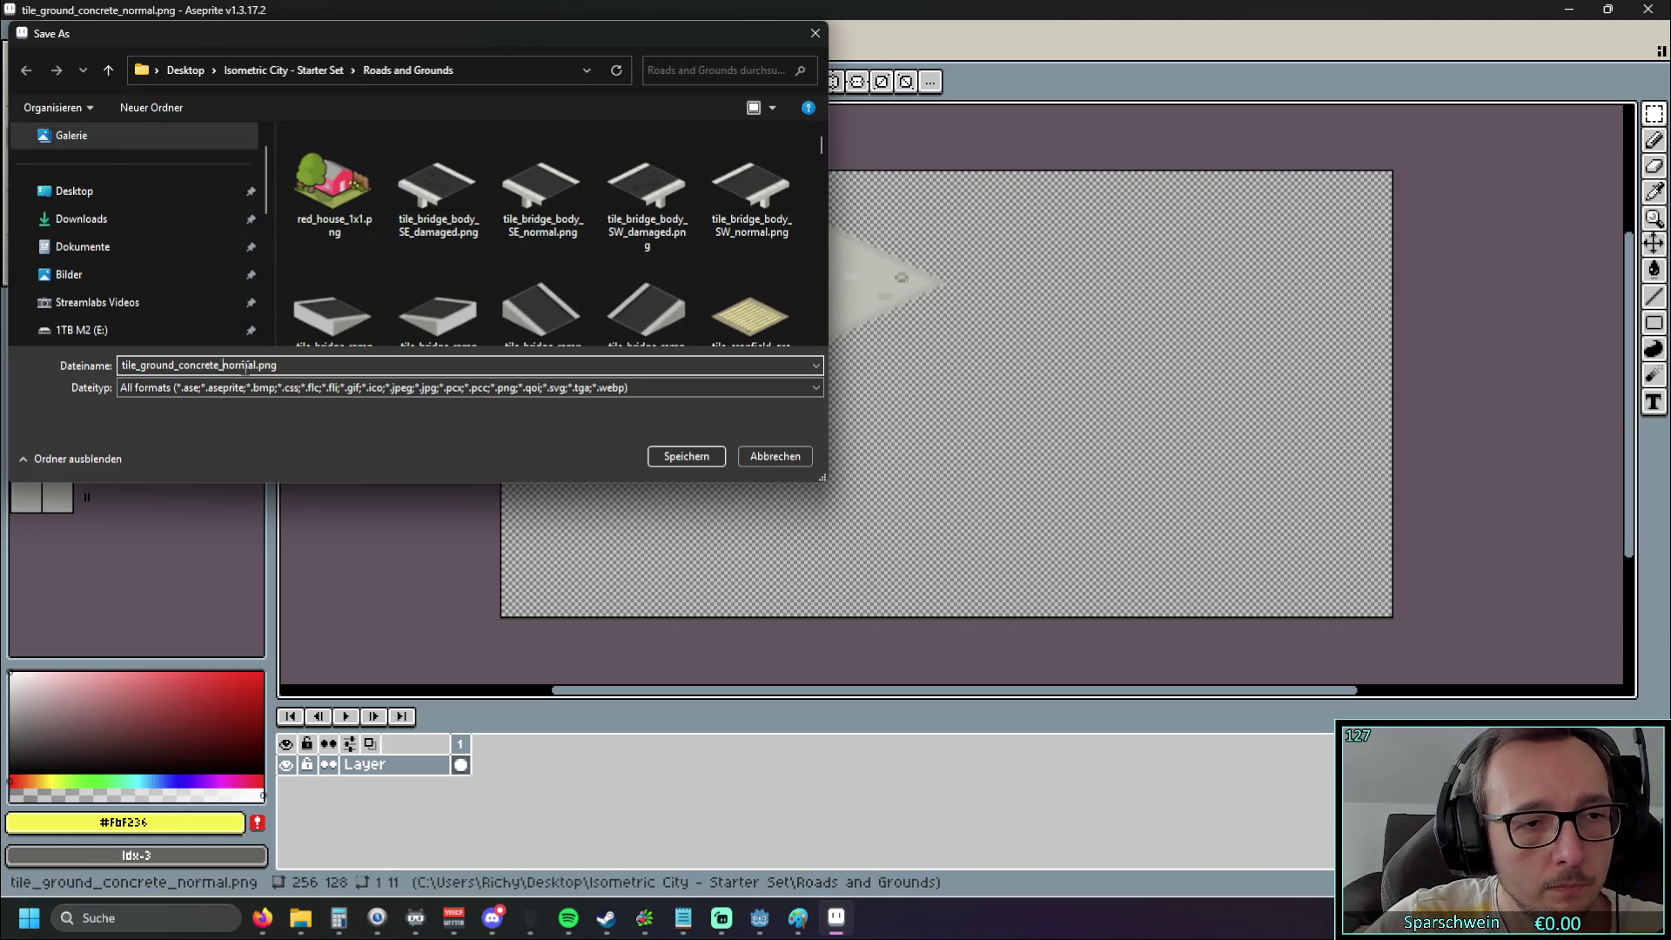
left_click_drag(258, 366, 53, 360)
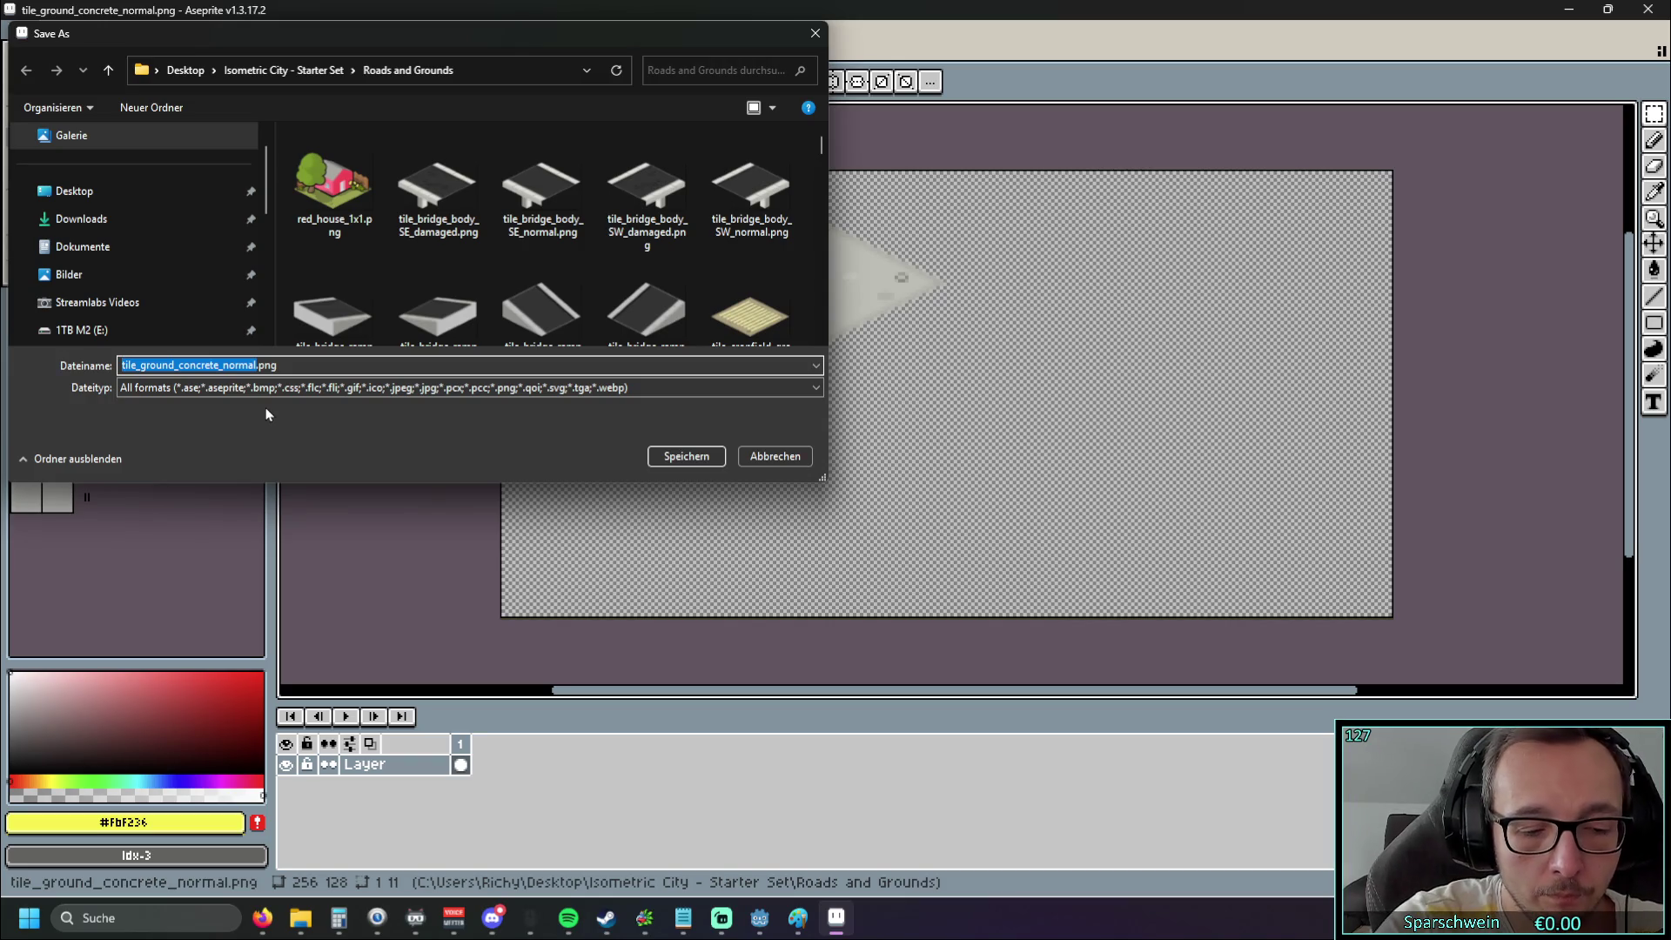
type("HQ_3x3.")
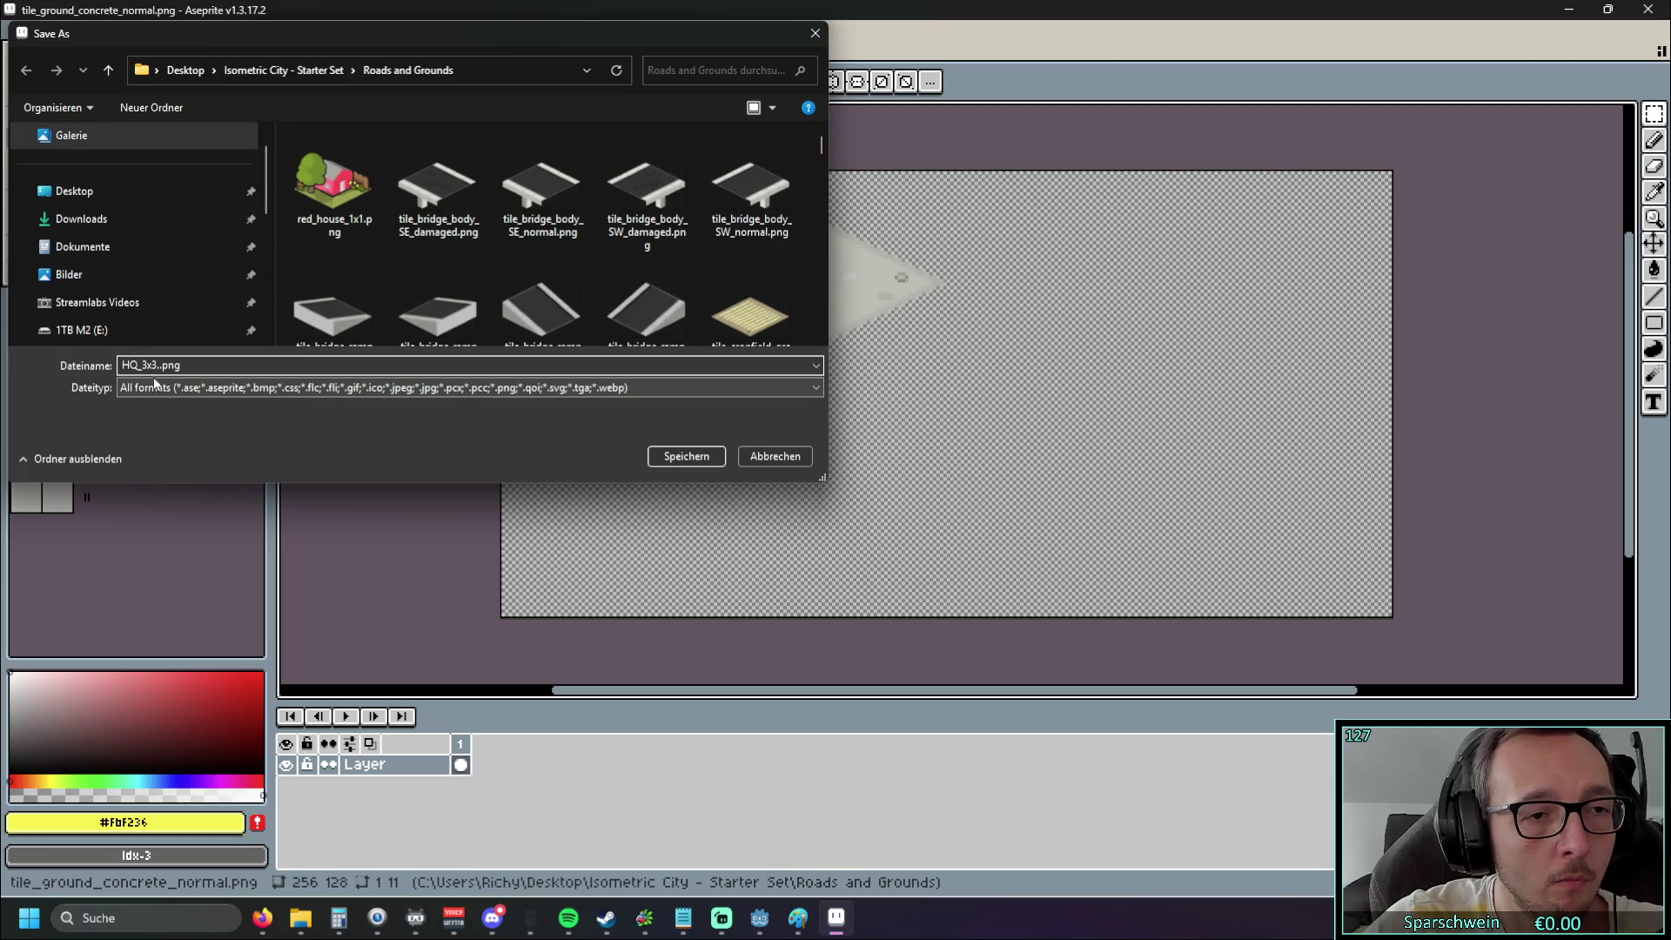
key("BackSpace")
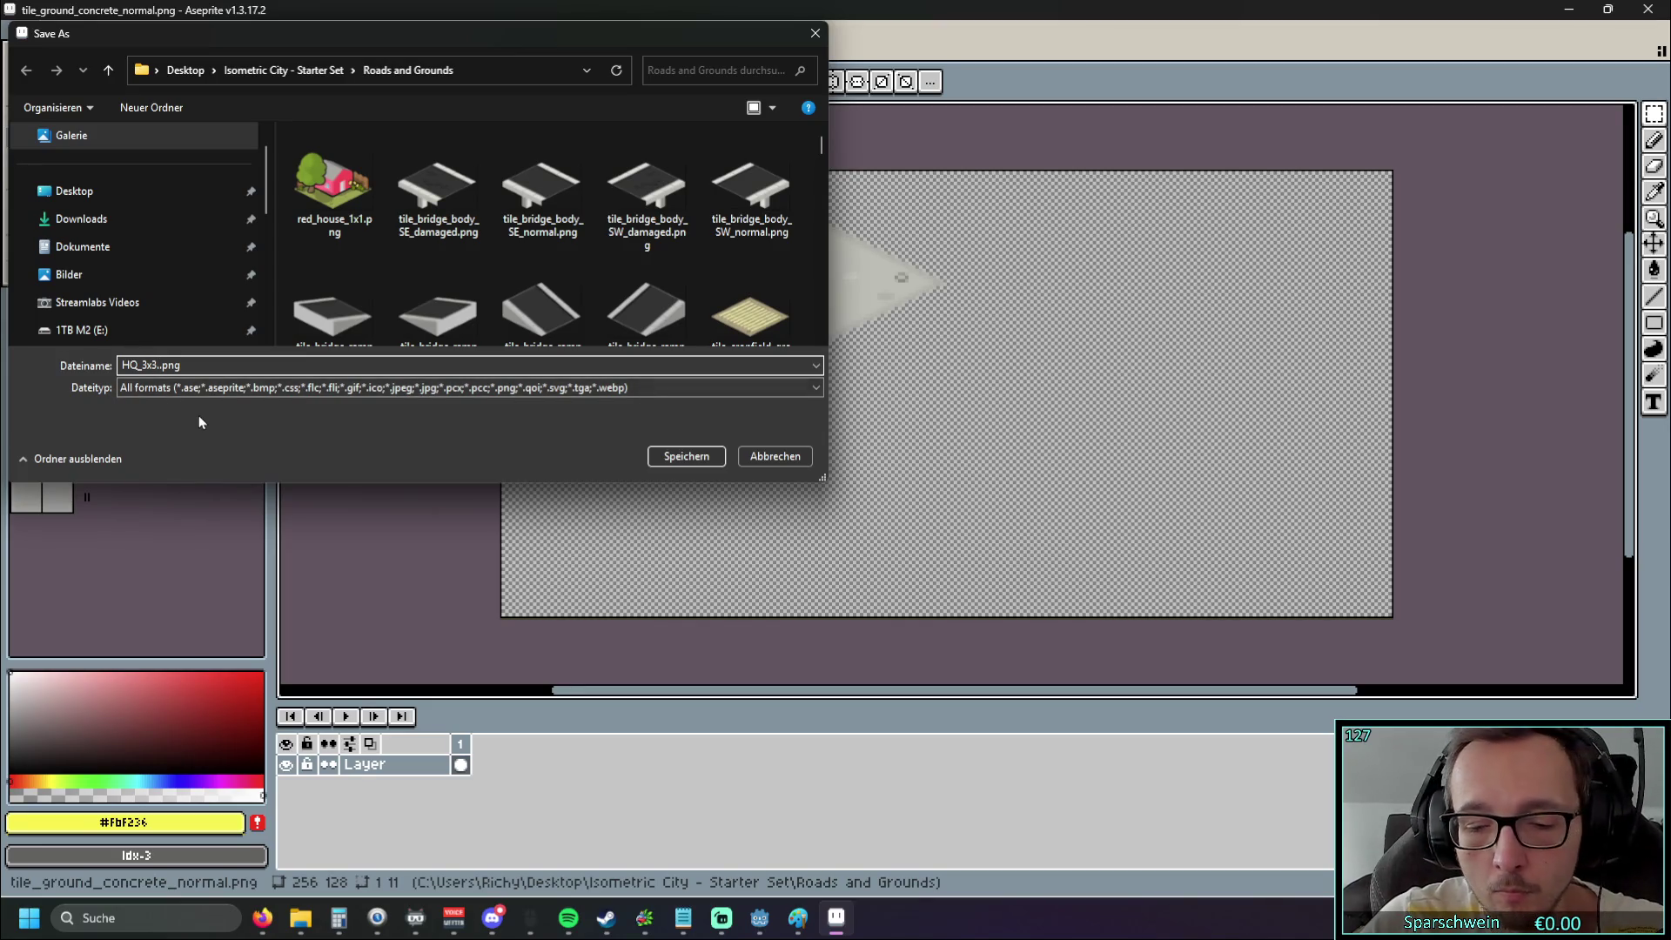
left_click(666, 458)
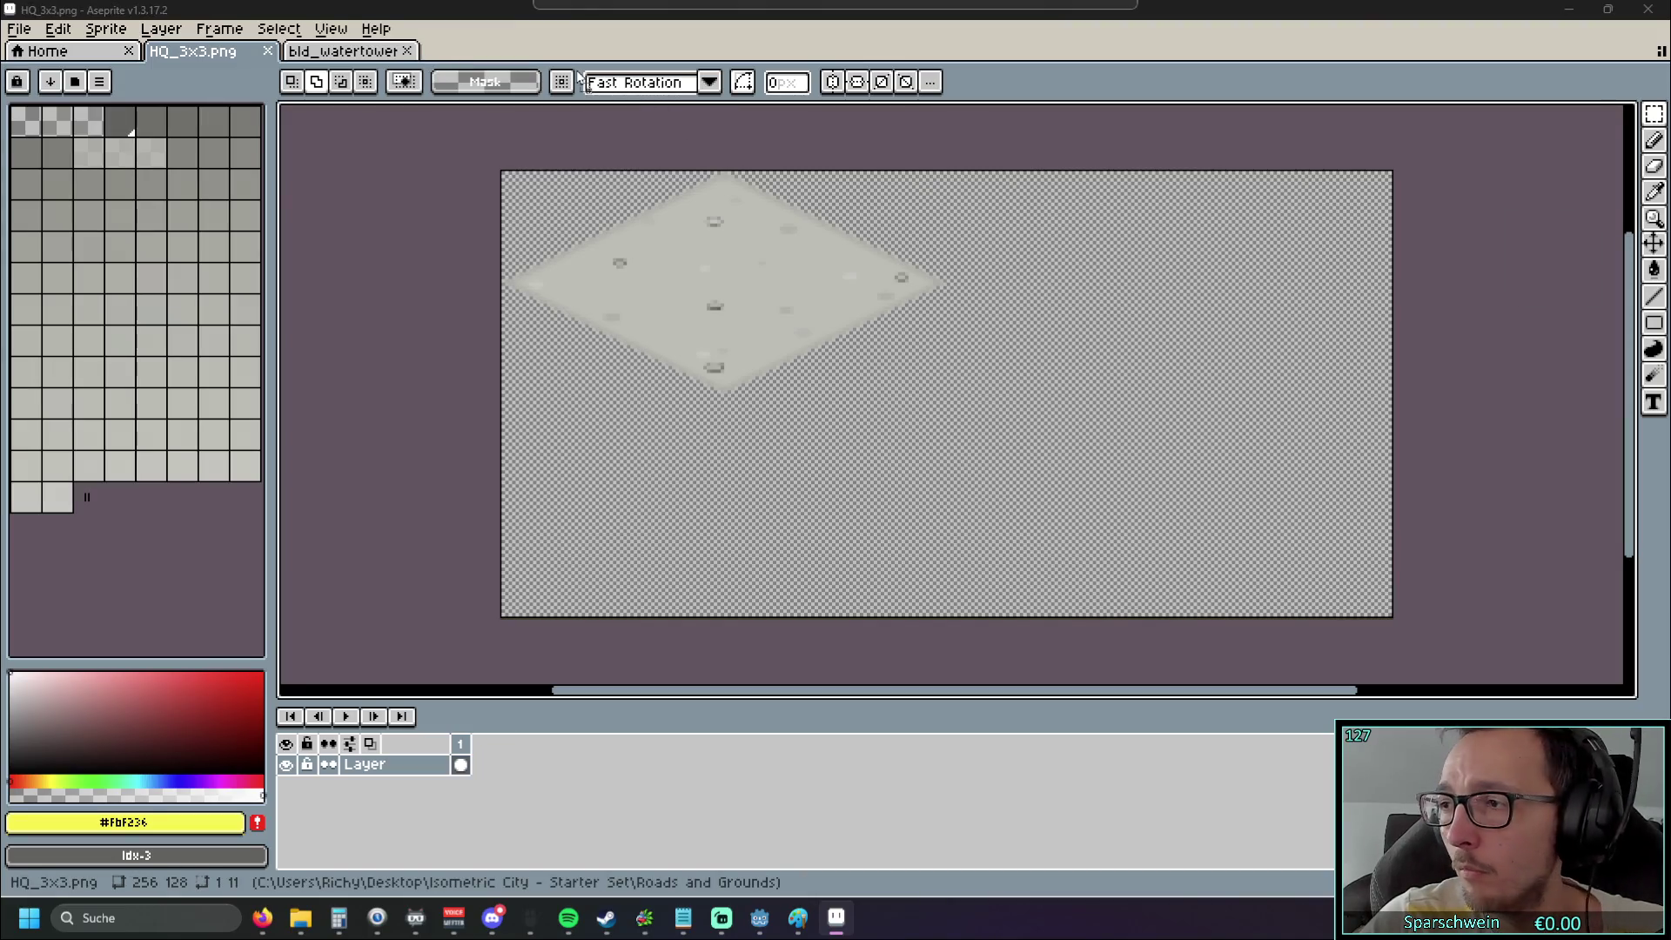
Open tile_ground_concrete_normal.png and copy the whole concrete tile
left_click_drag(488, 52, 498, 63)
scroll(813, 336, "up", 1)
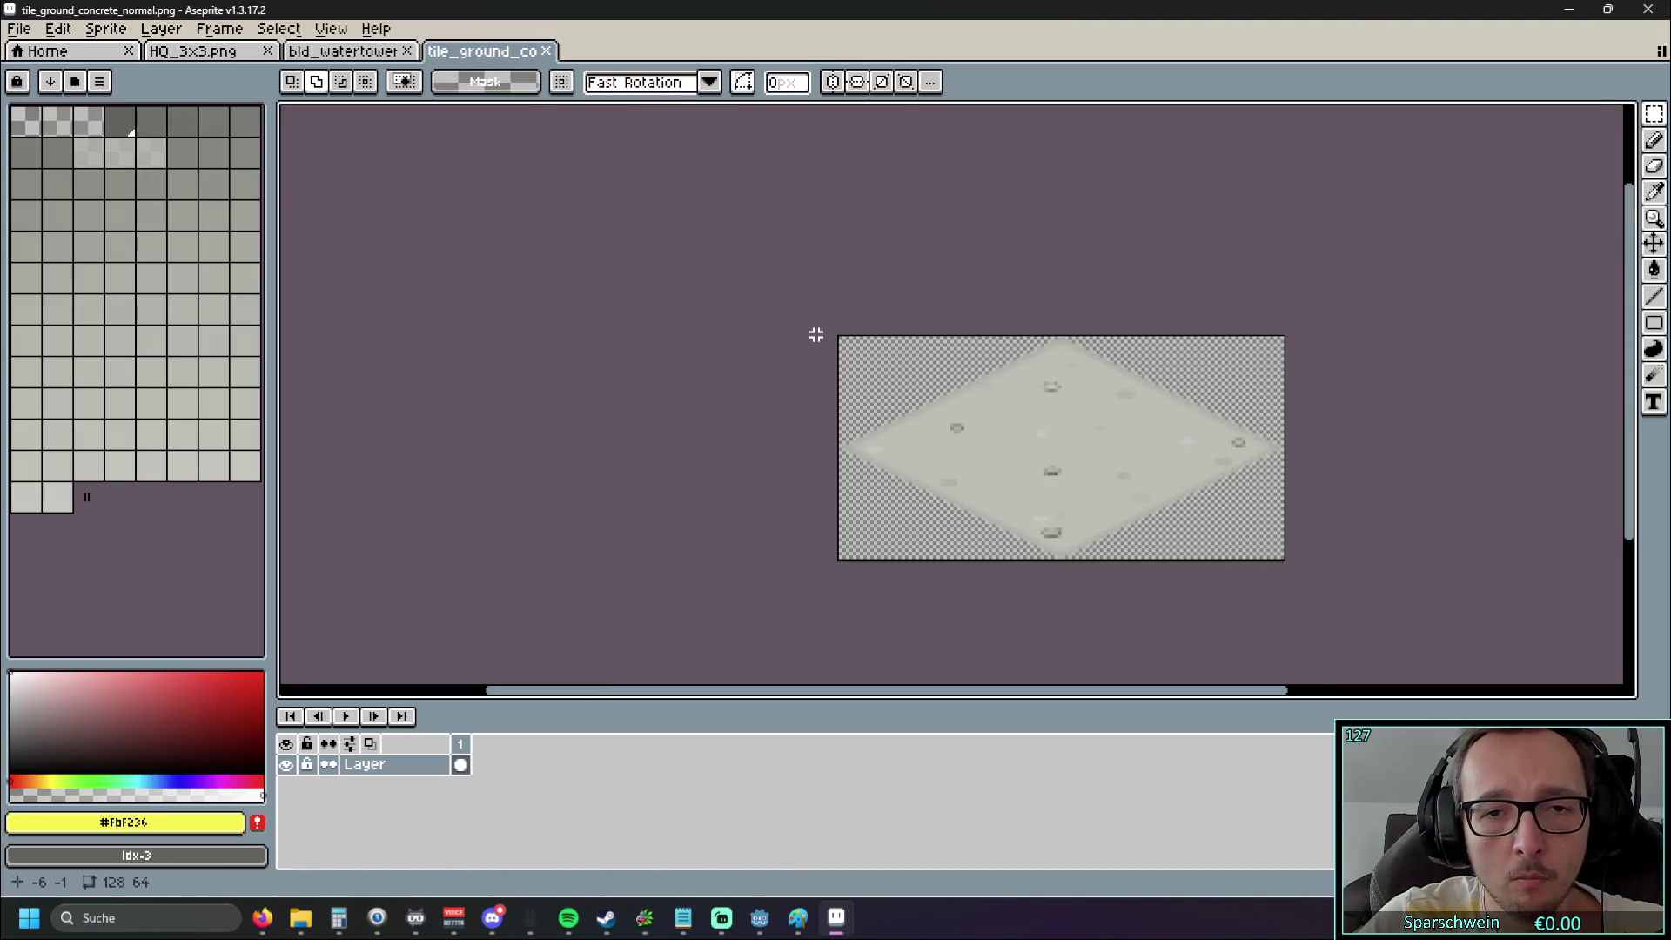
left_click_drag(1473, 678, 1328, 541)
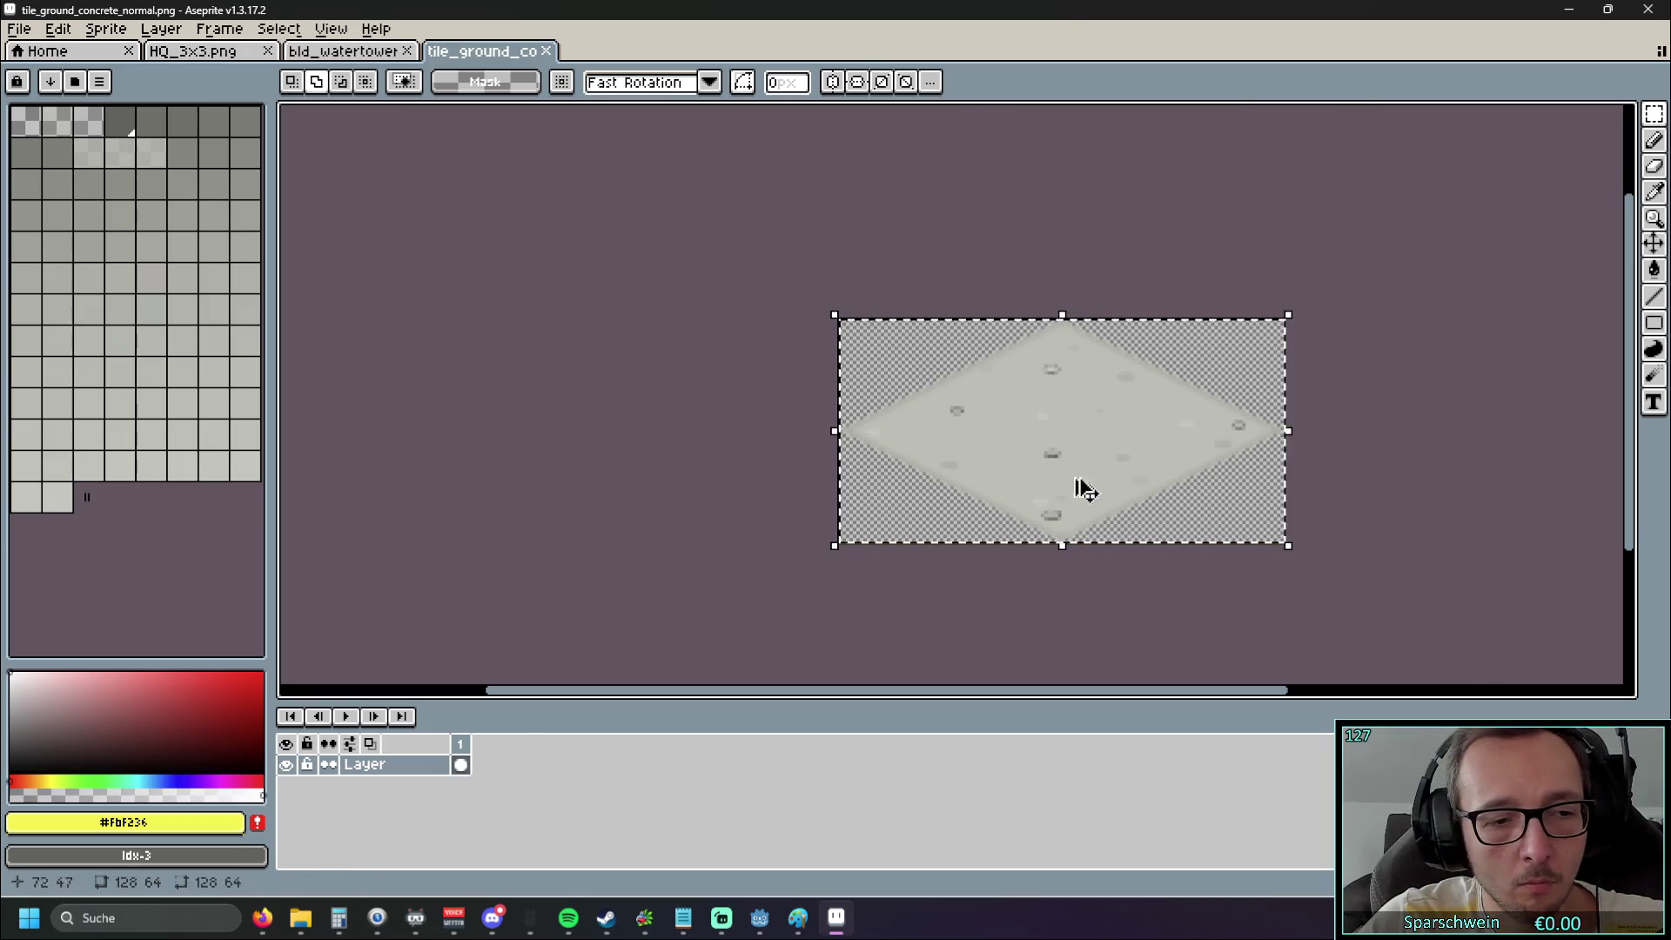
key("ctrl+c")
Paste the concrete tile into HQ_3x3 and align it below the first tile
key("ctrl+Tab")
key("ctrl+v")
mouse_move(776, 326)
left_mouse_down()
mouse_move(792, 508)
mouse_move(740, 518)
left_mouse_up()
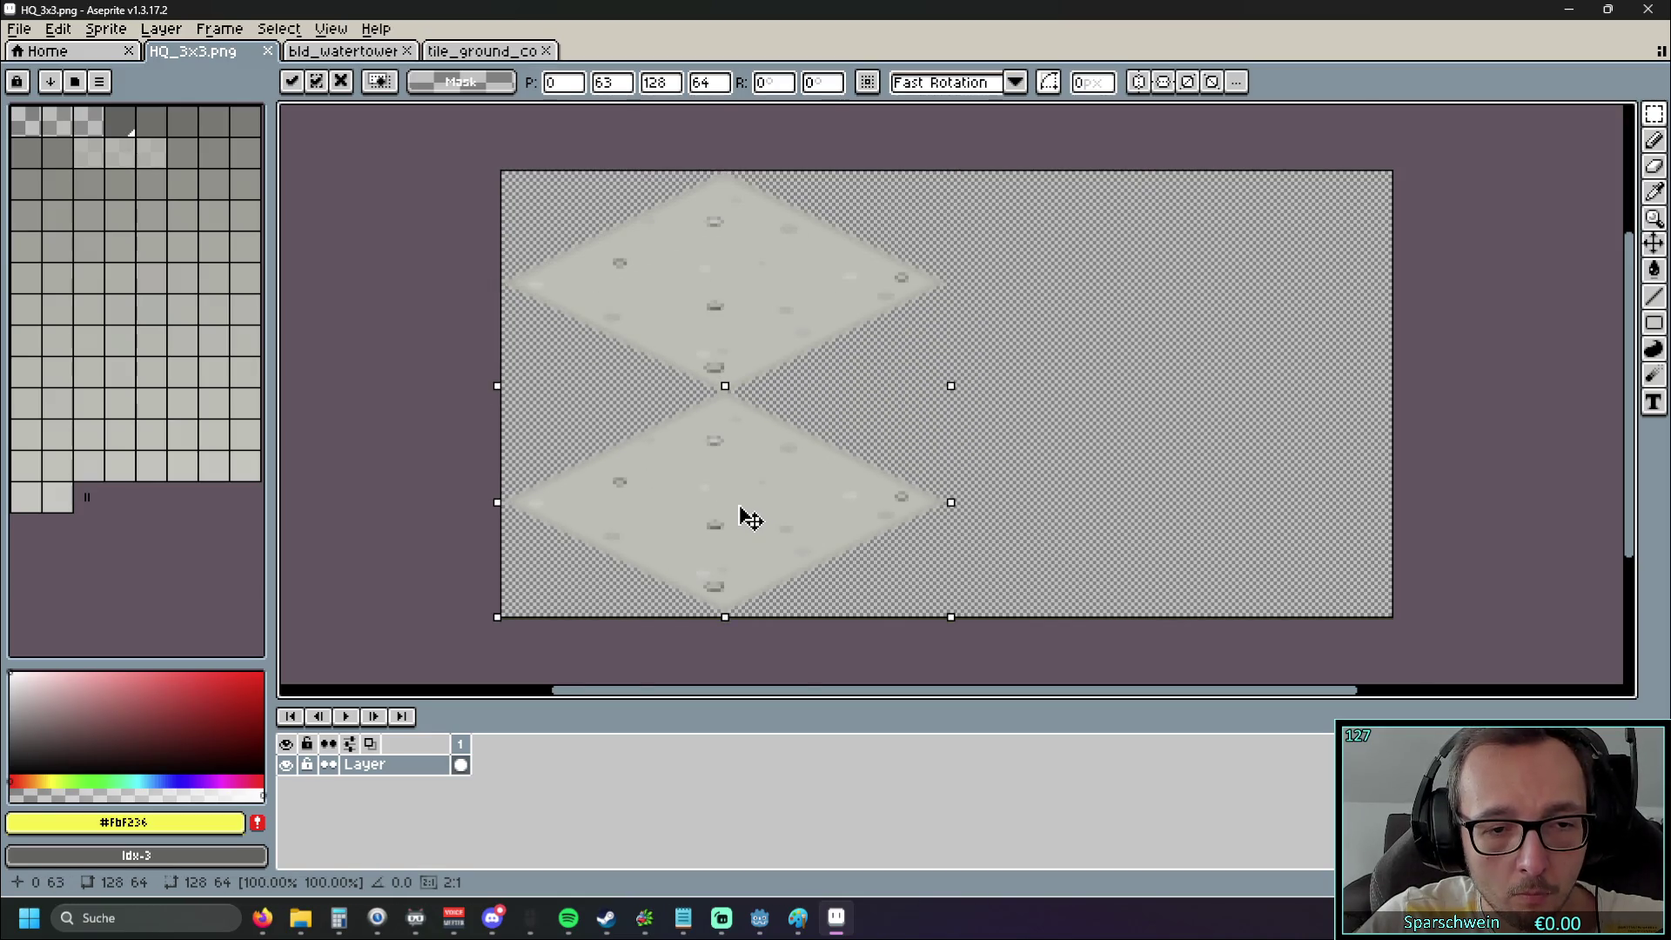
key("Down")
key("Up")
scroll(518, 470, "up", 1)
mouse_move(388, 455)
left_mouse_down()
mouse_move(336, 306)
mouse_move(378, 376)
mouse_move(328, 422)
left_mouse_up()
scroll(336, 305, "down", 3)
scroll(378, 376, "up", 2)
mouse_move(840, 475)
left_mouse_down()
mouse_move(1069, 346)
mouse_move(1087, 307)
mouse_move(754, 468)
mouse_move(780, 473)
mouse_move(764, 485)
left_mouse_up()
scroll(365, 418, "down", 2)
left_click_drag(684, 449, 682, 448)
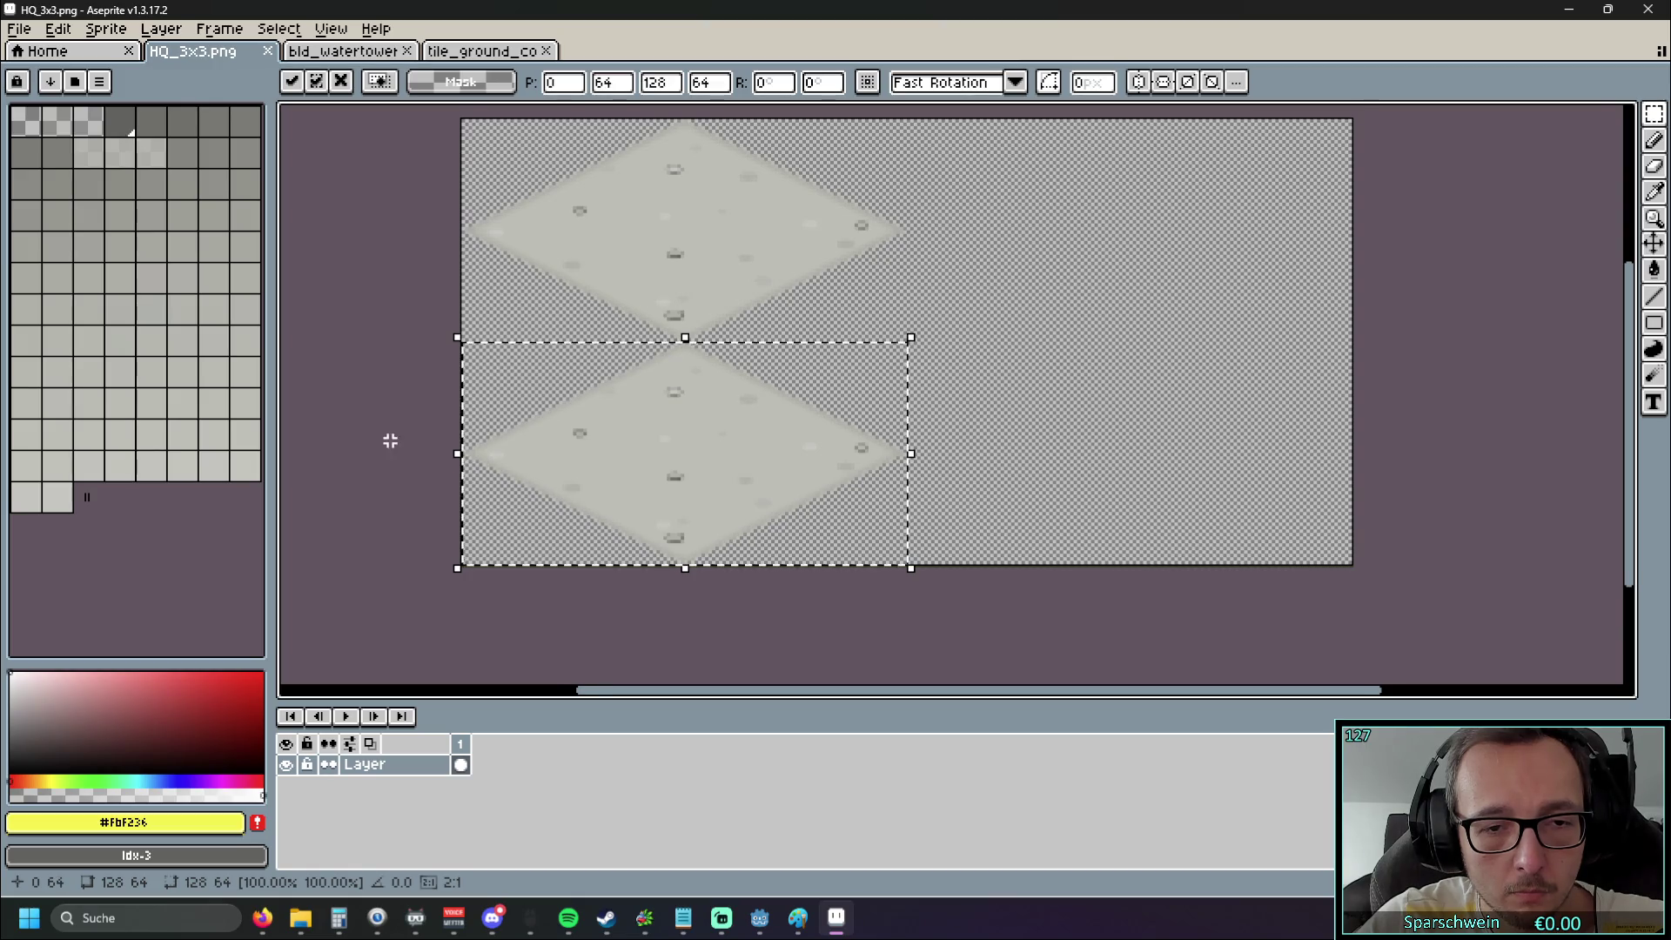
scroll(392, 440, "up", 2)
key("Return")
Paste another concrete tile and place it as the top-right diamond
key("ctrl+d")
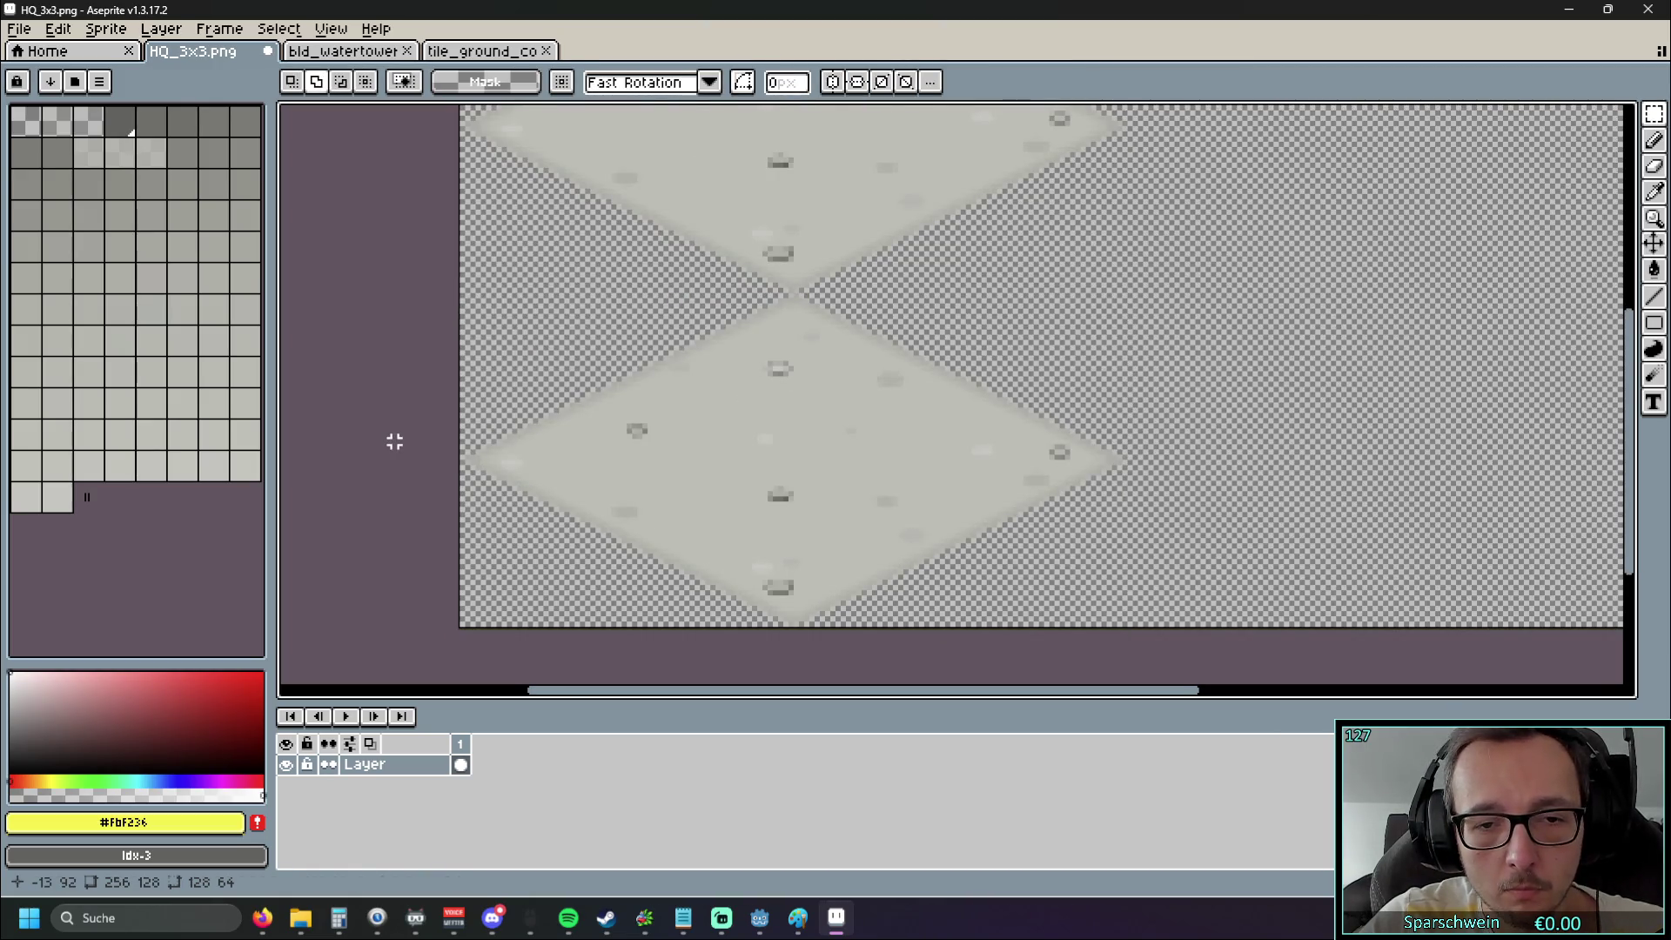
key("ctrl+v")
scroll(426, 395, "down", 2)
mouse_move(734, 325)
left_mouse_down()
mouse_move(1192, 343)
mouse_move(1190, 321)
left_mouse_up()
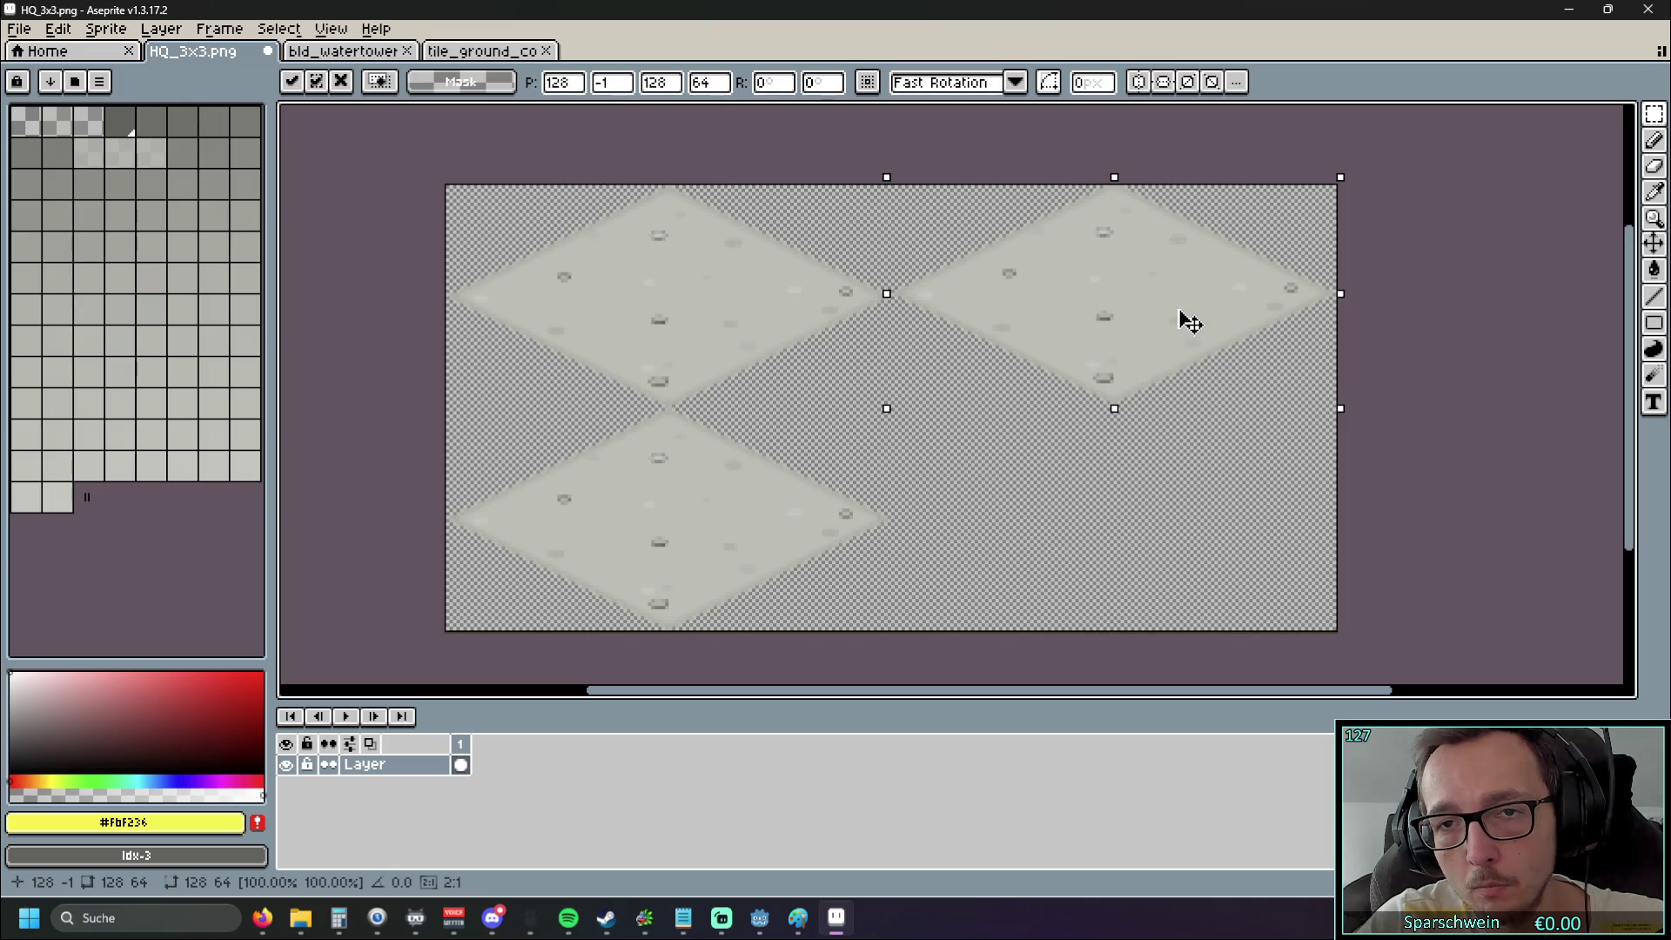
left_click(1425, 333)
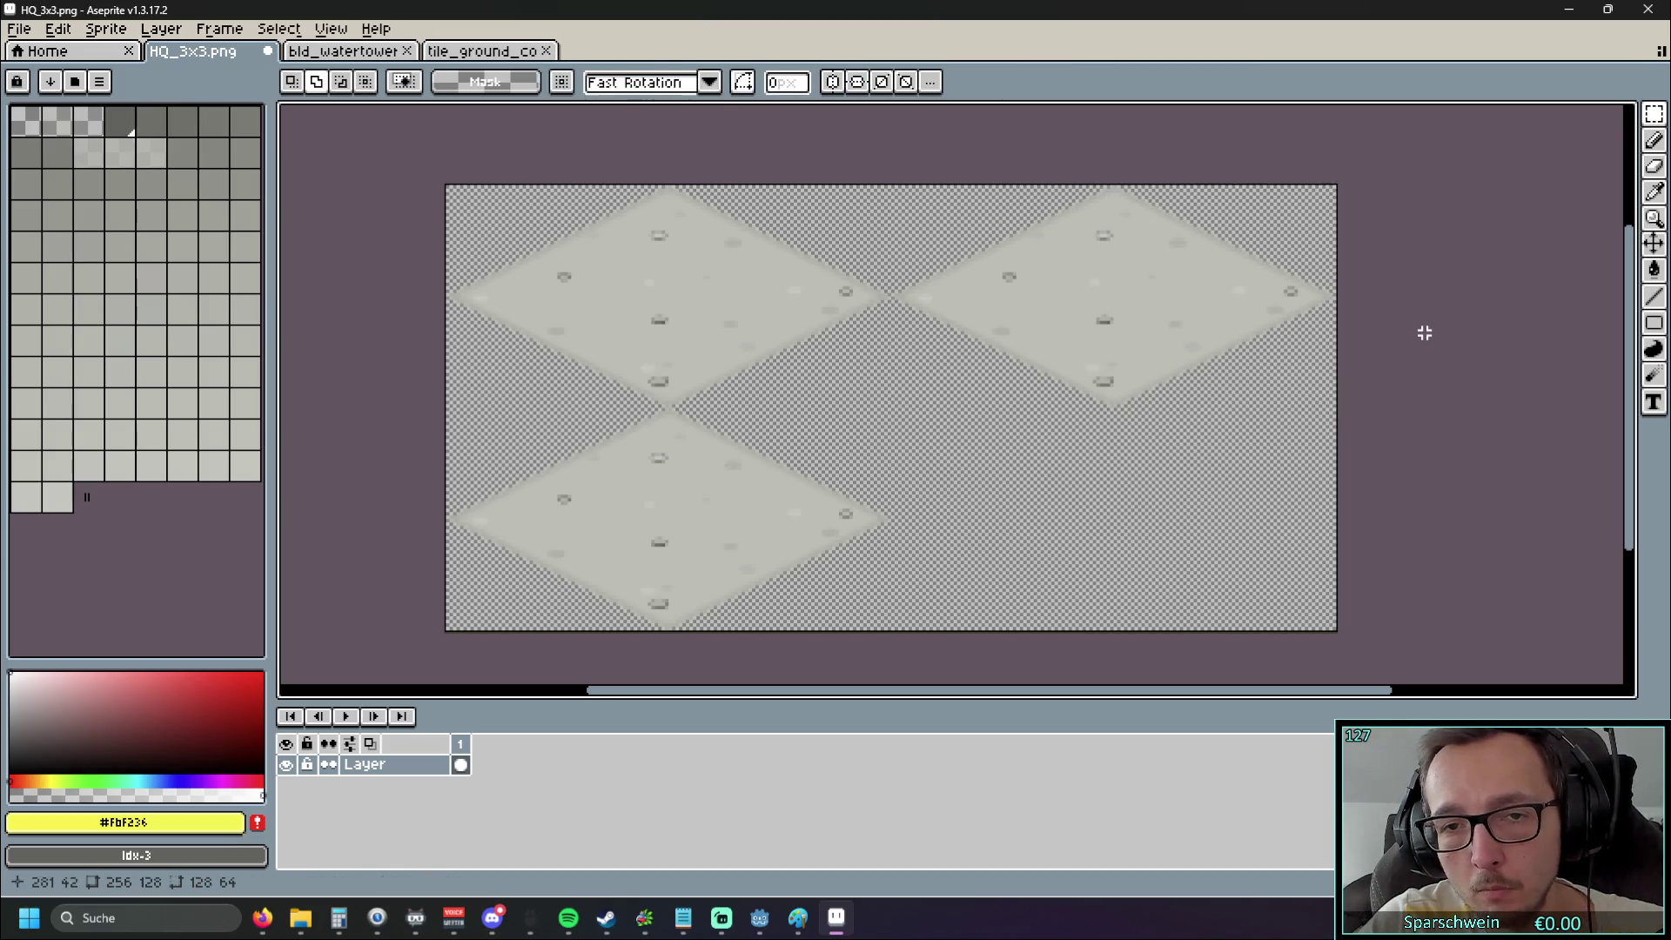
Paste a further concrete tile into the lower-right empty slot
key("ctrl+v")
left_click_drag(493, 336, 1023, 515)
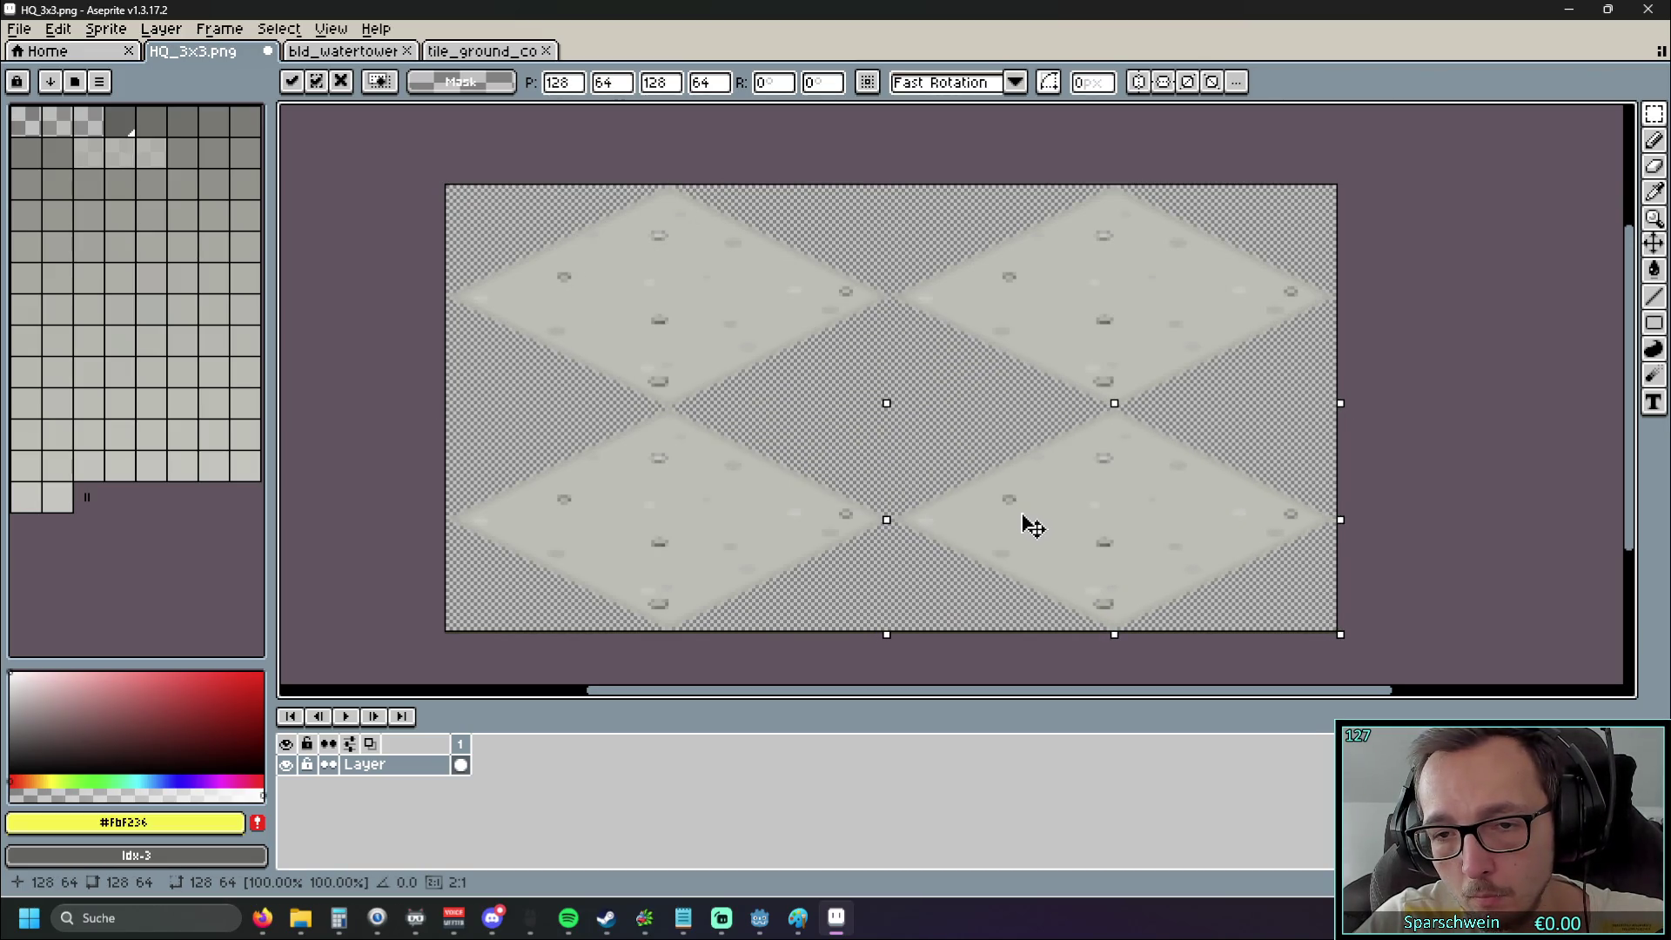
left_click(1379, 366)
left_click(1376, 367)
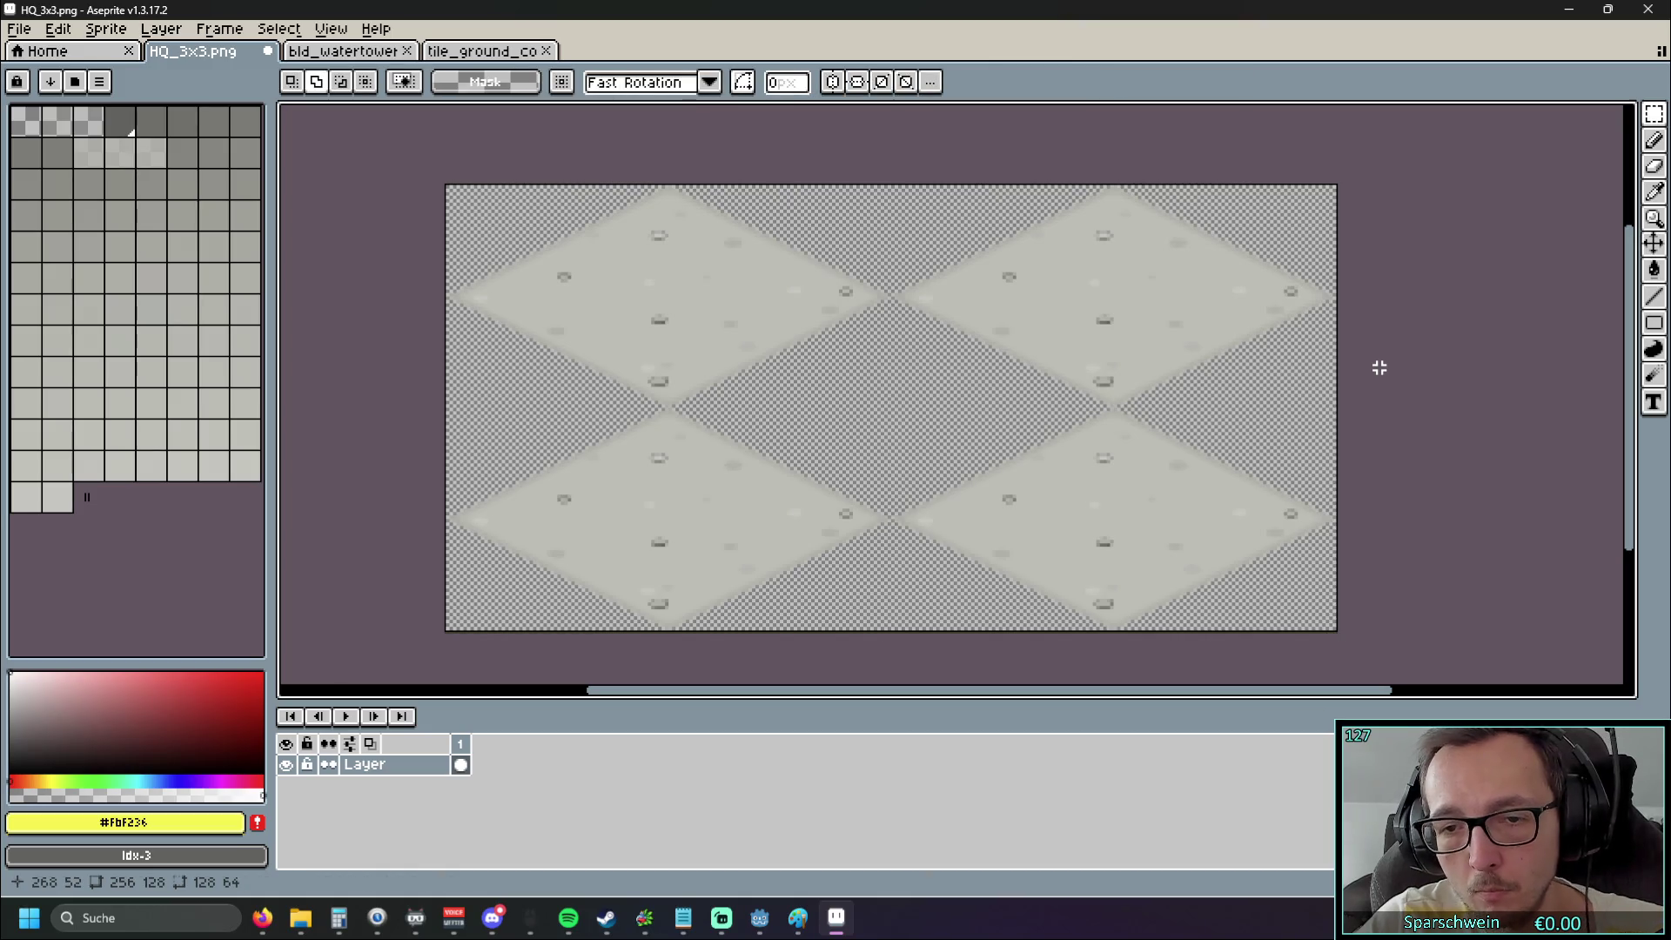
Copy the top-left tile and drop the copy in the centre between the four diamonds
left_click_drag(891, 407, 615, 299)
key("ctrl+c")
key("ctrl+v")
left_click_drag(850, 422, 835, 411)
scroll(869, 473, "up", 3)
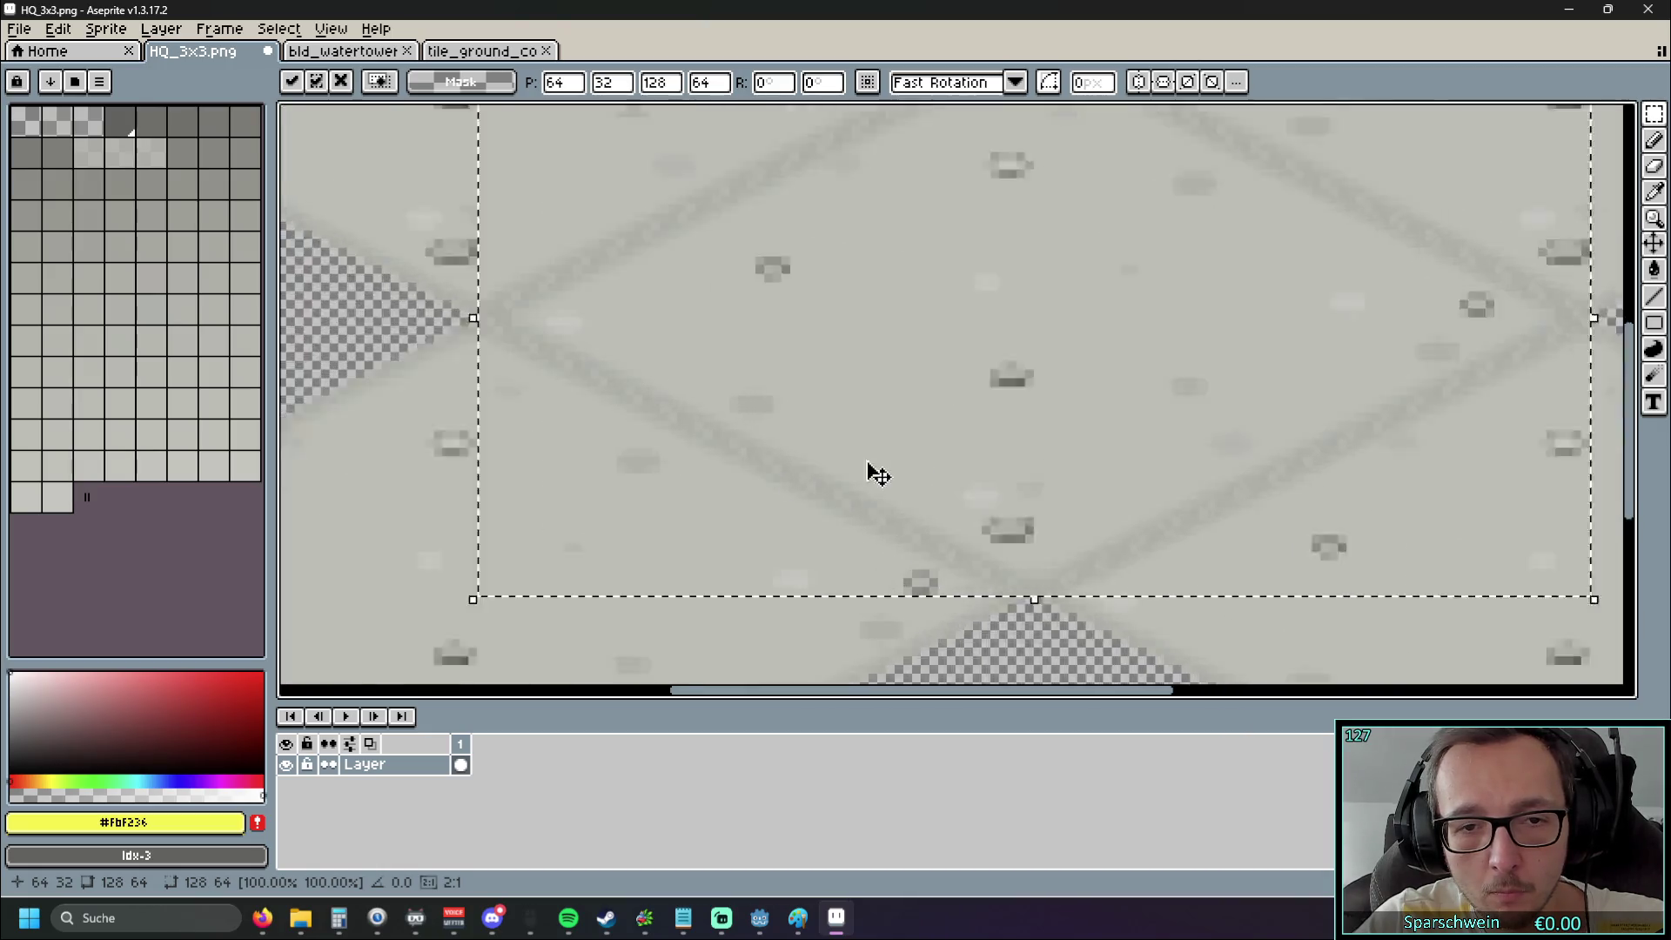
scroll(884, 467, "down", 5)
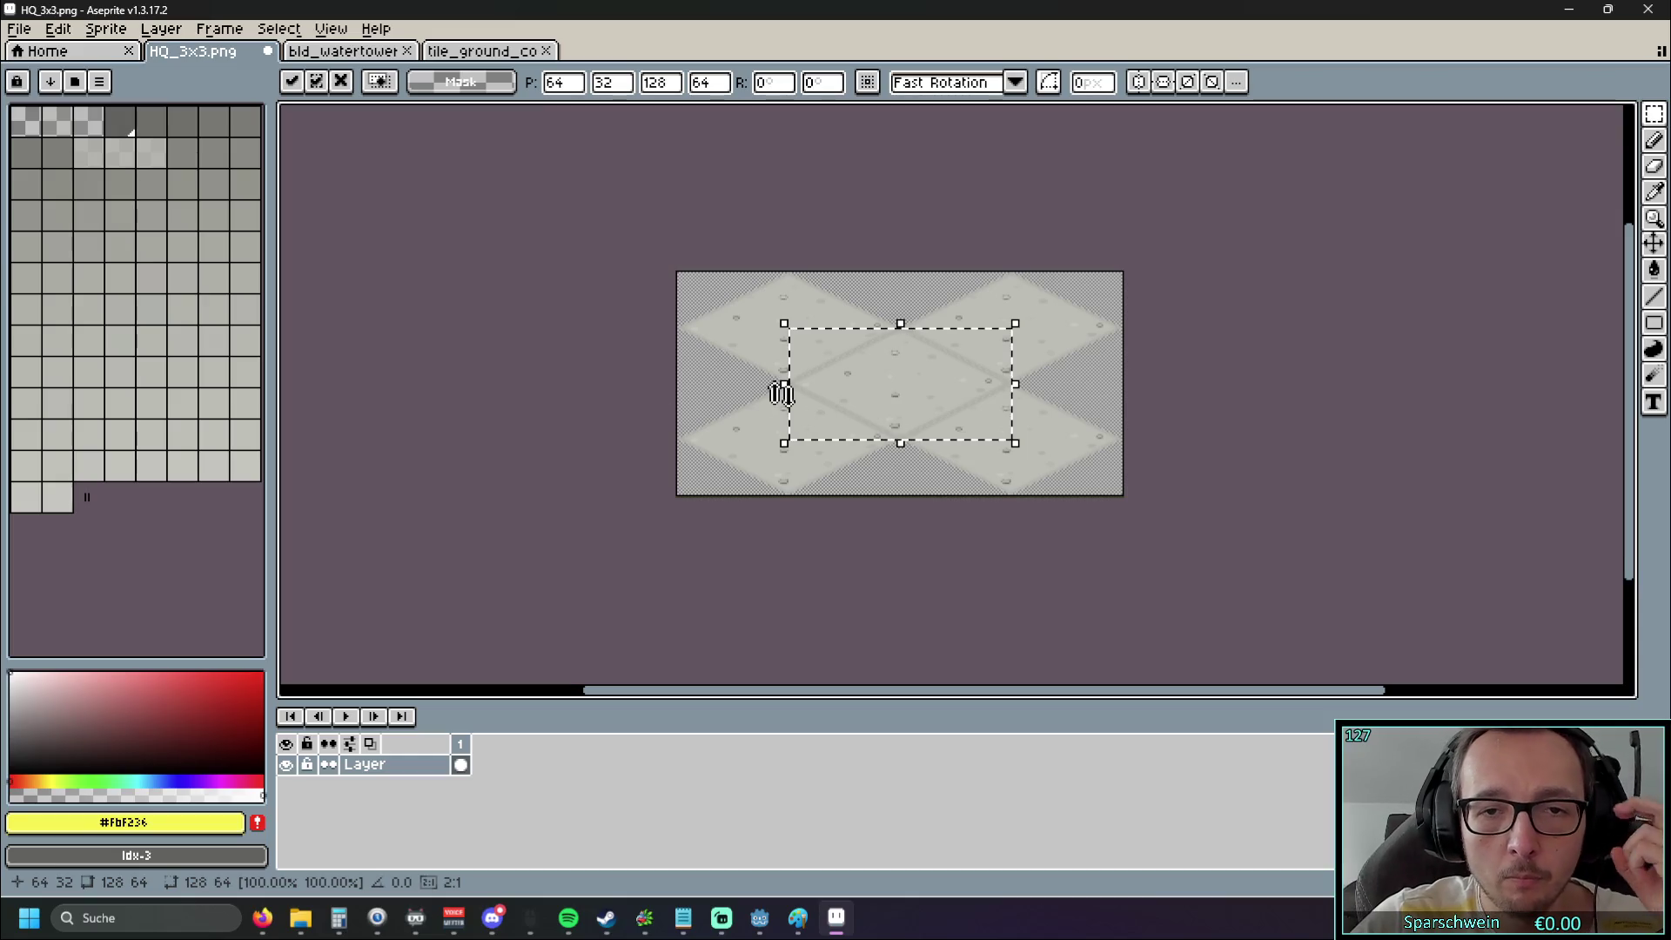
scroll(776, 374, "up", 2)
left_click(384, 374)
left_click(458, 381)
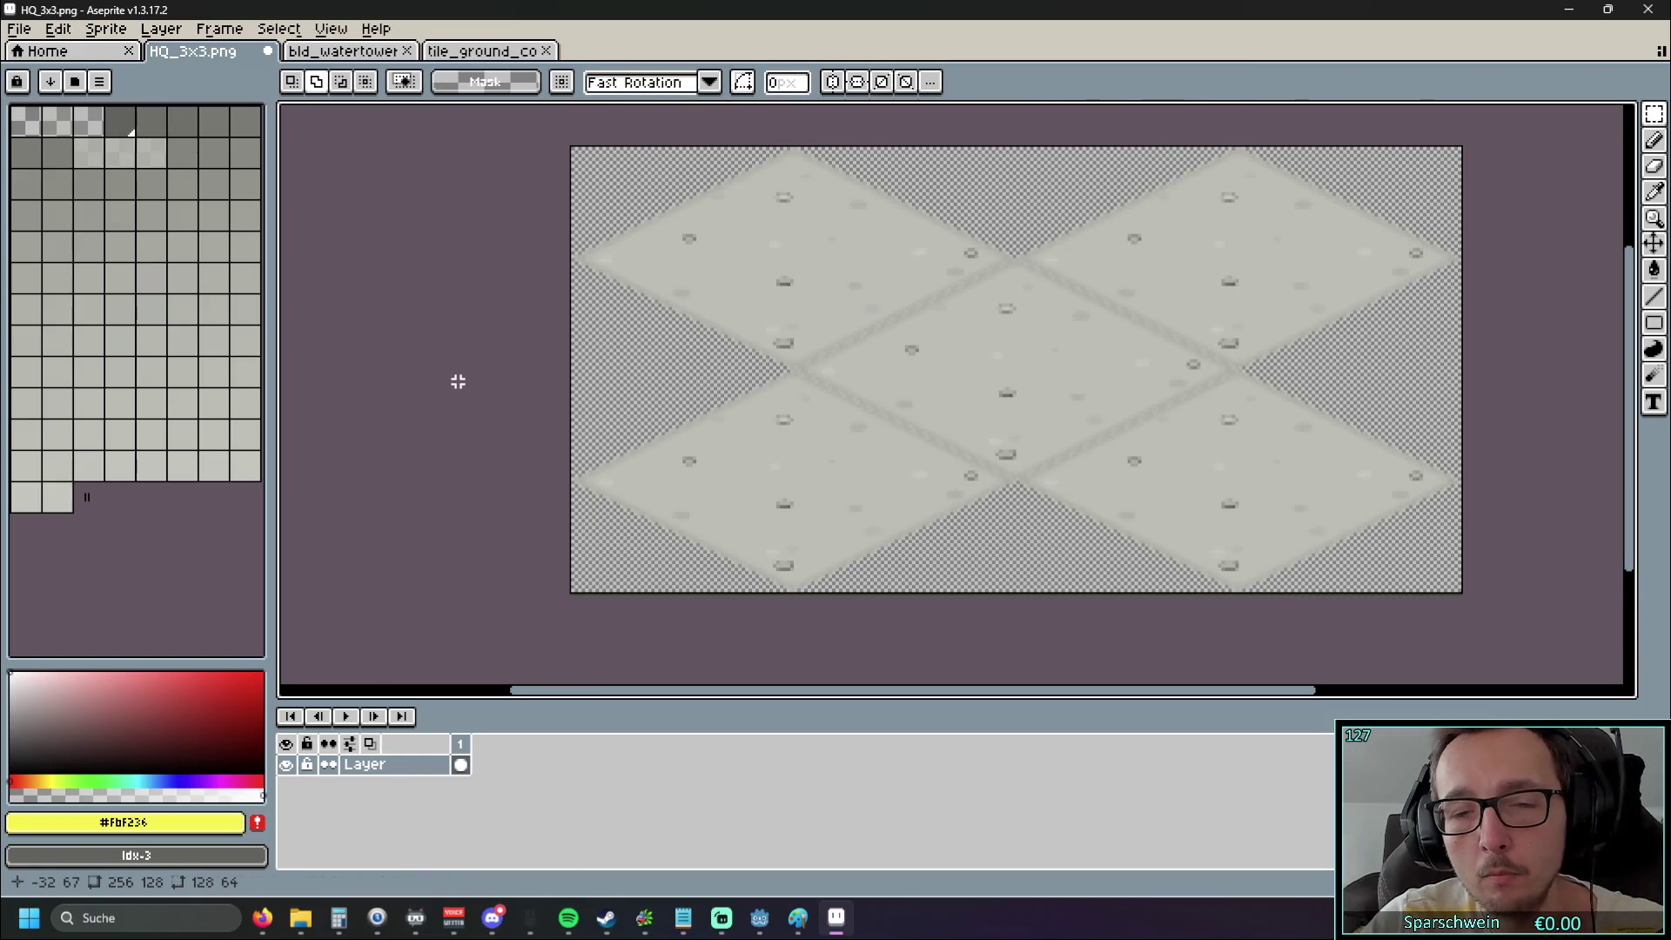
left_click_drag(466, 373, 351, 377)
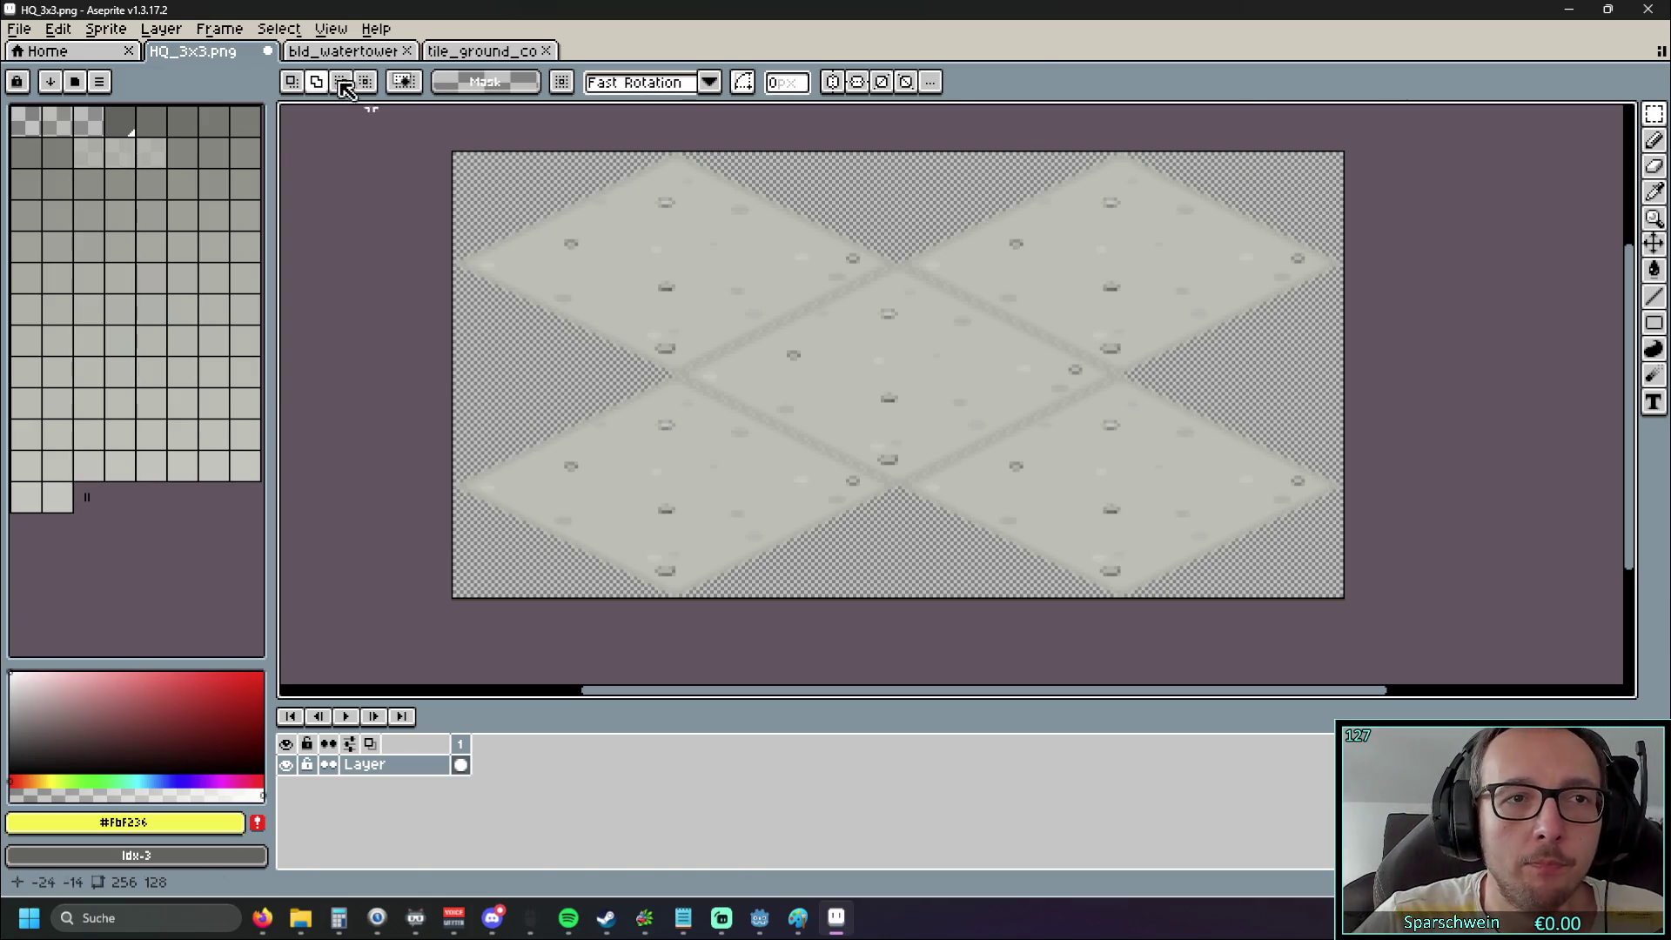
left_click(222, 28)
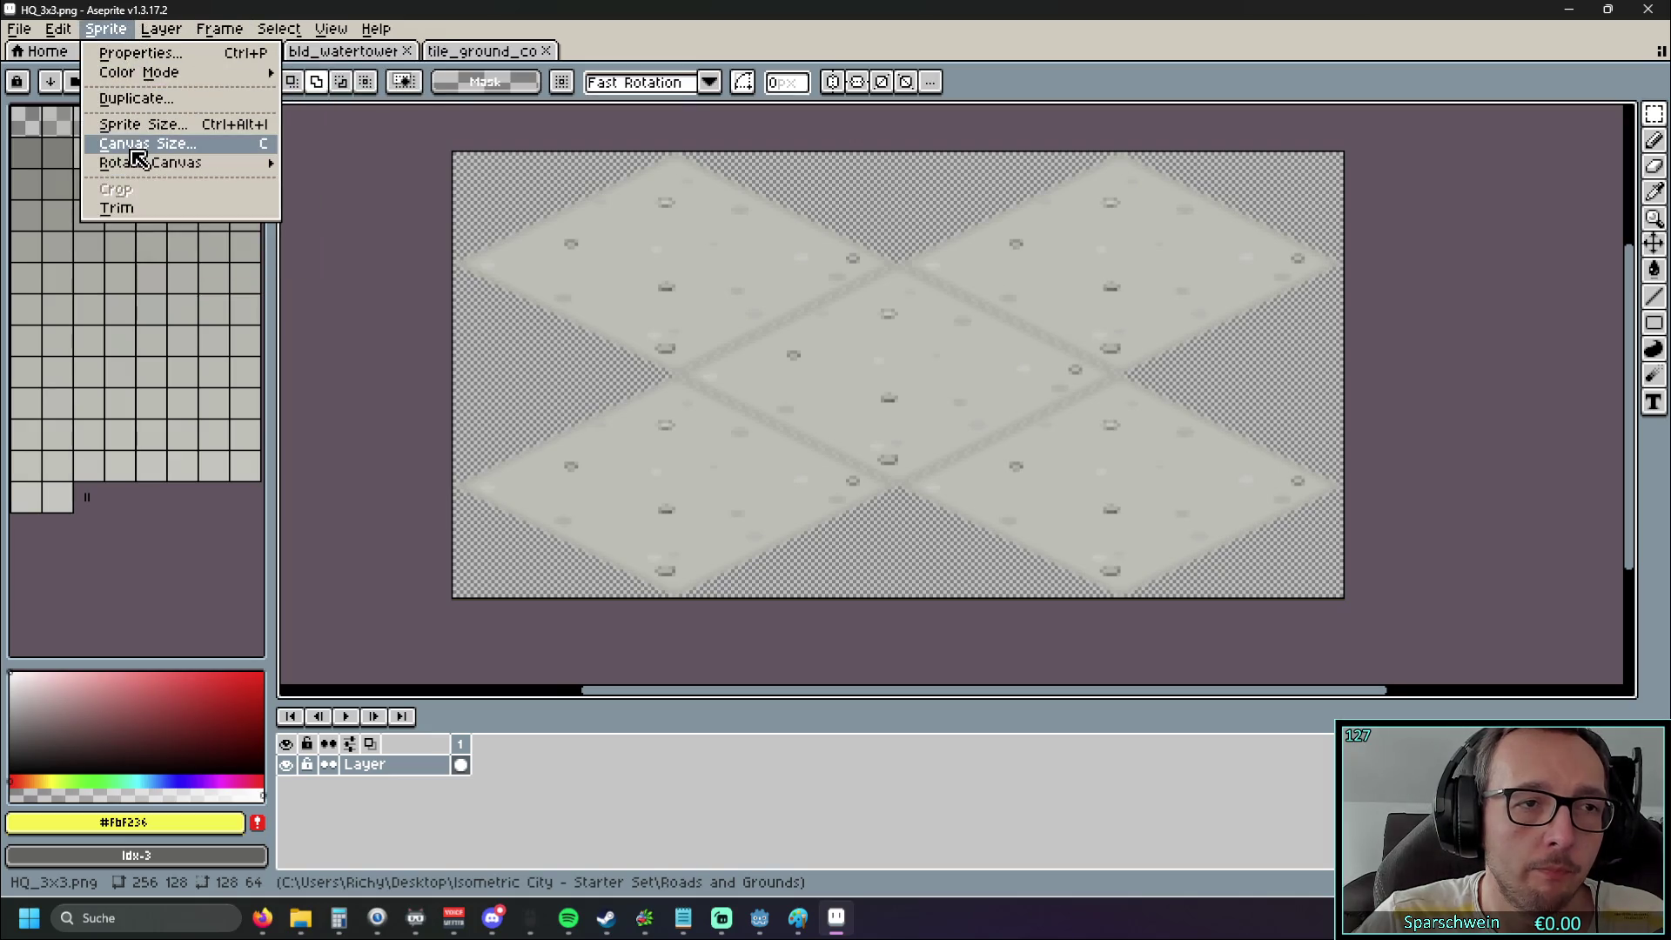
In Canvas Size, change 256x128 to width 384 and height 192, centred, and apply
left_click(139, 143)
left_click(1414, 168)
left_click_drag(1414, 169, 1373, 207)
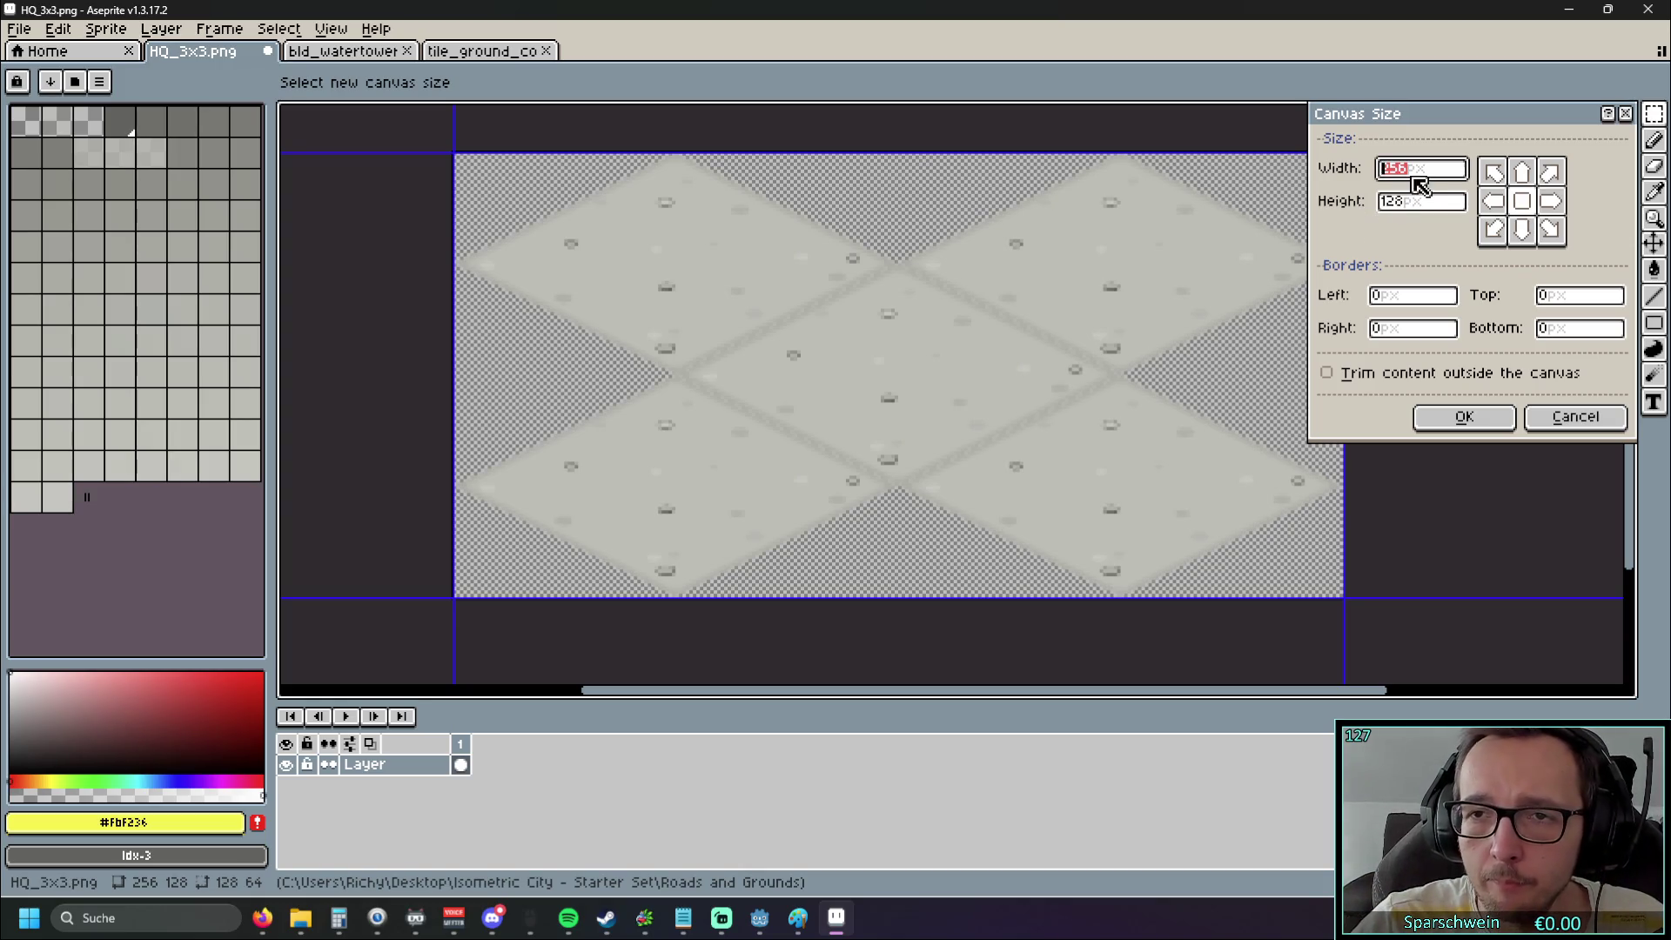
double_click(1421, 207)
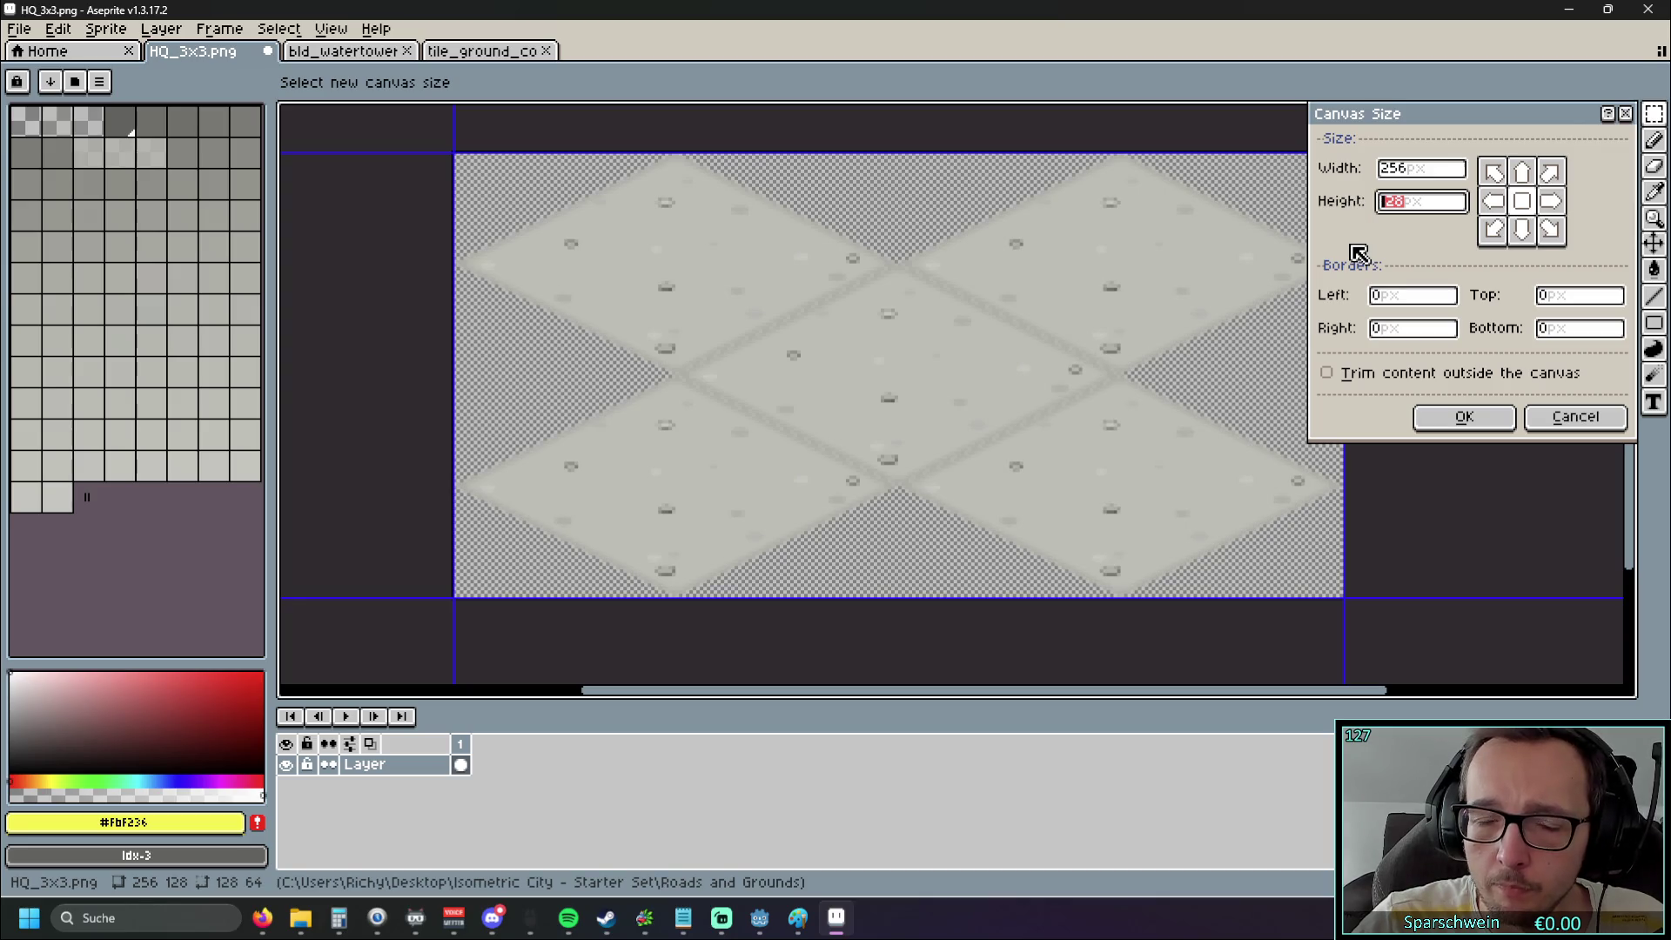
scroll(963, 287, "down", 2)
scroll(1000, 299, "up", 2)
left_click_drag(1003, 299, 949, 305)
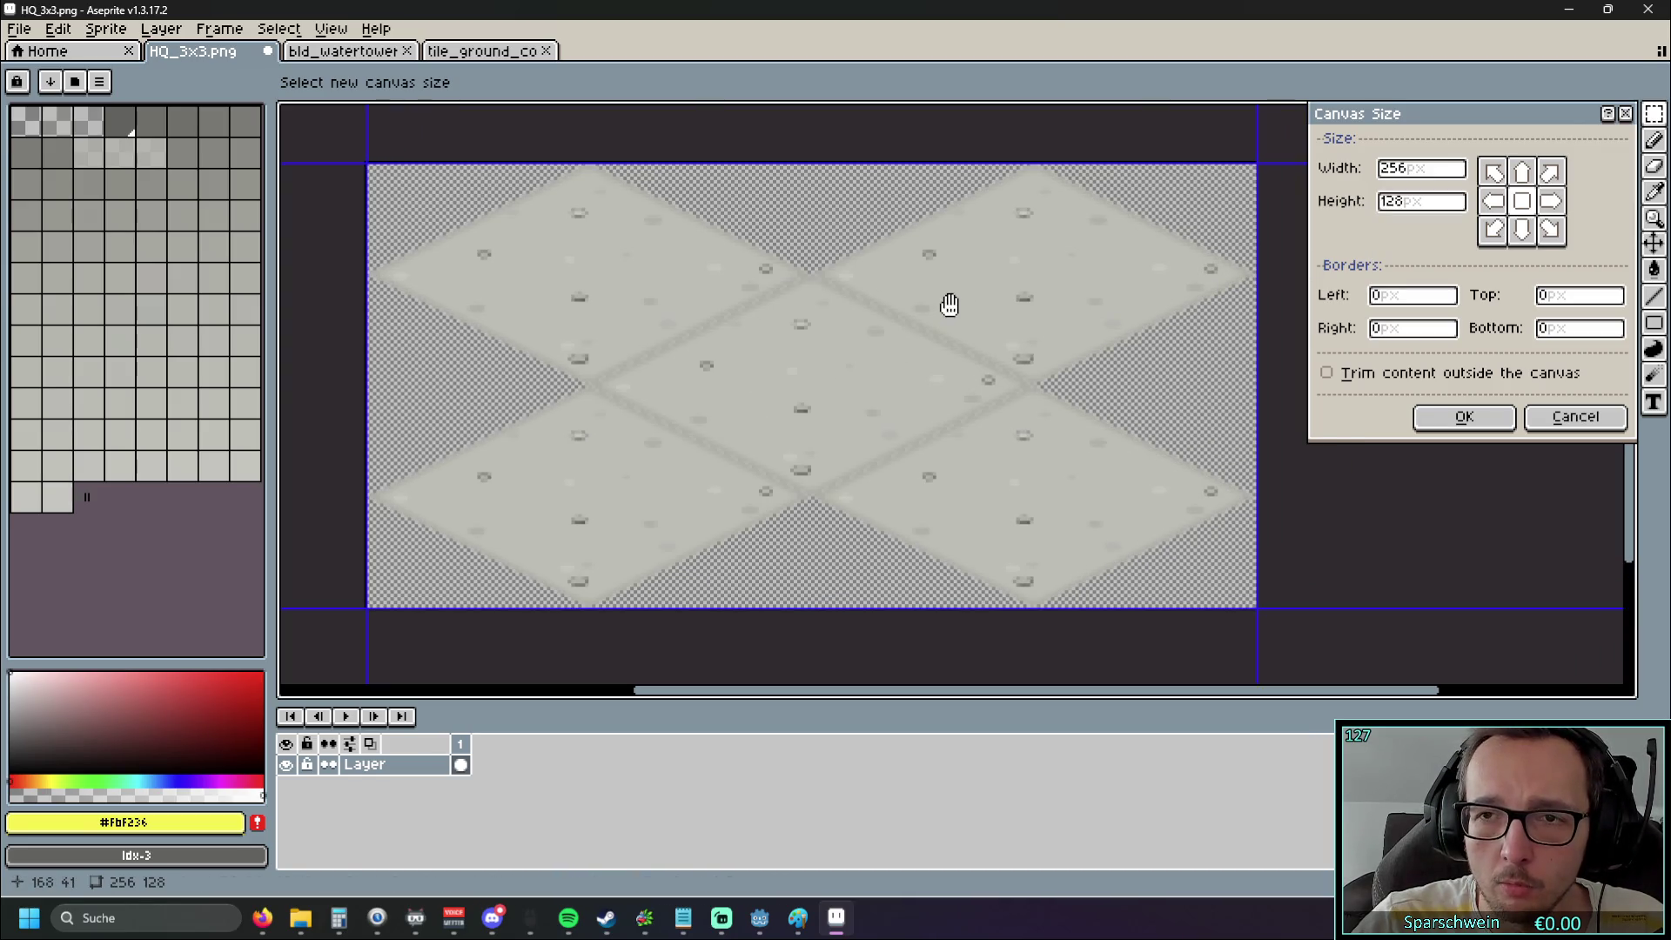
double_click(1428, 203)
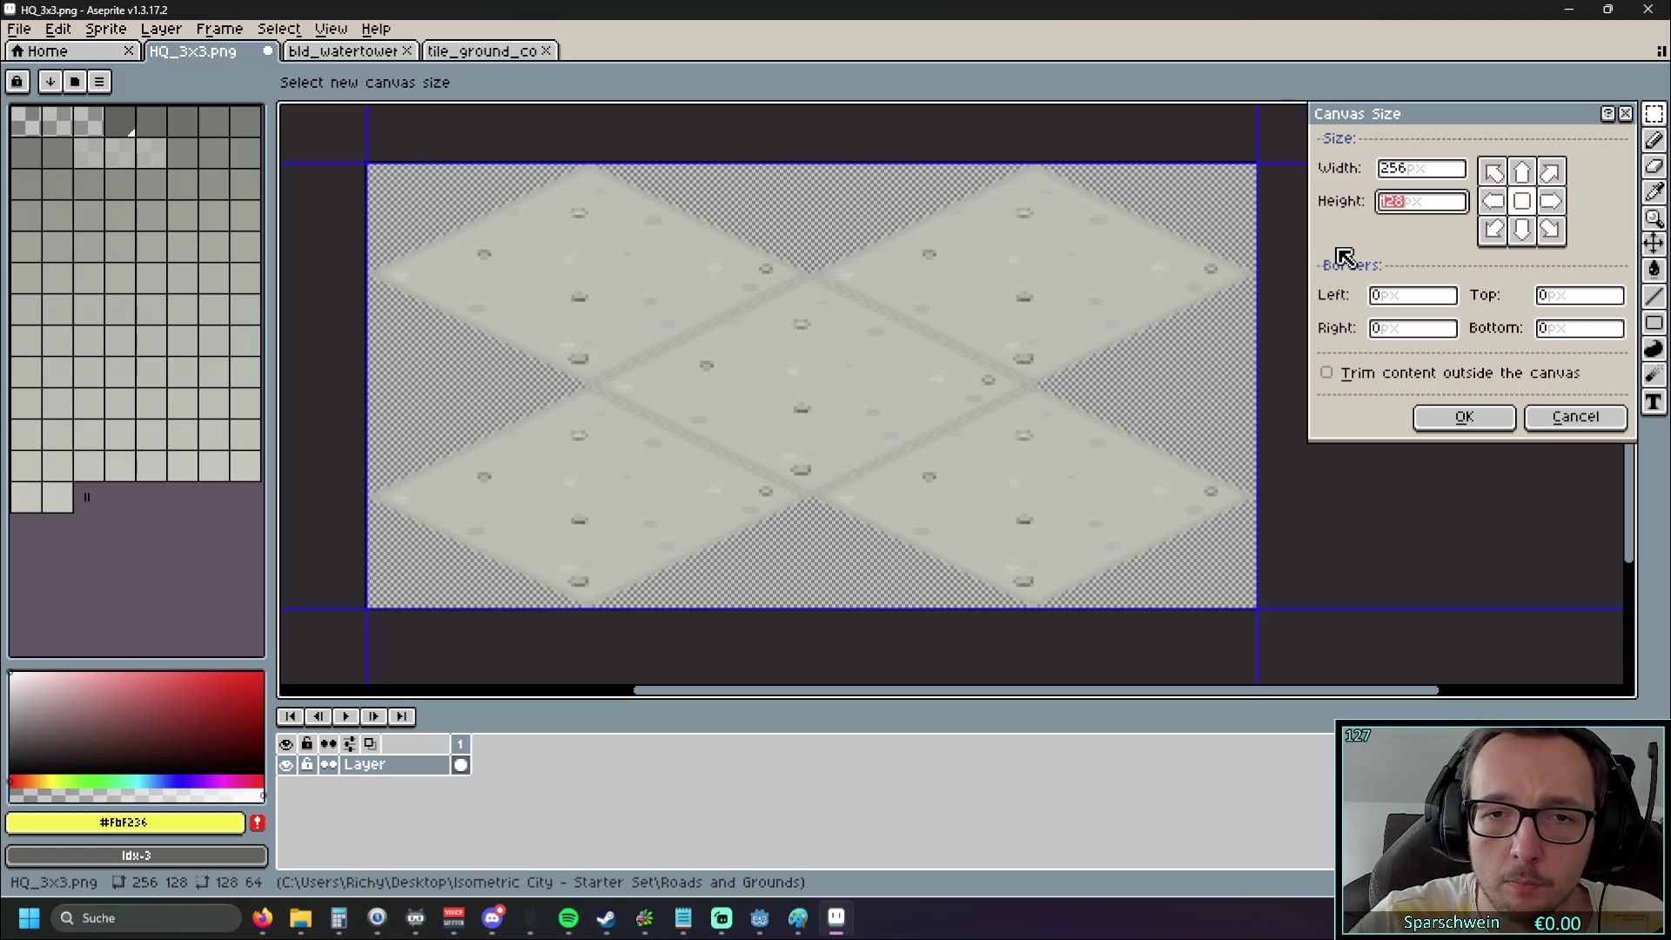
scroll(929, 468, "up", 6)
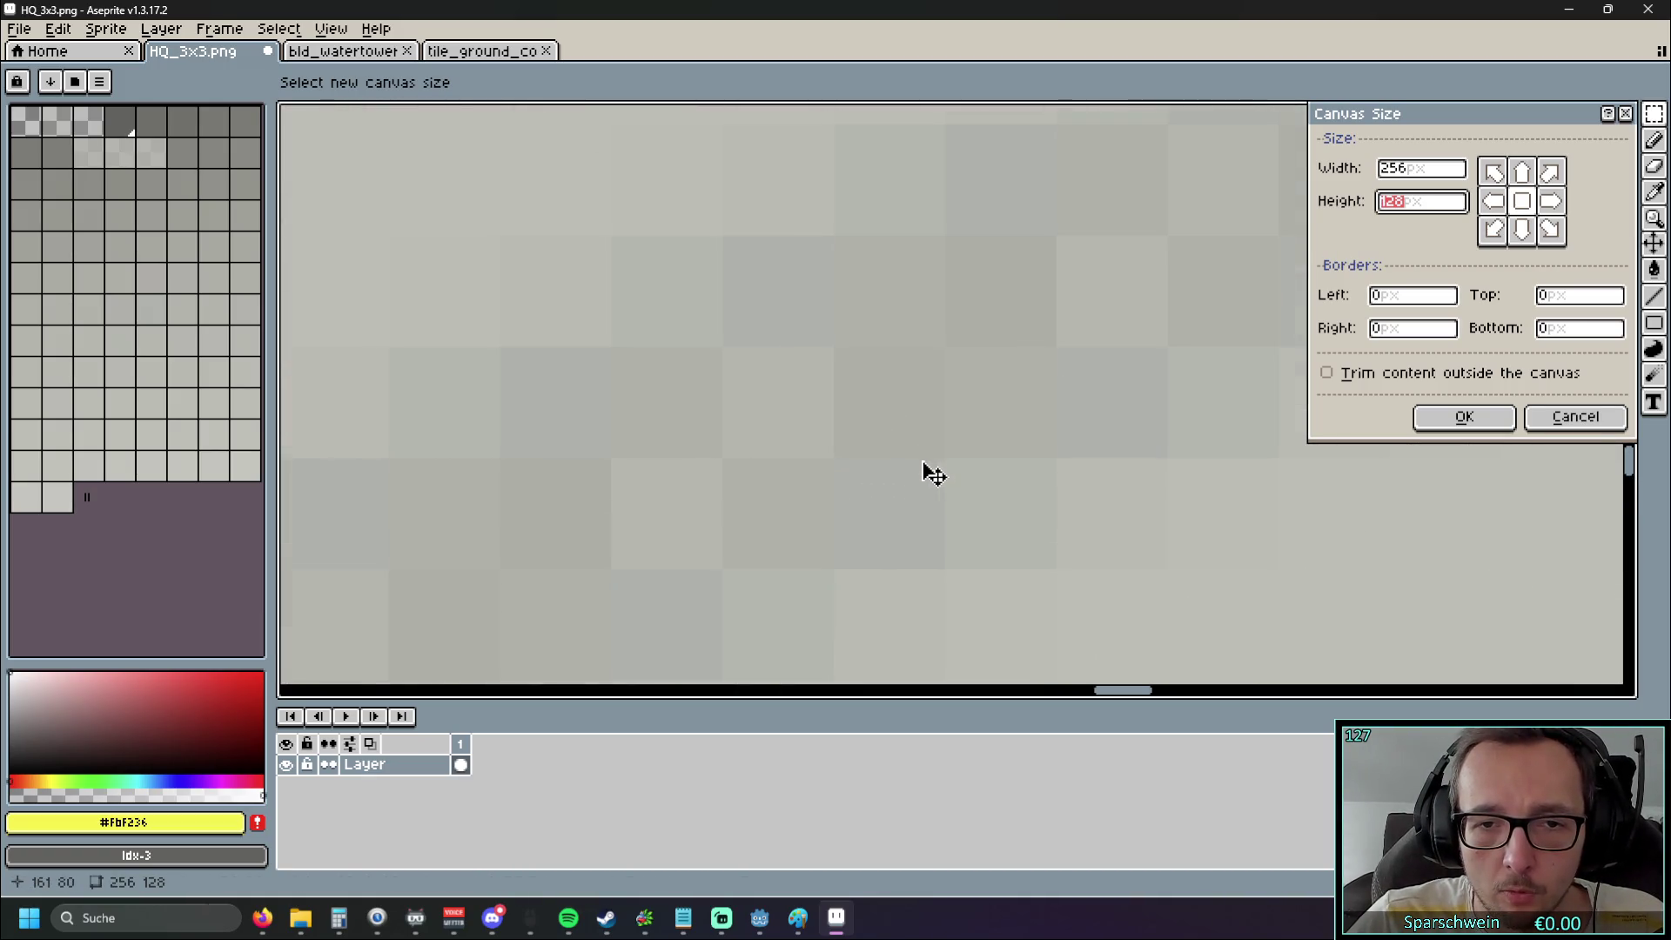
scroll(943, 418, "down", 6)
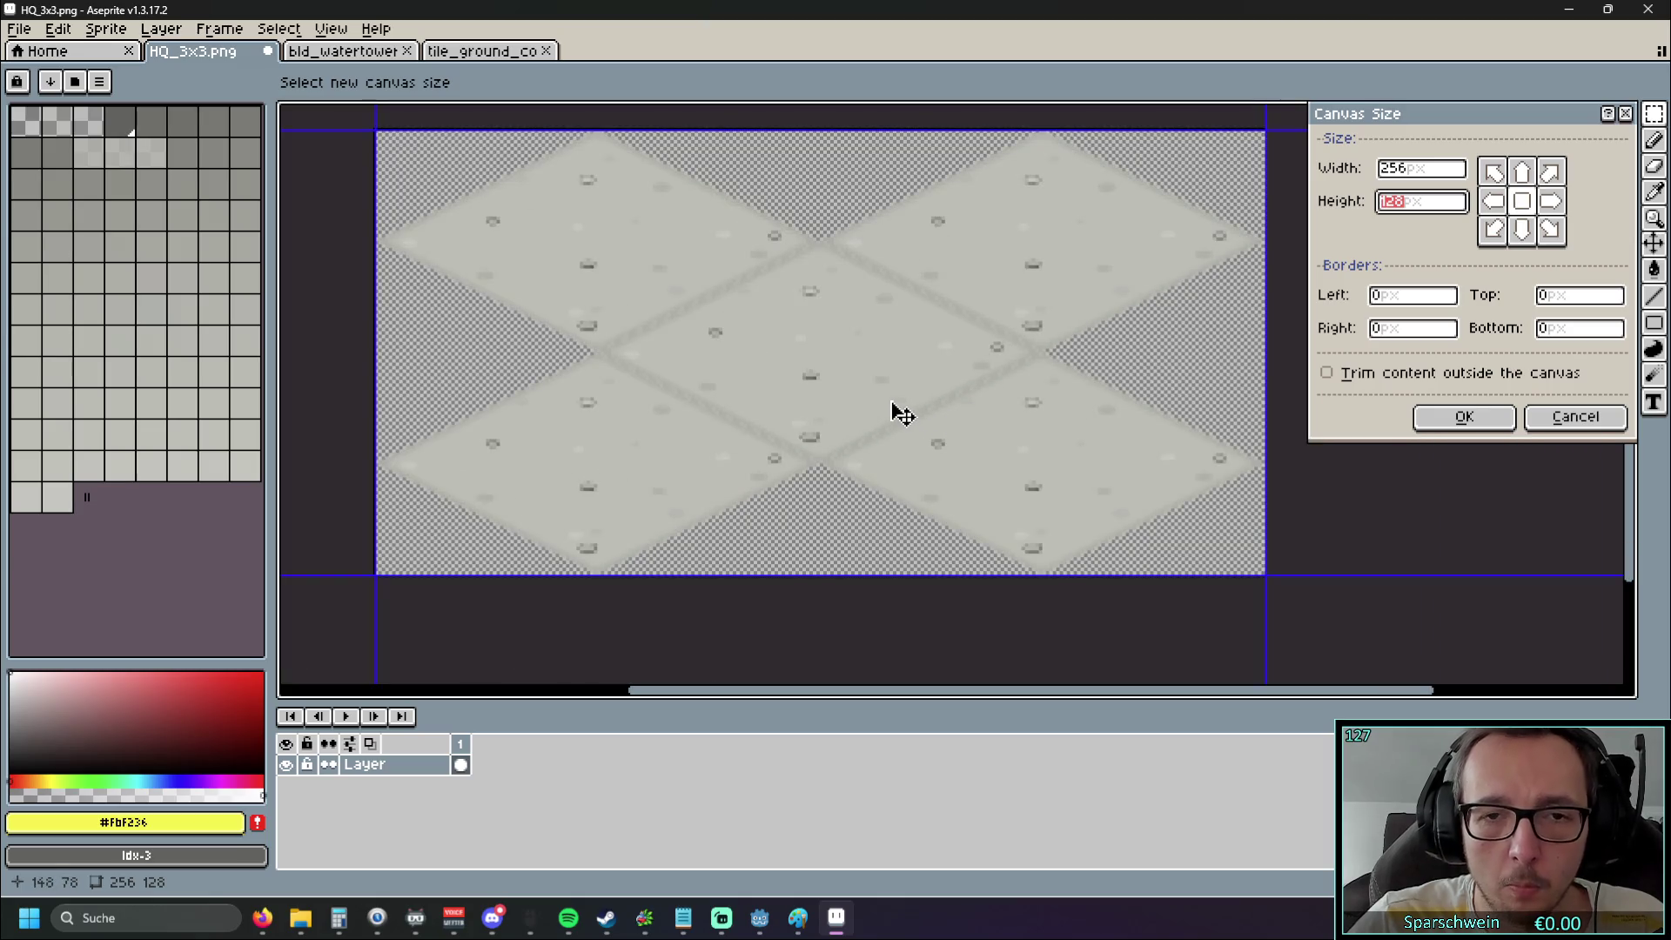
scroll(892, 405, "down", 2)
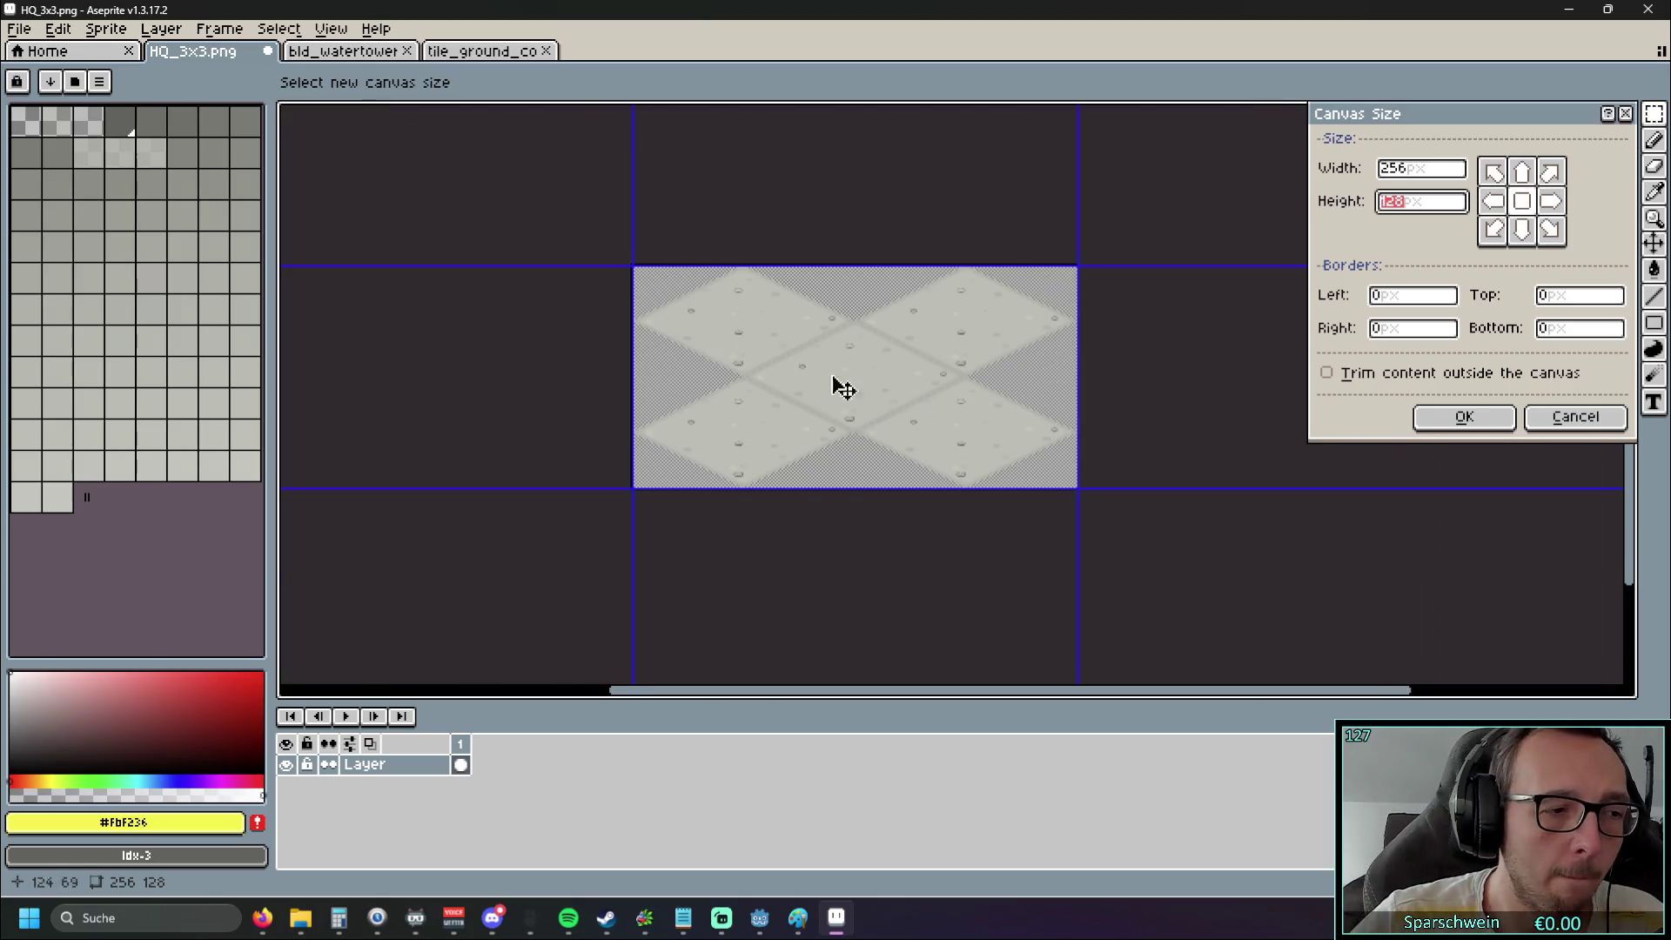
scroll(784, 377, "up", 2)
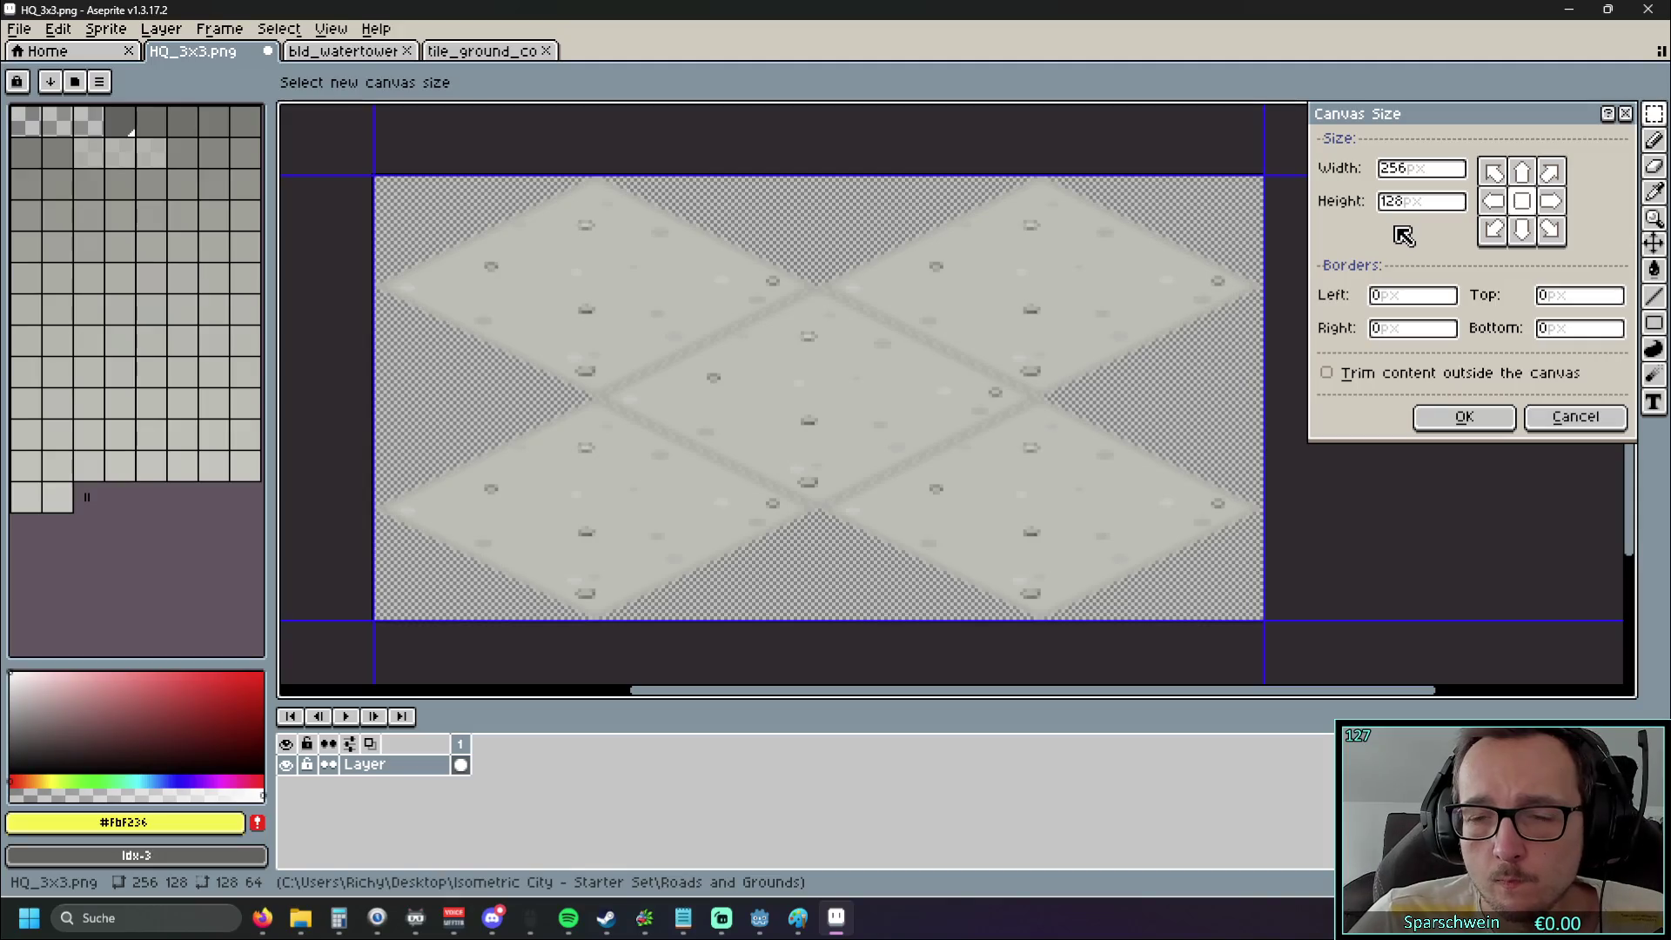
left_click(1412, 211)
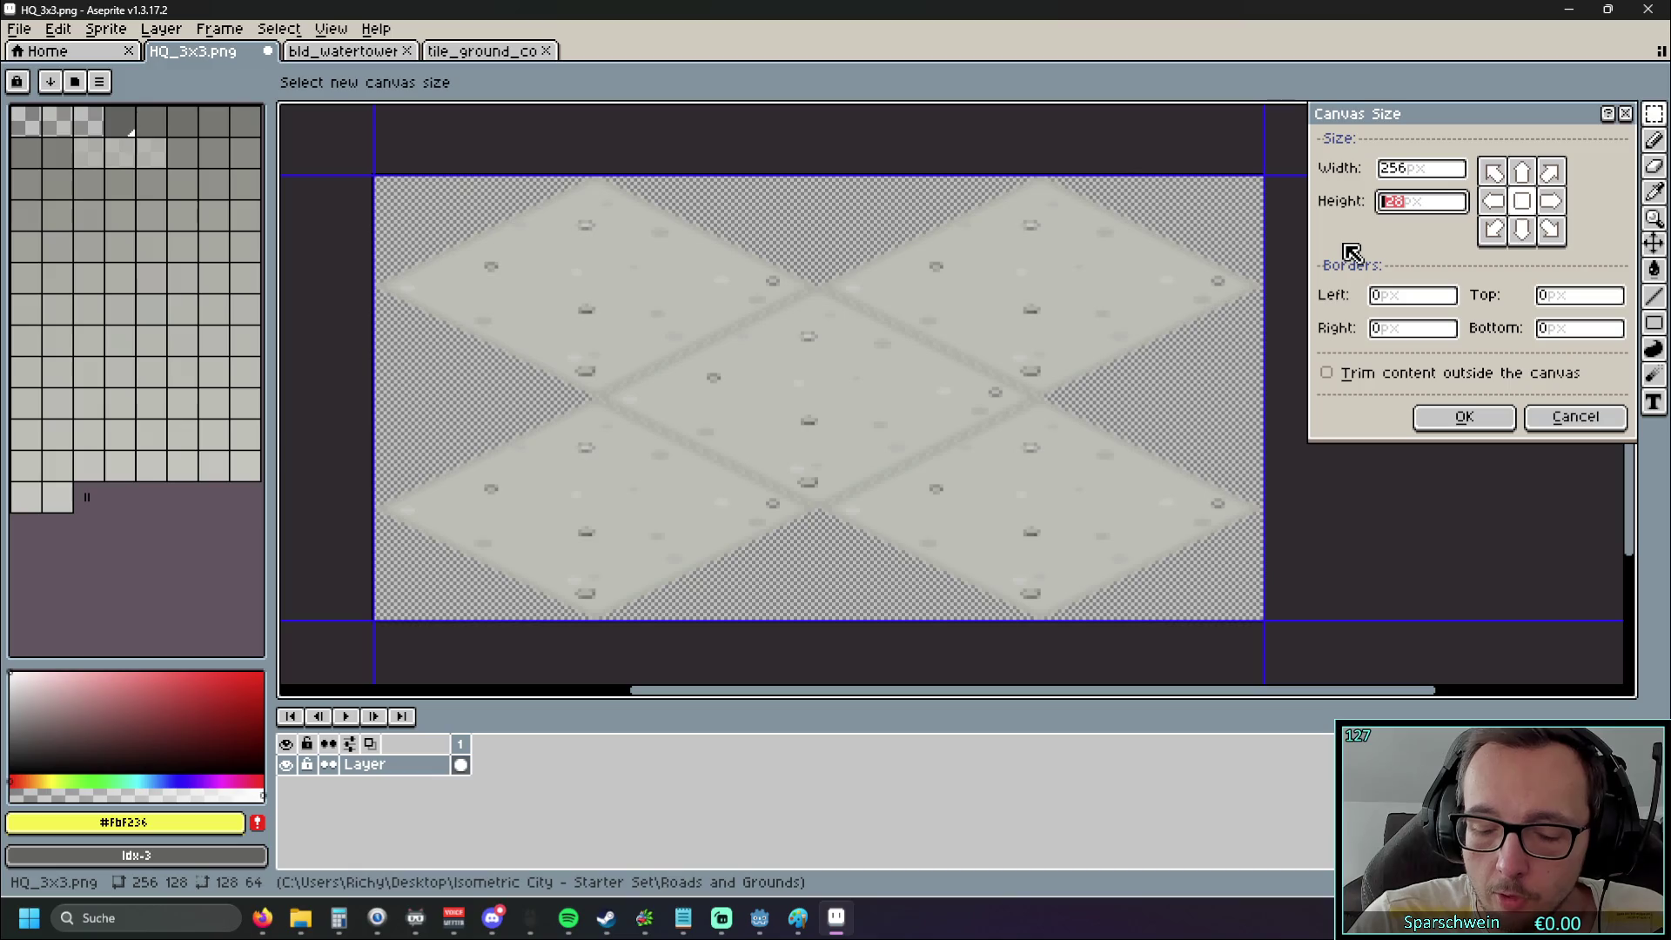
type("192")
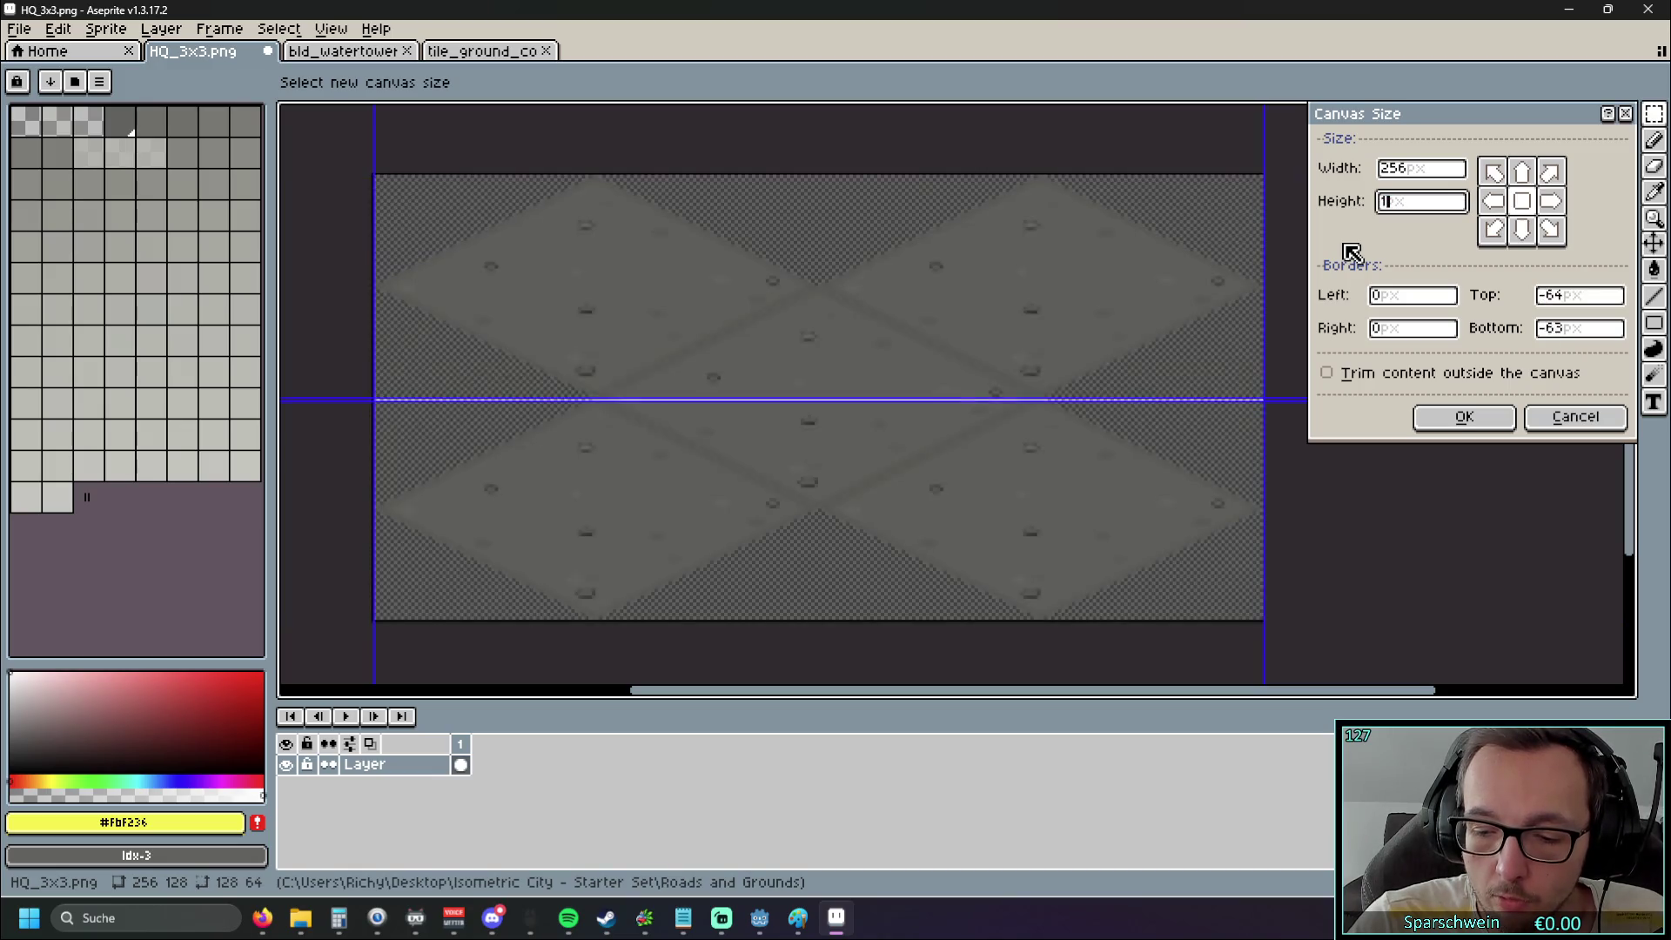
scroll(857, 337, "down", 2)
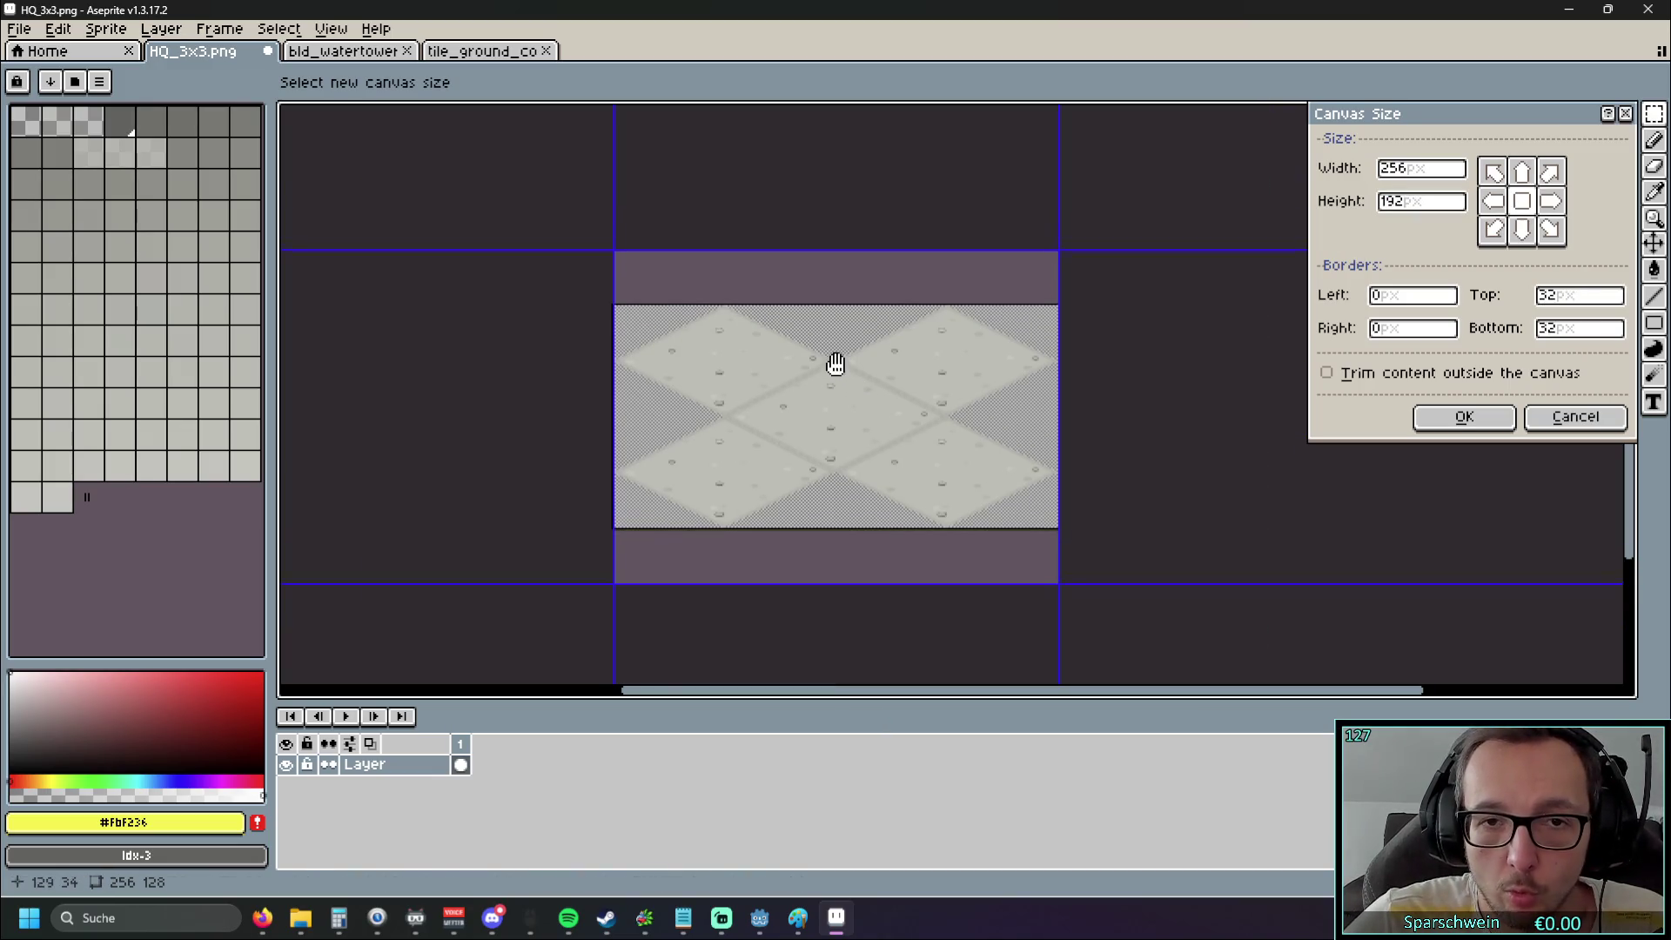
scroll(920, 349, "up", 1)
left_click(1433, 173)
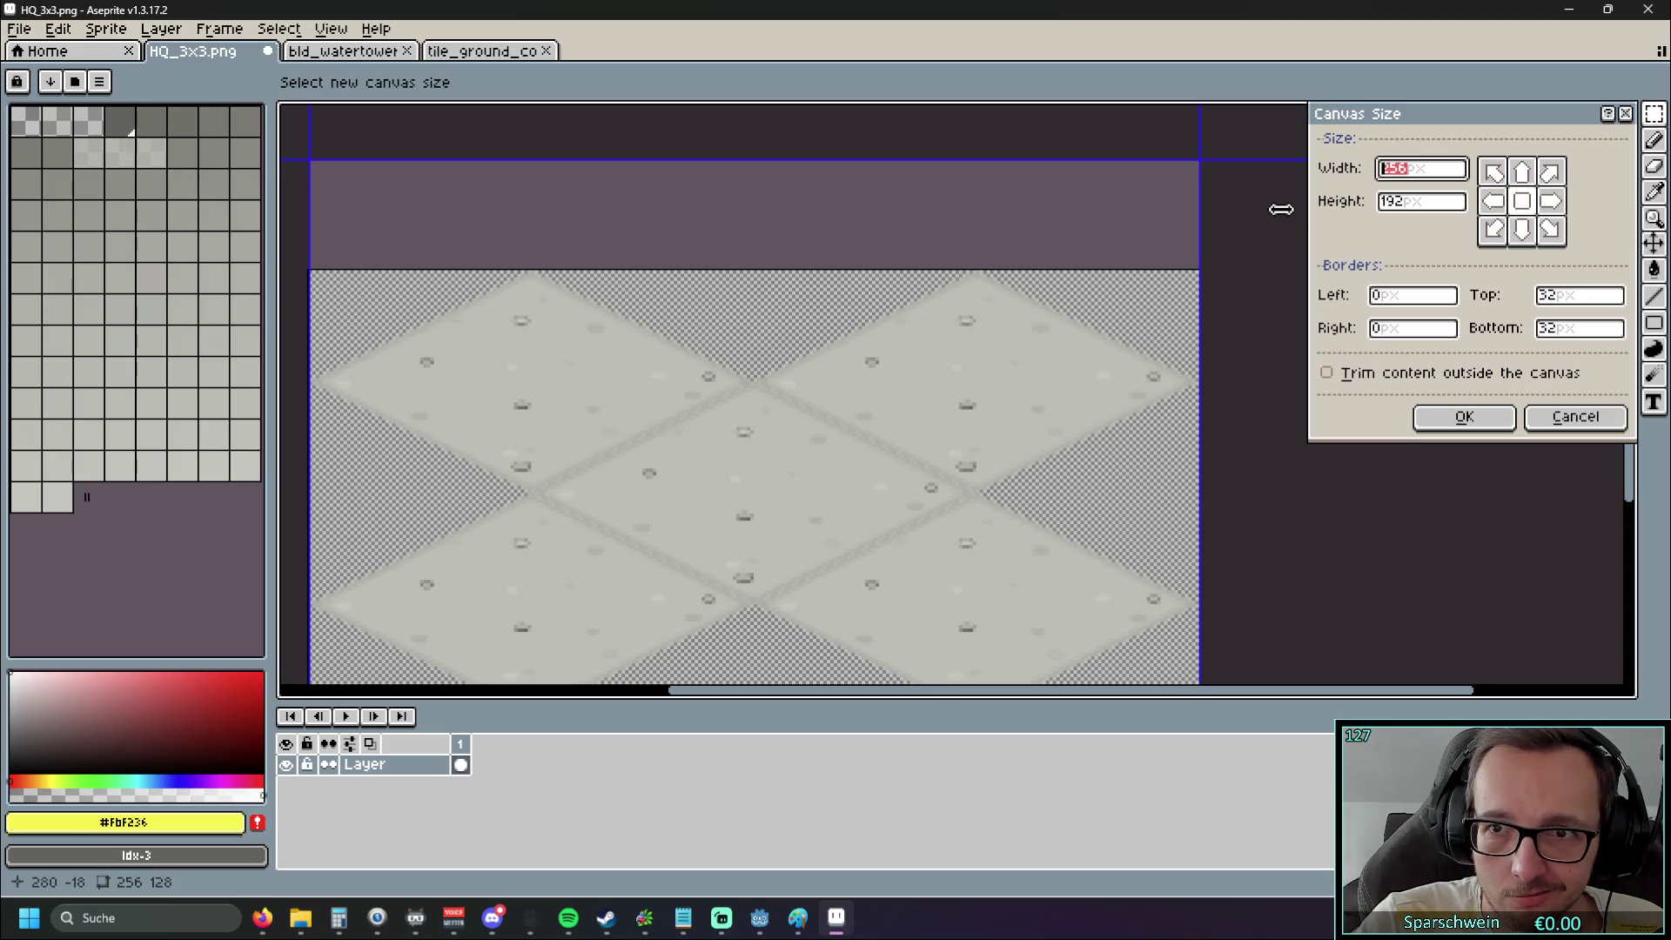
type("320")
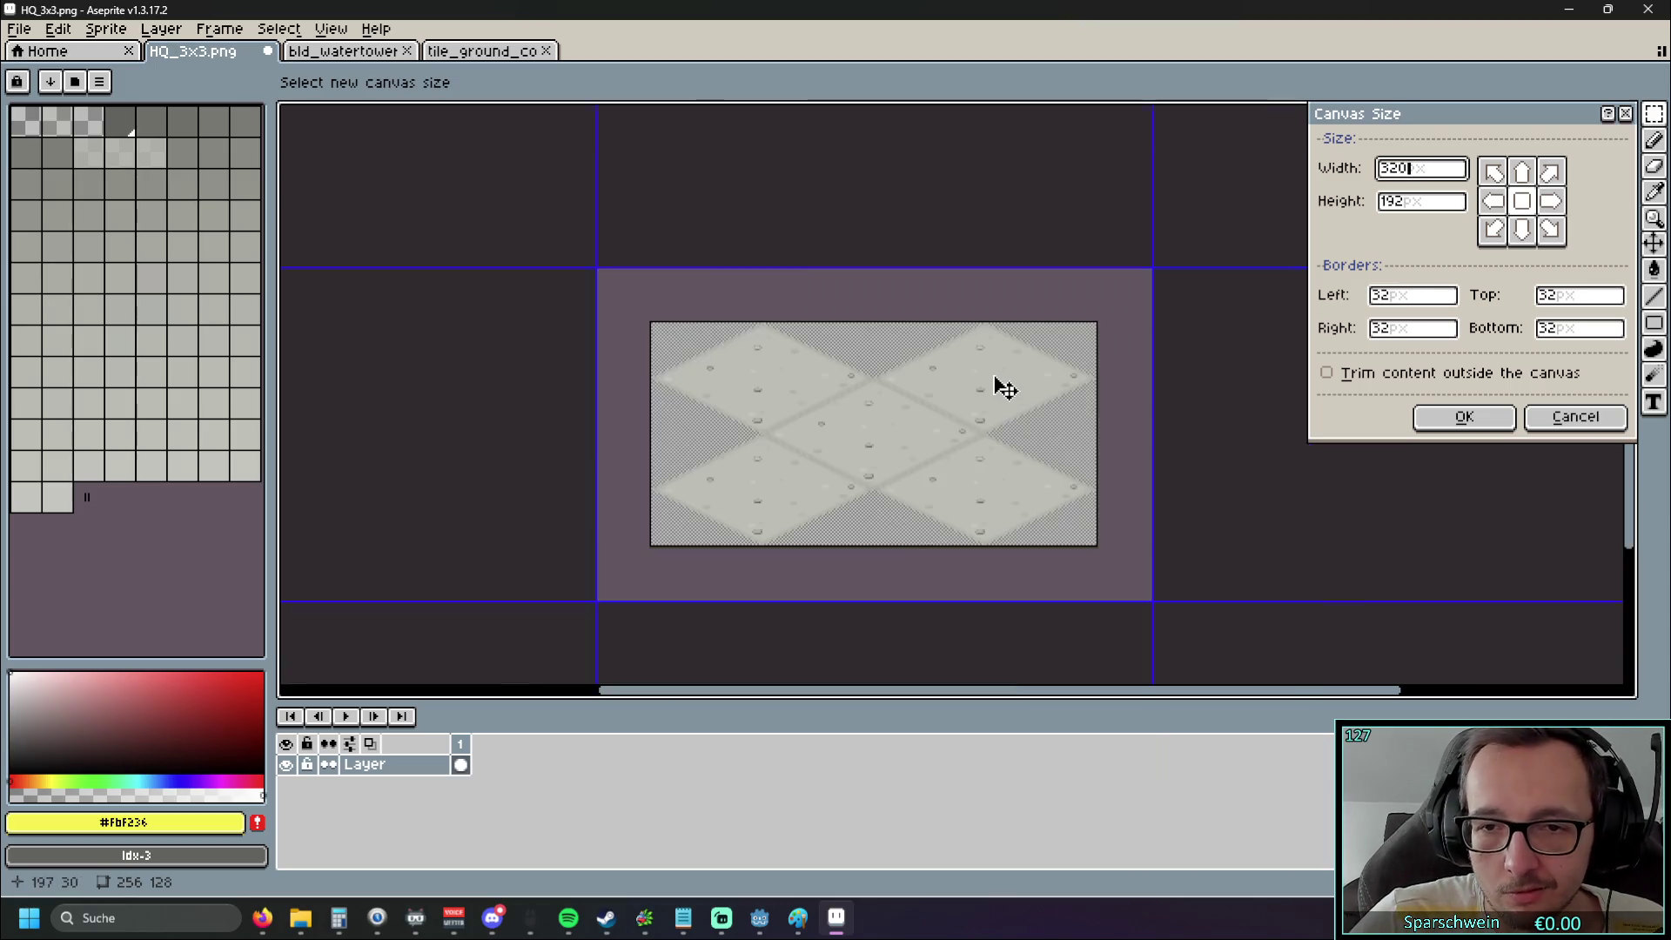
scroll(999, 384, "down", 2)
scroll(982, 397, "up", 2)
mouse_move(701, 393)
left_mouse_down()
mouse_move(895, 328)
mouse_move(911, 343)
mouse_move(728, 376)
left_mouse_up()
left_click(1428, 177)
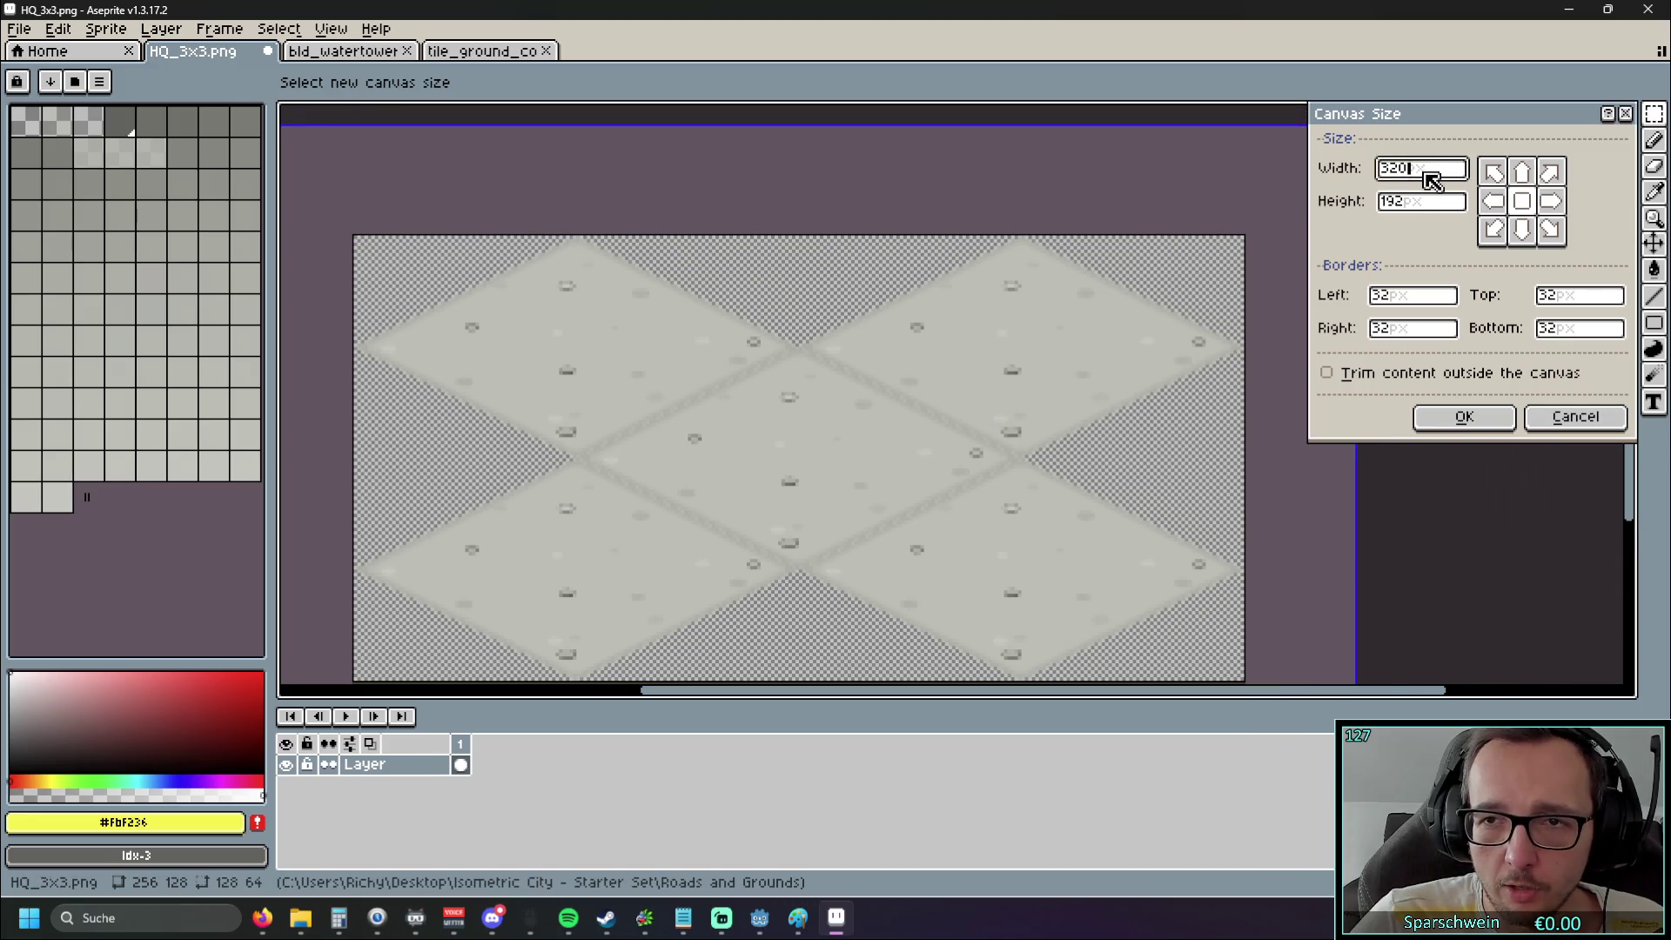
key("BackSpace")
key("BackSpace")
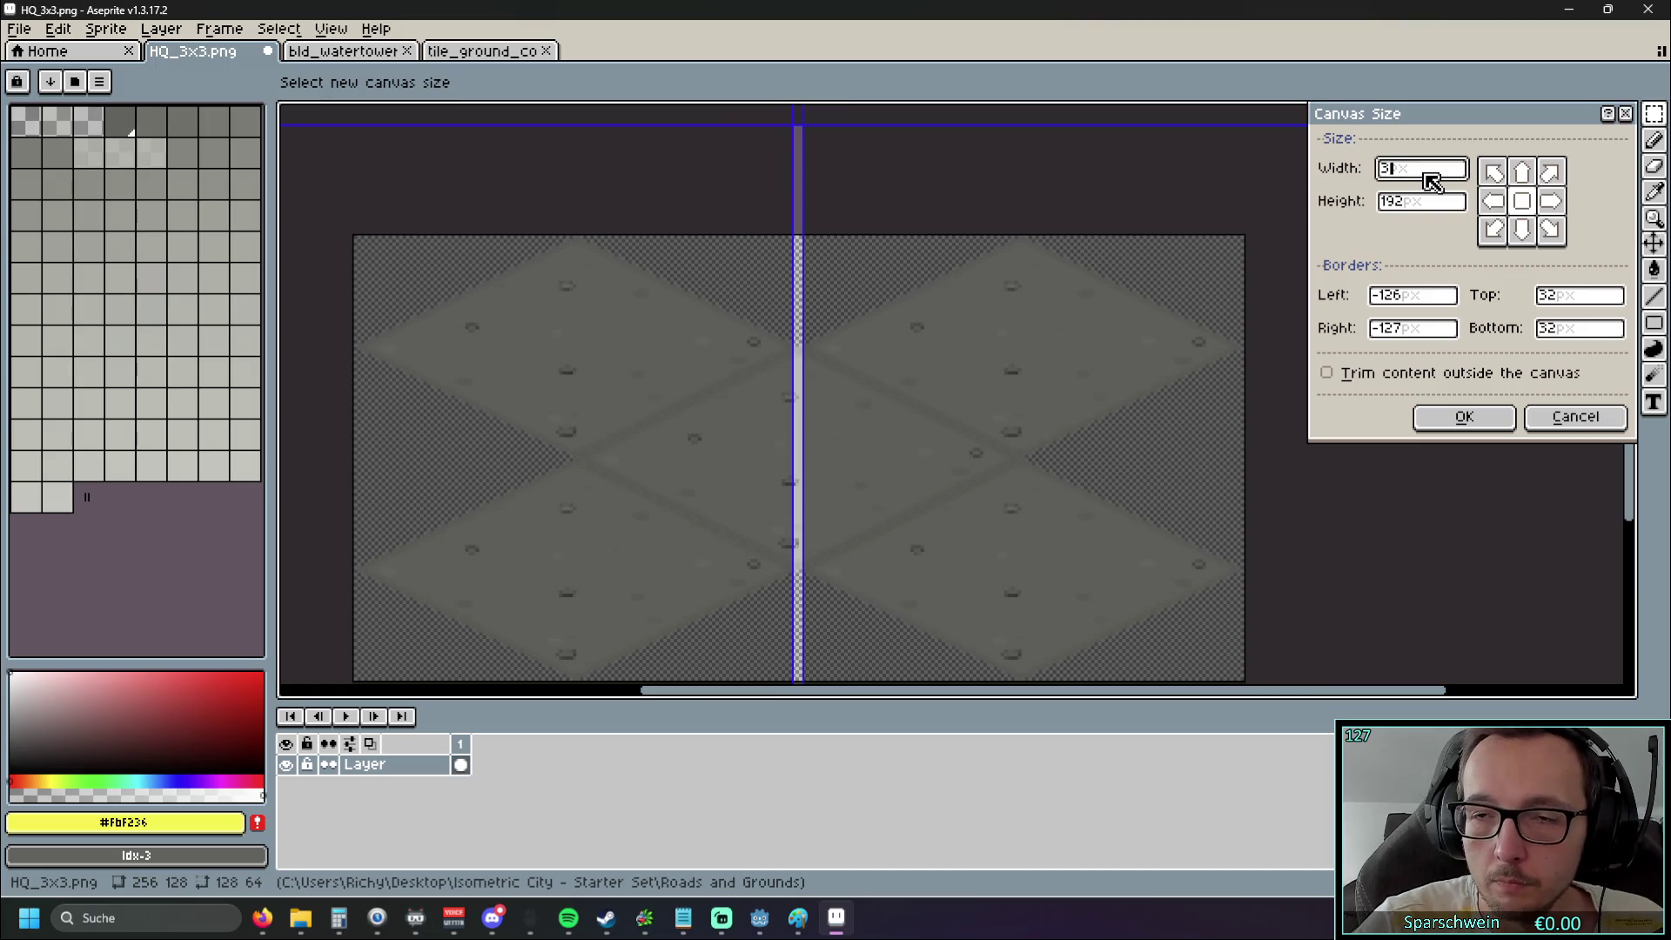
type("84")
scroll(1127, 318, "down", 2)
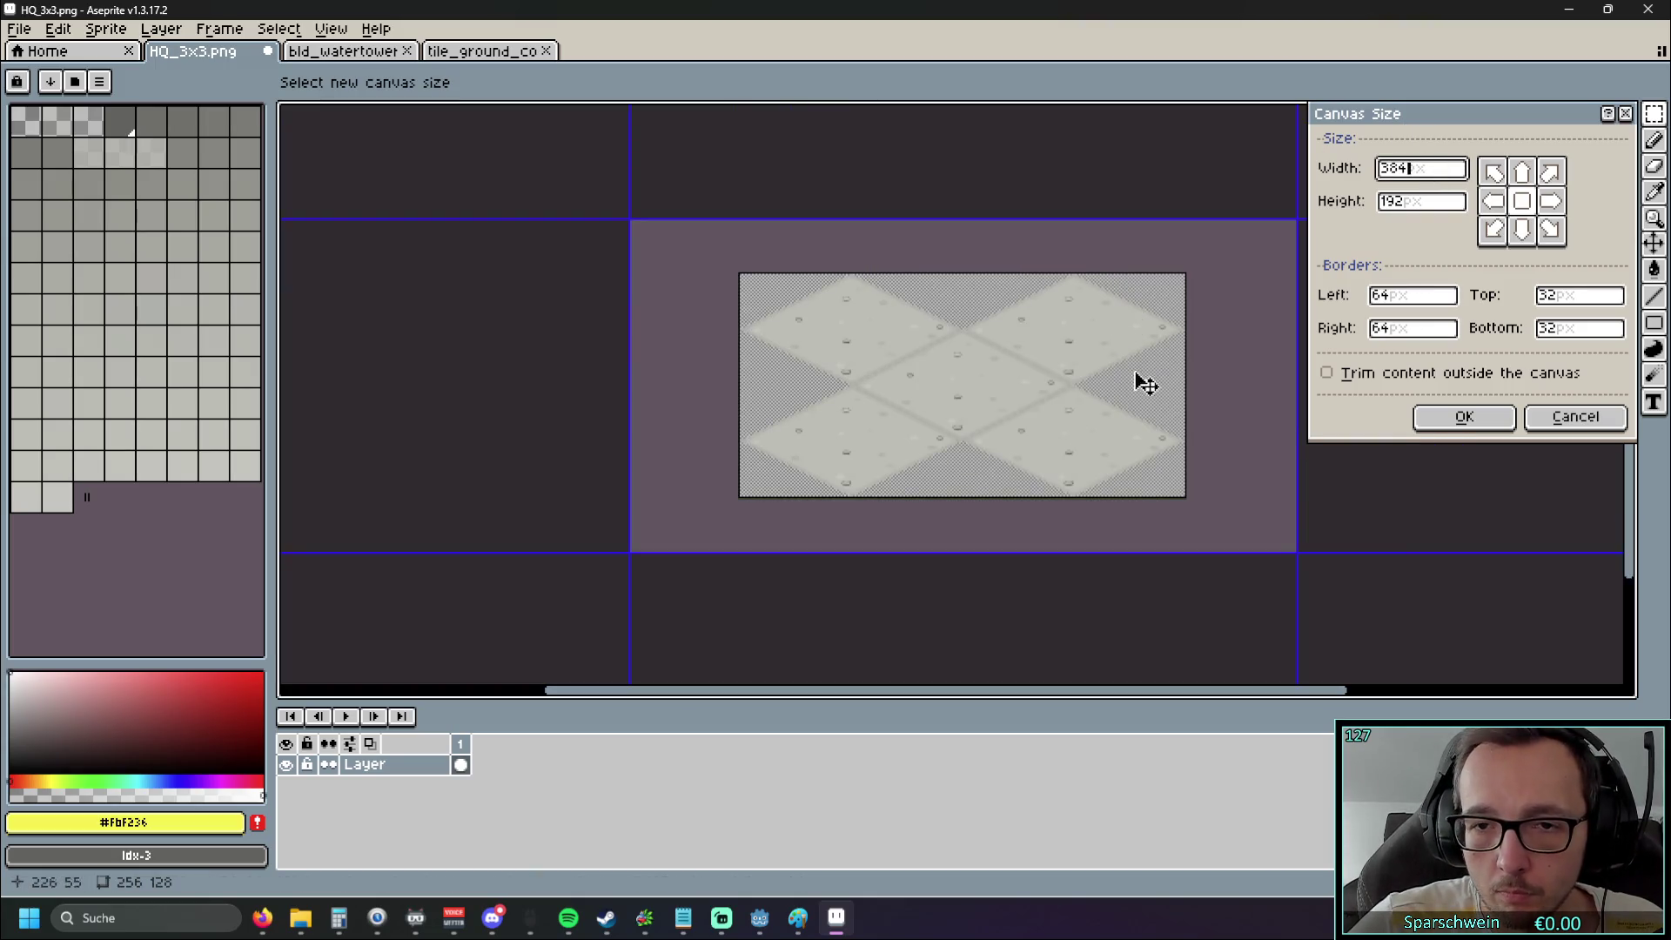
left_click(1464, 417)
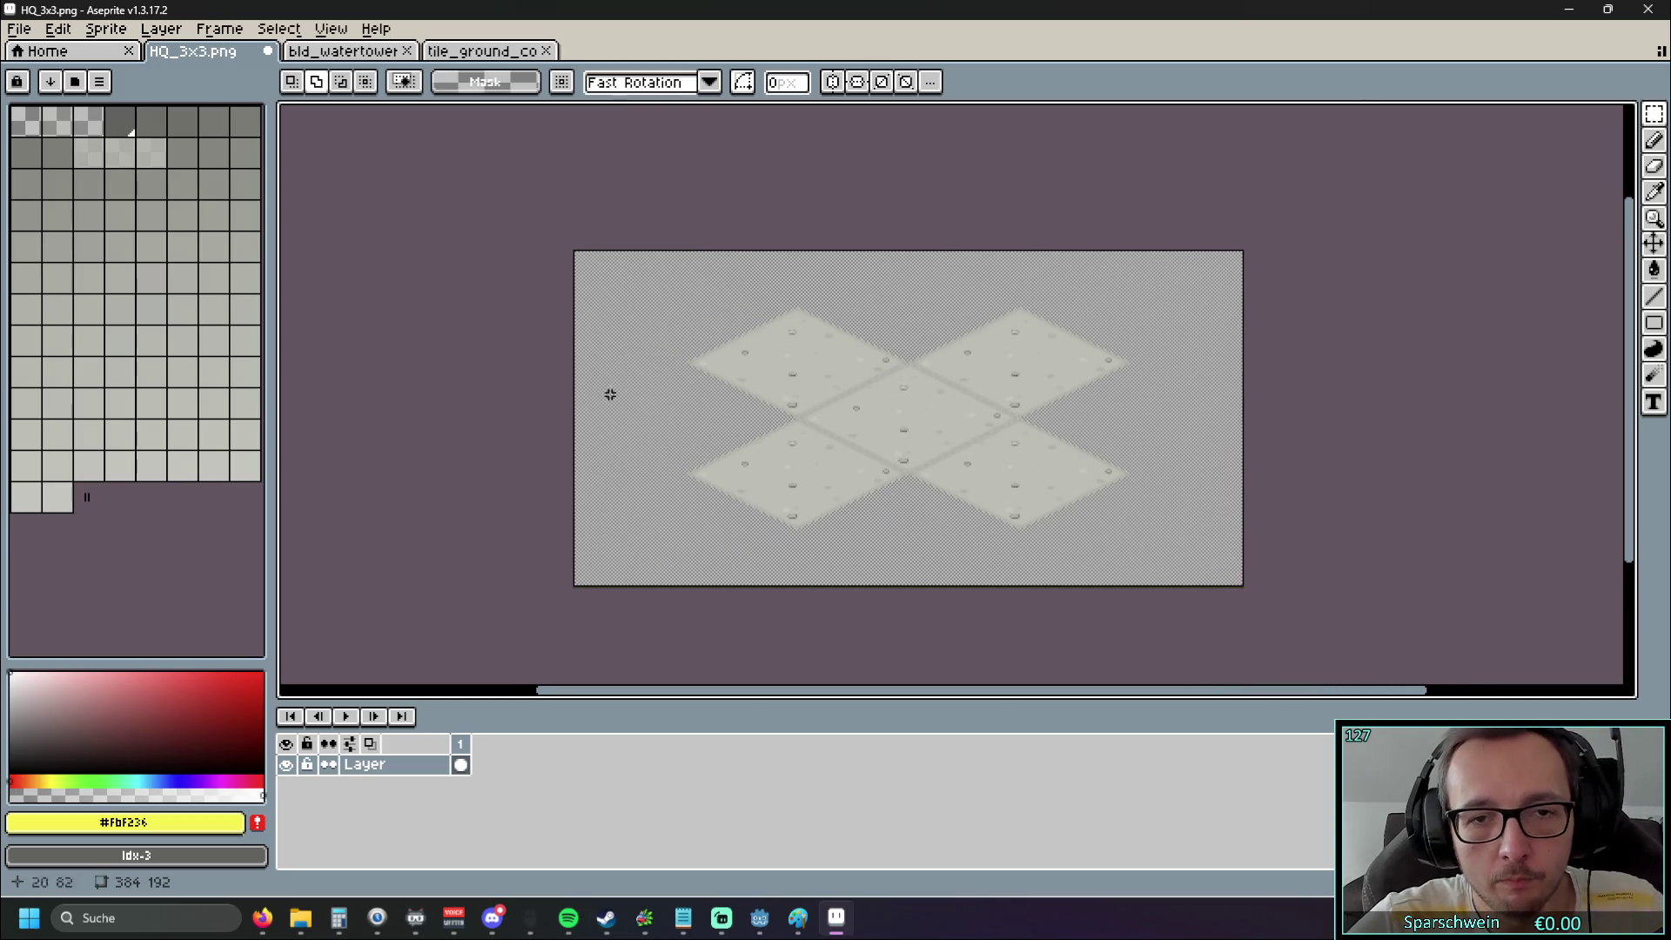
Paste a concrete tile and position it in a missing top-edge diamond slot
scroll(653, 368, "up", 2)
key("ctrl+v")
mouse_move(657, 369)
left_mouse_down()
mouse_move(683, 436)
mouse_move(754, 468)
left_mouse_up()
mouse_move(469, 444)
left_mouse_down()
mouse_move(984, 395)
mouse_move(955, 365)
left_mouse_up()
left_click_drag(568, 333, 1011, 332)
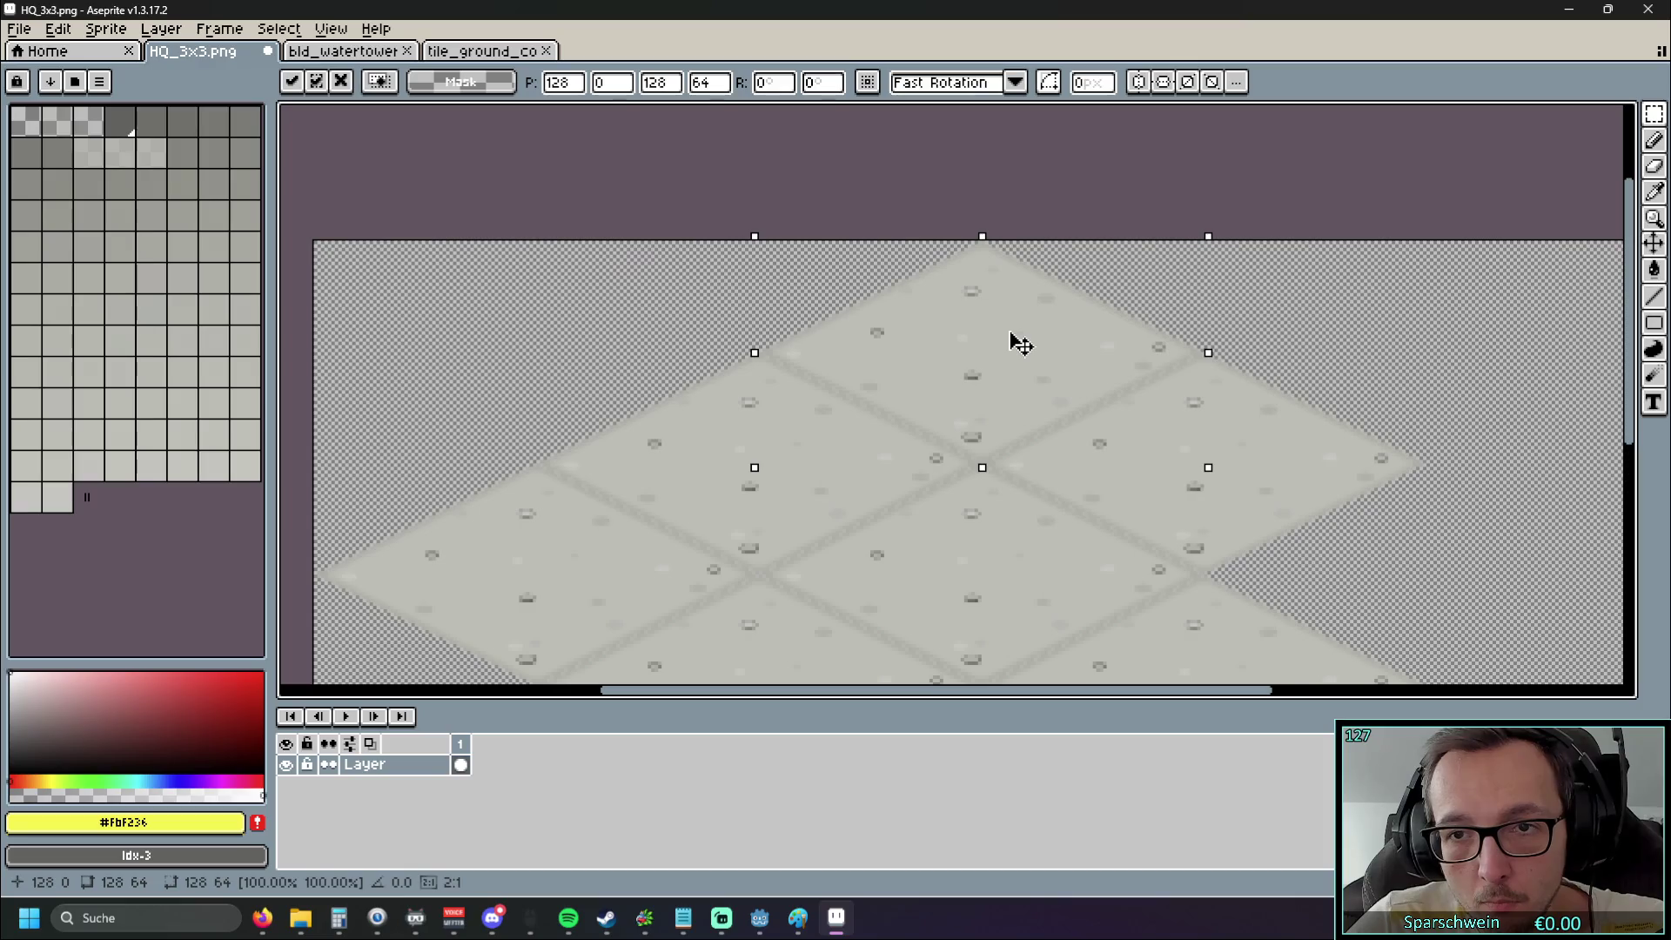
left_click_drag(1012, 332, 1015, 331)
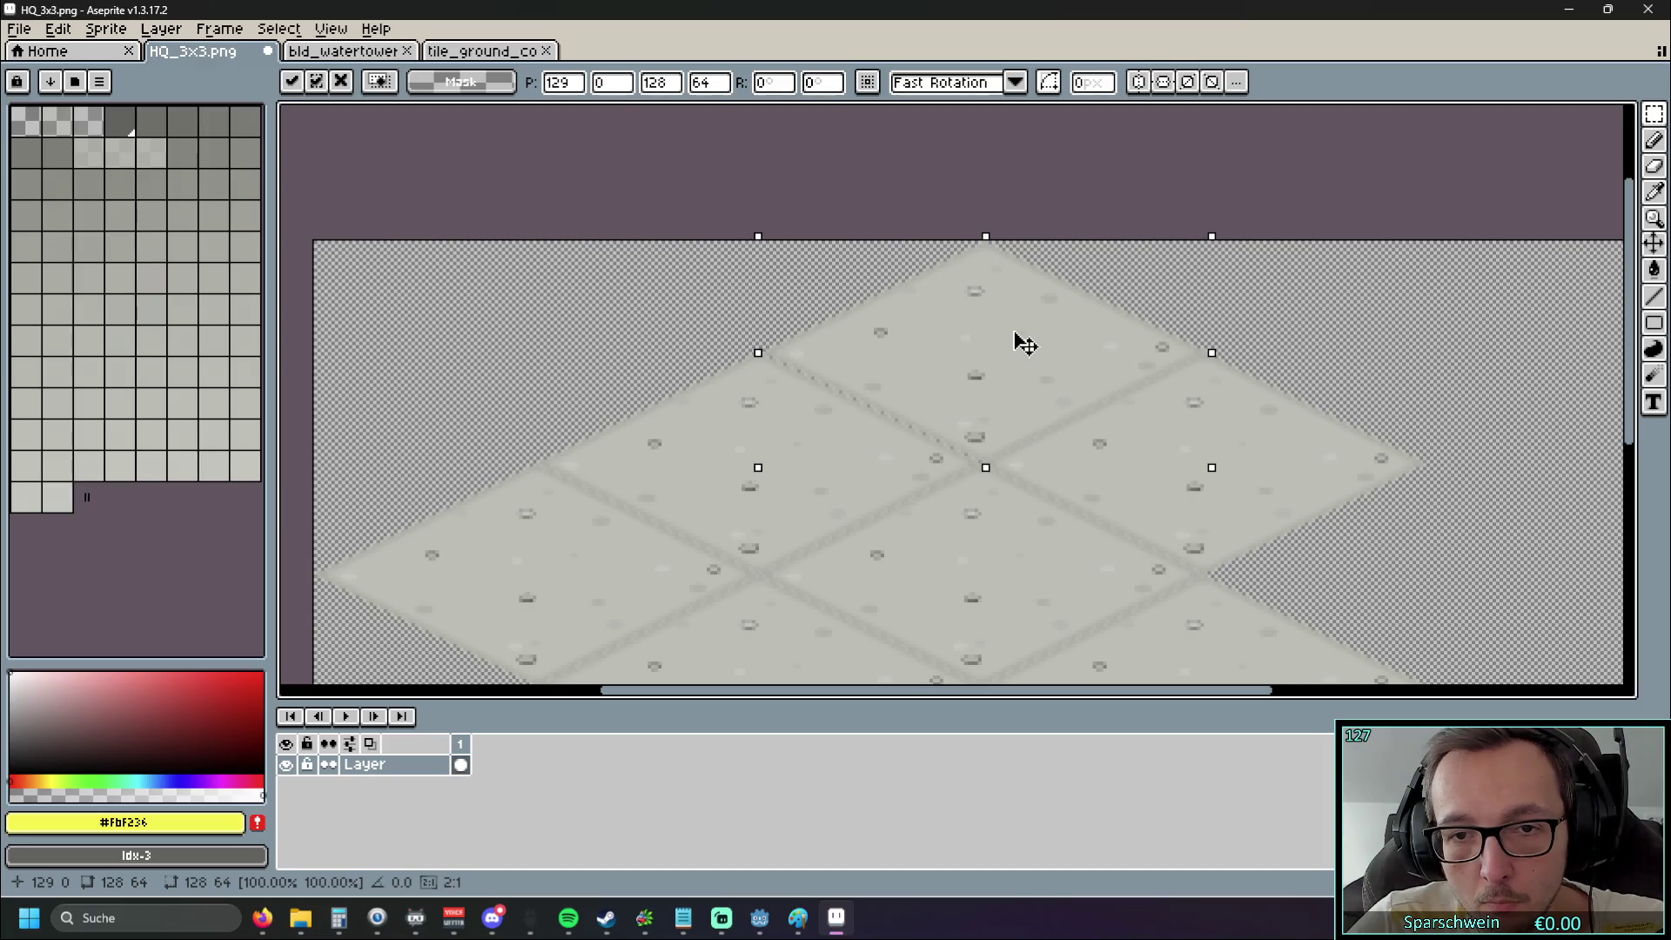
mouse_move(1030, 186)
left_mouse_down()
mouse_move(1283, 452)
mouse_move(990, 342)
mouse_move(1115, 355)
mouse_move(1173, 390)
left_mouse_up()
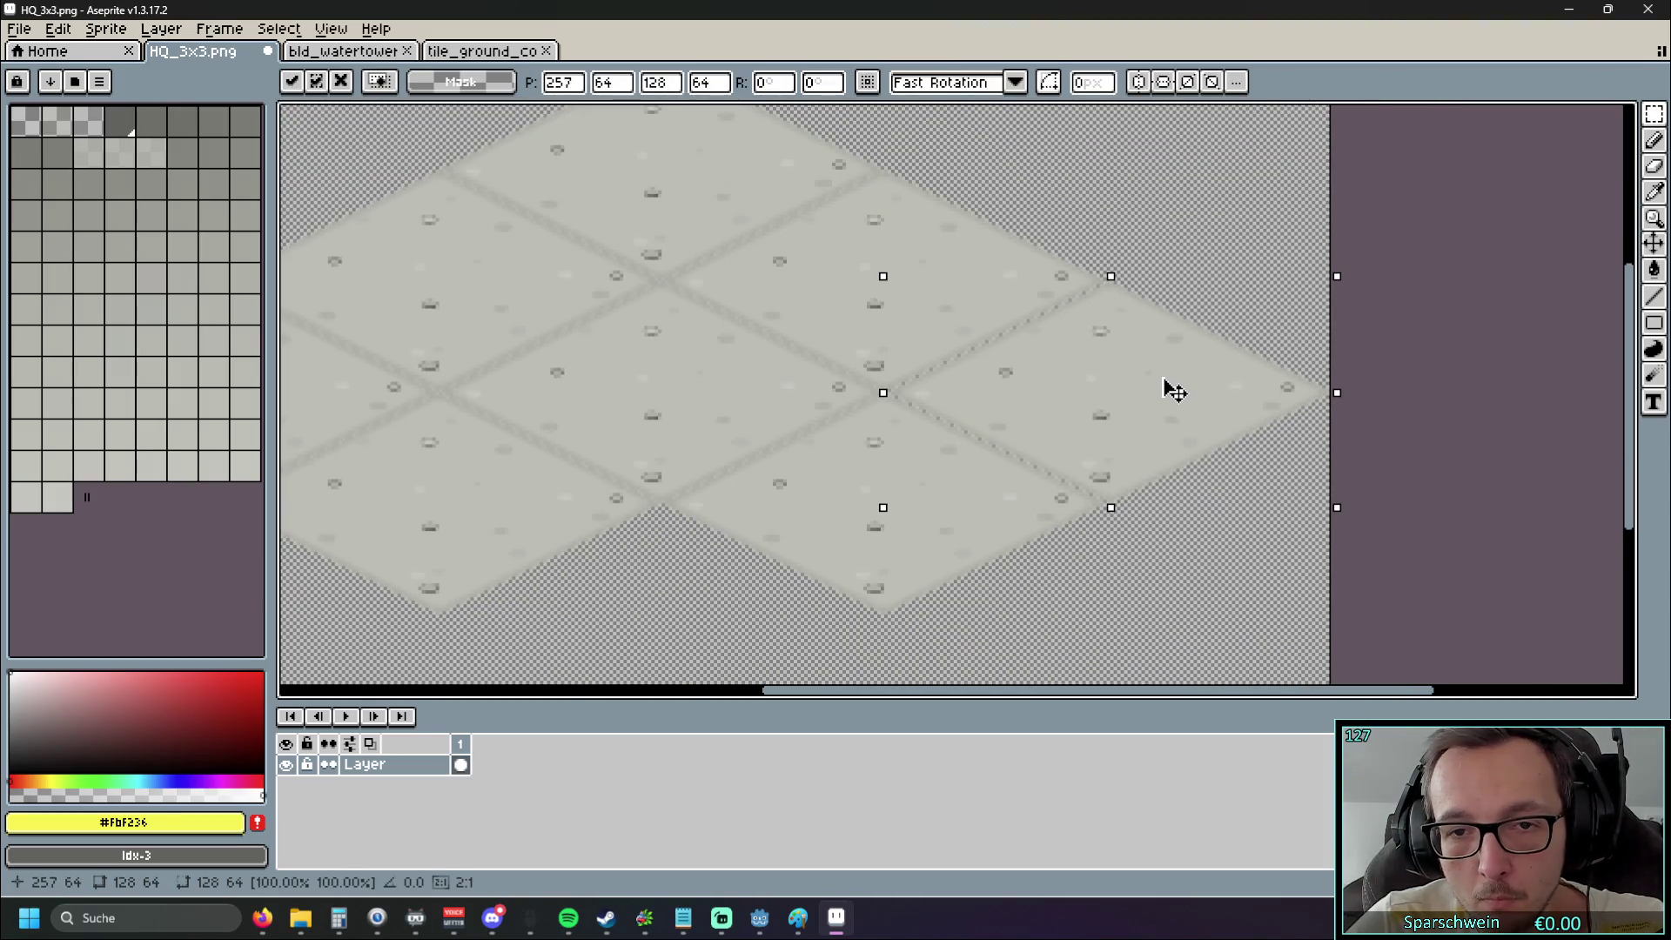
key("Return")
key("ctrl+d")
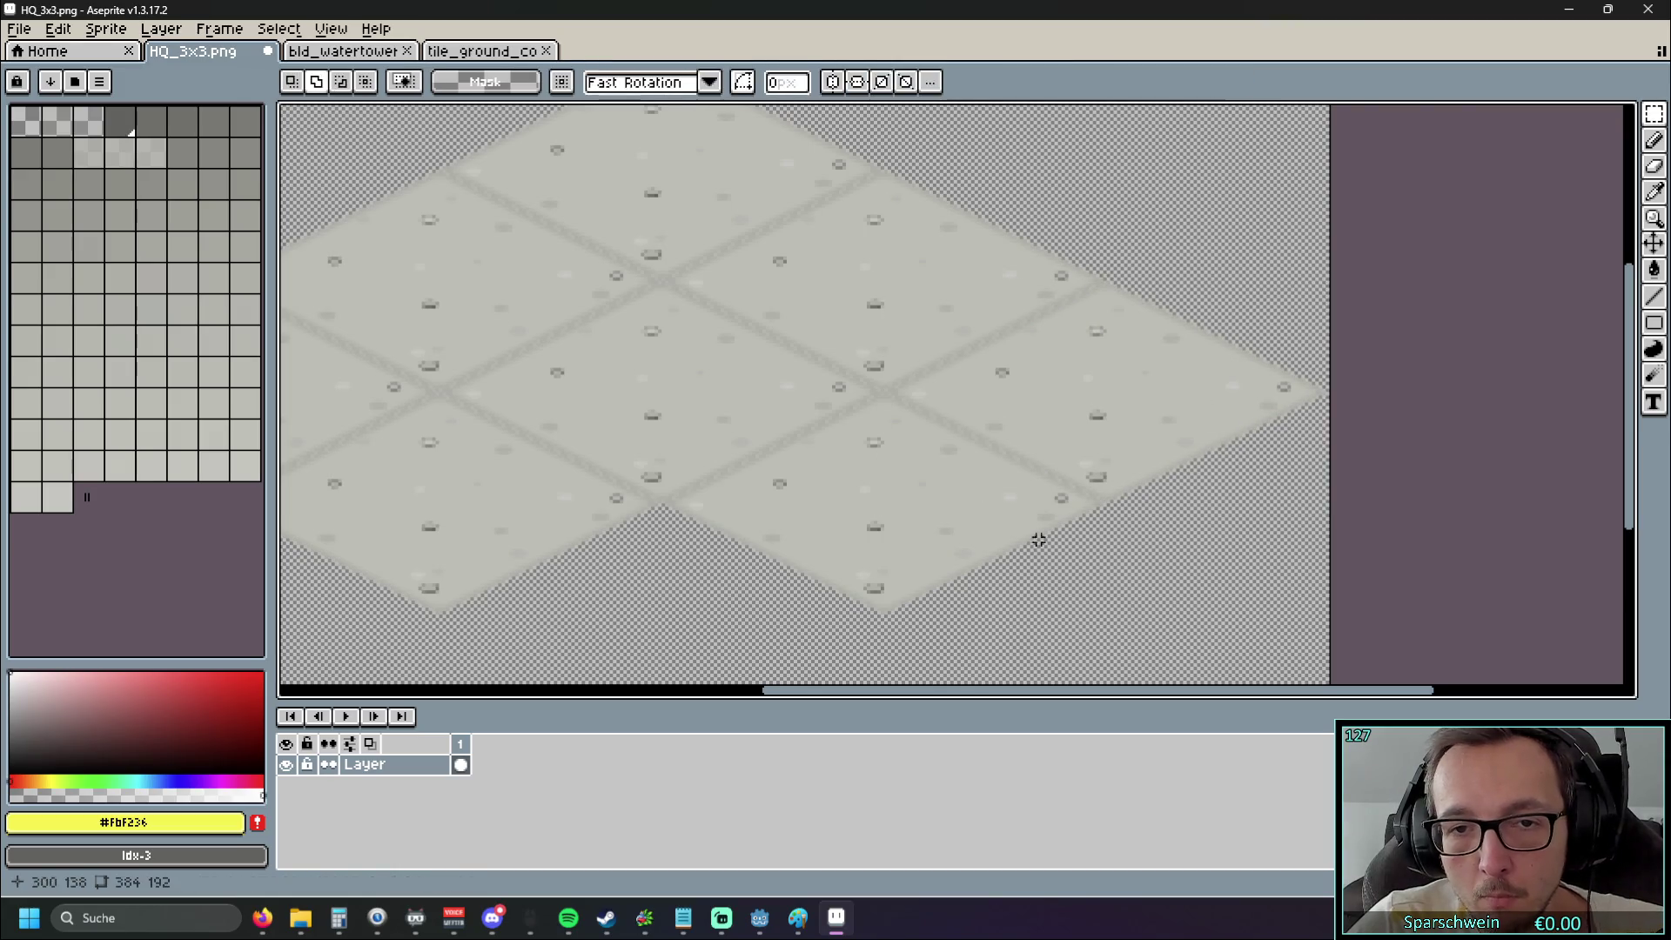
Paste another concrete tile into the bottom-centre diamond slot
left_click_drag(1033, 540, 1131, 383)
key("ctrl+v")
mouse_move(392, 410)
left_mouse_down()
mouse_move(843, 485)
mouse_move(831, 470)
left_mouse_up()
key("Return")
key("ctrl+d")
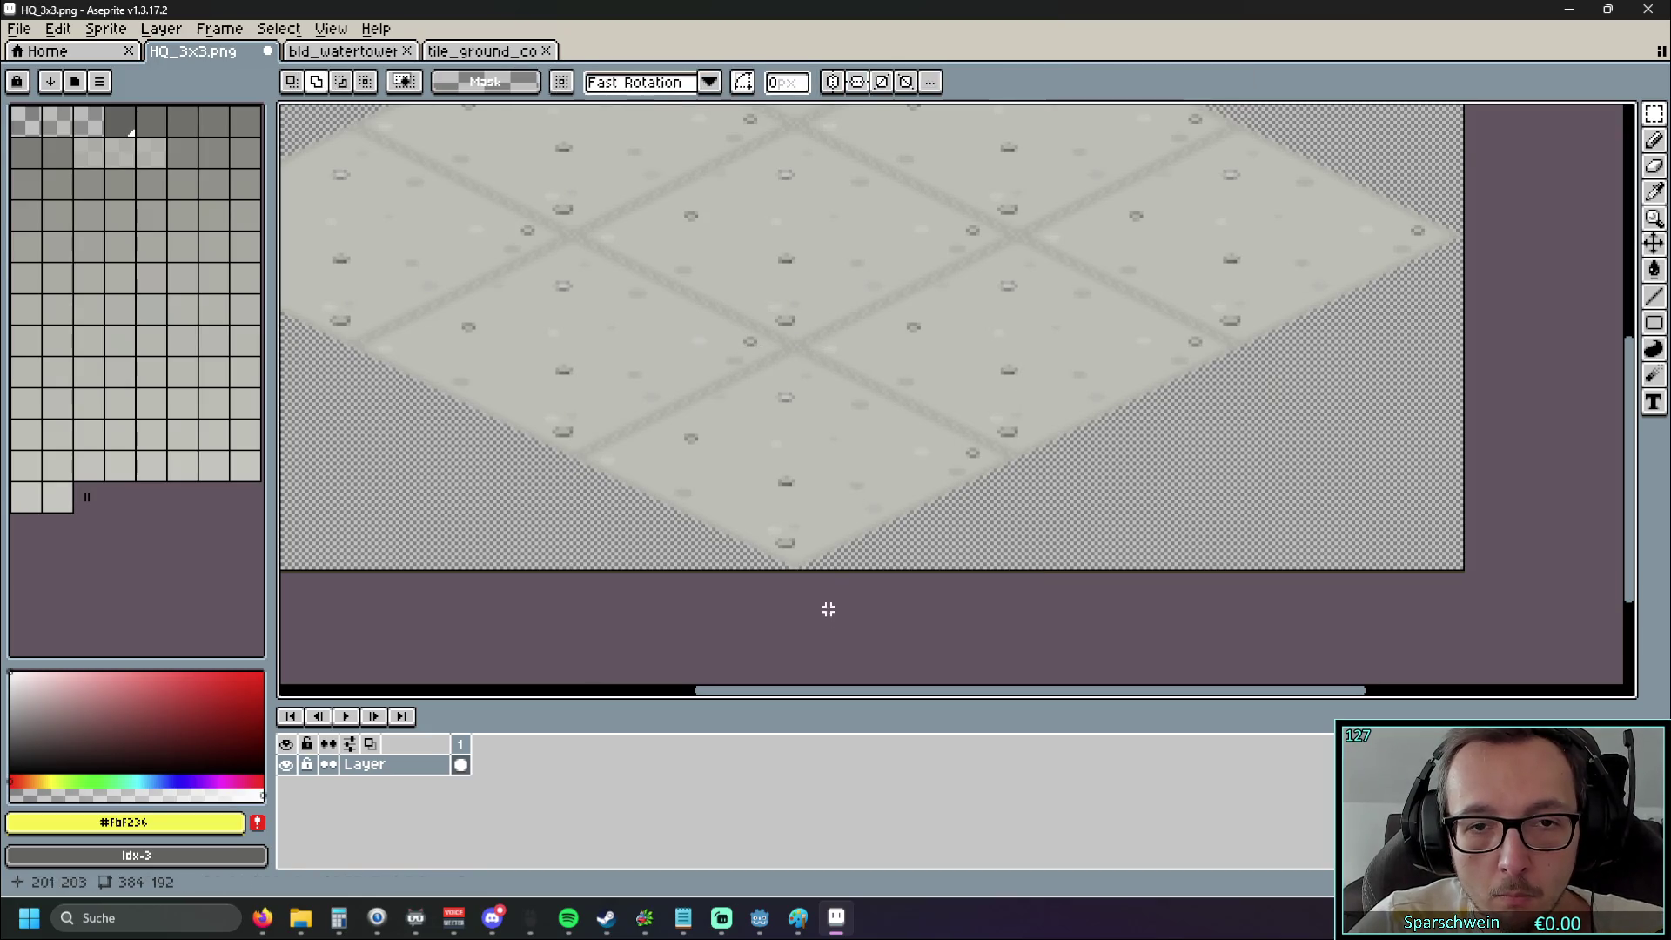
Pan and zoom around the canvas to inspect the tile seams
scroll(926, 314, "down", 2)
left_click_drag(926, 313, 913, 437)
scroll(750, 418, "up", 2)
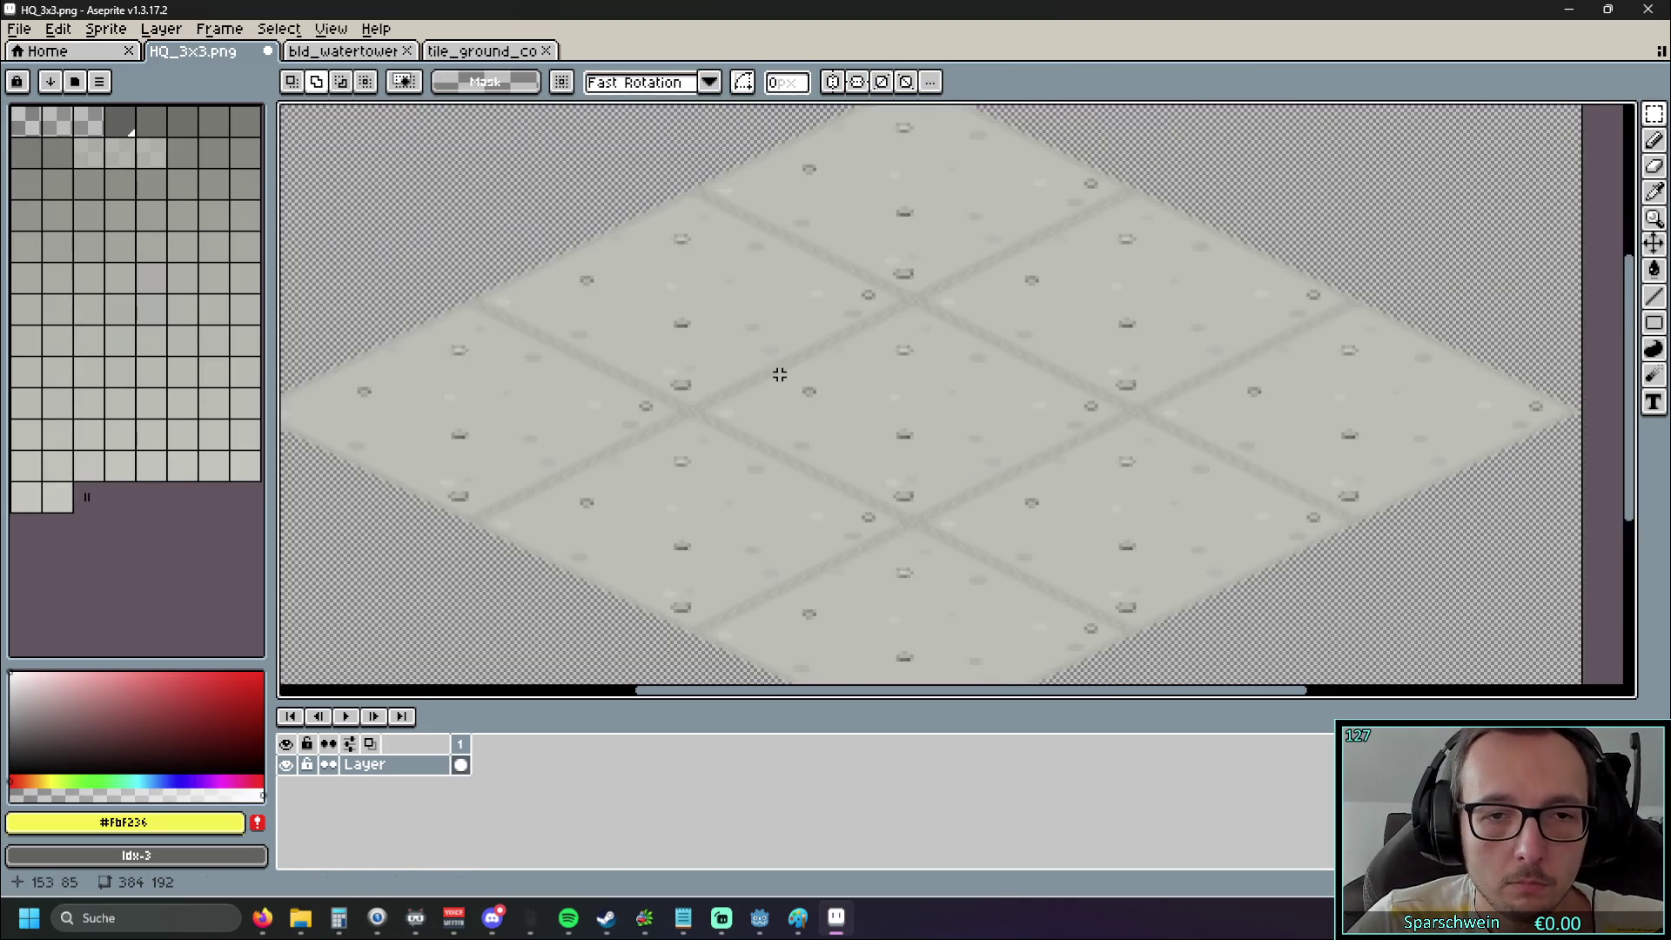
scroll(682, 372, "down", 2)
scroll(686, 358, "up", 2)
mouse_move(687, 358)
left_mouse_down()
mouse_move(720, 323)
mouse_move(683, 377)
mouse_move(525, 380)
left_mouse_up()
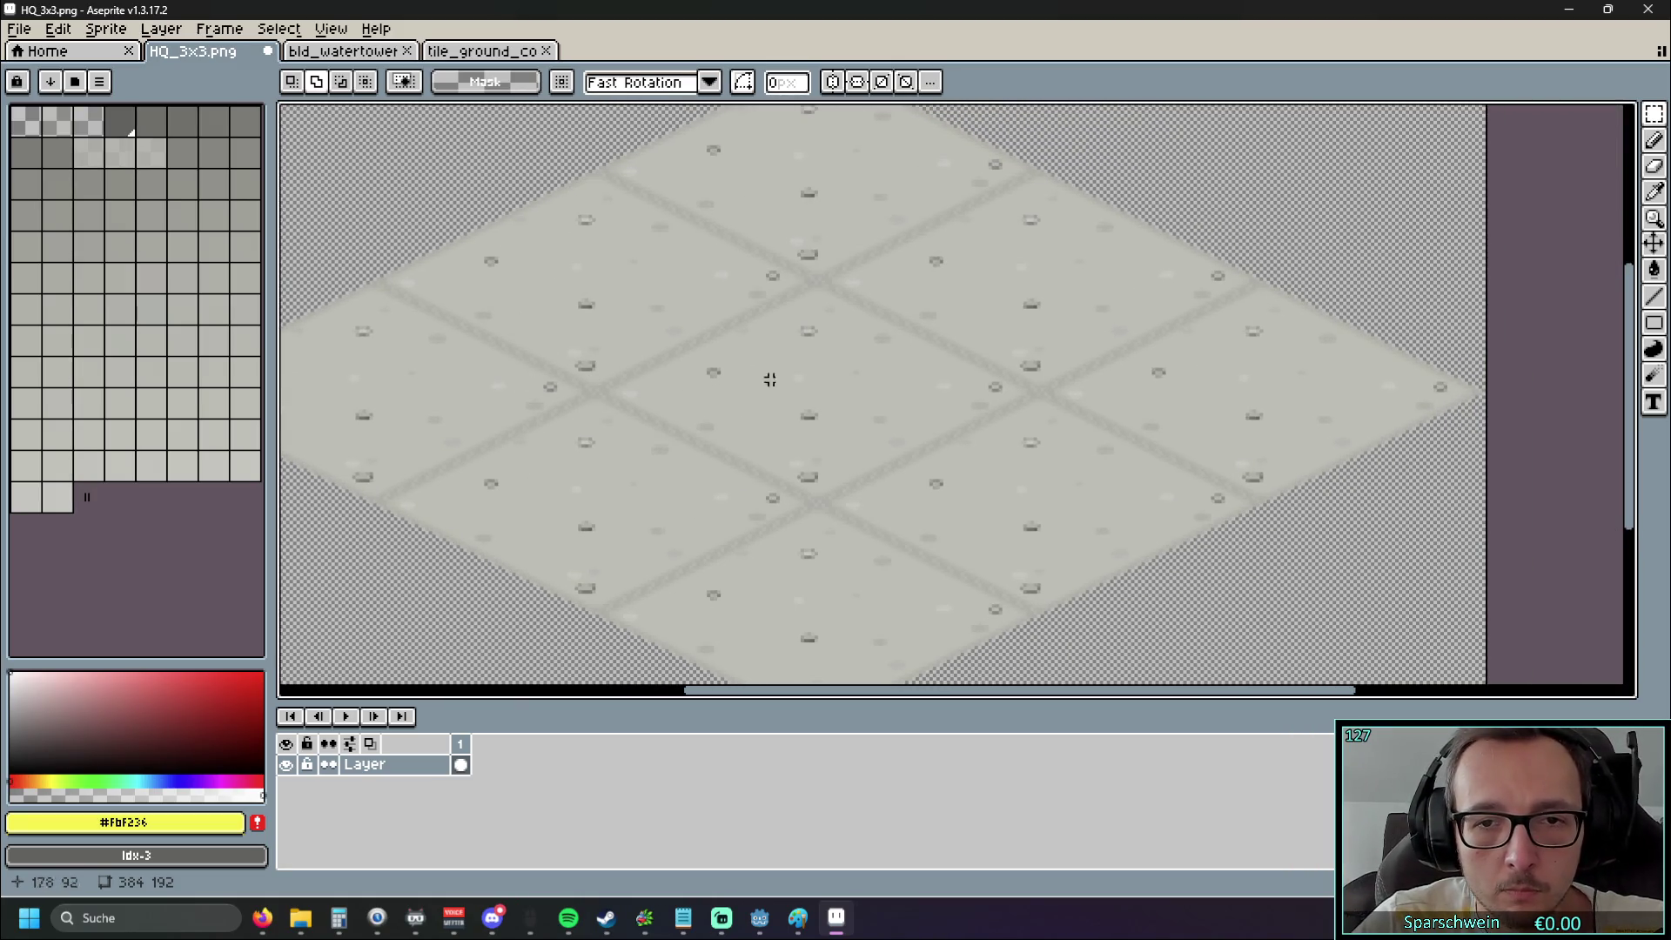
scroll(802, 359, "down", 2)
scroll(805, 360, "up", 2)
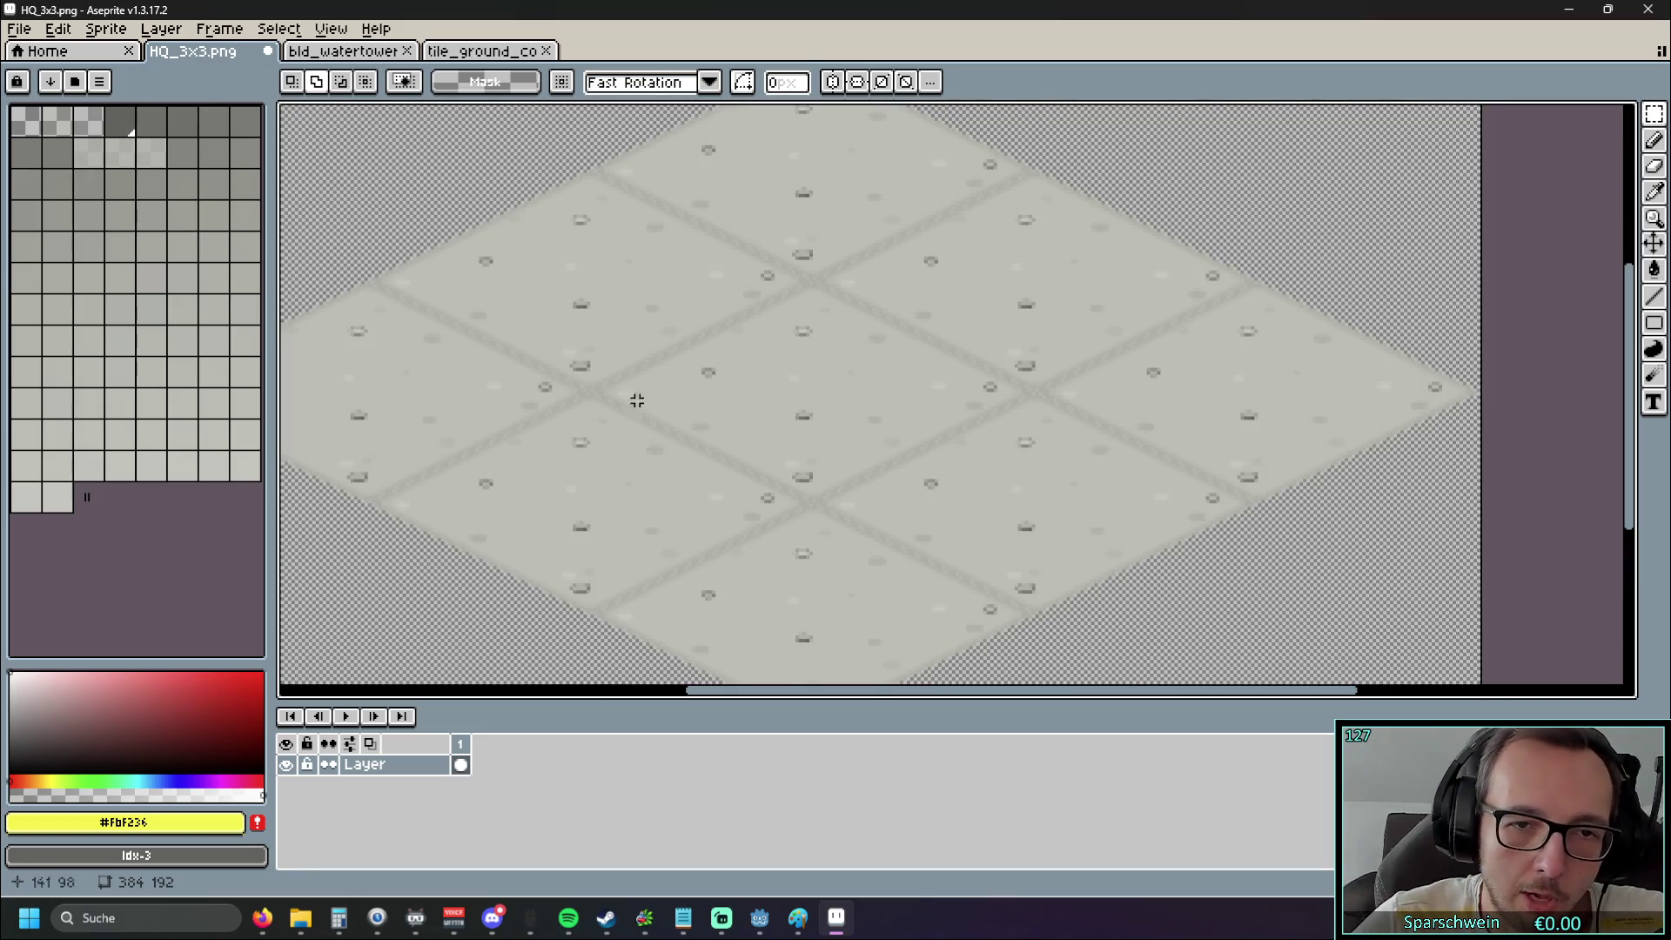
scroll(821, 505, "left", 8)
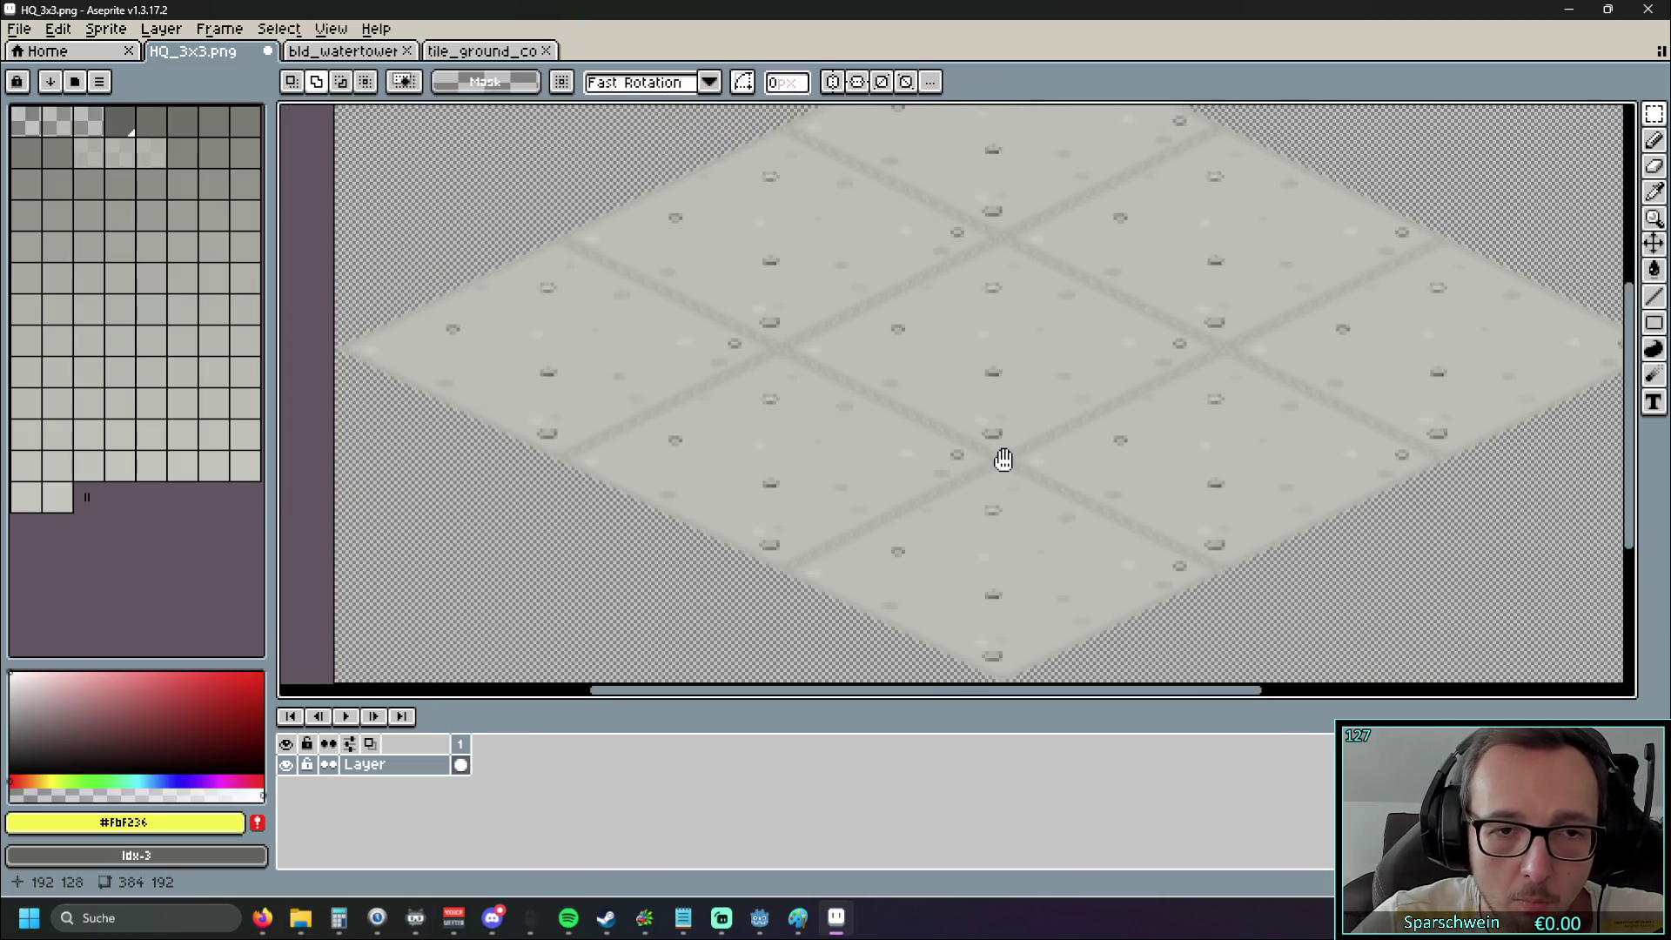
scroll(920, 377, "up", 3)
left_click_drag(725, 400, 835, 429)
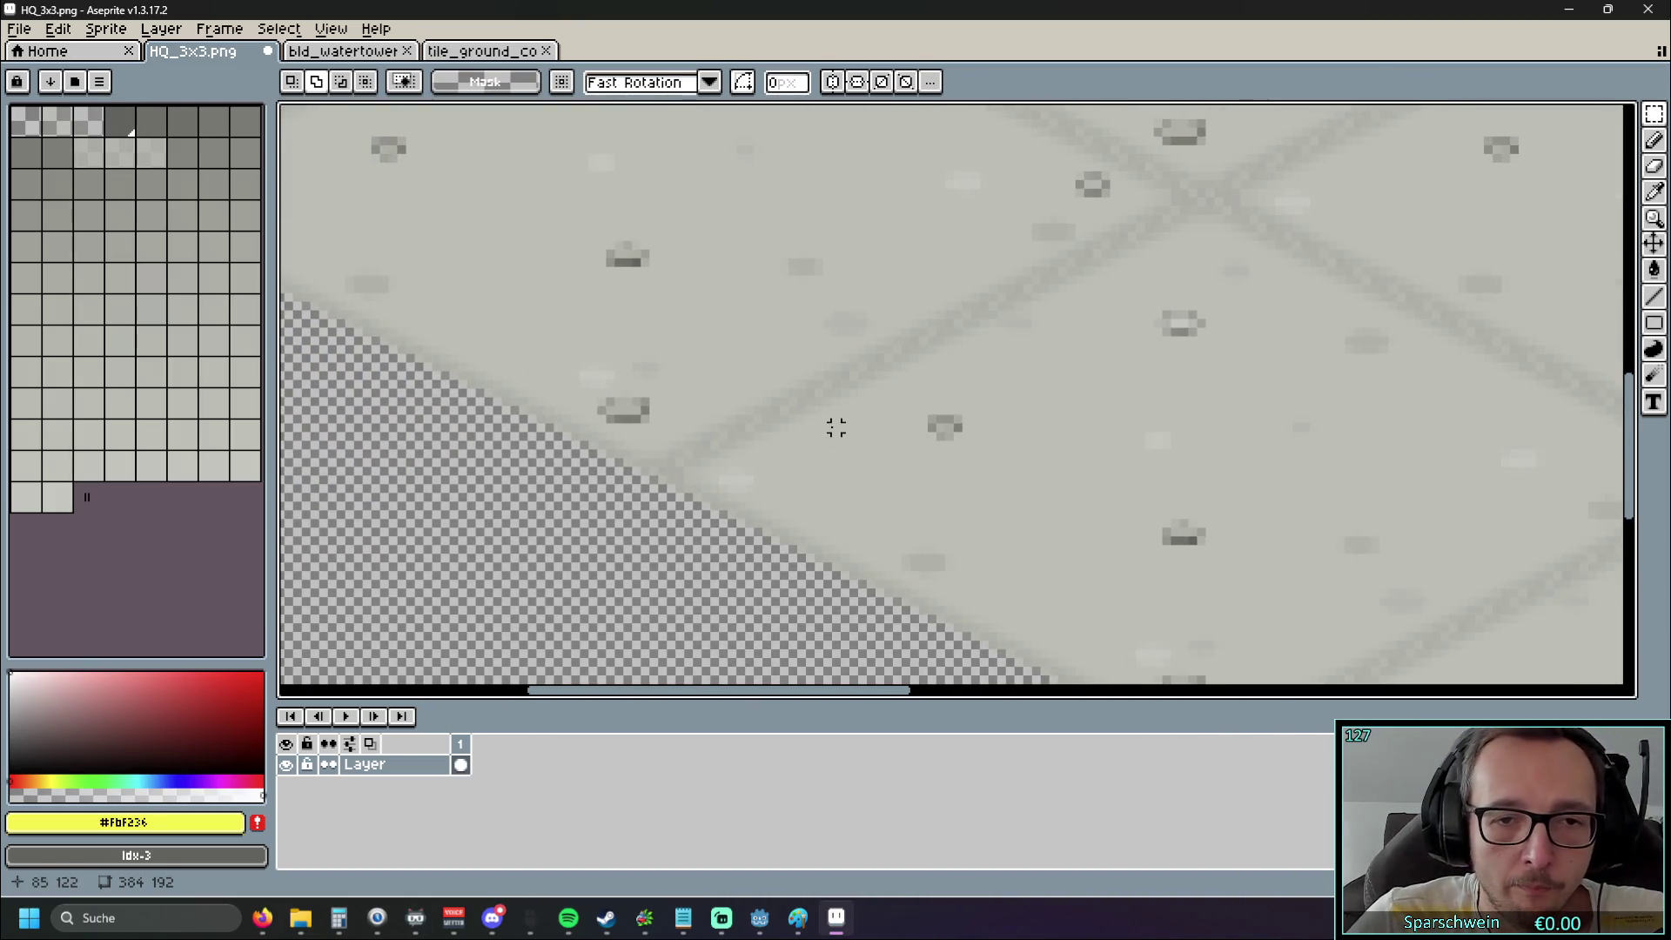
Sample the light concrete grey #bcbdb6 and set the pencil brush to 5 pixels
scroll(852, 456, "up", 2)
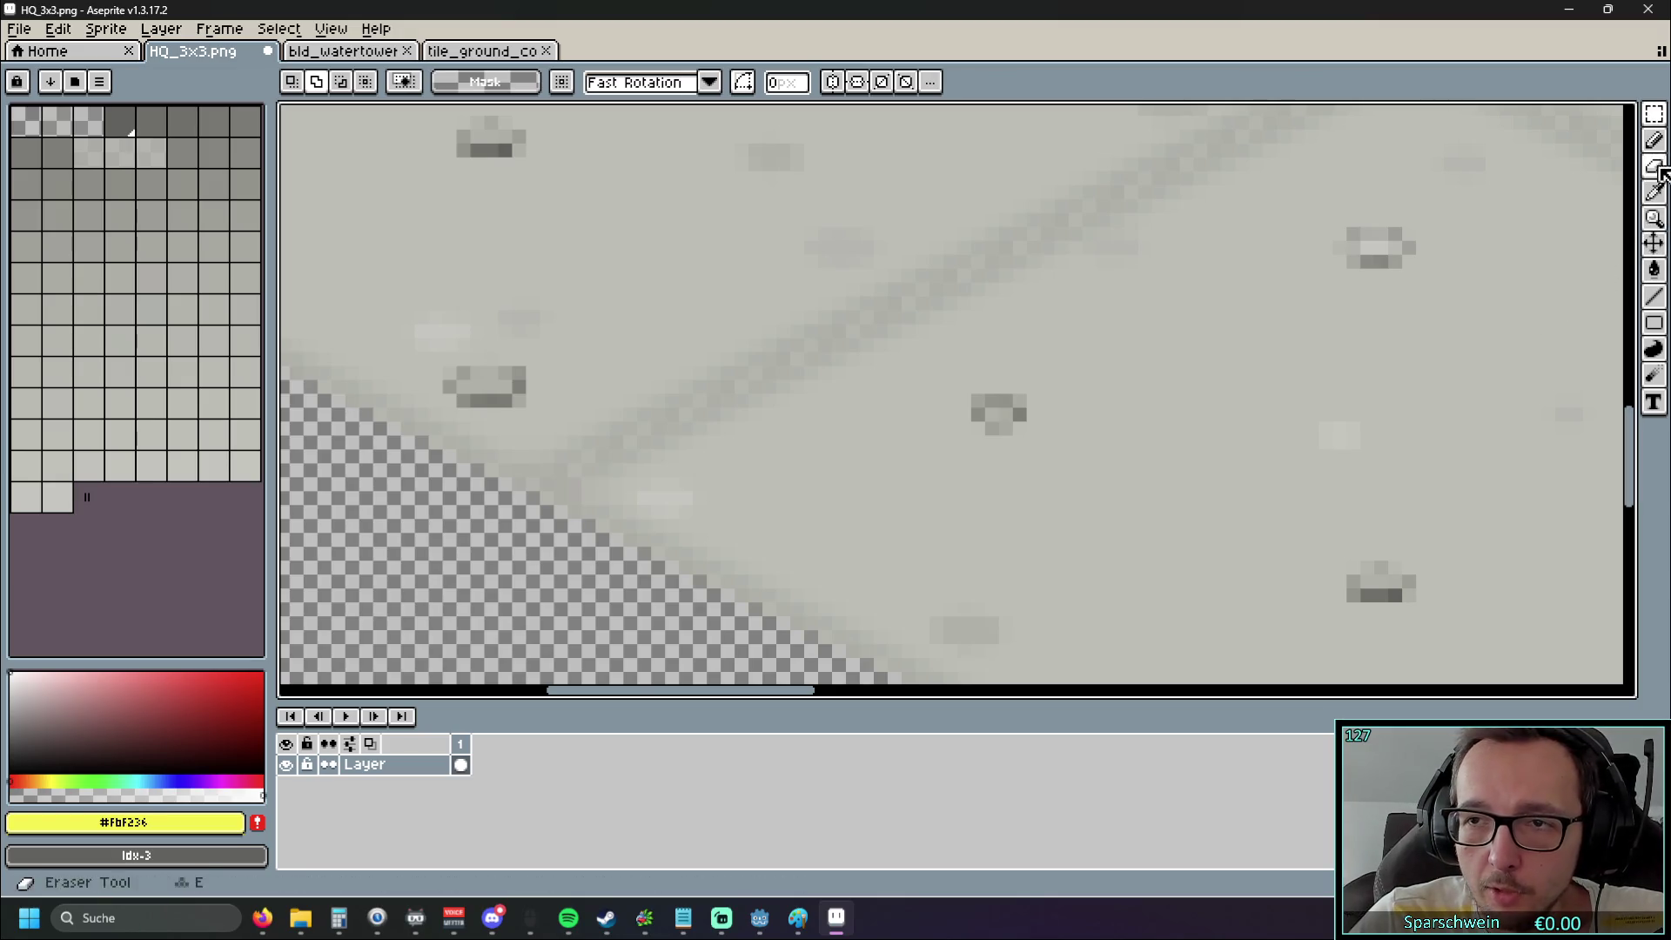
left_click(1654, 192)
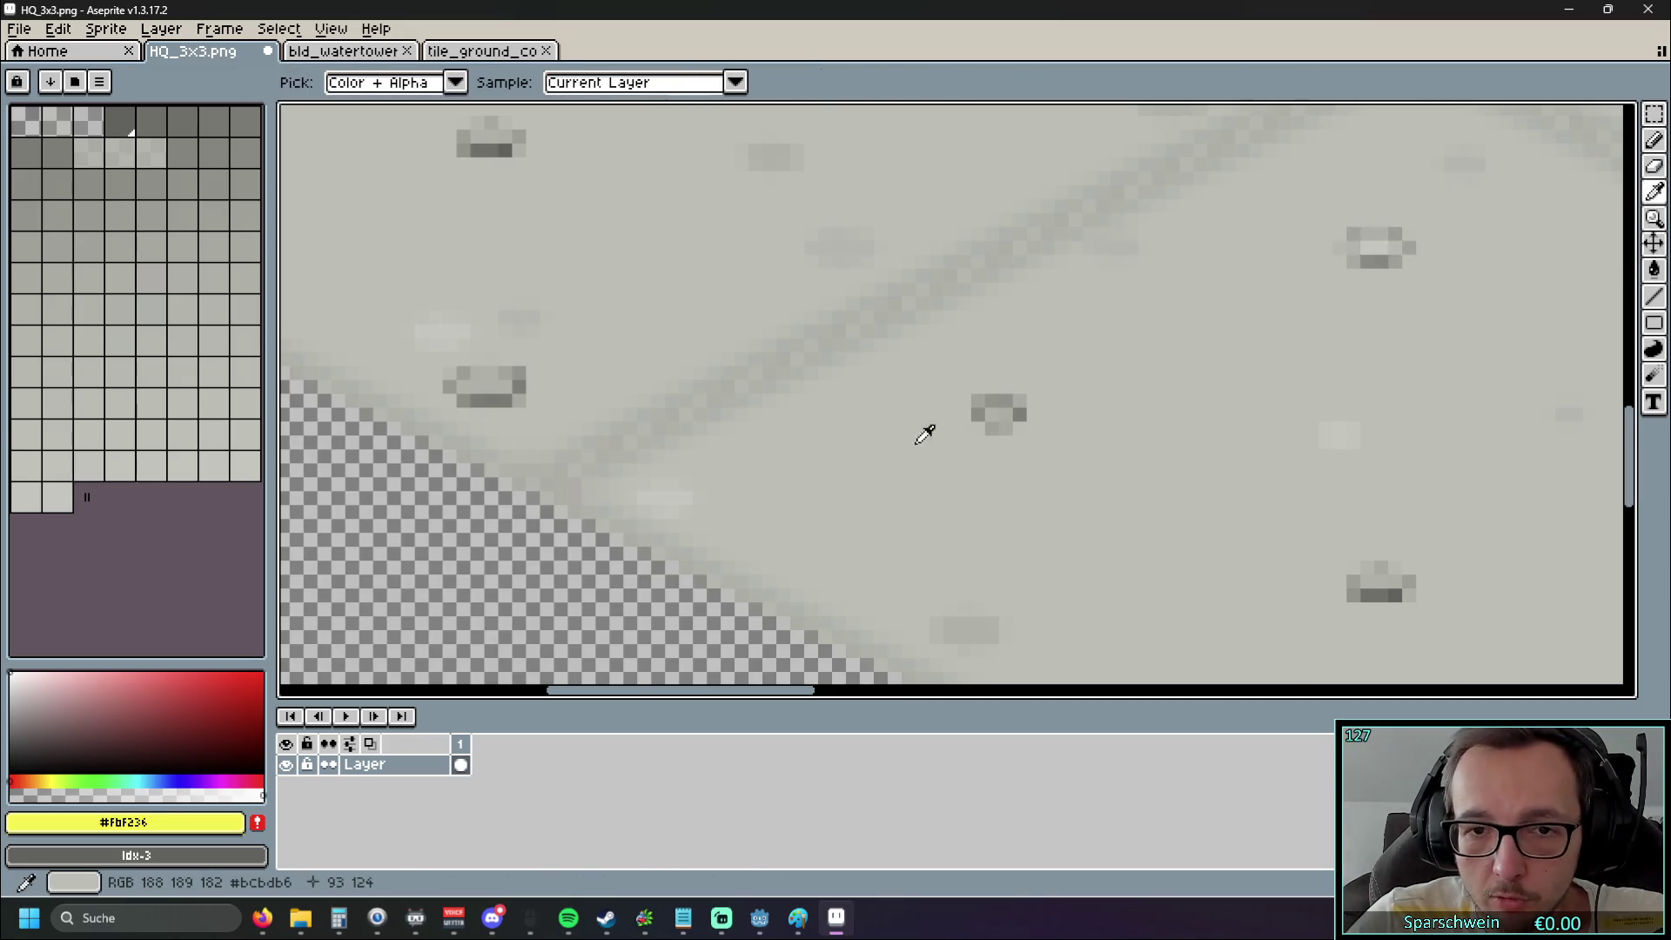
left_click(925, 432)
left_click(1651, 144)
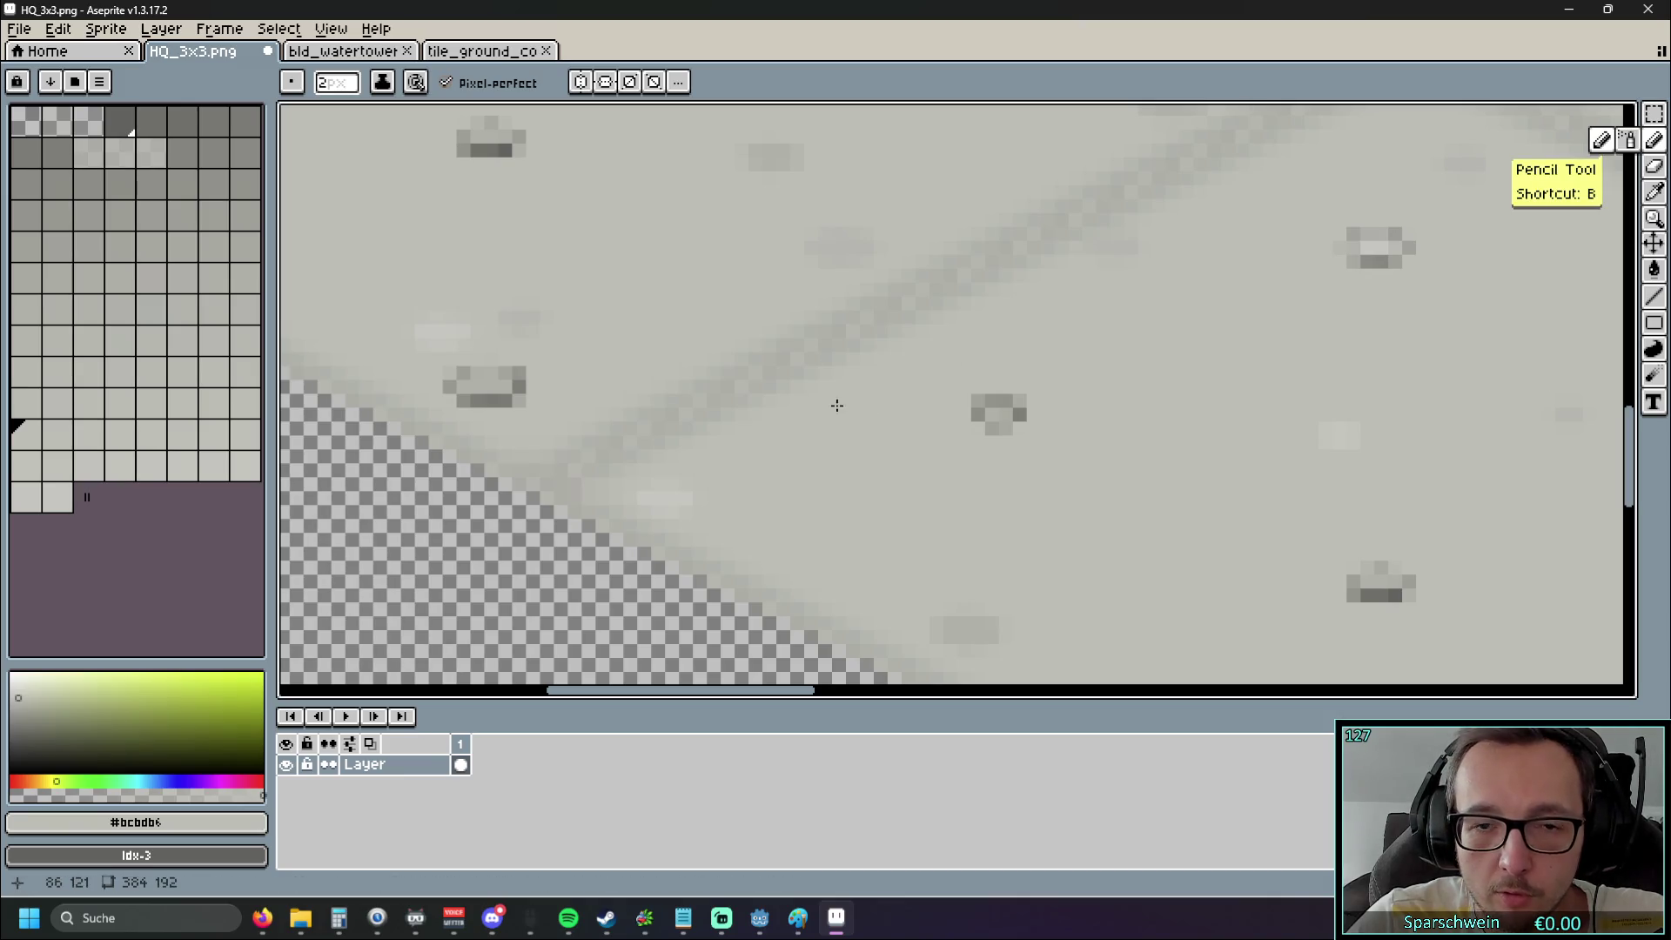
scroll(799, 409, "left", 3)
scroll(1082, 450, "left", 9)
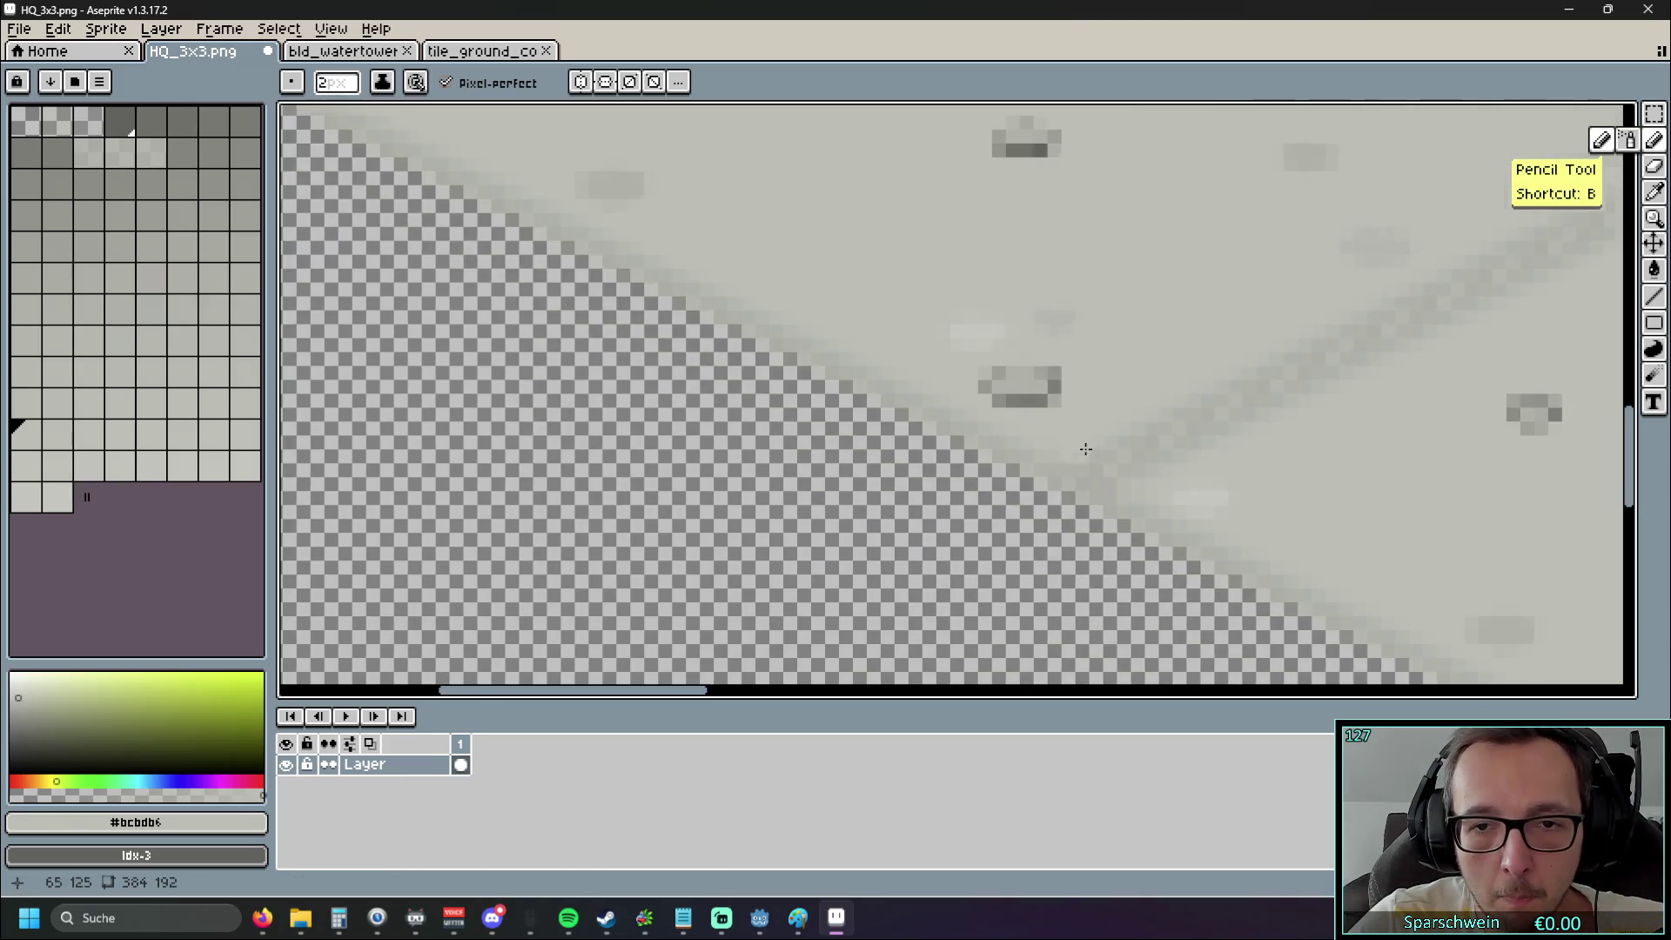
scroll(1111, 447, "right", 6)
key("plus")
key("plus")
key("plus")
Paint over the first dark diagonal seam lines and faint seam pixels in concrete grey
mouse_move(1030, 383)
left_mouse_down()
mouse_move(977, 357)
mouse_move(876, 433)
mouse_move(836, 439)
left_mouse_up()
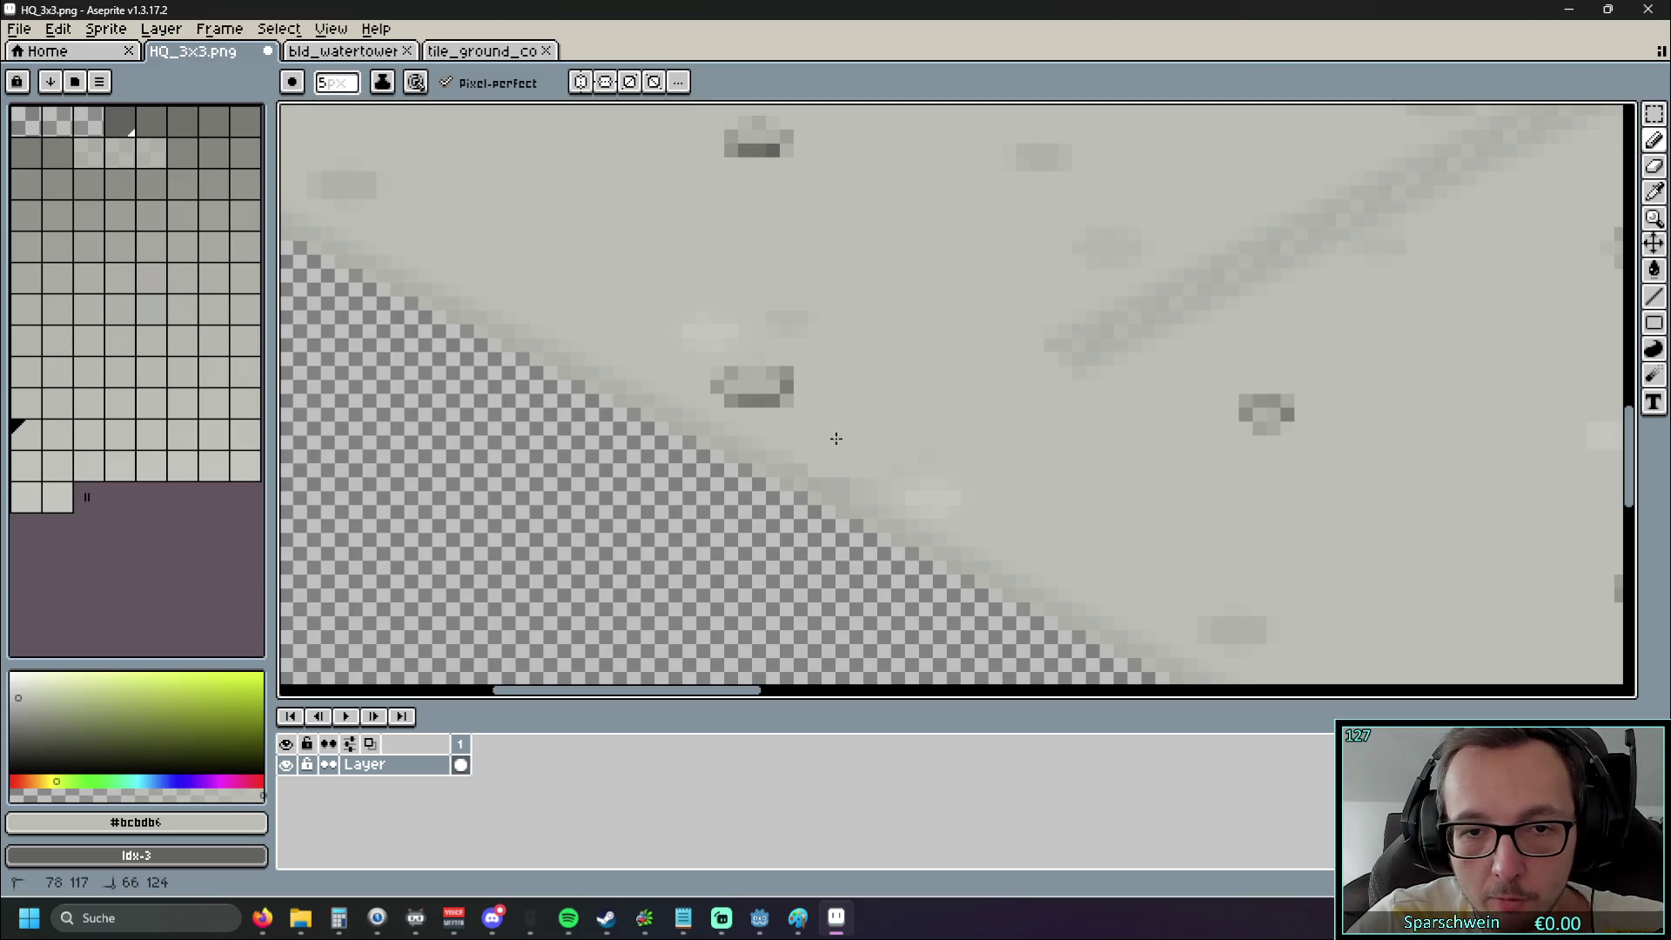
scroll(964, 440, "right", 5)
left_click_drag(784, 374, 927, 346)
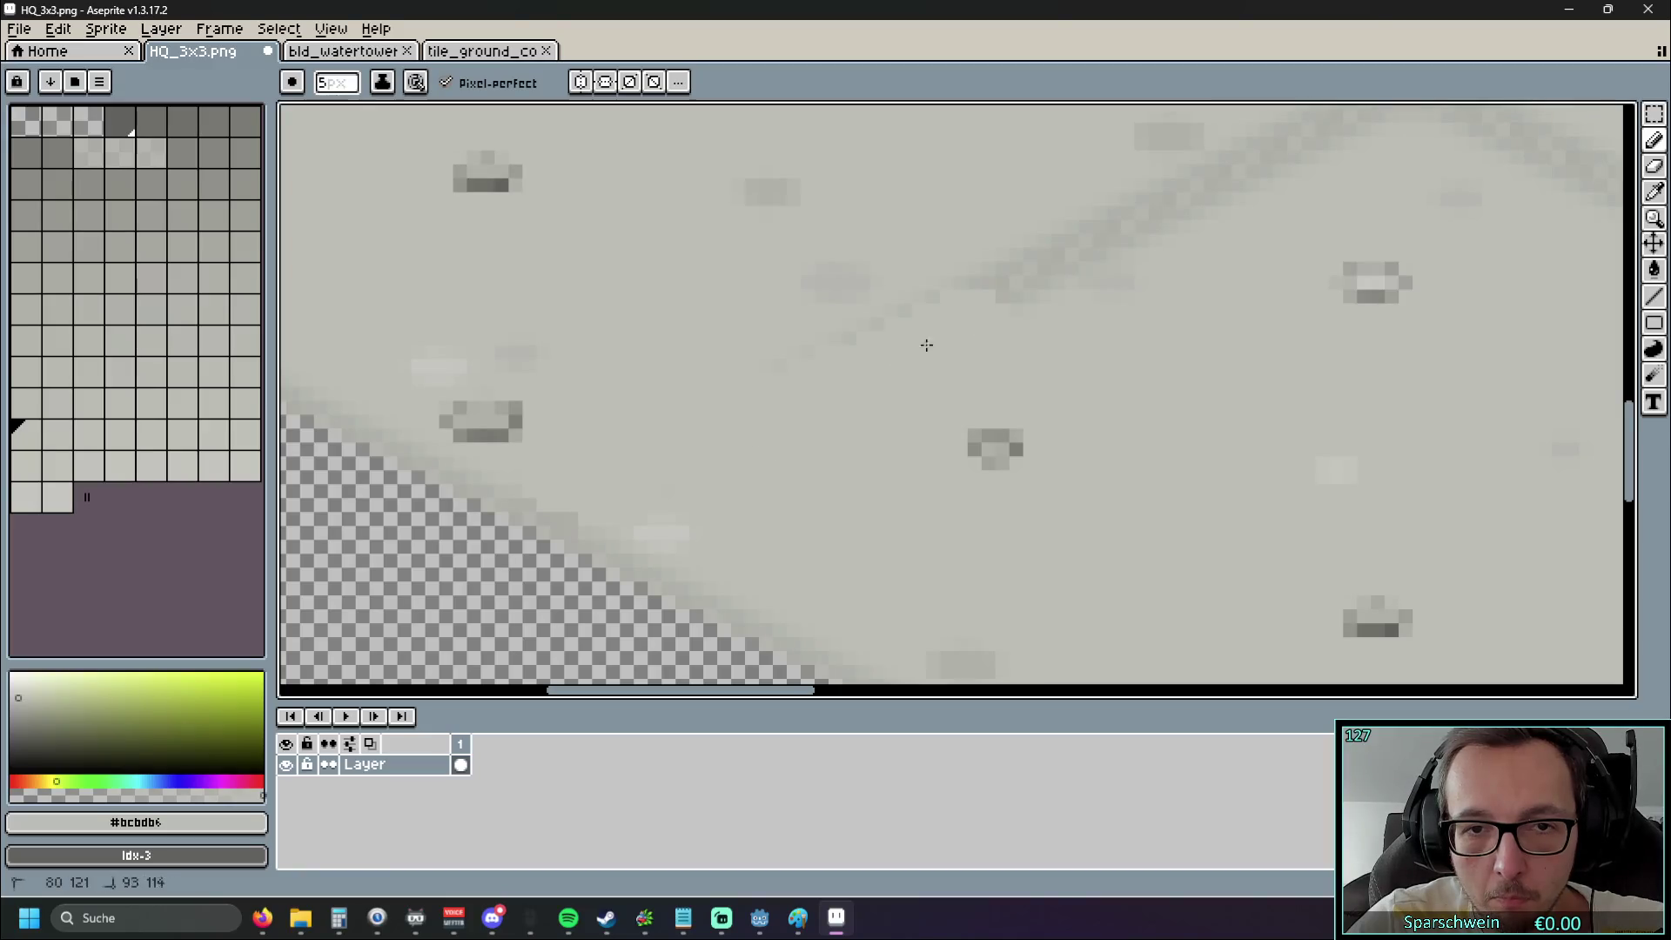
mouse_move(971, 282)
left_mouse_down()
mouse_move(1036, 254)
mouse_move(1063, 305)
mouse_move(1089, 235)
mouse_move(1159, 228)
left_mouse_up()
mouse_move(1159, 229)
left_mouse_down()
mouse_move(937, 362)
mouse_move(1157, 272)
left_mouse_up()
scroll(1049, 377, "down", 2)
scroll(1049, 377, "down", 4)
scroll(1000, 421, "up", 4)
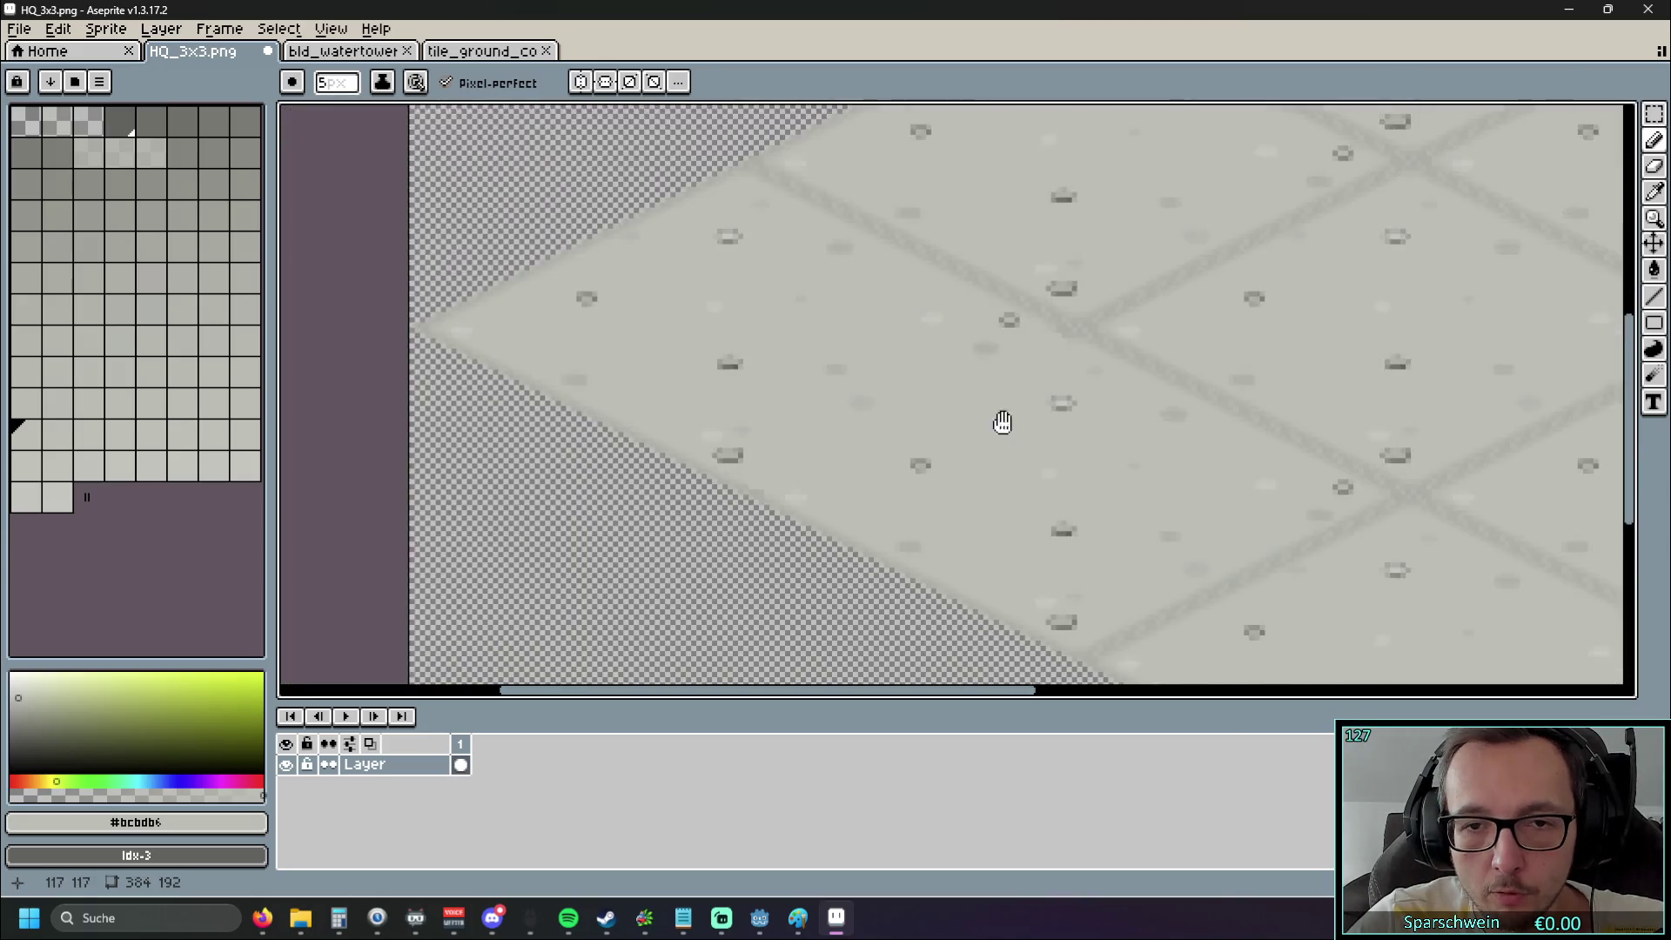
scroll(838, 448, "up", 1)
left_click_drag(833, 470, 1240, 274)
left_click_drag(1336, 224, 1312, 245)
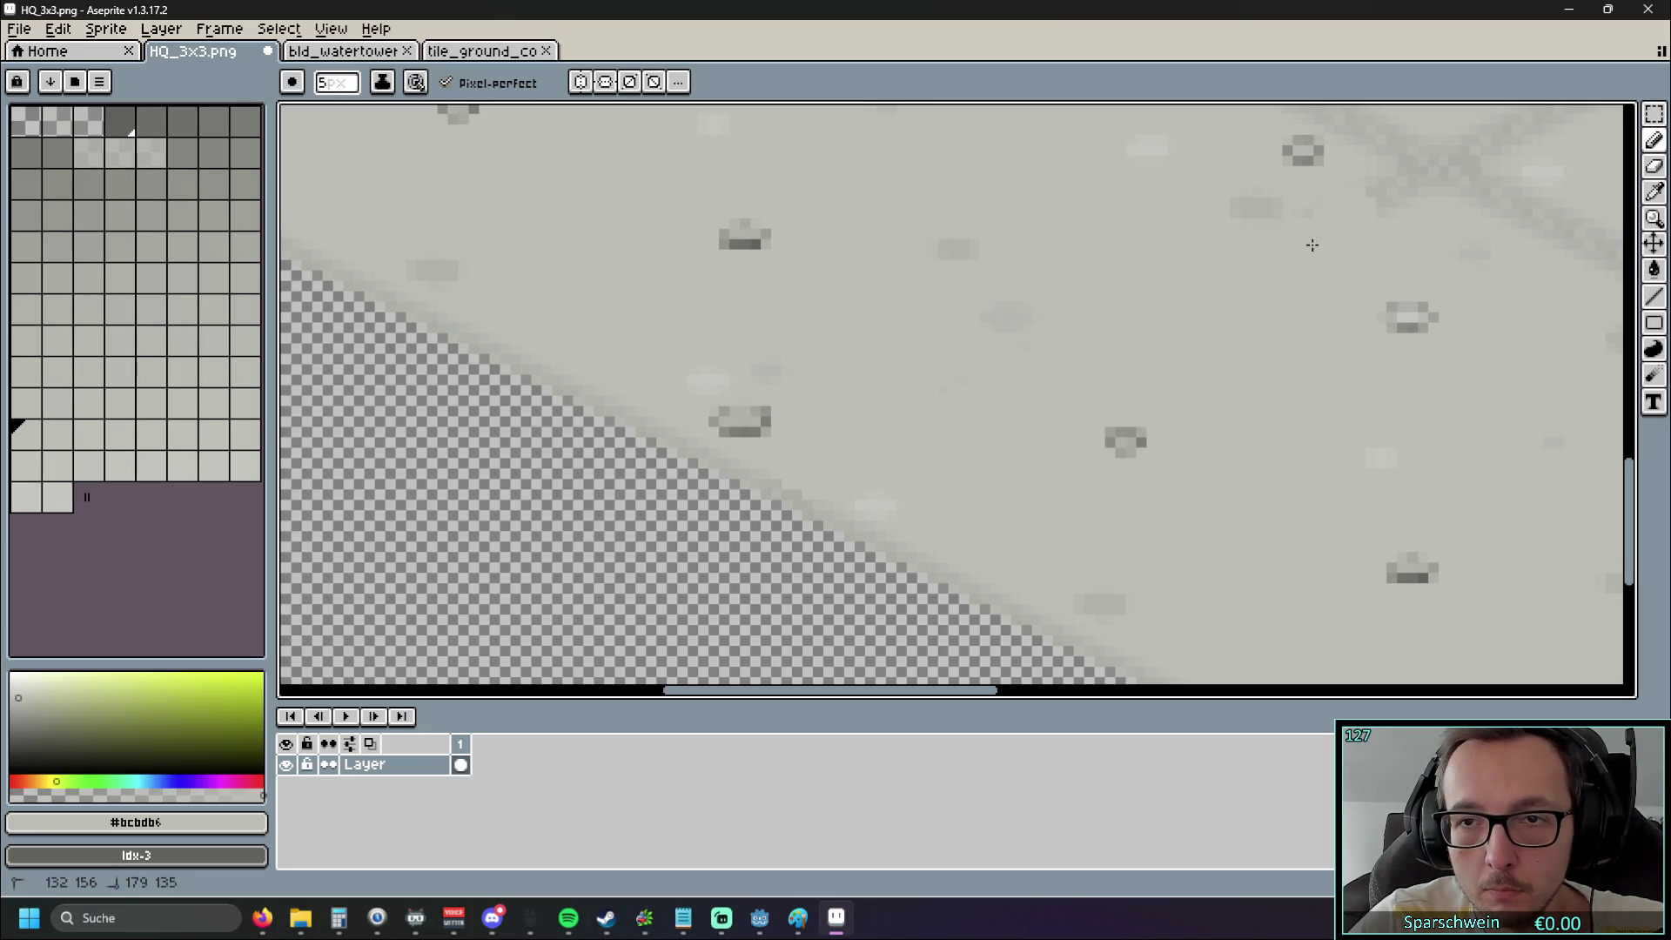
scroll(1337, 254, "down", 3)
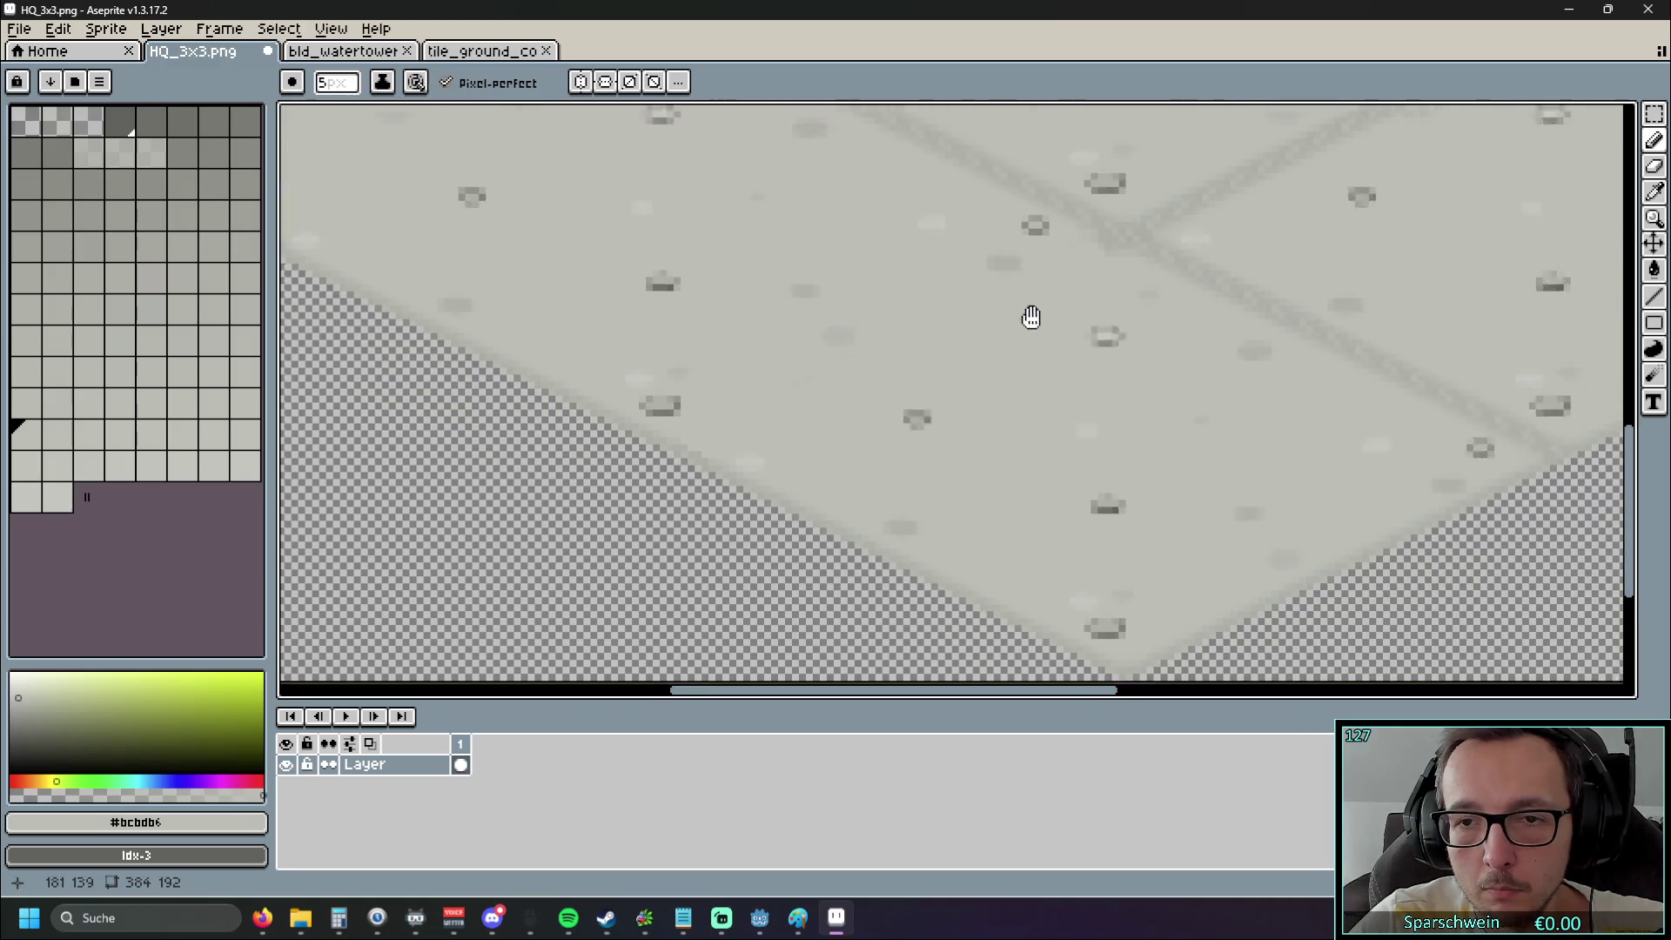
scroll(858, 351, "down", 1)
scroll(827, 362, "up", 2)
mouse_move(783, 362)
left_mouse_down()
mouse_move(935, 386)
mouse_move(955, 358)
mouse_move(1014, 447)
mouse_move(1045, 441)
mouse_move(1286, 575)
left_mouse_up()
Paint out the dark smudges and the V-shaped diagonal line, including its vertex
scroll(859, 383, "right", 5)
scroll(859, 383, "down", 3)
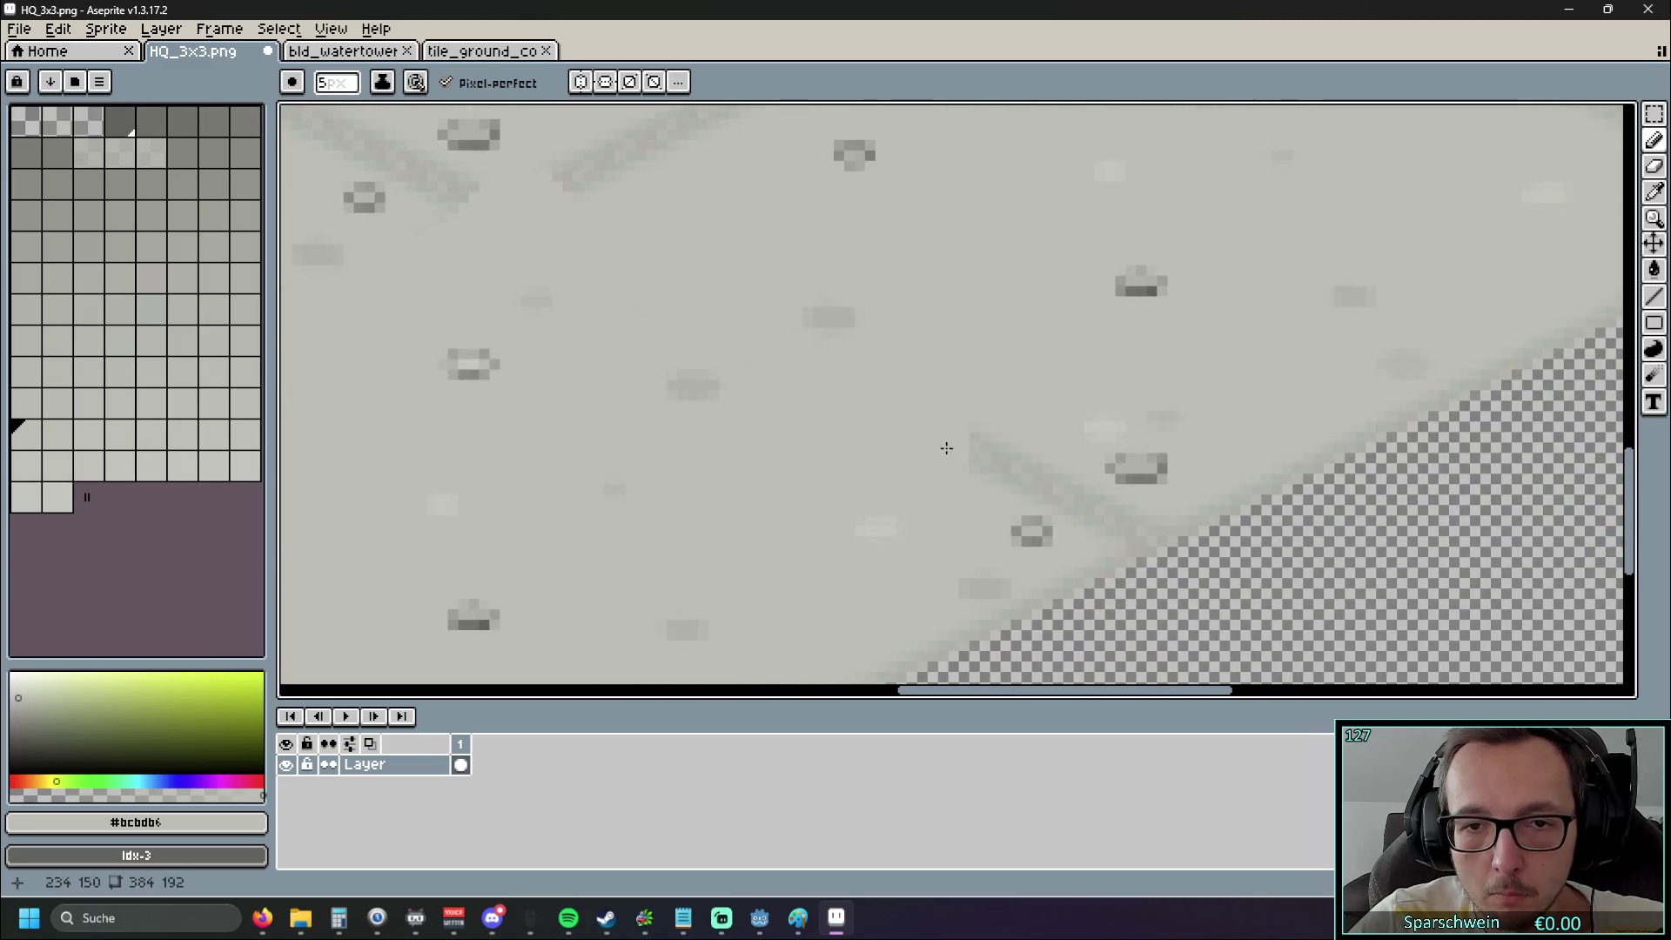
left_click_drag(1060, 488, 1114, 517)
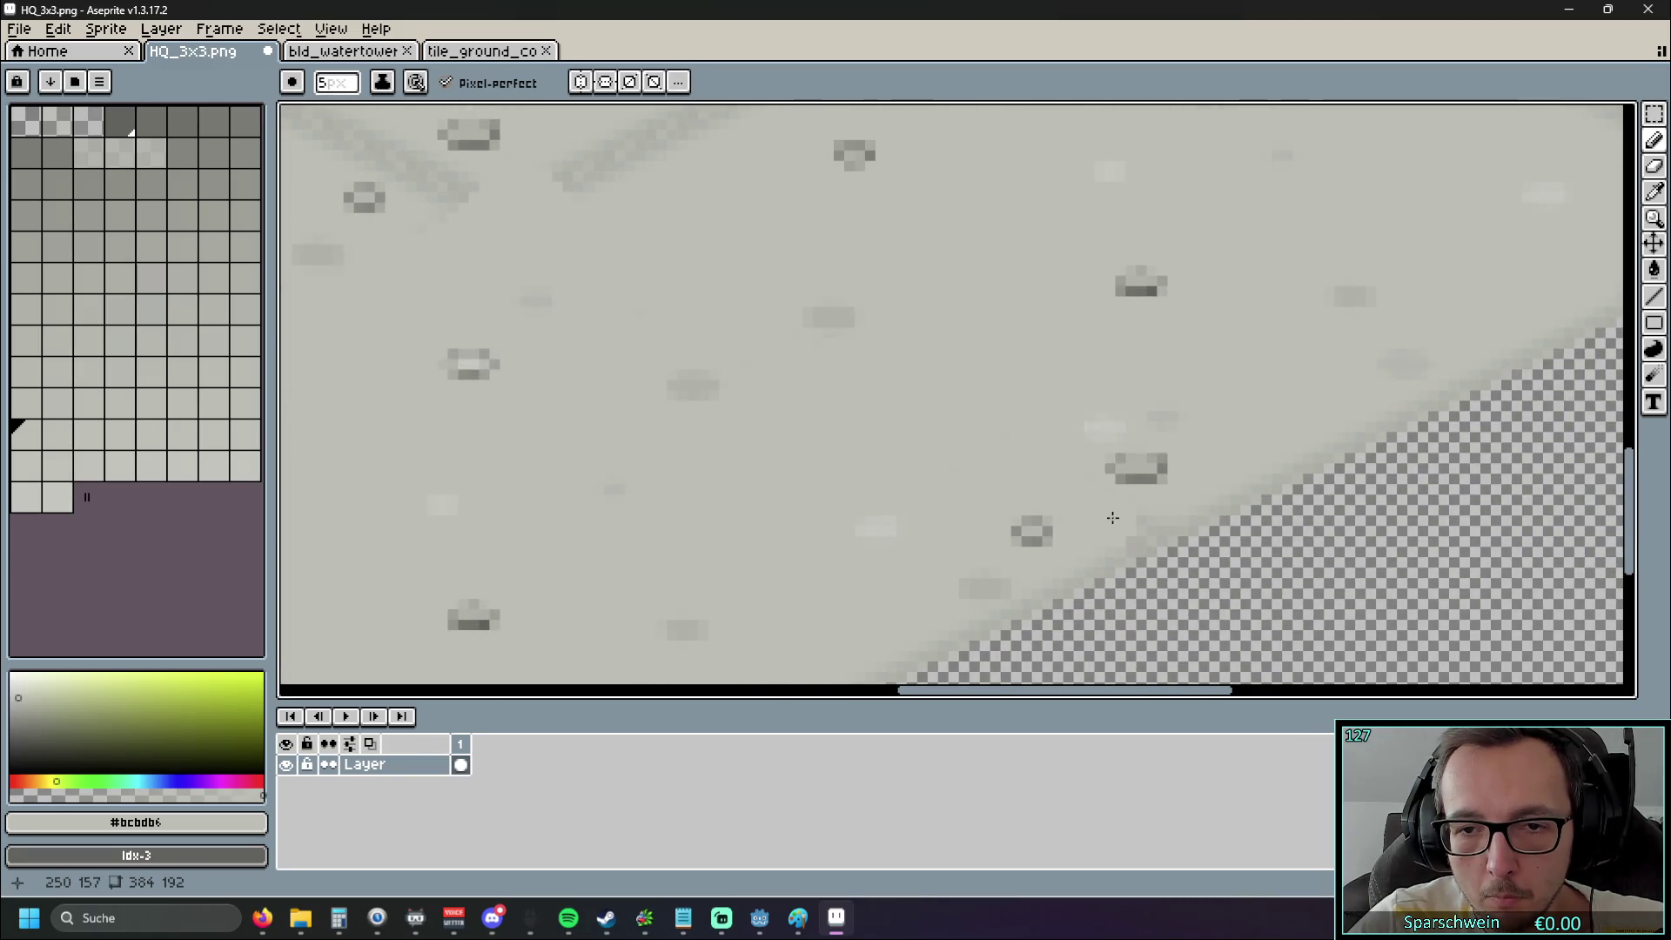
scroll(675, 436, "up", 3)
left_click_drag(600, 401, 727, 335)
scroll(599, 457, "left", 5)
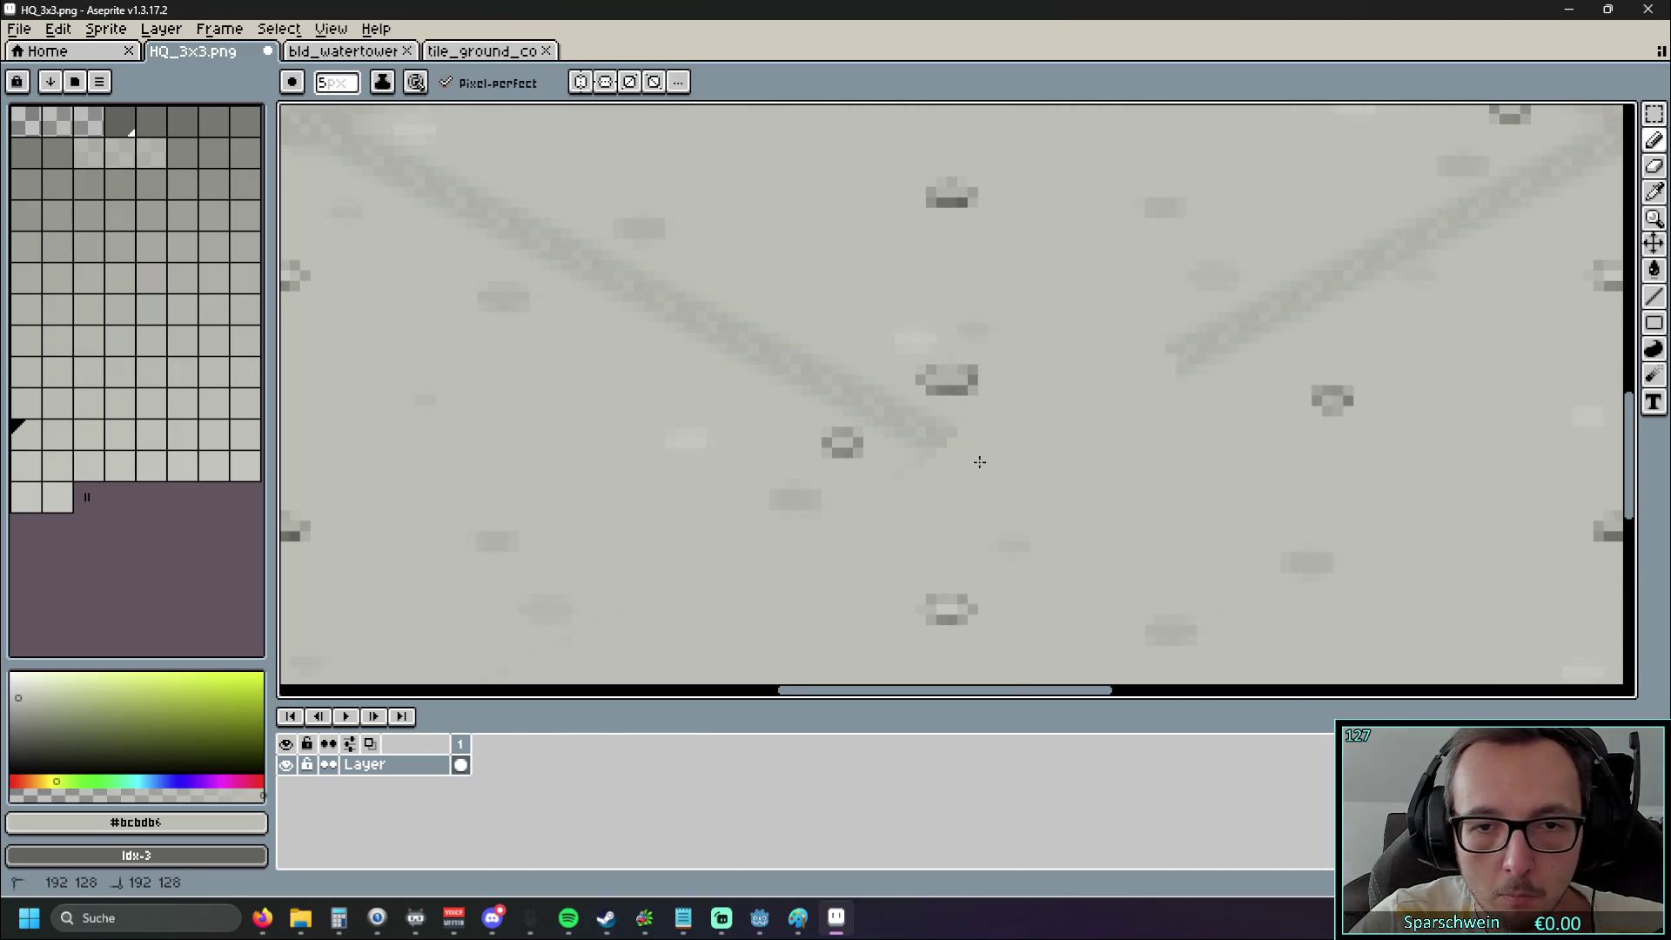
left_click_drag(875, 405, 435, 182)
scroll(578, 232, "up", 3)
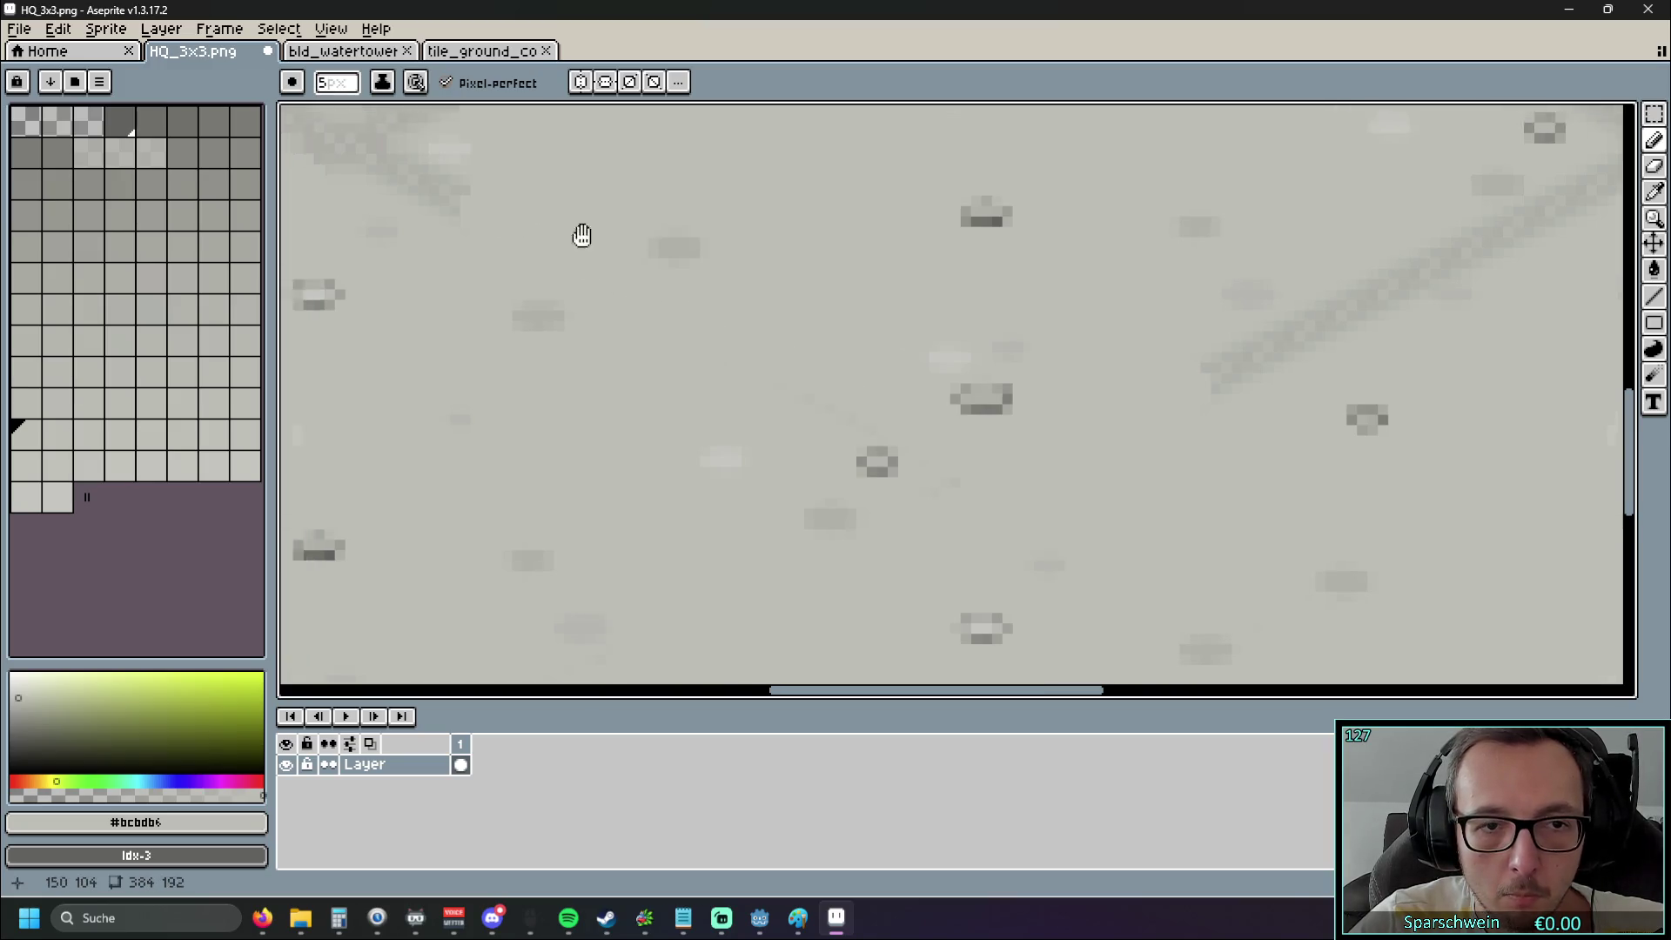
scroll(652, 279, "left", 5)
mouse_move(874, 423)
left_mouse_down()
mouse_move(751, 390)
mouse_move(891, 330)
mouse_move(854, 369)
mouse_move(705, 325)
left_mouse_up()
scroll(843, 384, "up", 1)
scroll(842, 384, "left", 1)
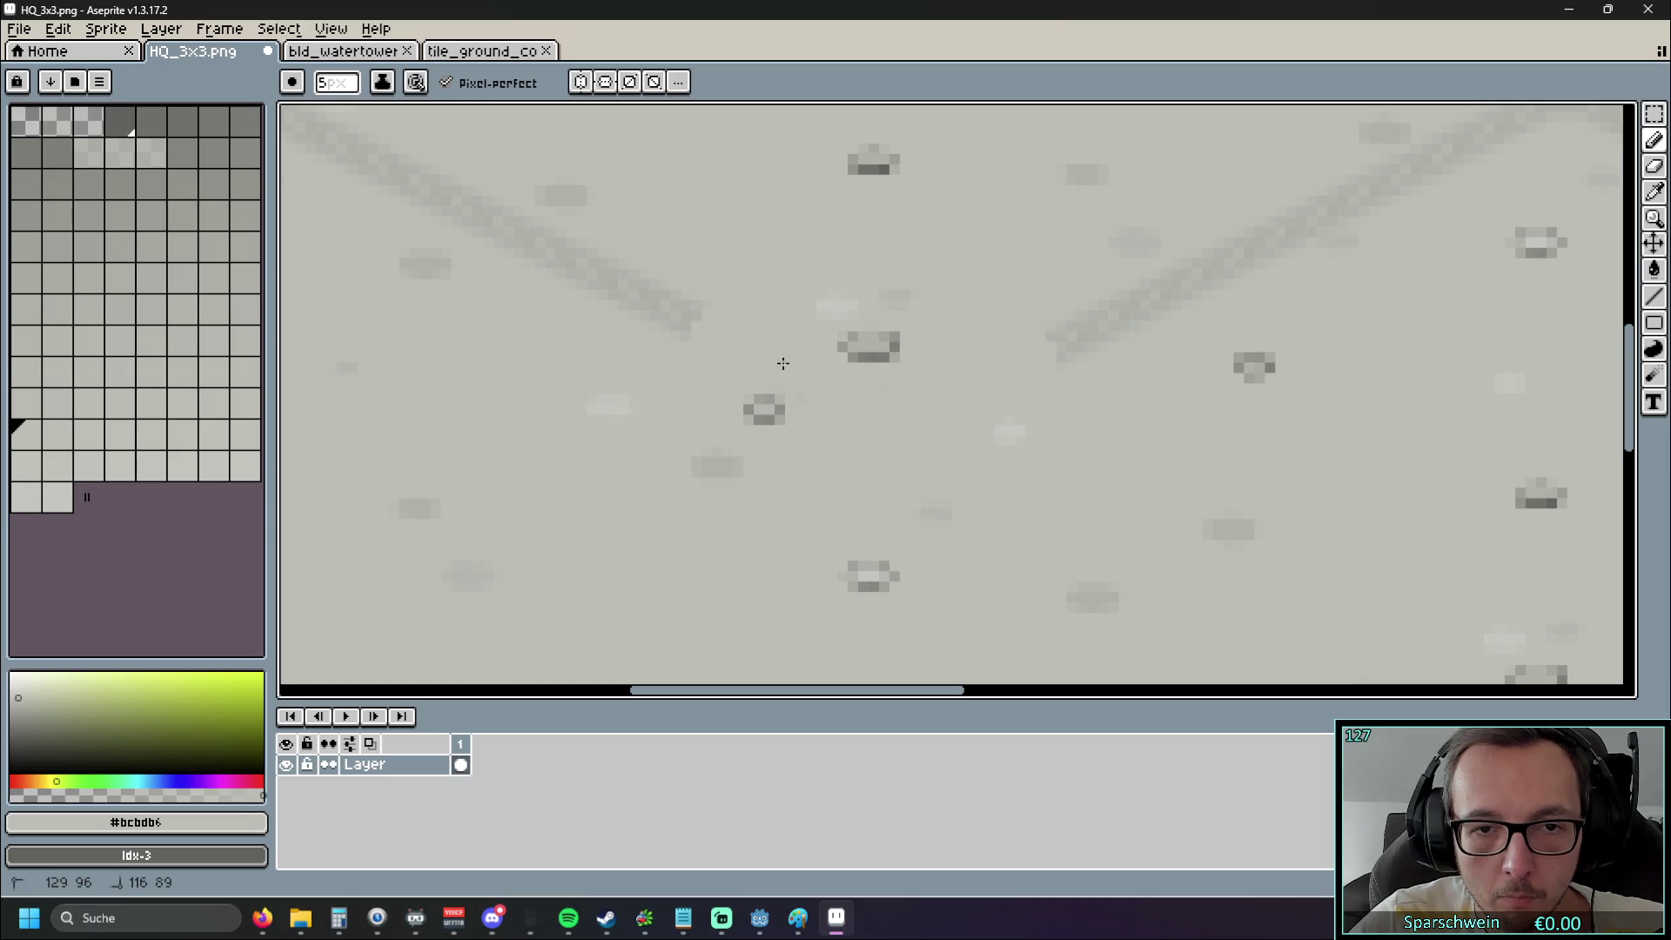
scroll(936, 459, "up", 2)
scroll(936, 459, "left", 2)
mouse_move(937, 458)
left_mouse_down()
mouse_move(704, 320)
mouse_move(505, 237)
left_mouse_up()
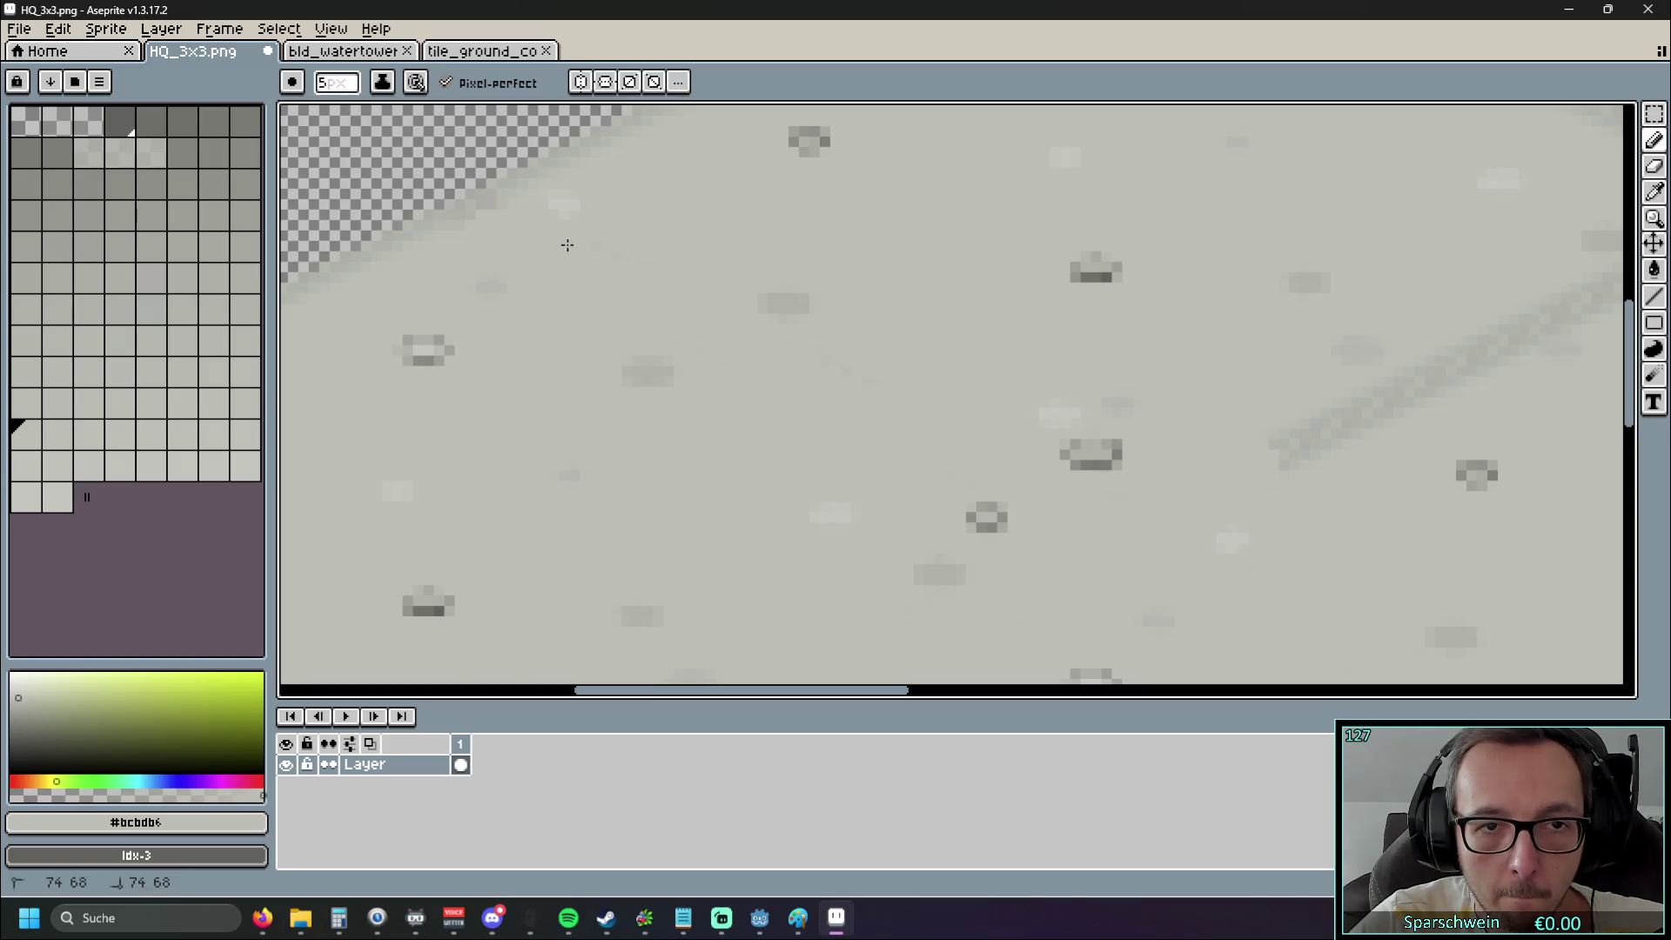
left_click_drag(806, 376, 426, 406)
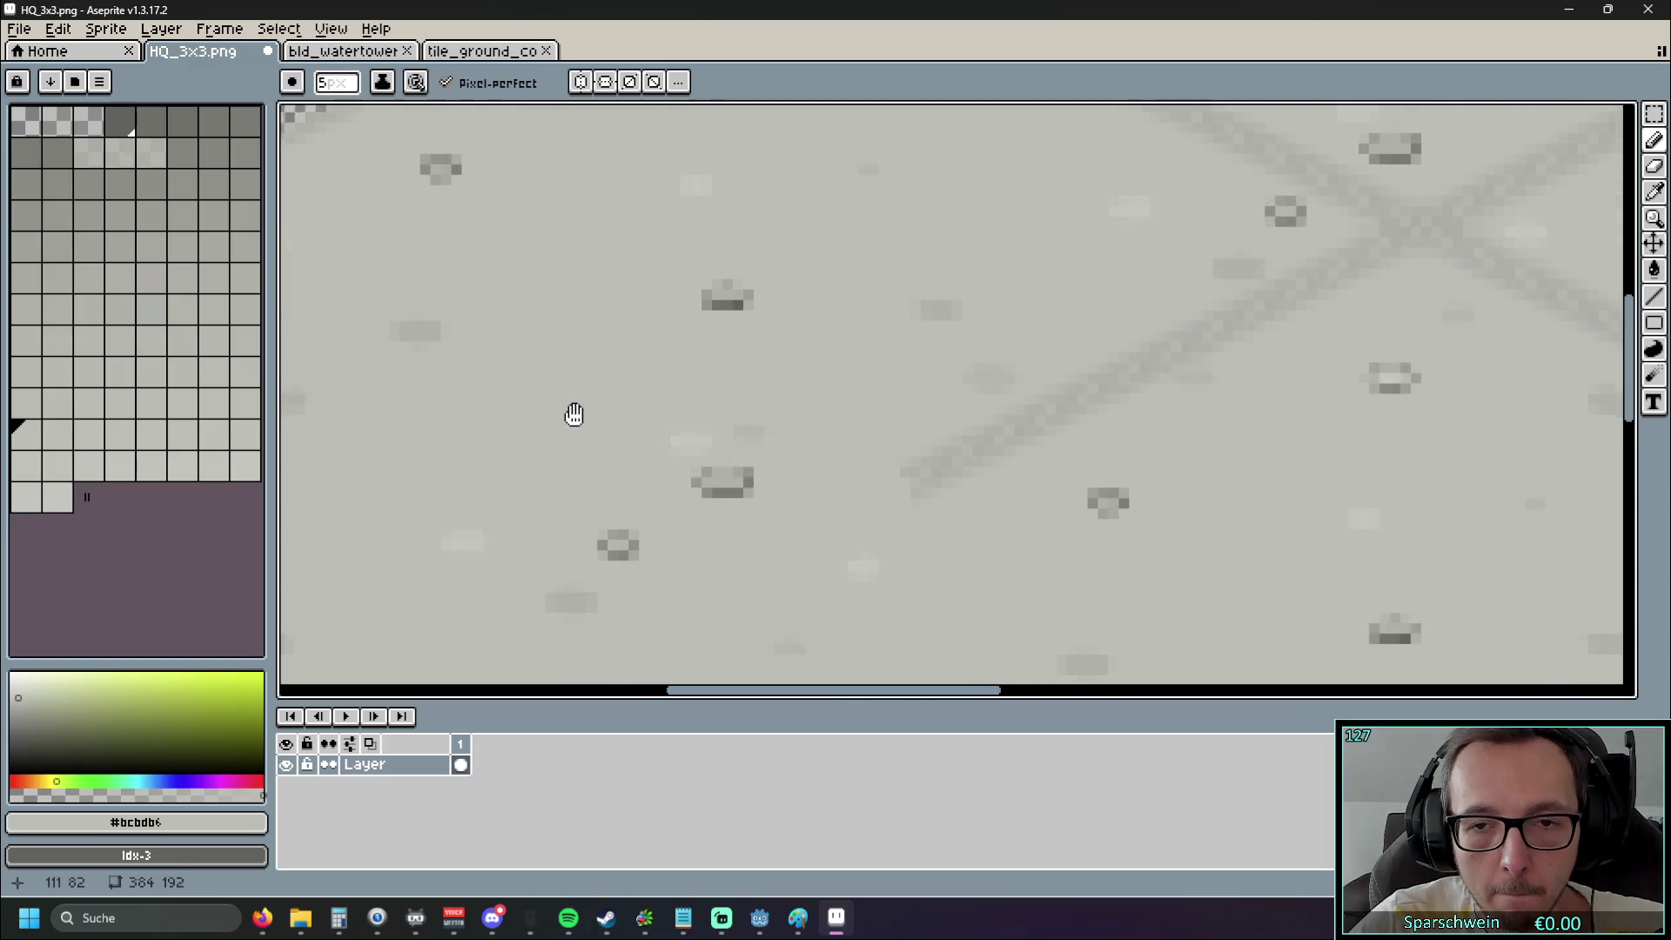
mouse_move(1053, 416)
left_mouse_down()
mouse_move(1348, 261)
mouse_move(1294, 321)
mouse_move(1085, 466)
mouse_move(1071, 388)
mouse_move(821, 287)
mouse_move(882, 297)
mouse_move(895, 410)
mouse_move(761, 310)
mouse_move(597, 262)
mouse_move(644, 265)
left_mouse_up()
left_click_drag(787, 318, 503, 280)
mouse_move(914, 439)
left_mouse_down()
mouse_move(870, 455)
mouse_move(888, 474)
mouse_move(962, 391)
mouse_move(1141, 307)
left_mouse_up()
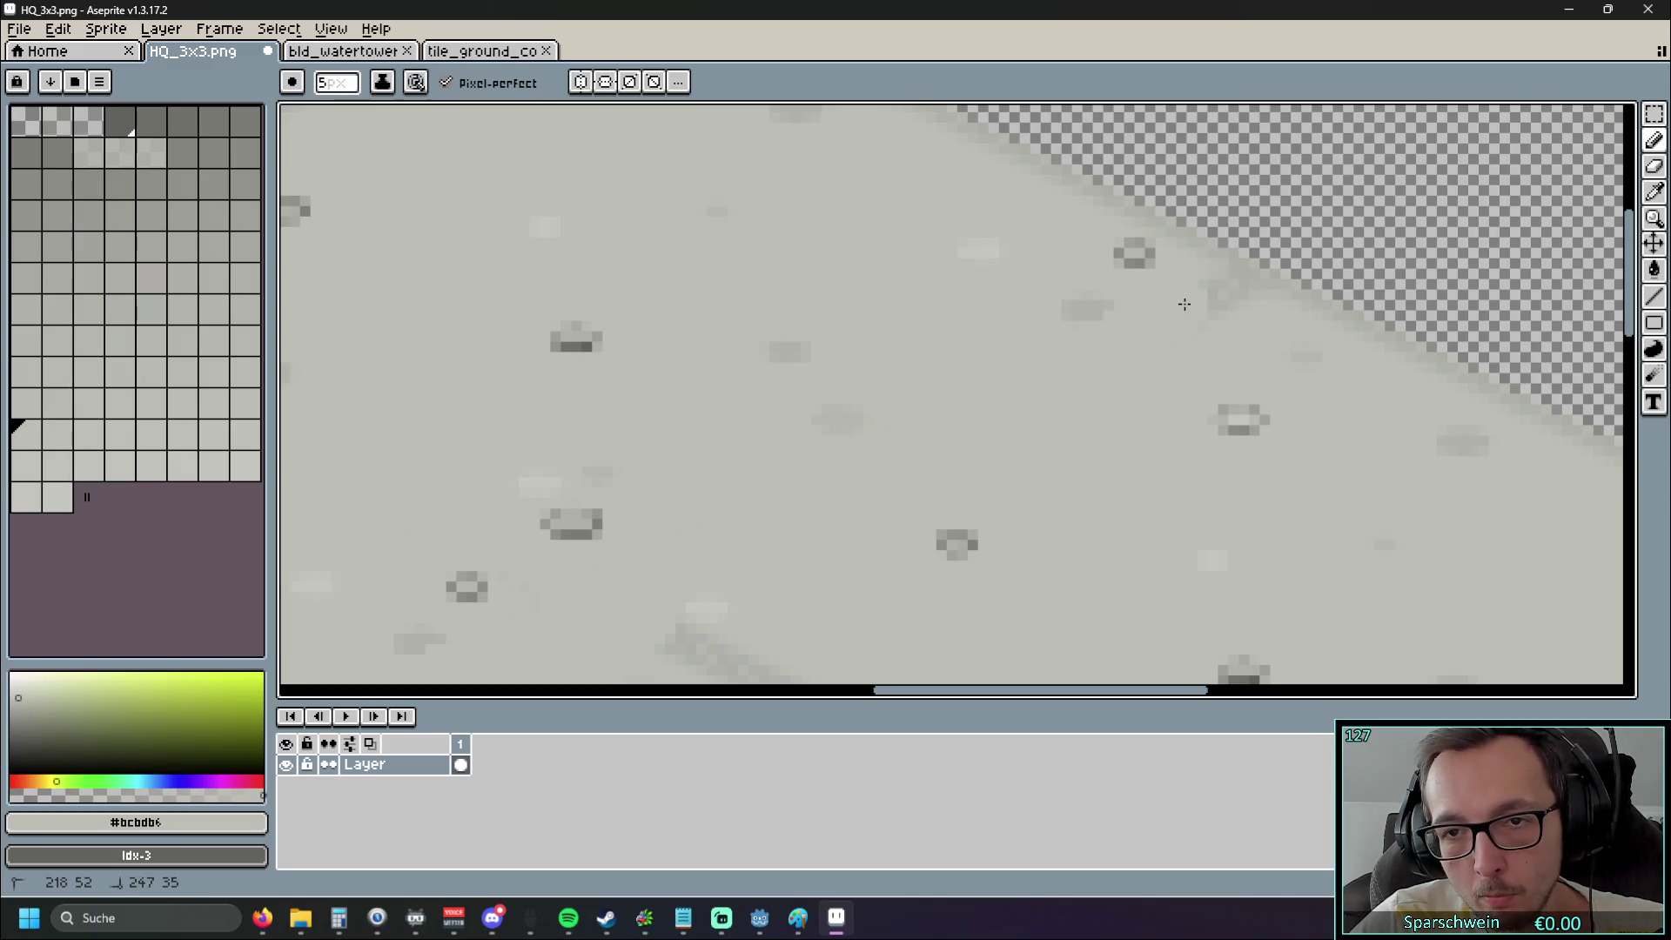
Cover the remaining dark pixels where the diagonals cross, then zoom out to check
scroll(1071, 288, "down", 3)
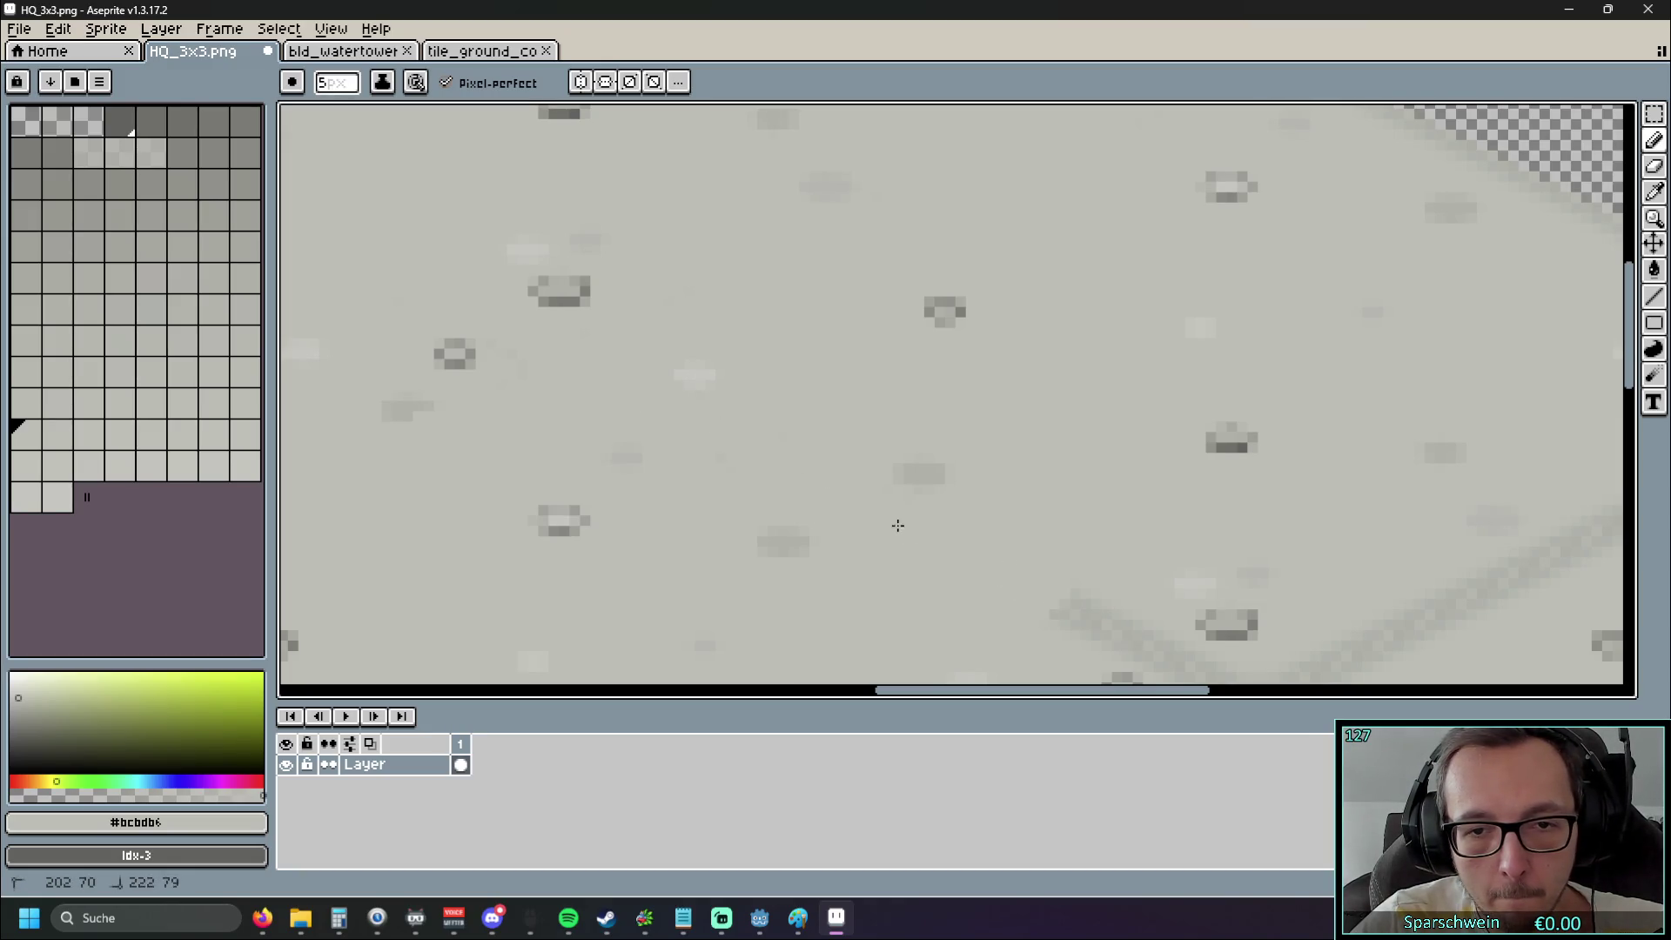
left_click_drag(974, 526, 626, 331)
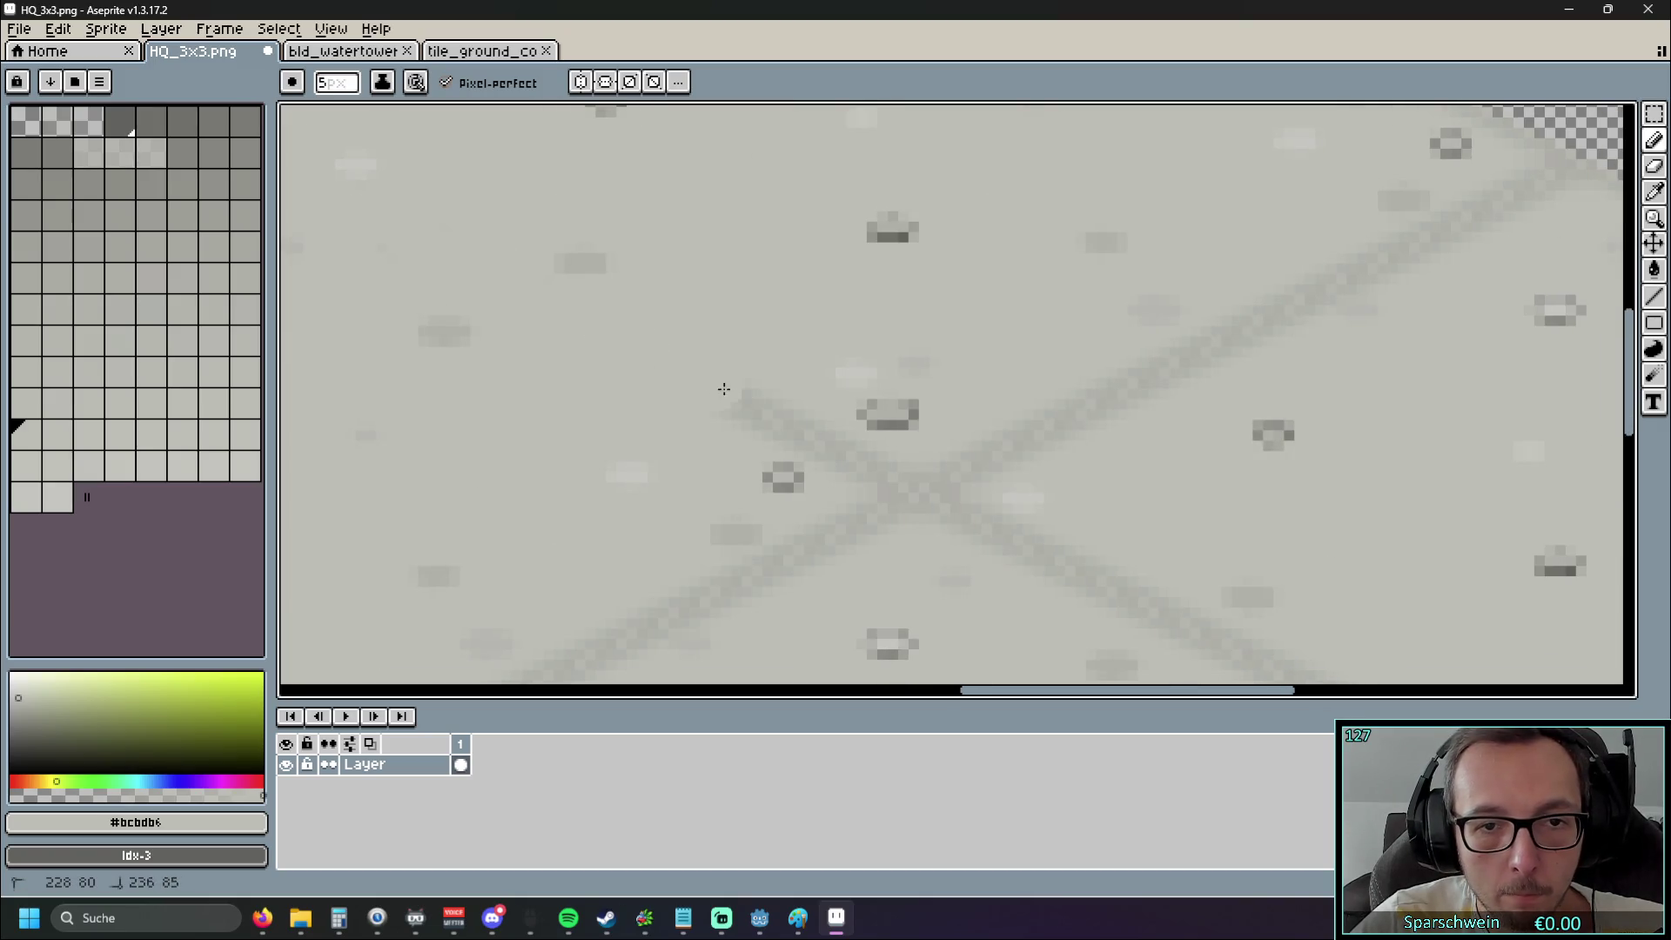
mouse_move(856, 462)
left_mouse_down()
mouse_move(929, 493)
mouse_move(1056, 426)
left_mouse_up()
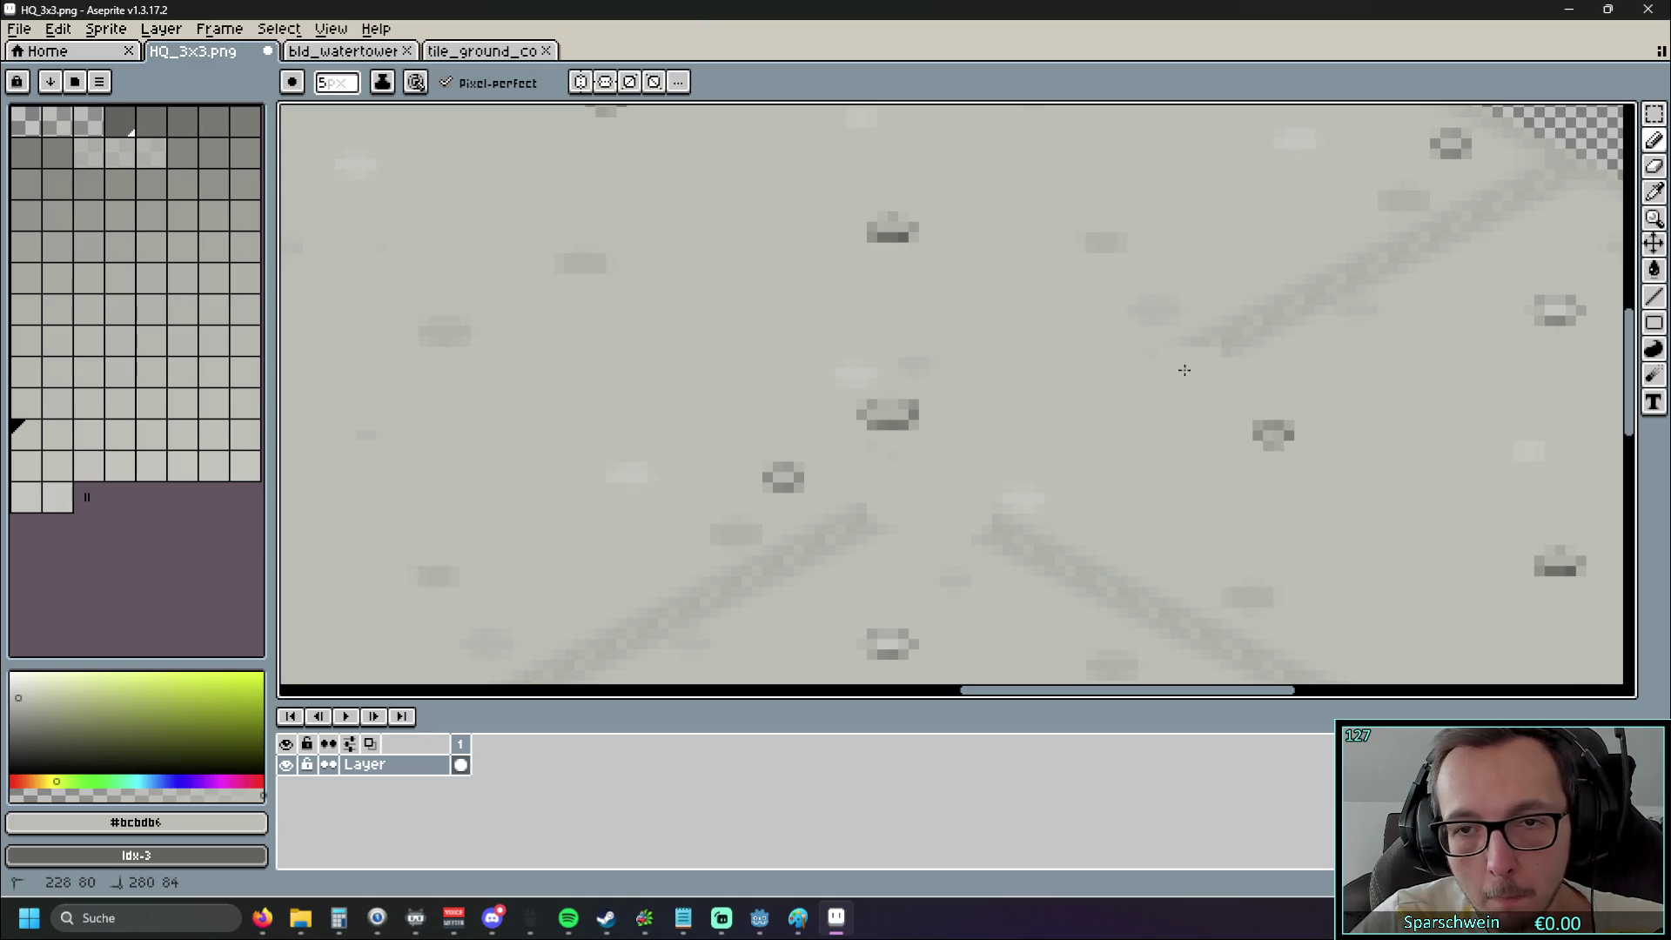
left_click_drag(1202, 369, 921, 453)
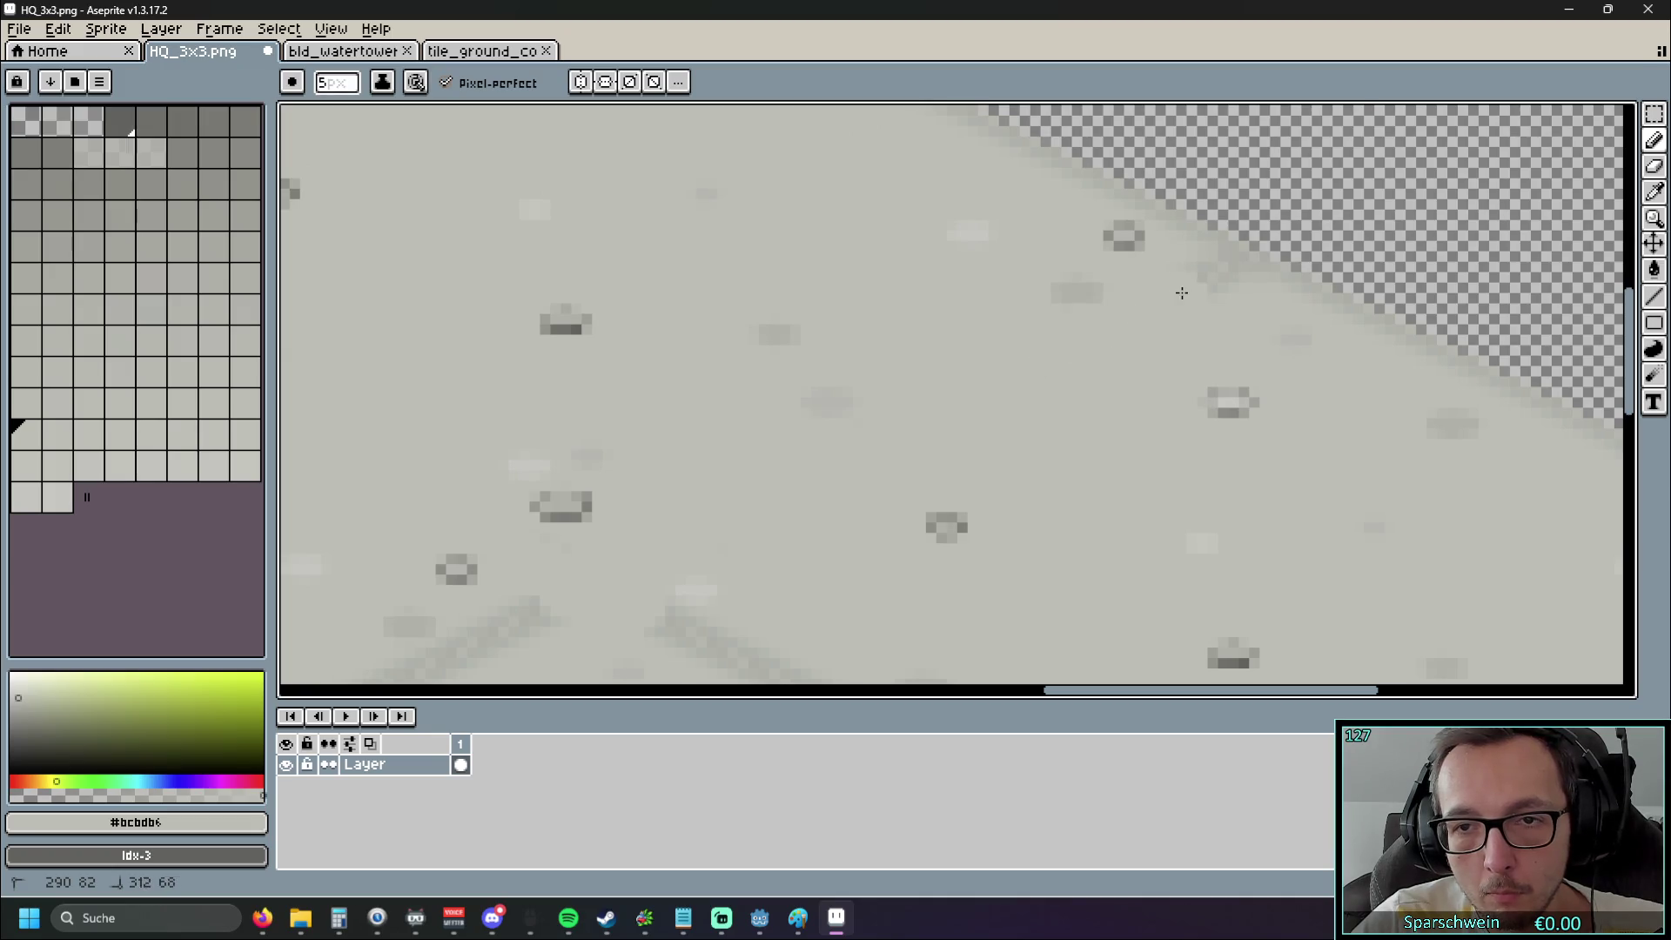
scroll(1198, 281, "down", 5)
scroll(1132, 287, "left", 2)
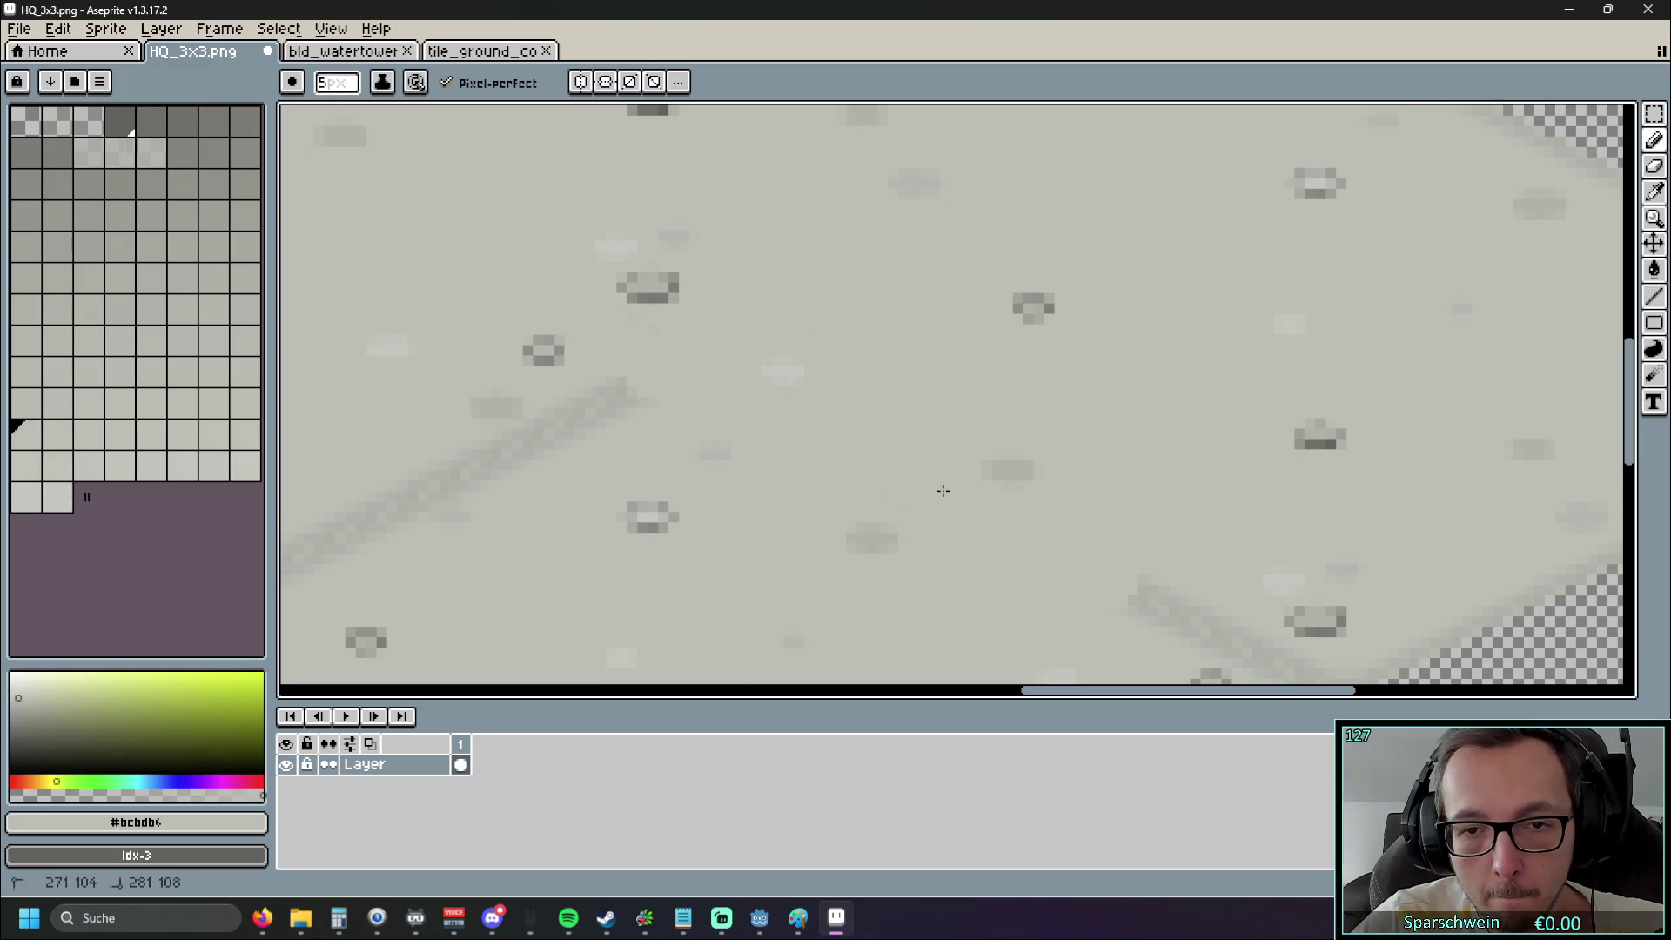
left_click_drag(1167, 607, 841, 406)
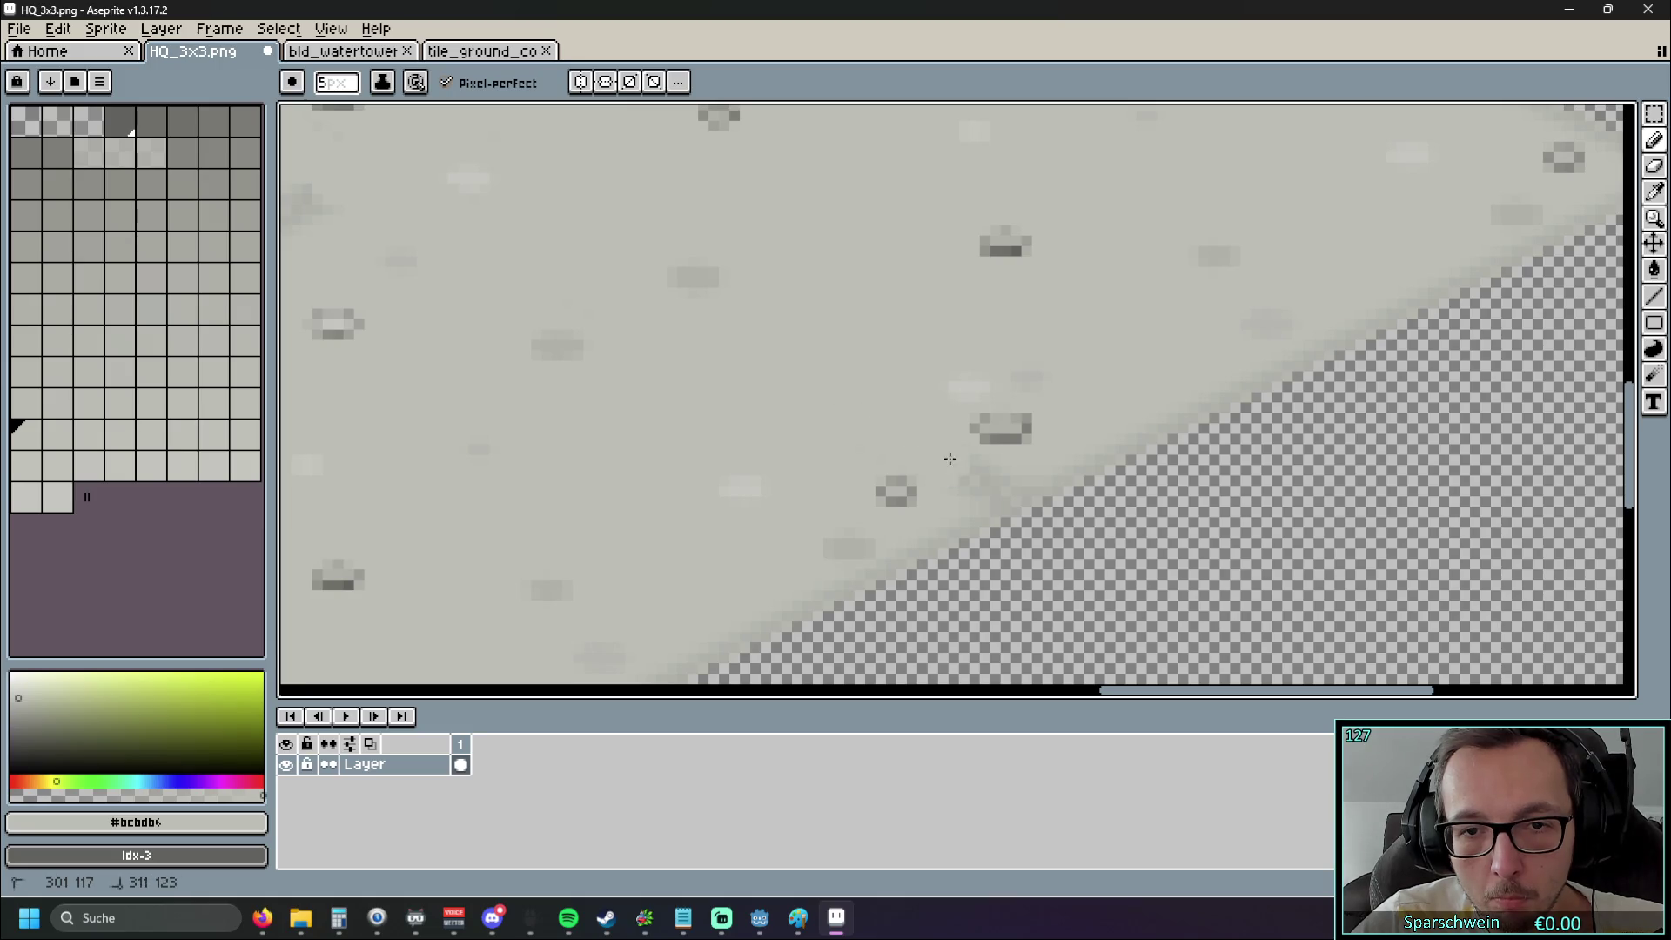
scroll(988, 478, "left", 5)
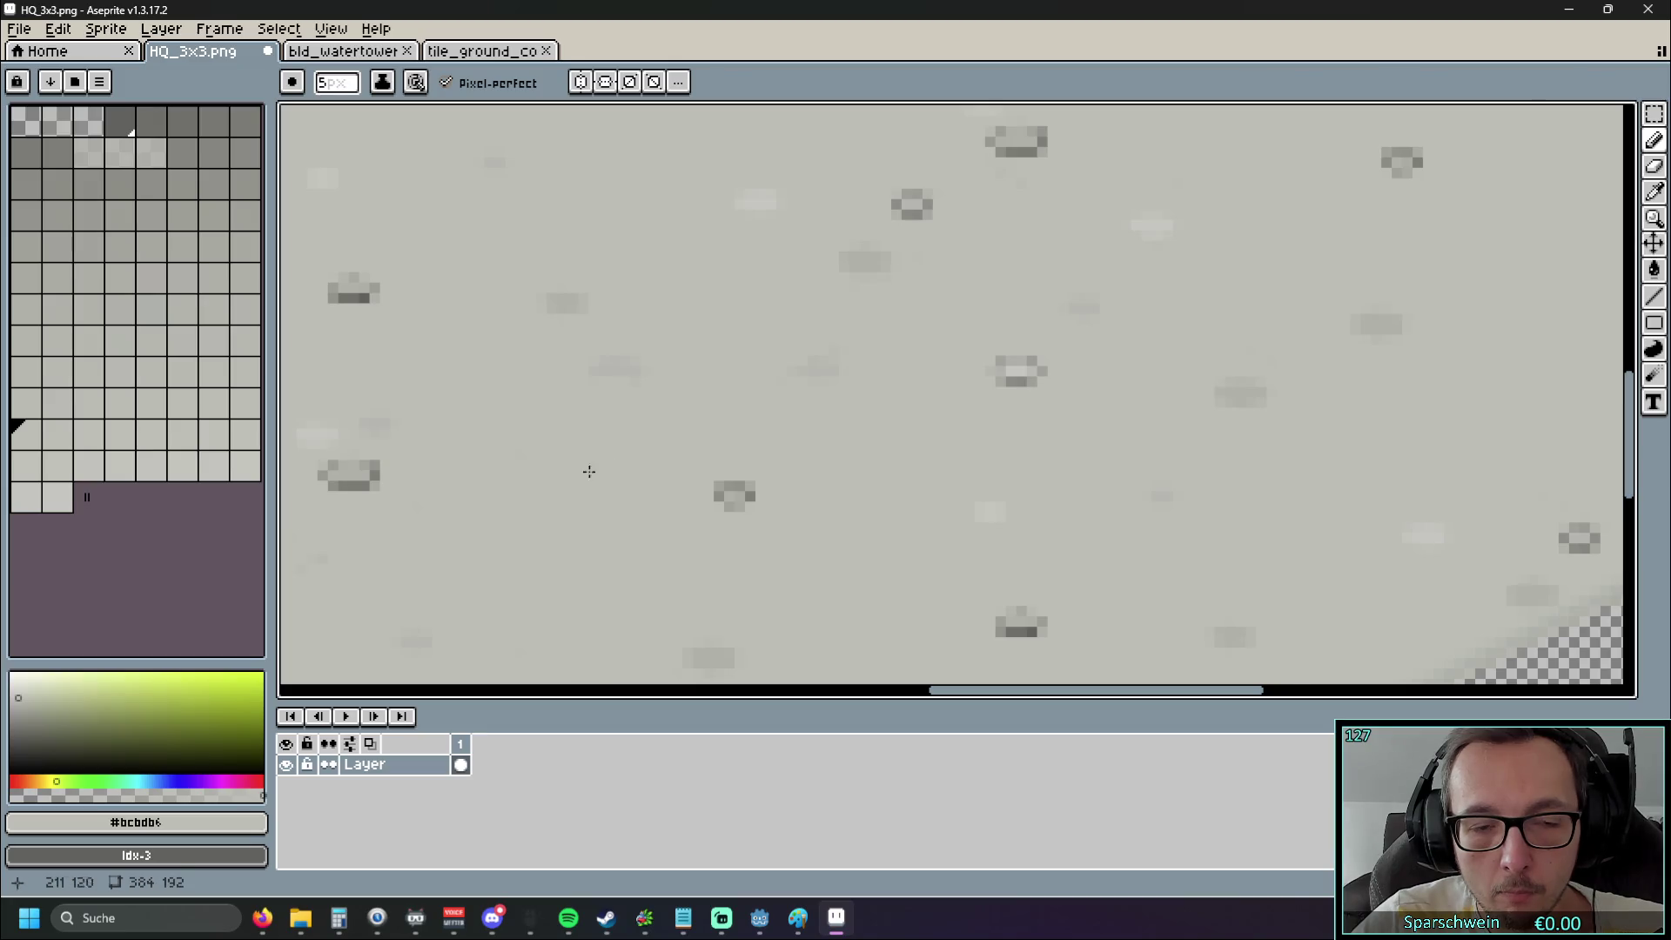
scroll(590, 471, "down", 8)
scroll(837, 443, "up", 1)
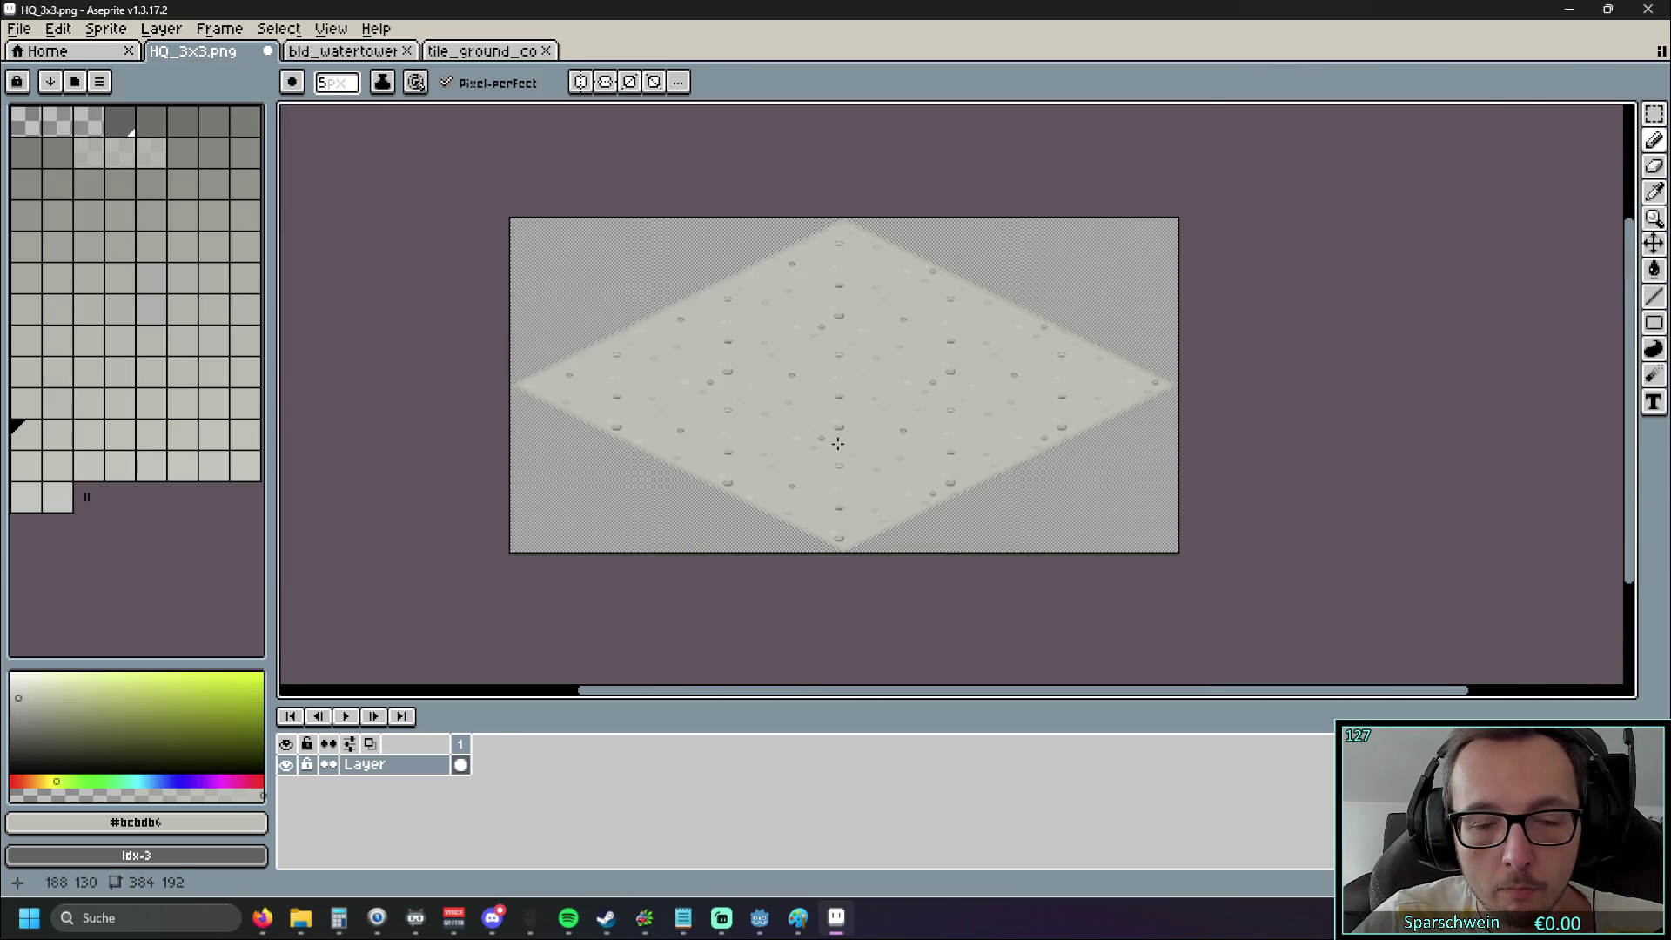
Zoom in on the diamond's lower-right edge and marquee-select the edge pixels there
scroll(837, 443, "up", 1)
mouse_move(884, 440)
left_mouse_down()
mouse_move(821, 533)
mouse_move(949, 522)
left_mouse_up()
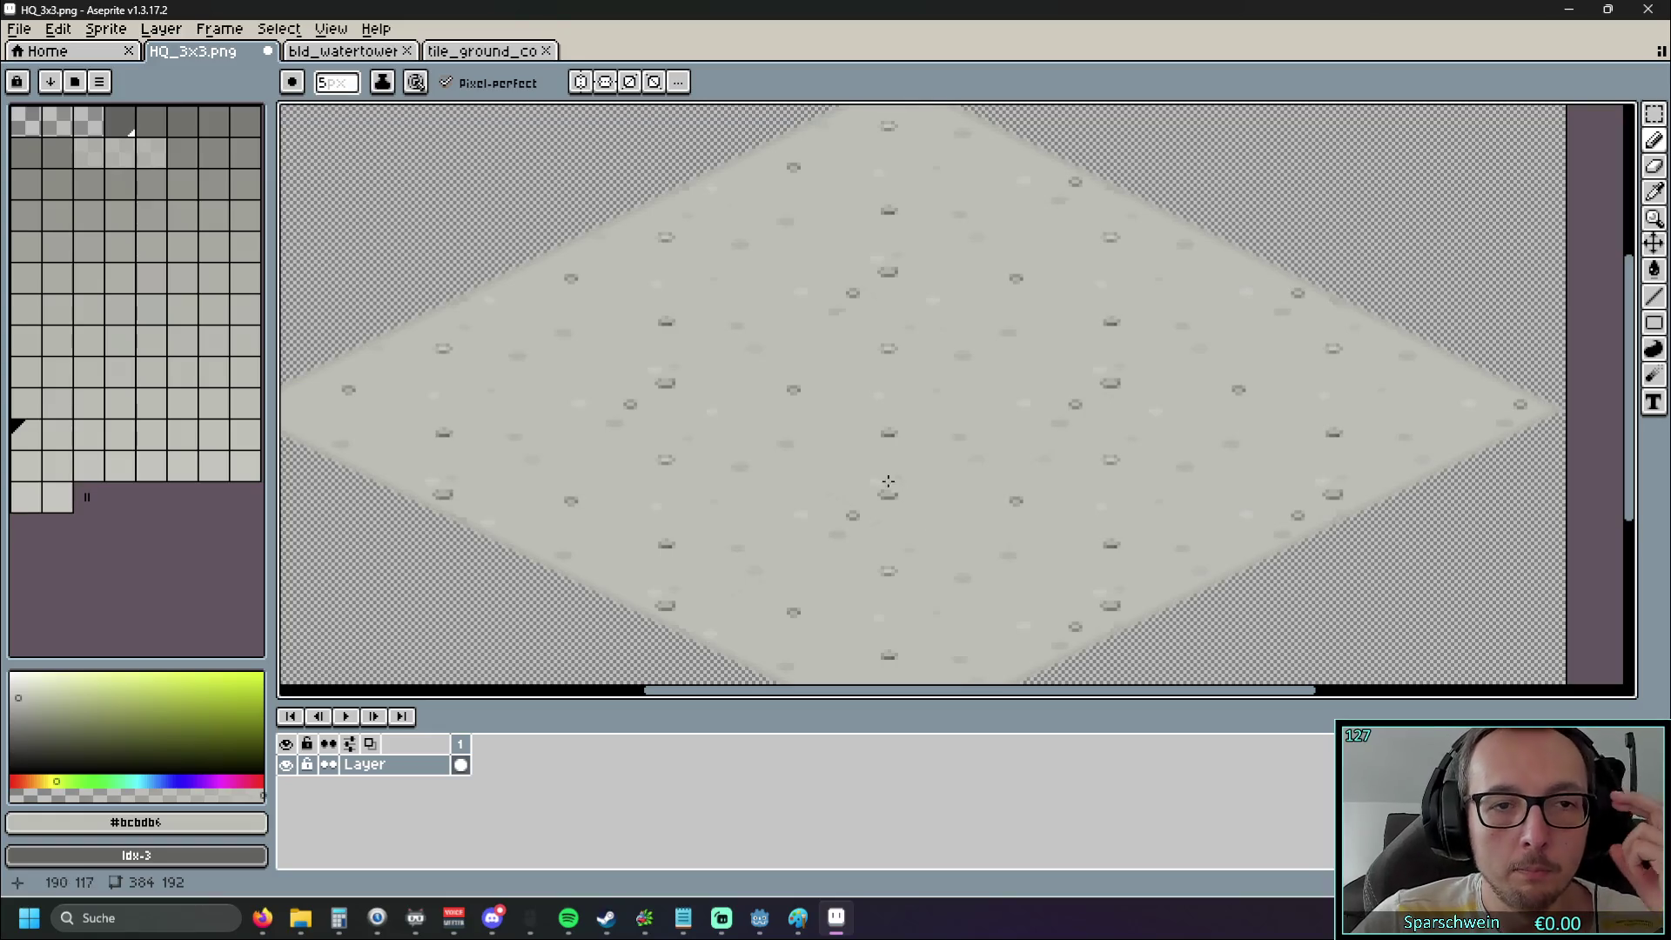
mouse_move(1032, 478)
left_mouse_down()
mouse_move(1003, 426)
mouse_move(670, 405)
left_mouse_up()
scroll(955, 522, "up", 8)
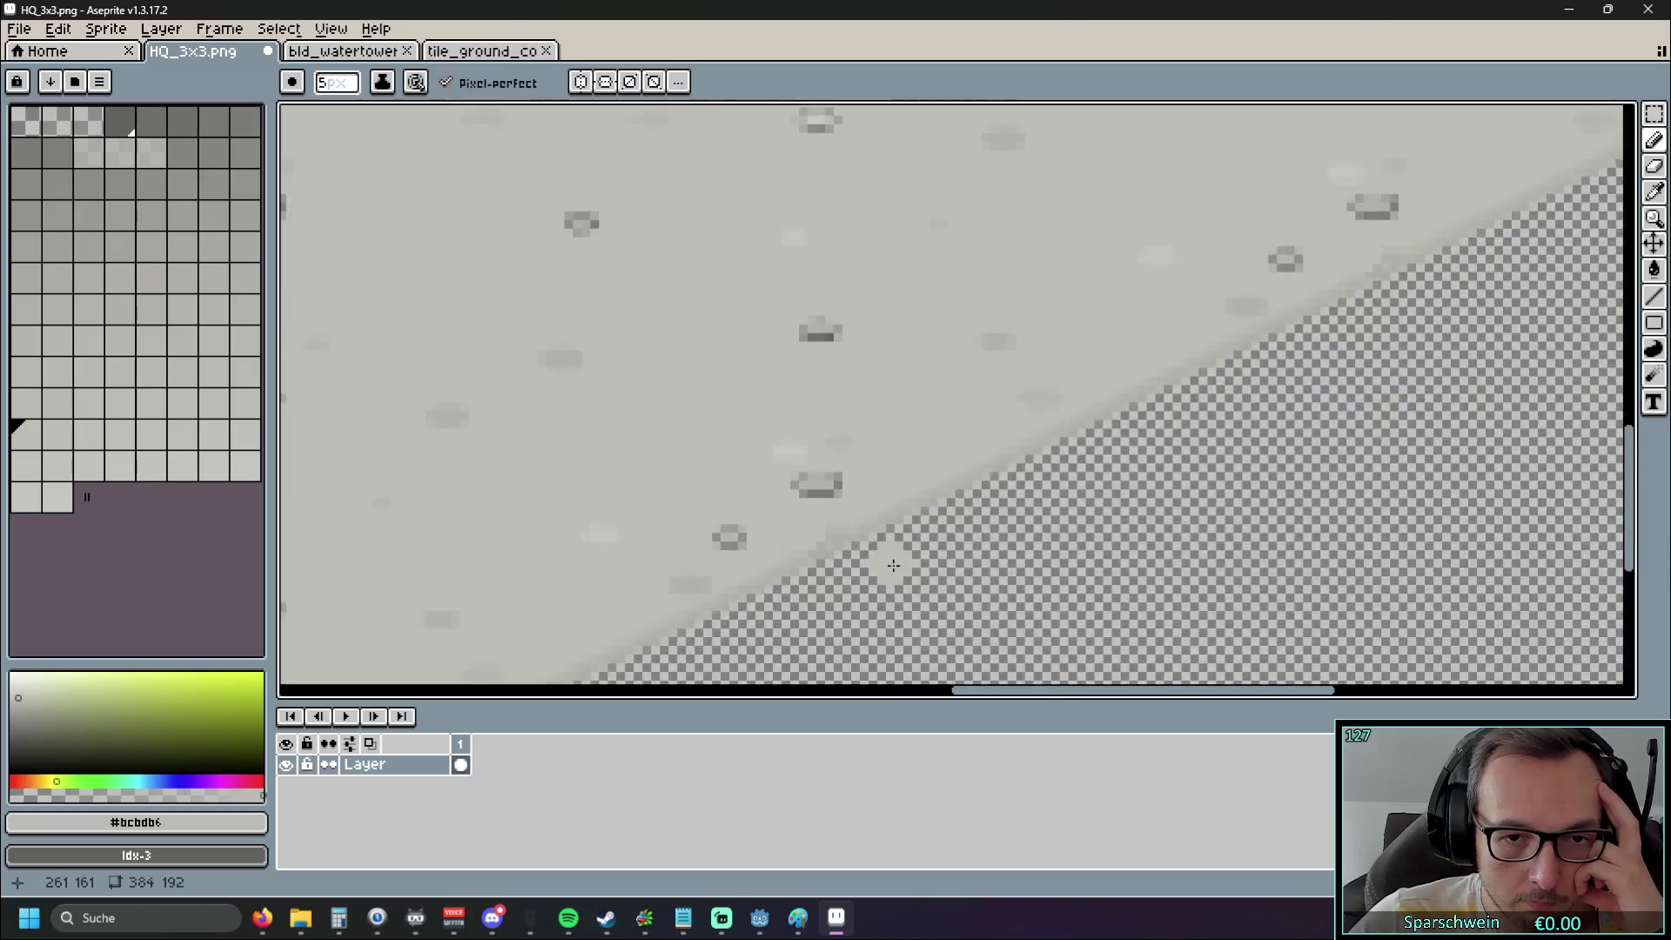
left_click_drag(870, 567, 947, 513)
key("i")
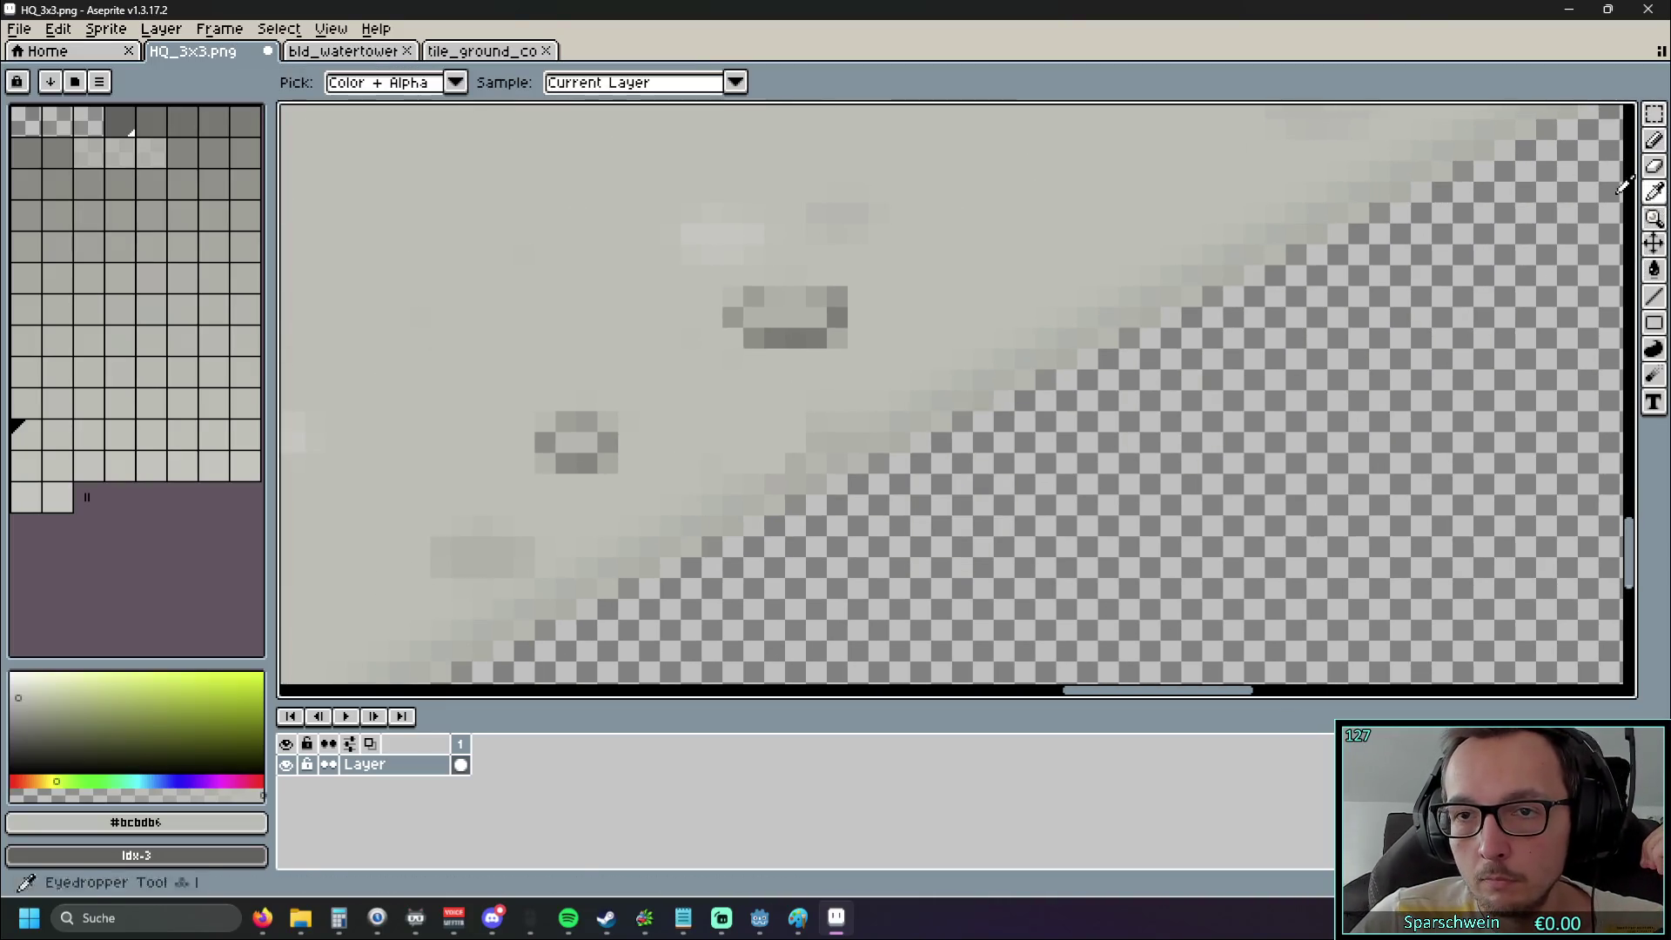
mouse_move(1209, 215)
left_mouse_down()
mouse_move(1045, 296)
mouse_move(822, 536)
left_mouse_up()
key("w")
key("m")
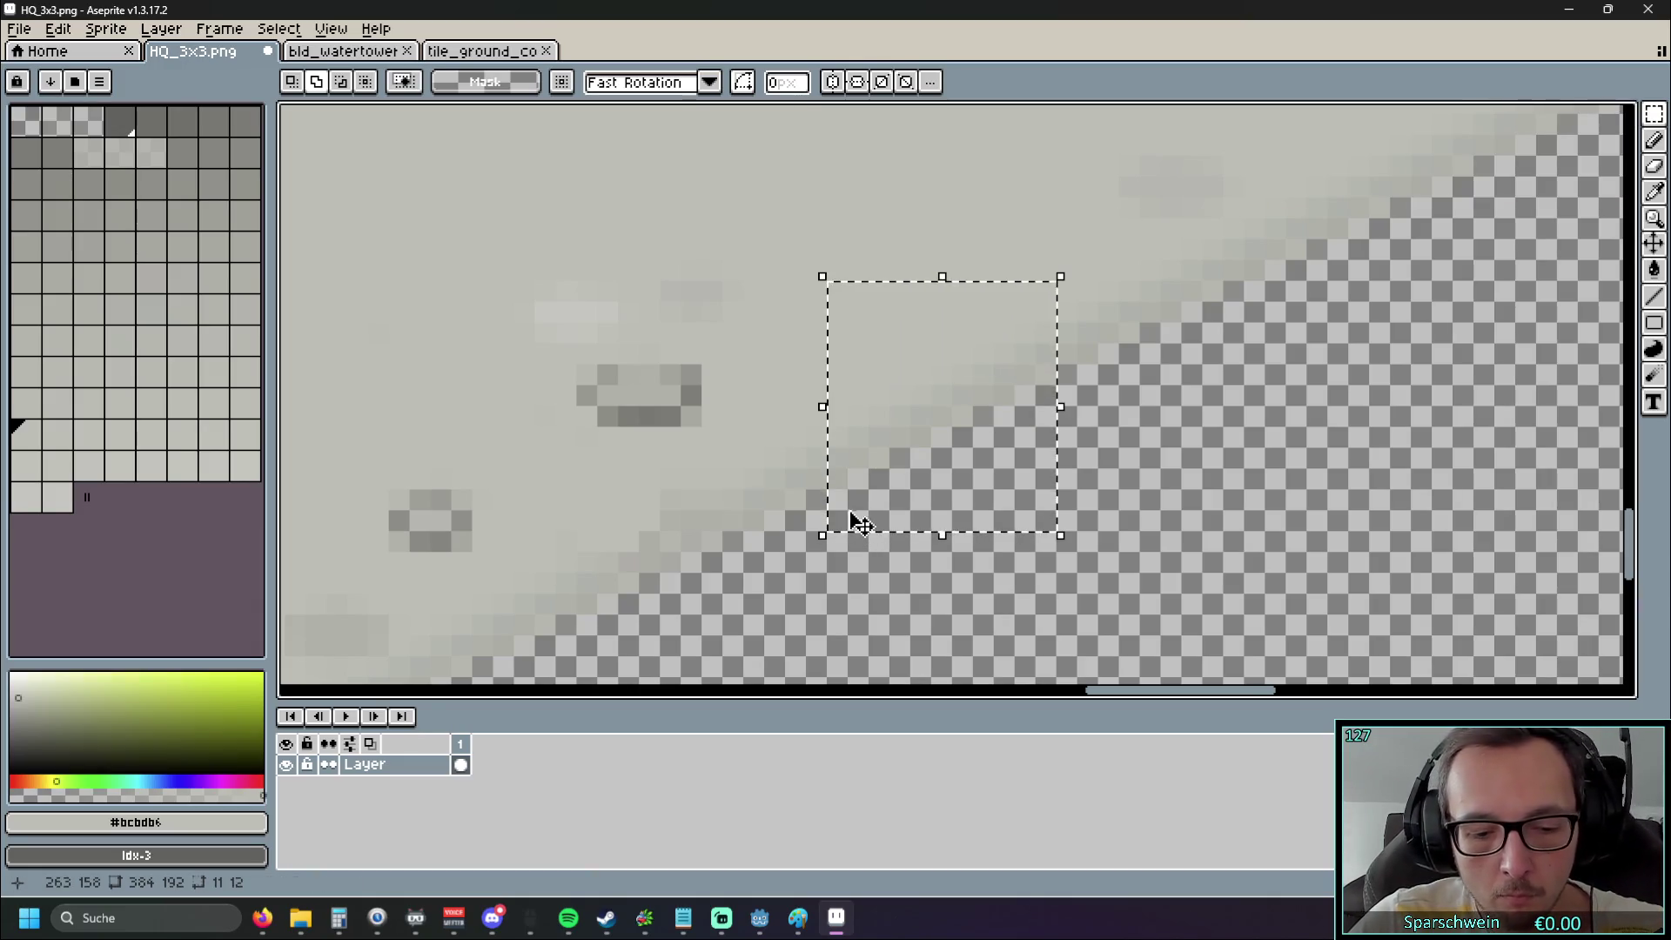
Move the selected edge patch down-left into position and commit it
mouse_move(973, 387)
left_mouse_down()
mouse_move(742, 537)
mouse_move(970, 377)
mouse_move(955, 388)
mouse_move(969, 392)
left_mouse_up()
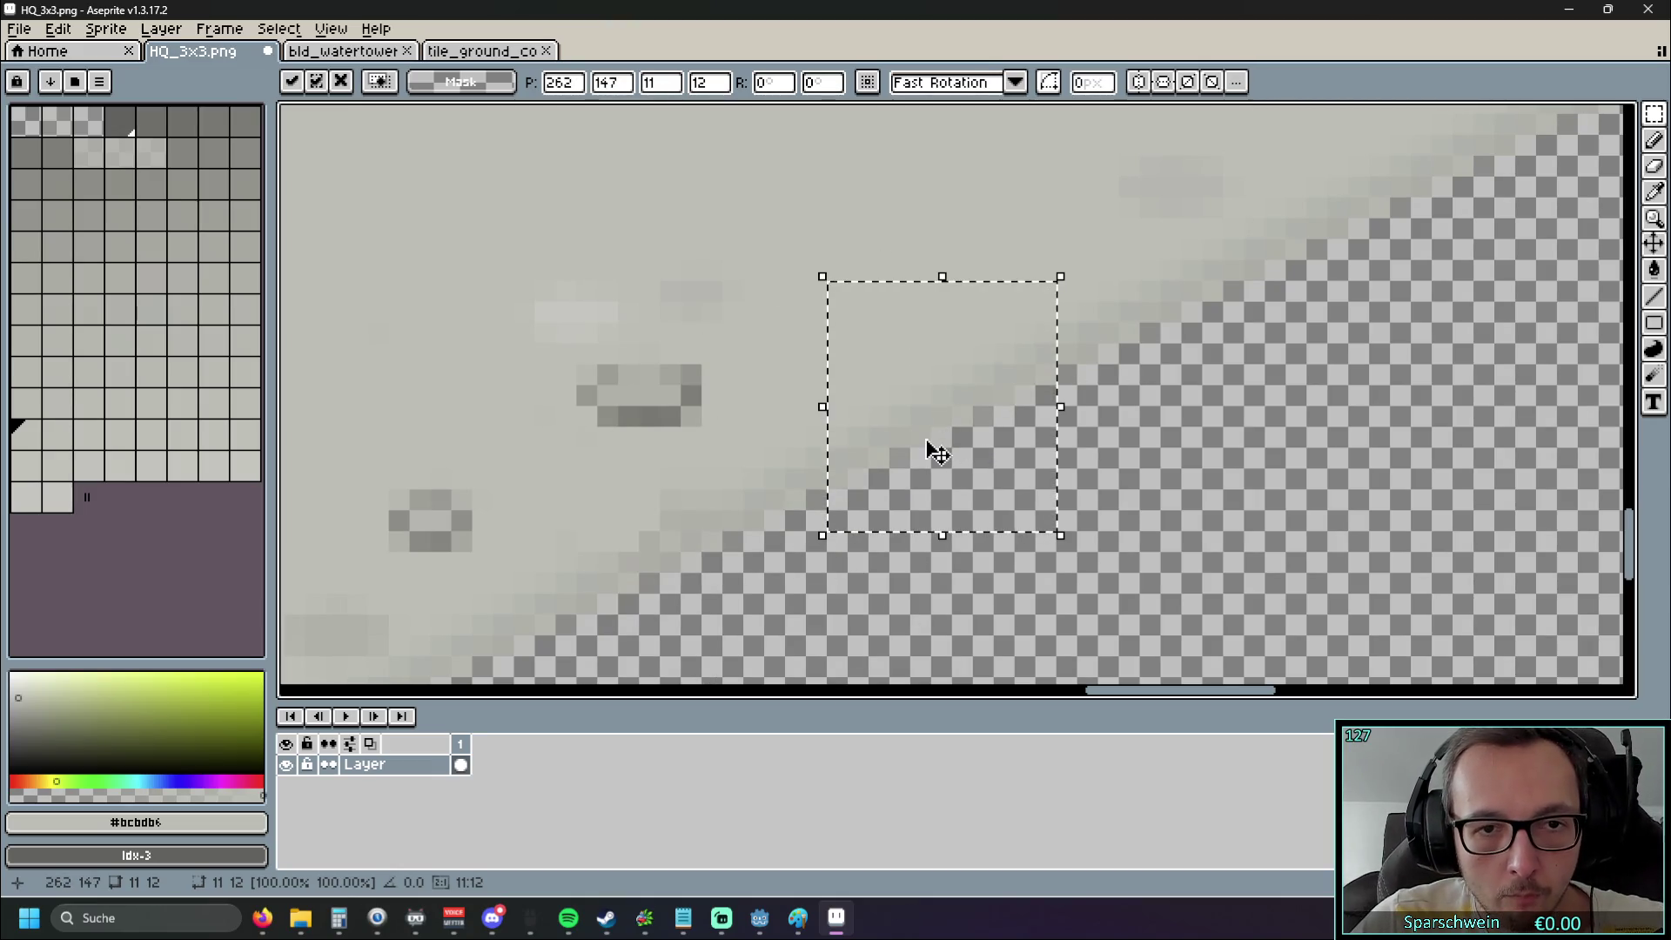
scroll(935, 455, "down", 3)
left_click(820, 368)
left_click(914, 388)
key("ctrl+z")
mouse_move(896, 436)
left_mouse_down()
mouse_move(870, 544)
mouse_move(781, 493)
left_mouse_up()
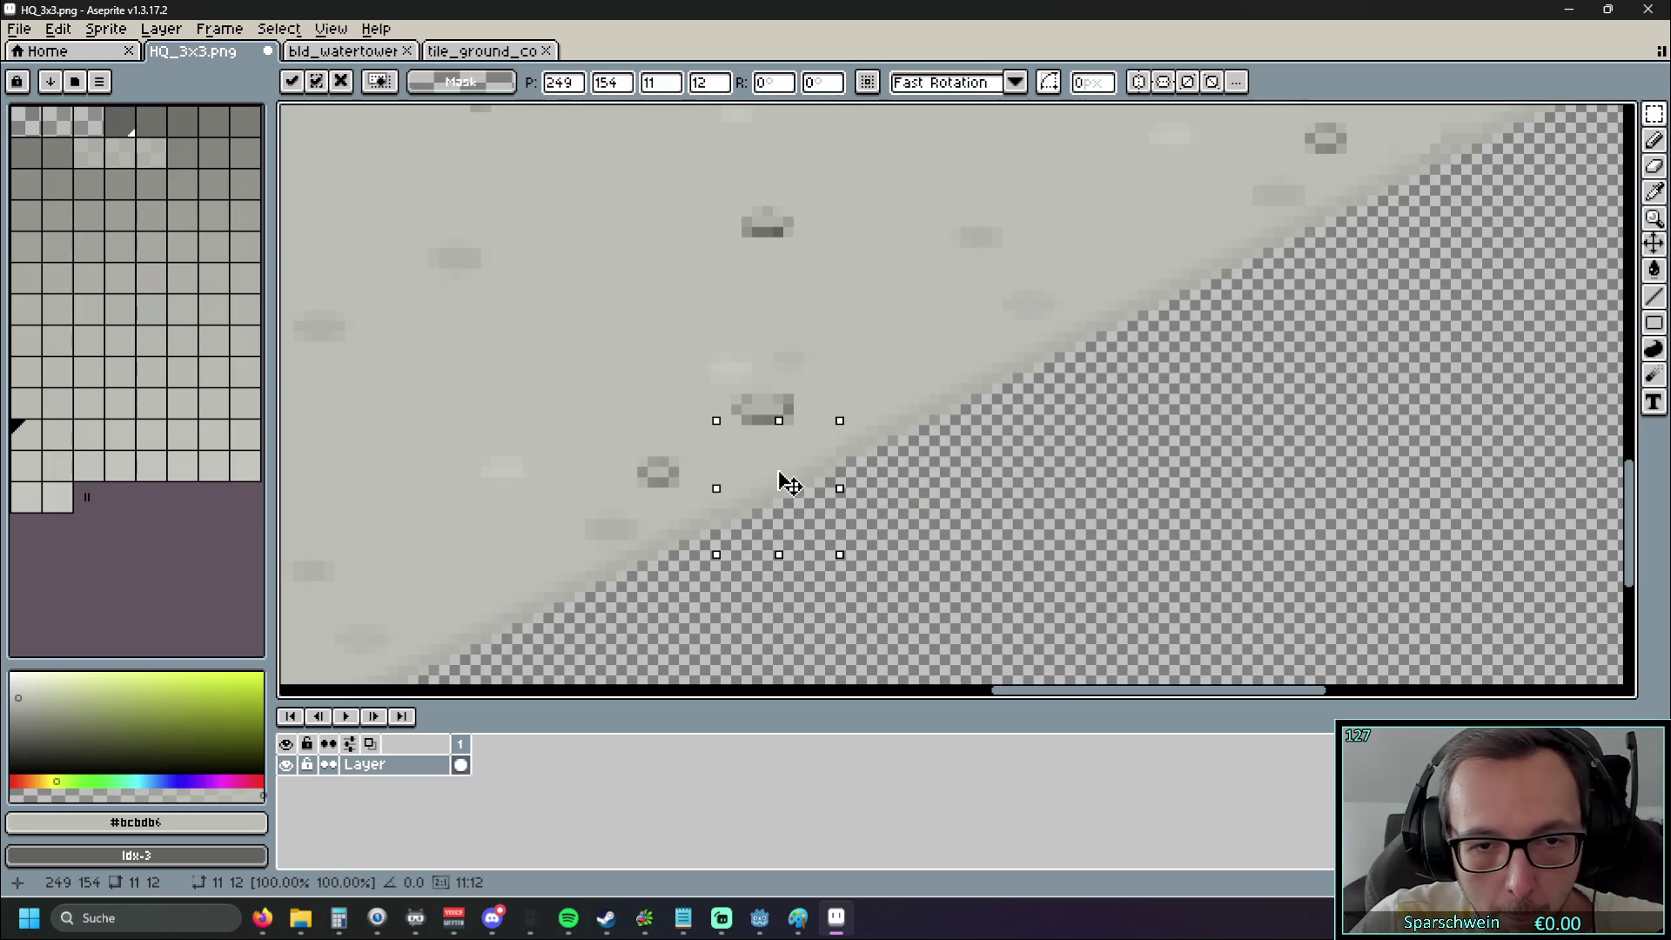
mouse_move(780, 482)
left_mouse_down()
mouse_move(839, 433)
mouse_move(921, 433)
mouse_move(700, 549)
mouse_move(732, 528)
mouse_move(760, 462)
mouse_move(921, 417)
left_mouse_up()
scroll(839, 433, "up", 3)
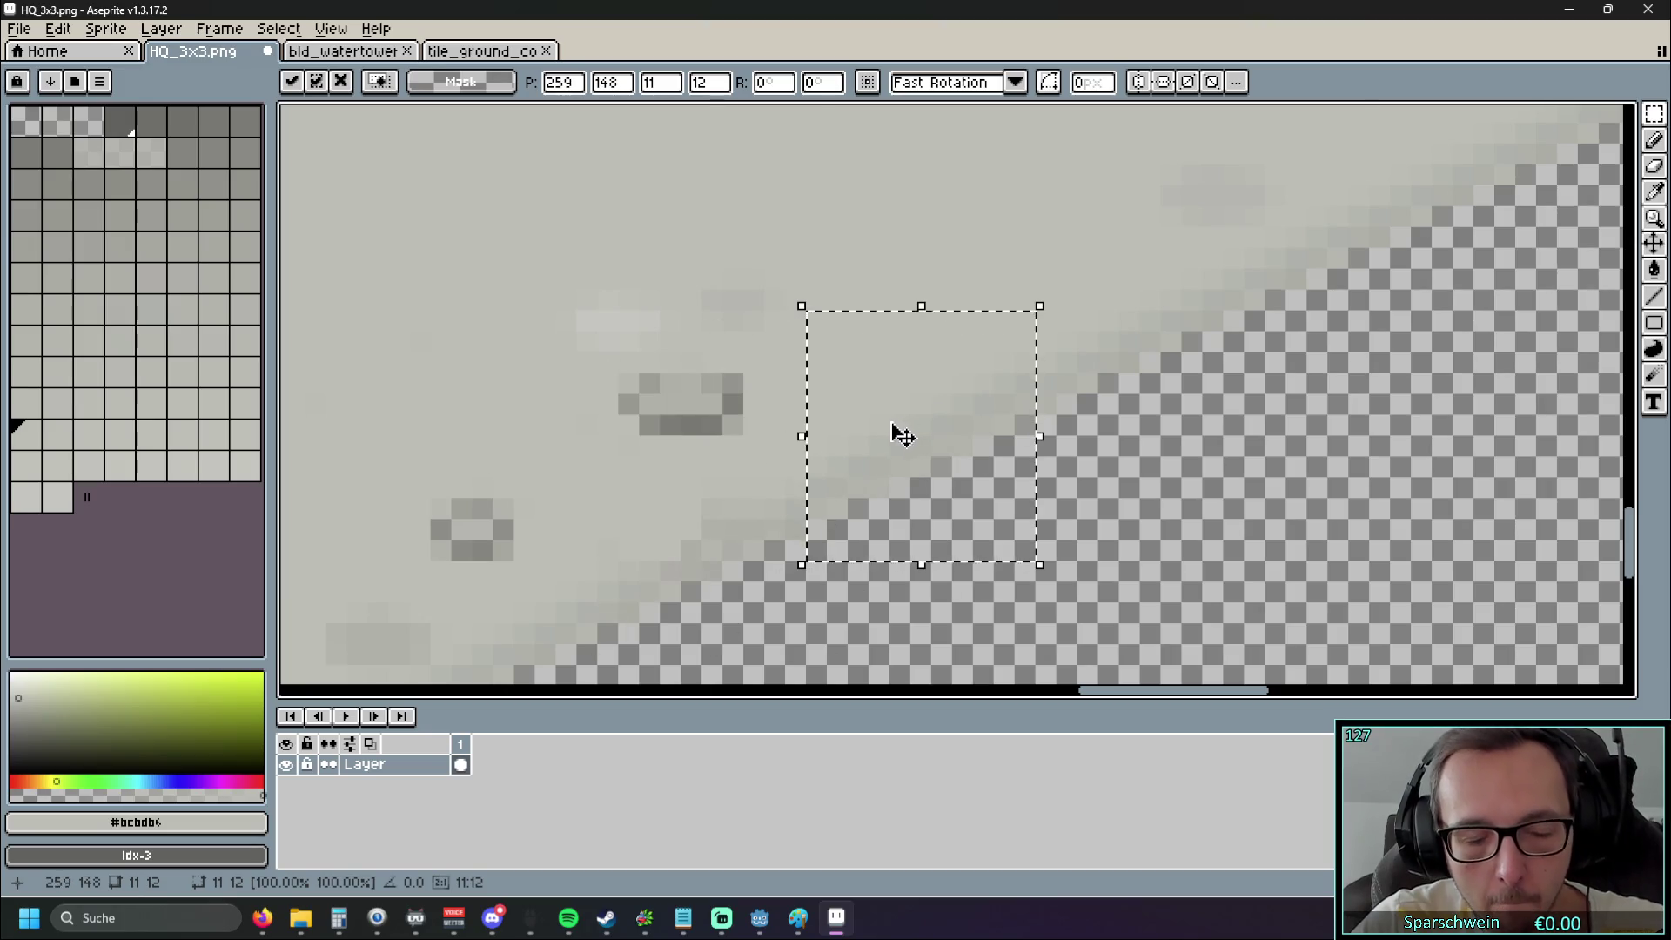
key("ctrl+d")
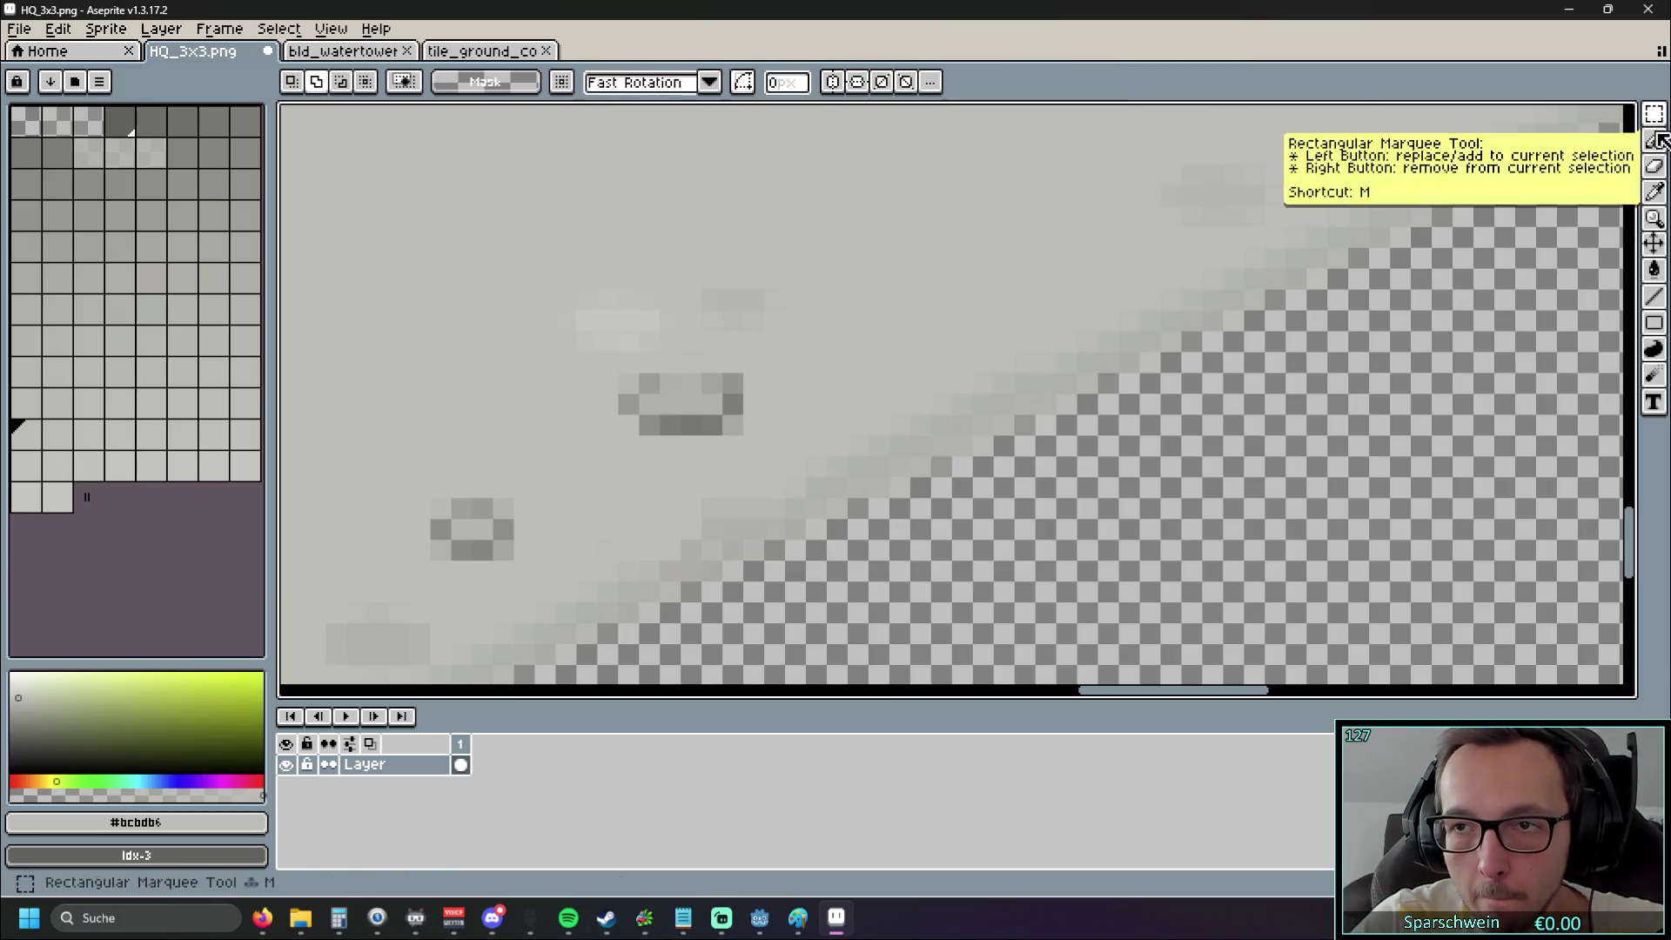
Select a 10x7 block of edge pixels and move it up-right along the edge
left_click(1654, 114)
scroll(1317, 321, "down", 5)
scroll(1317, 321, "left", 5)
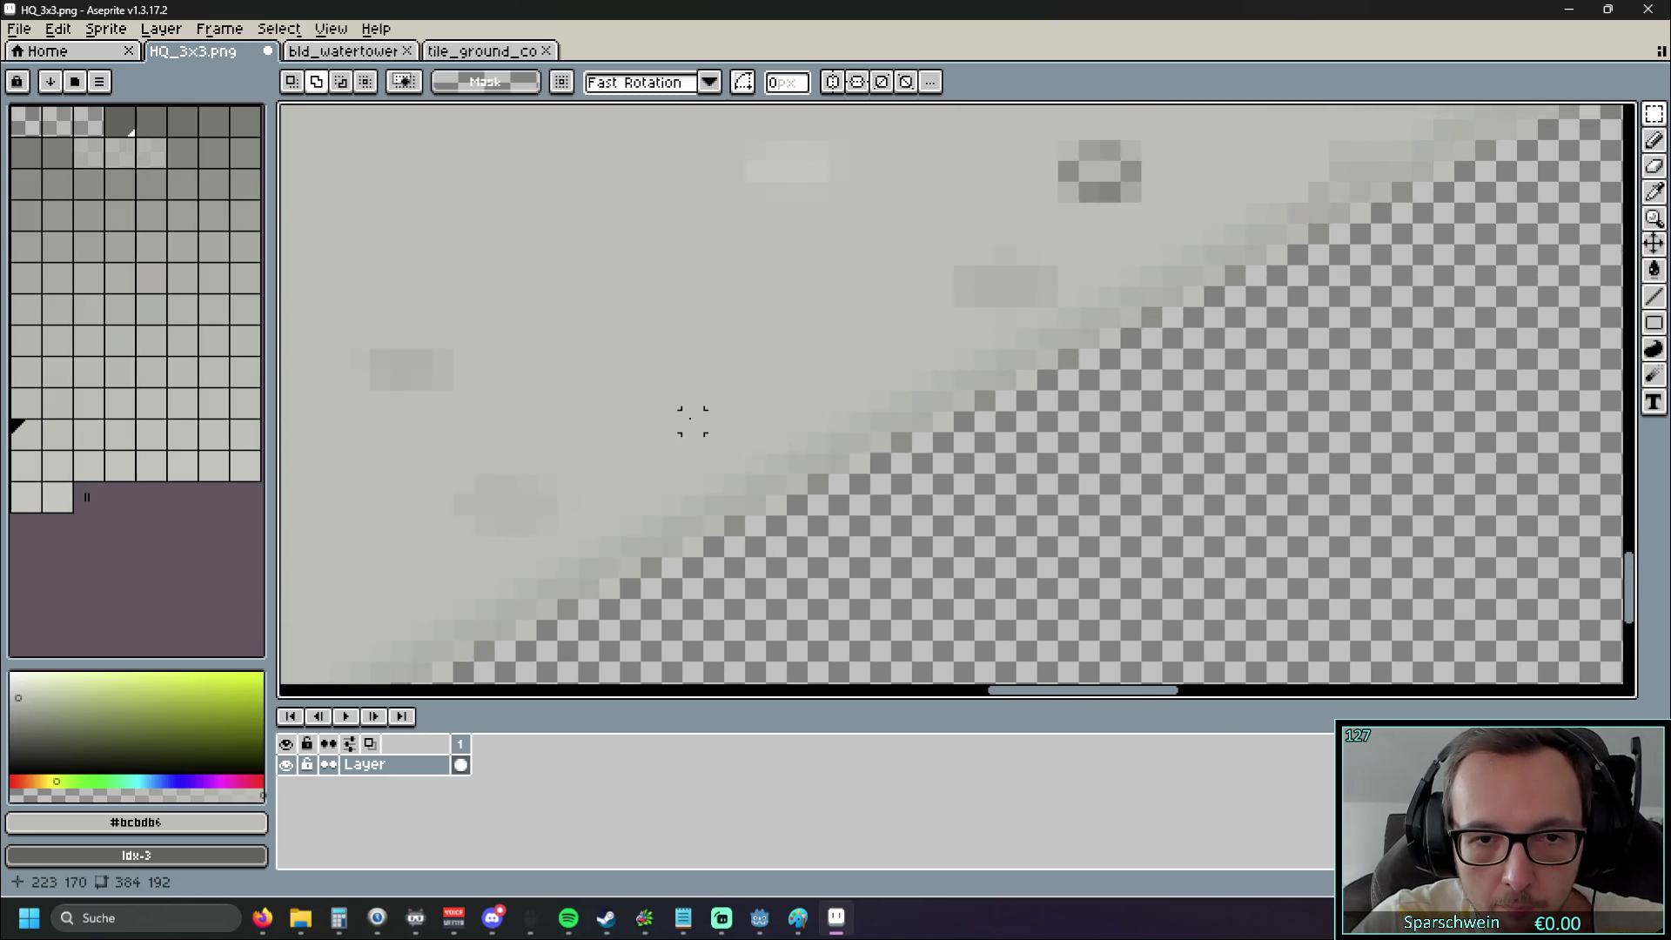
mouse_move(692, 406)
left_mouse_down()
mouse_move(919, 502)
mouse_move(859, 524)
mouse_move(884, 525)
left_mouse_up()
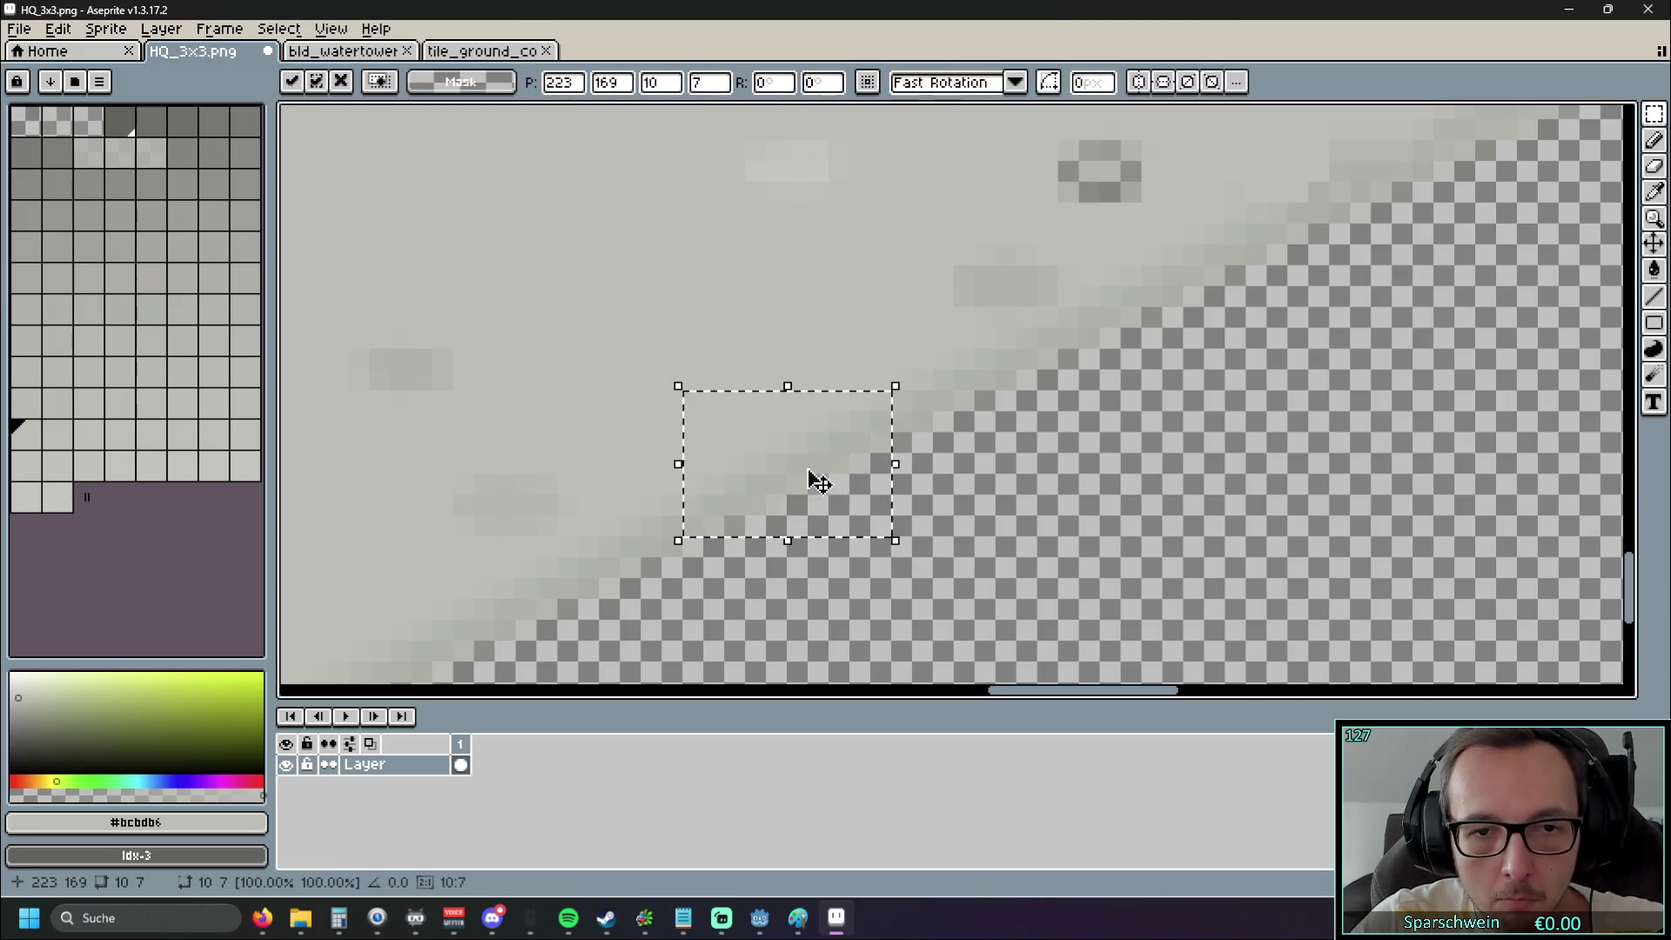
left_click_drag(813, 478, 1244, 374)
scroll(1245, 374, "right", 5)
scroll(1244, 375, "up", 2)
mouse_move(769, 563)
left_mouse_down()
mouse_move(761, 417)
mouse_move(857, 398)
mouse_move(824, 377)
mouse_move(795, 383)
mouse_move(840, 385)
mouse_move(800, 396)
mouse_move(826, 401)
mouse_move(759, 353)
mouse_move(826, 376)
mouse_move(831, 396)
left_mouse_up()
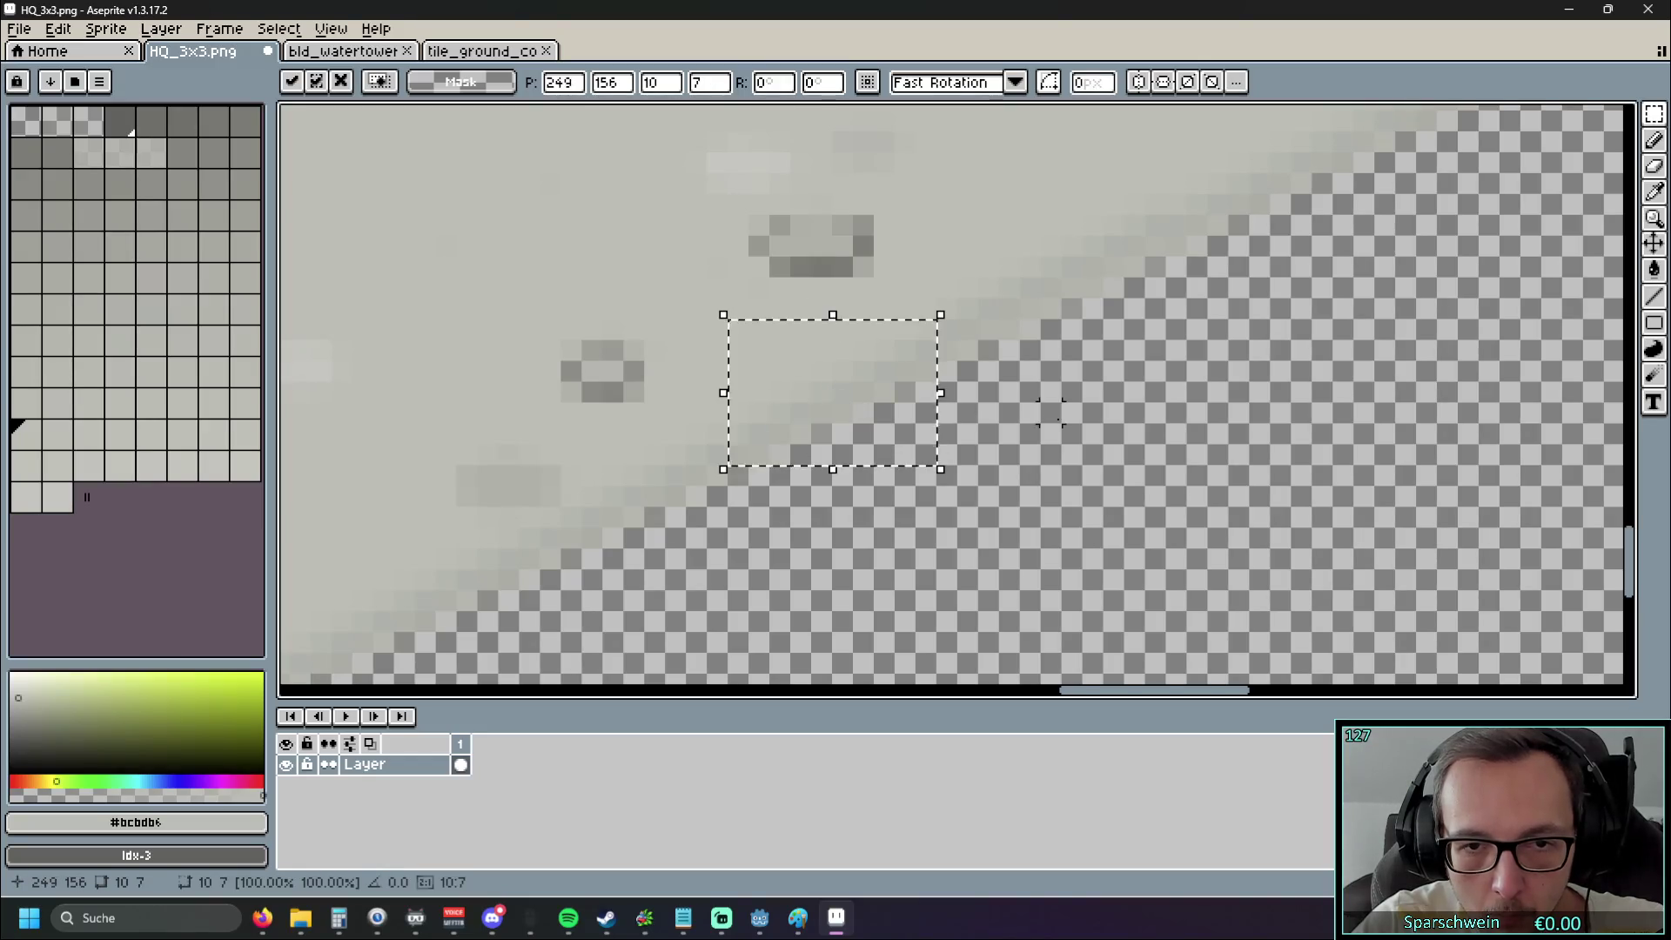
scroll(1050, 413, "down", 1)
left_click(1105, 414)
Paste the 10x7 block again, shift it slightly left and commit it
scroll(1063, 433, "down", 1)
scroll(1001, 470, "up", 2)
scroll(969, 500, "right", 3)
scroll(970, 500, "right", 3)
scroll(964, 407, "up", 2)
key("ctrl+v")
mouse_move(969, 411)
left_mouse_down()
mouse_move(787, 467)
mouse_move(858, 429)
mouse_move(891, 365)
mouse_move(978, 473)
mouse_move(981, 511)
mouse_move(909, 543)
mouse_move(874, 521)
mouse_move(875, 438)
left_mouse_up()
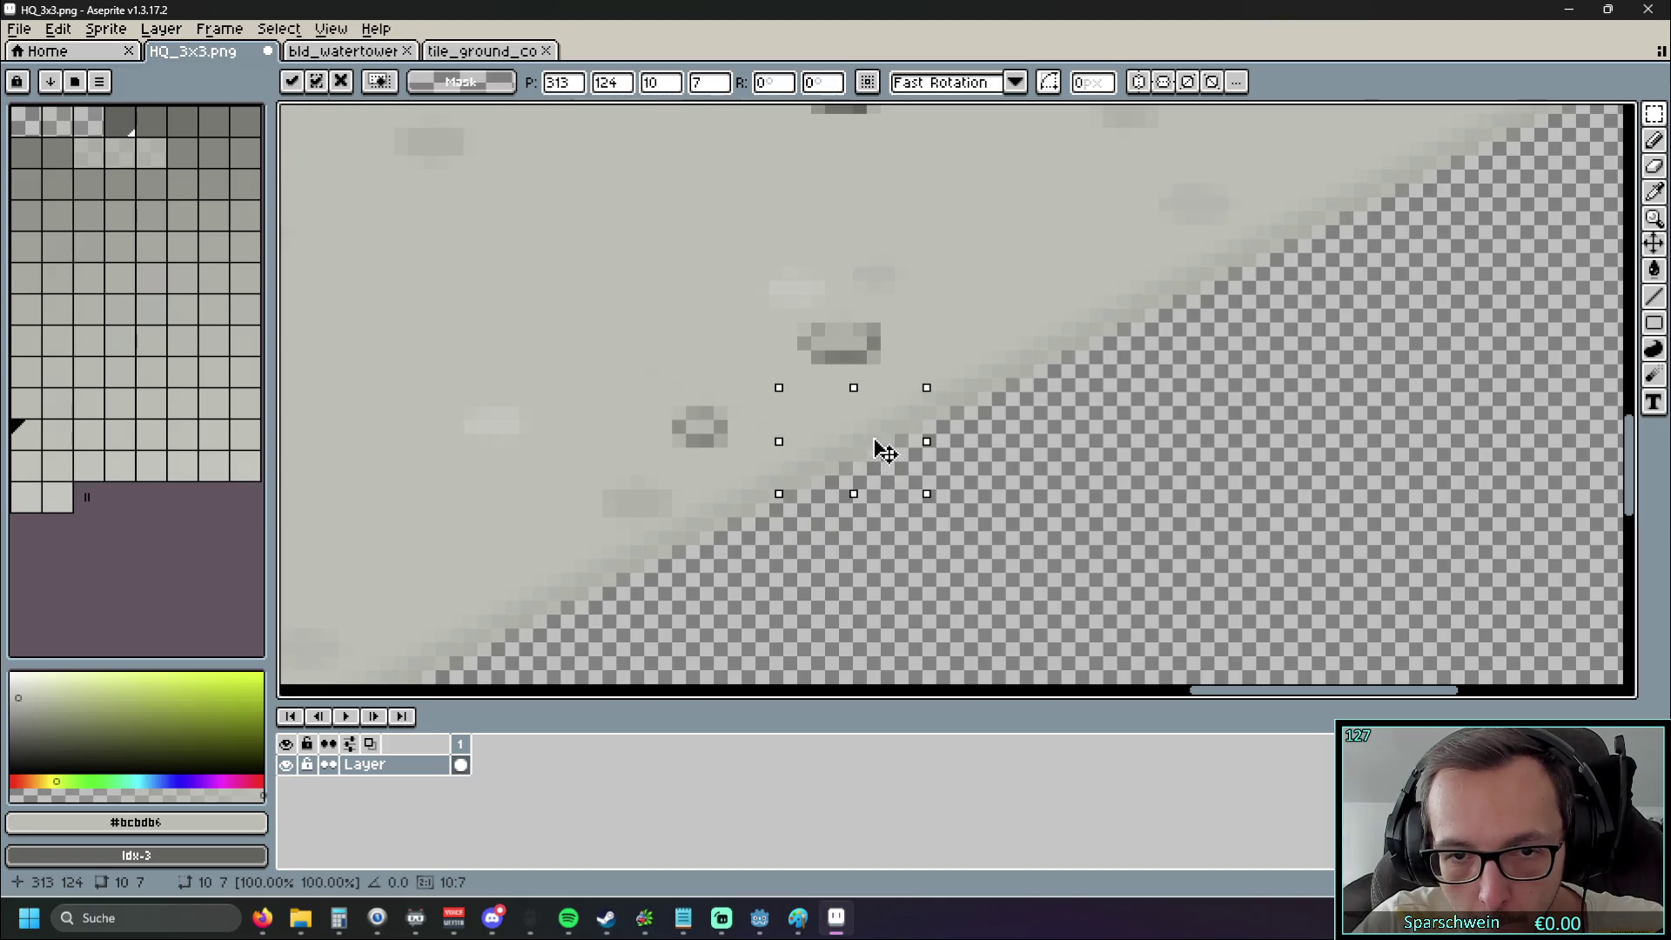
key("ctrl+d")
scroll(943, 489, "down", 3)
scroll(1033, 421, "up", 2)
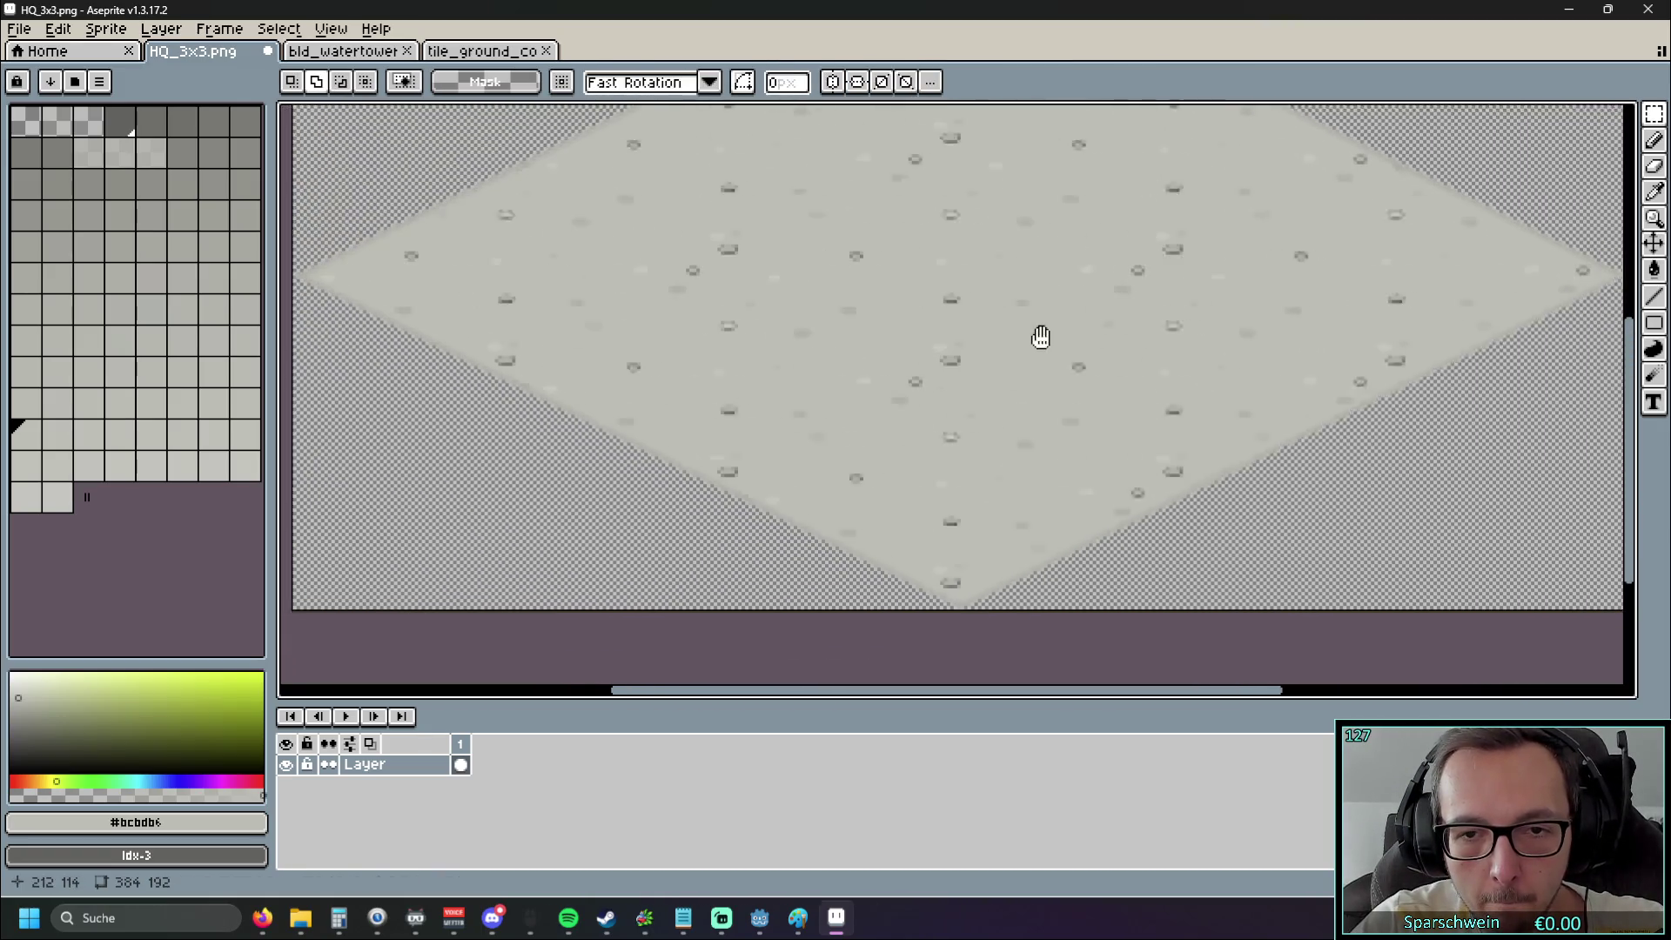
Select an 11x9 concrete block and move it down along the lower-left edge
scroll(977, 448, "up", 3)
mouse_move(769, 477)
left_mouse_down()
mouse_move(987, 525)
mouse_move(854, 510)
left_mouse_up()
left_click_drag(715, 311, 557, 444)
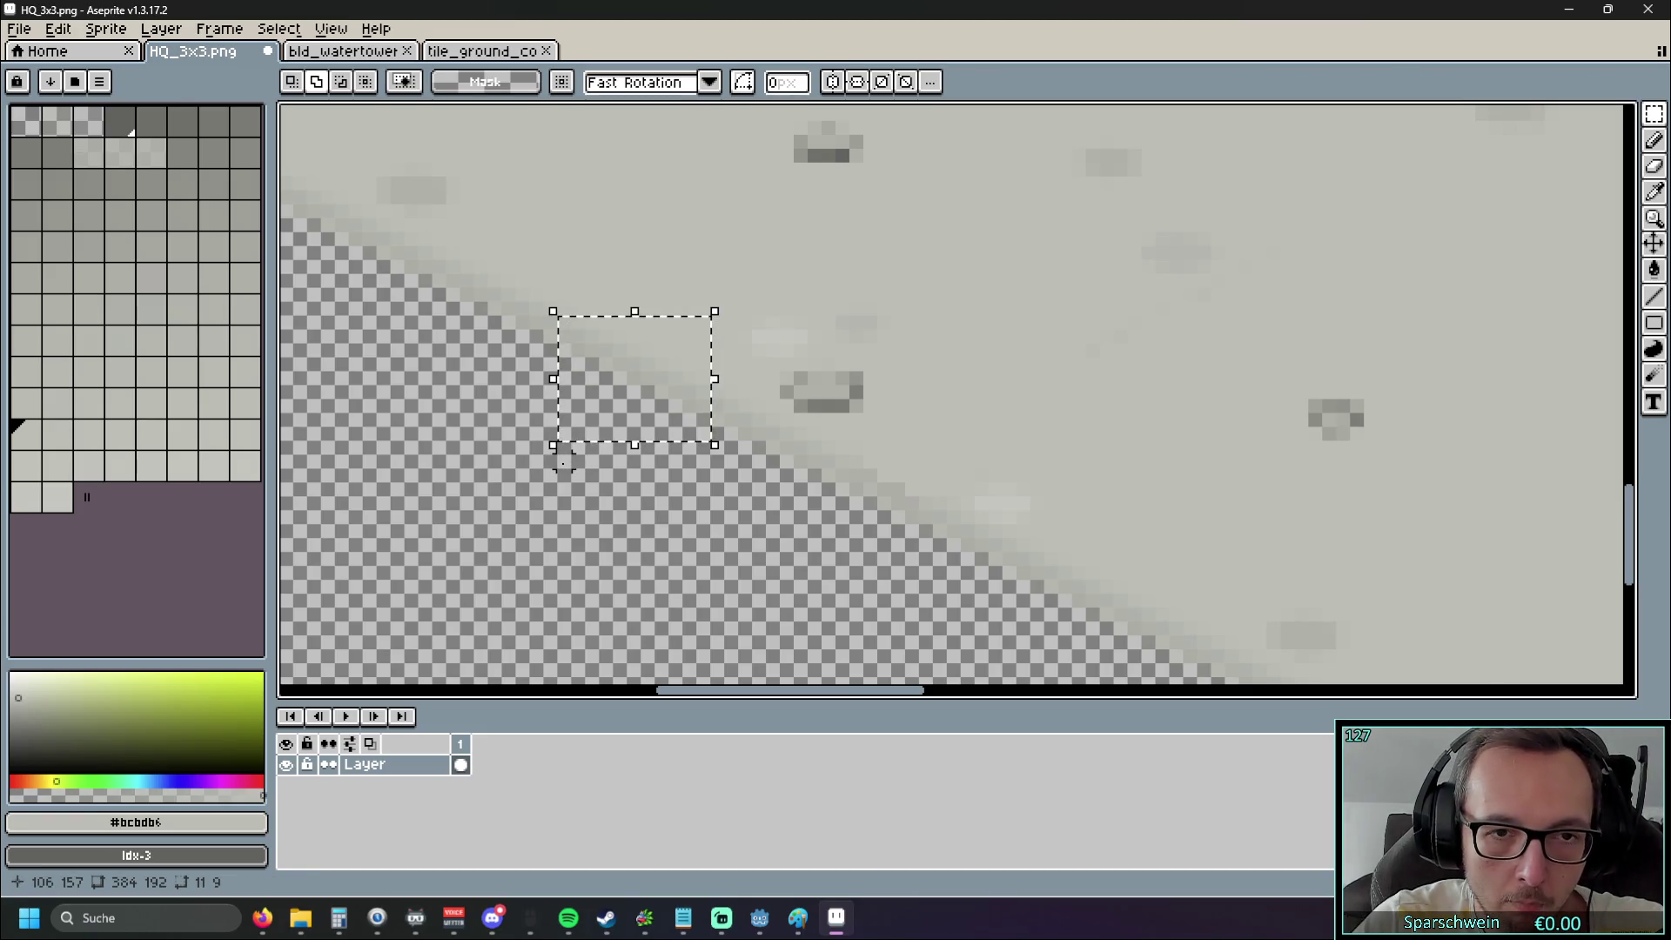
mouse_move(612, 396)
left_mouse_down()
mouse_move(626, 388)
mouse_move(597, 567)
mouse_move(851, 552)
mouse_move(889, 504)
mouse_move(862, 500)
mouse_move(855, 586)
mouse_move(865, 574)
mouse_move(720, 560)
mouse_move(758, 552)
mouse_move(725, 542)
left_mouse_up()
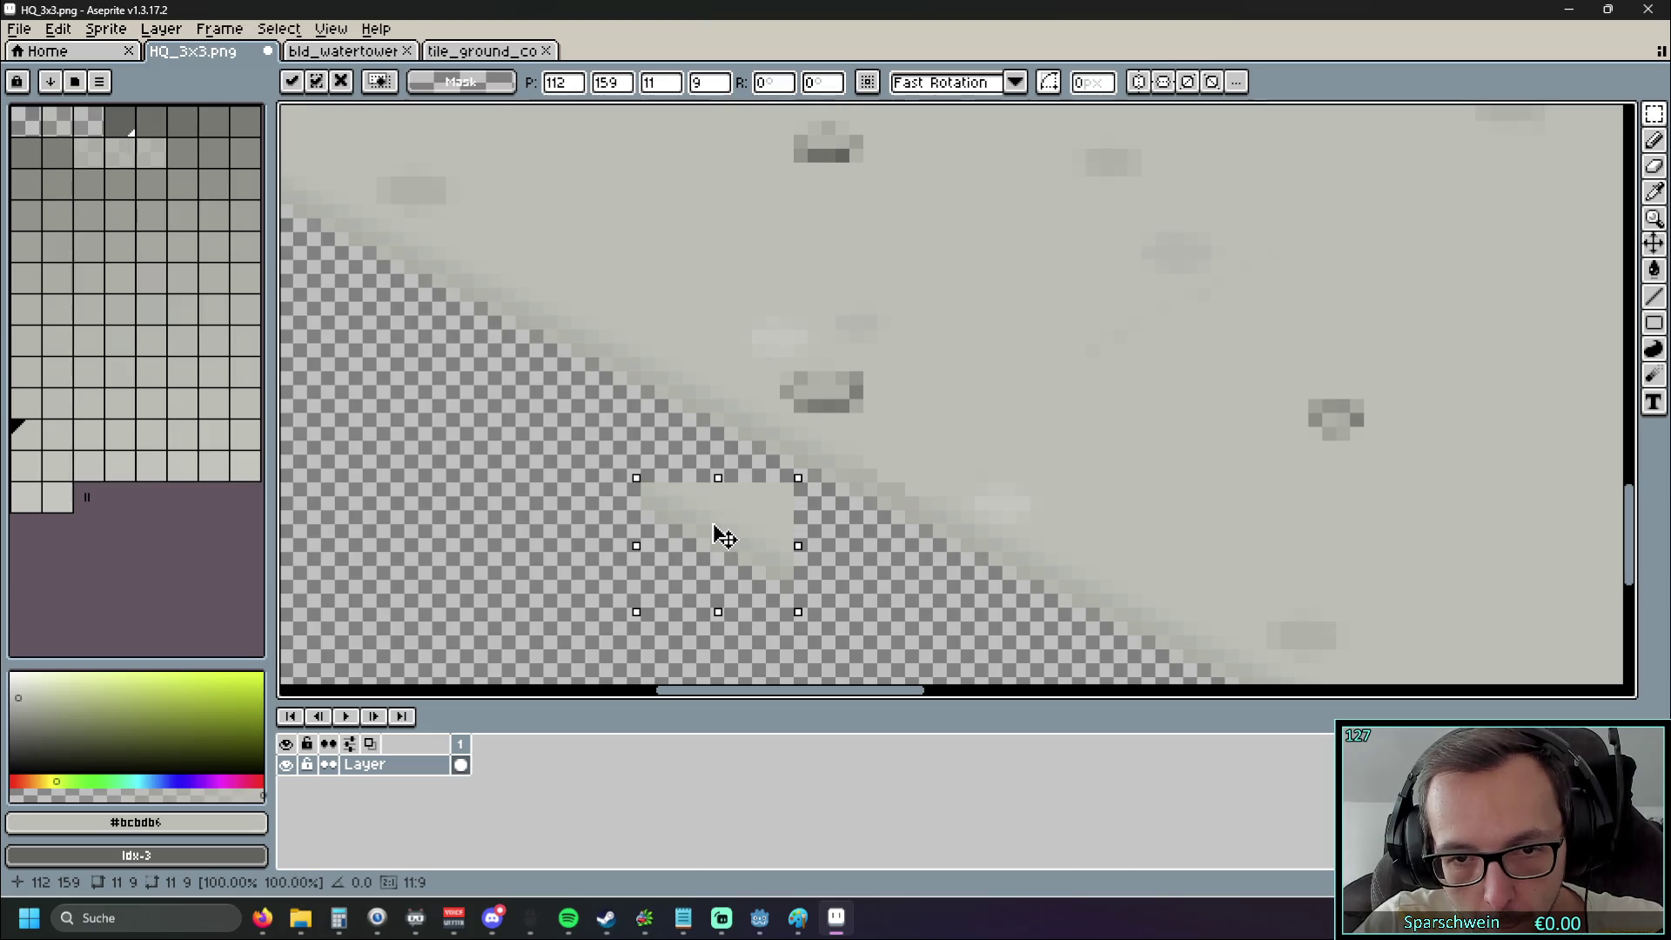
mouse_move(729, 537)
left_mouse_down()
mouse_move(757, 567)
mouse_move(740, 541)
mouse_move(987, 442)
mouse_move(914, 494)
left_mouse_up()
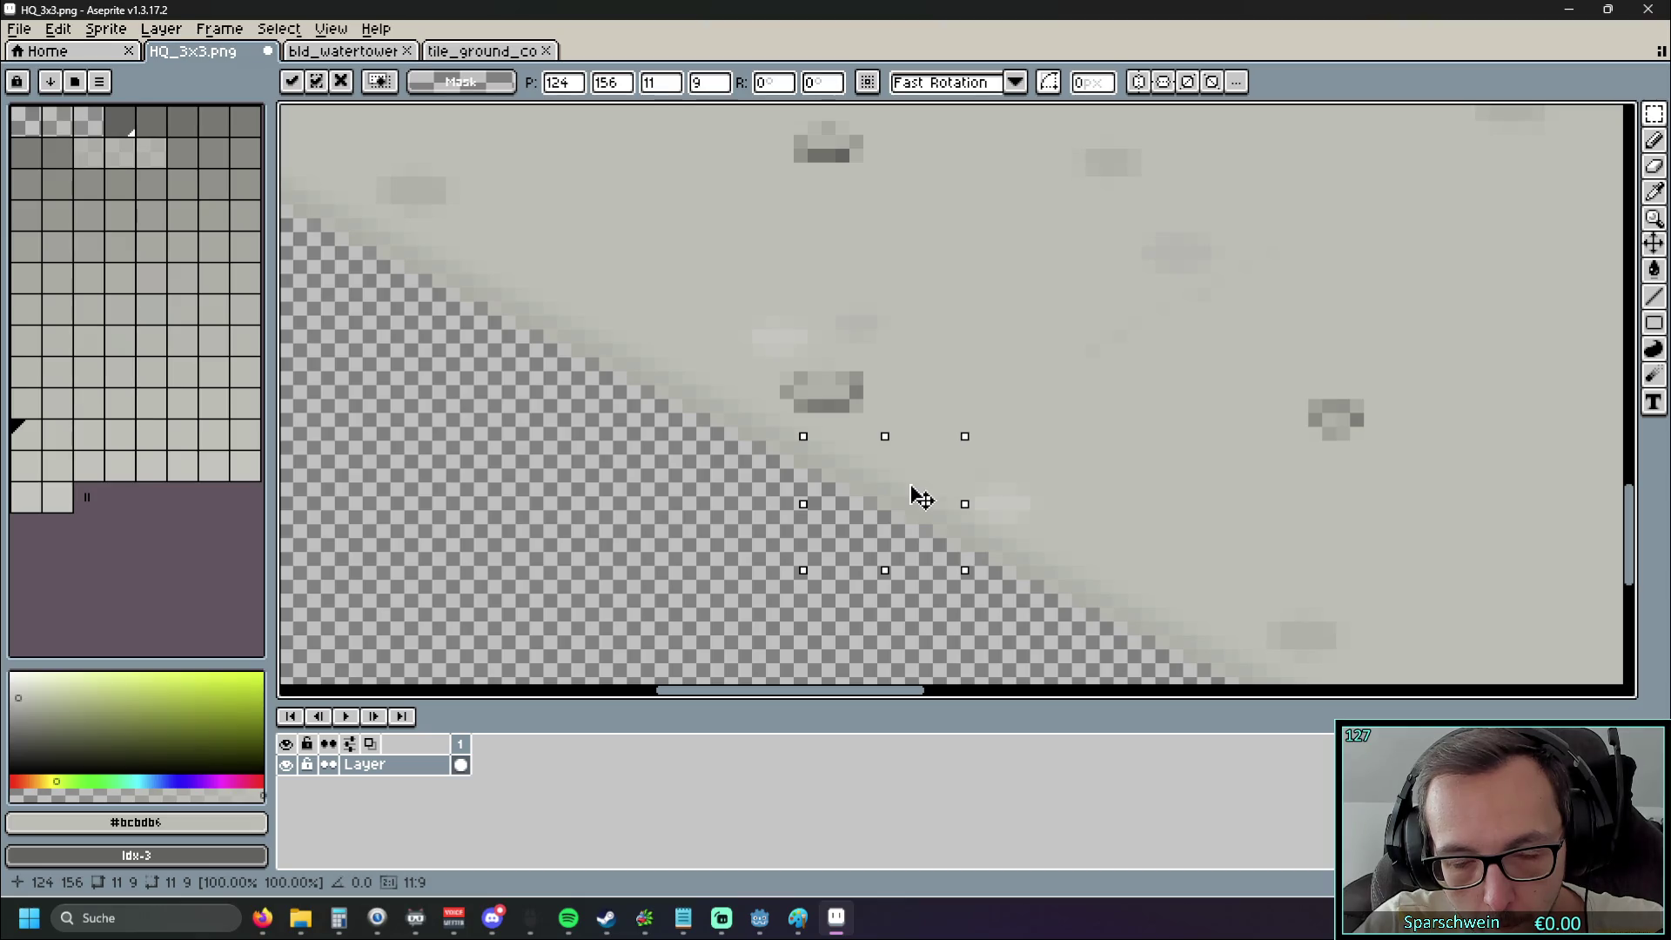
left_click(717, 572)
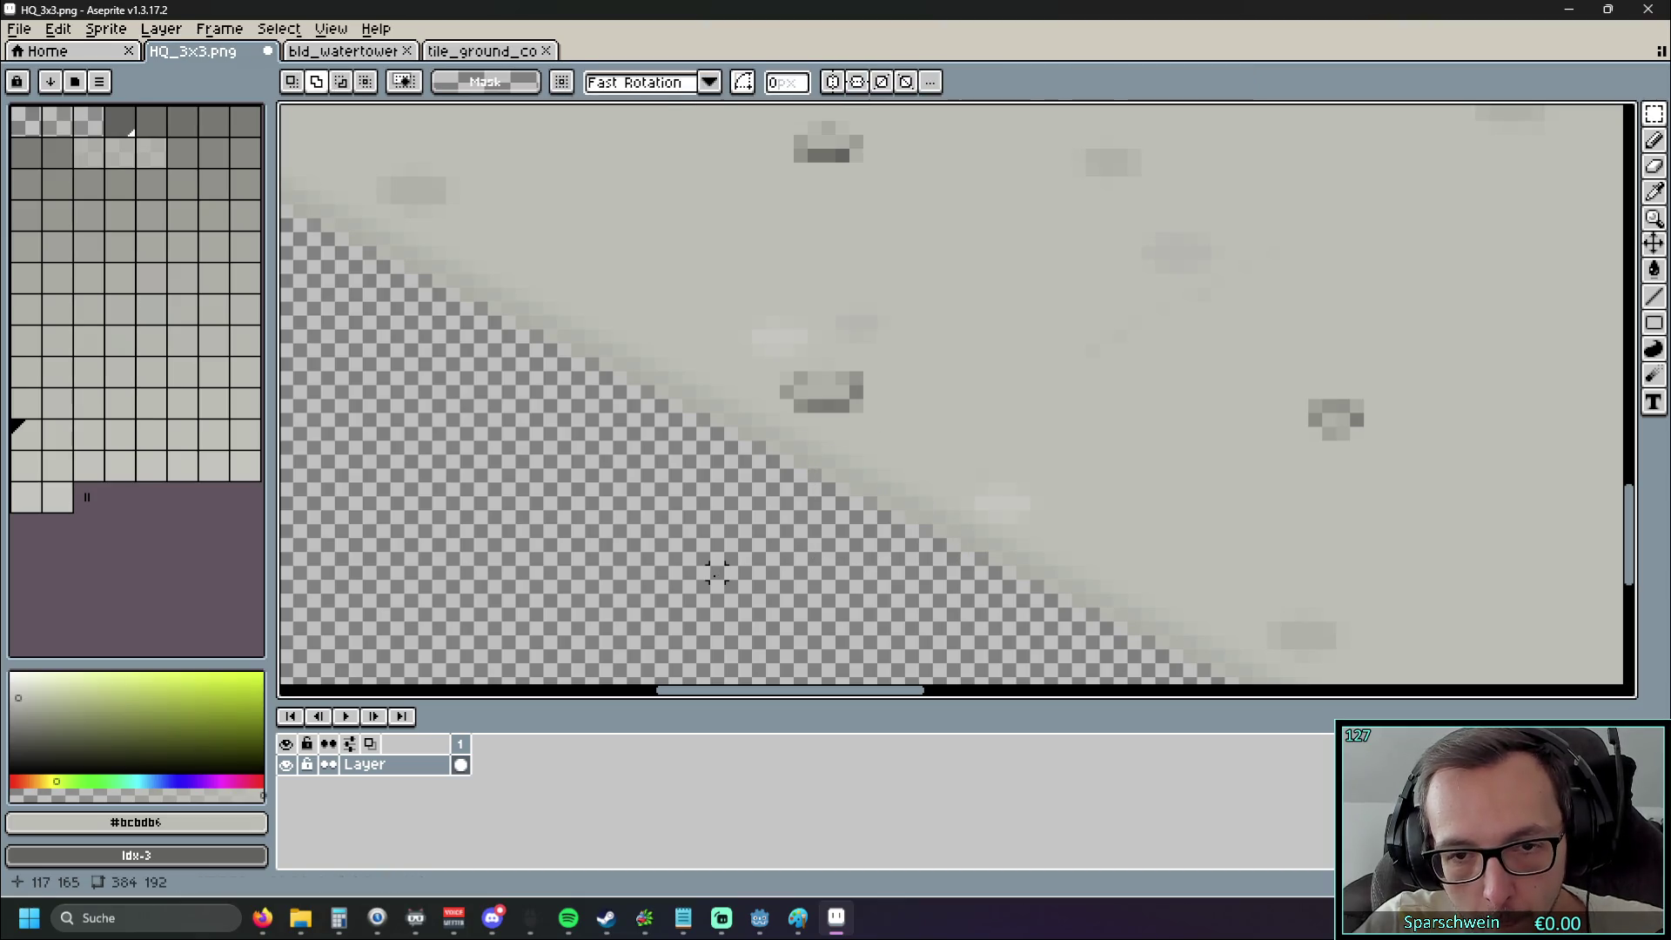
Paste another copy of the 11x9 patch onto the edge and commit it
scroll(675, 490, "left", 5)
key("ctrl+v")
scroll(1000, 501, "left", 3)
mouse_move(1118, 588)
left_mouse_down()
mouse_move(897, 596)
mouse_move(598, 321)
mouse_move(585, 287)
mouse_move(585, 329)
left_mouse_up()
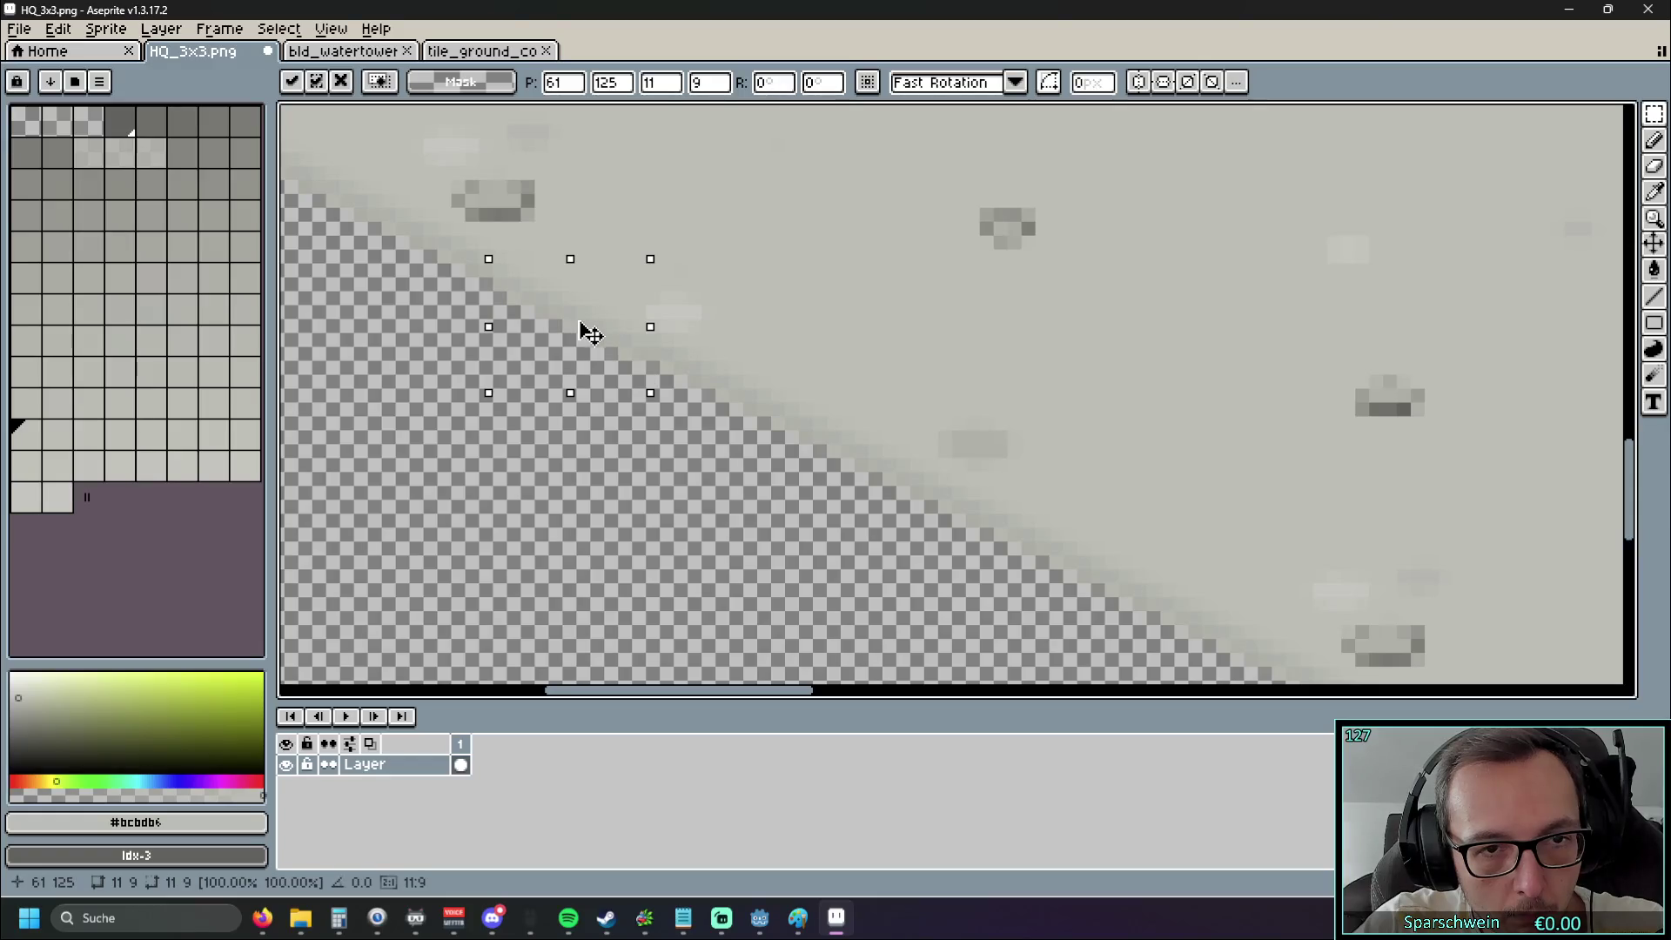
key("Return")
scroll(498, 450, "down", 8)
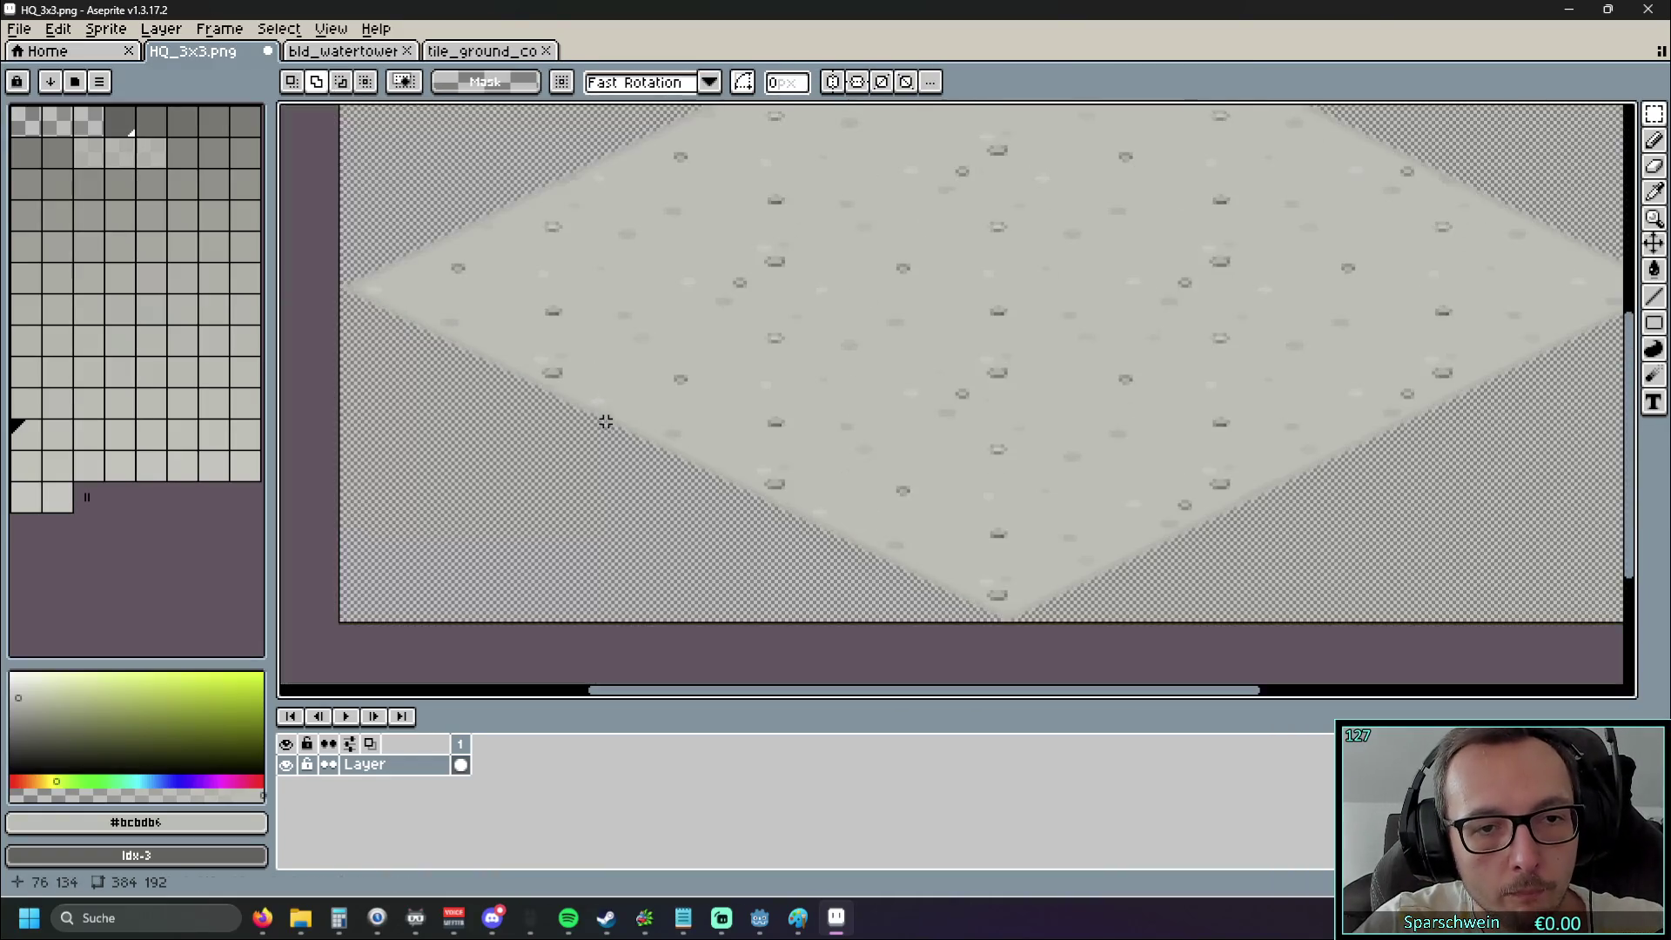
Select a concrete block near the upper-right edge, reposition it and commit
scroll(868, 427, "up", 1)
scroll(868, 427, "up", 4)
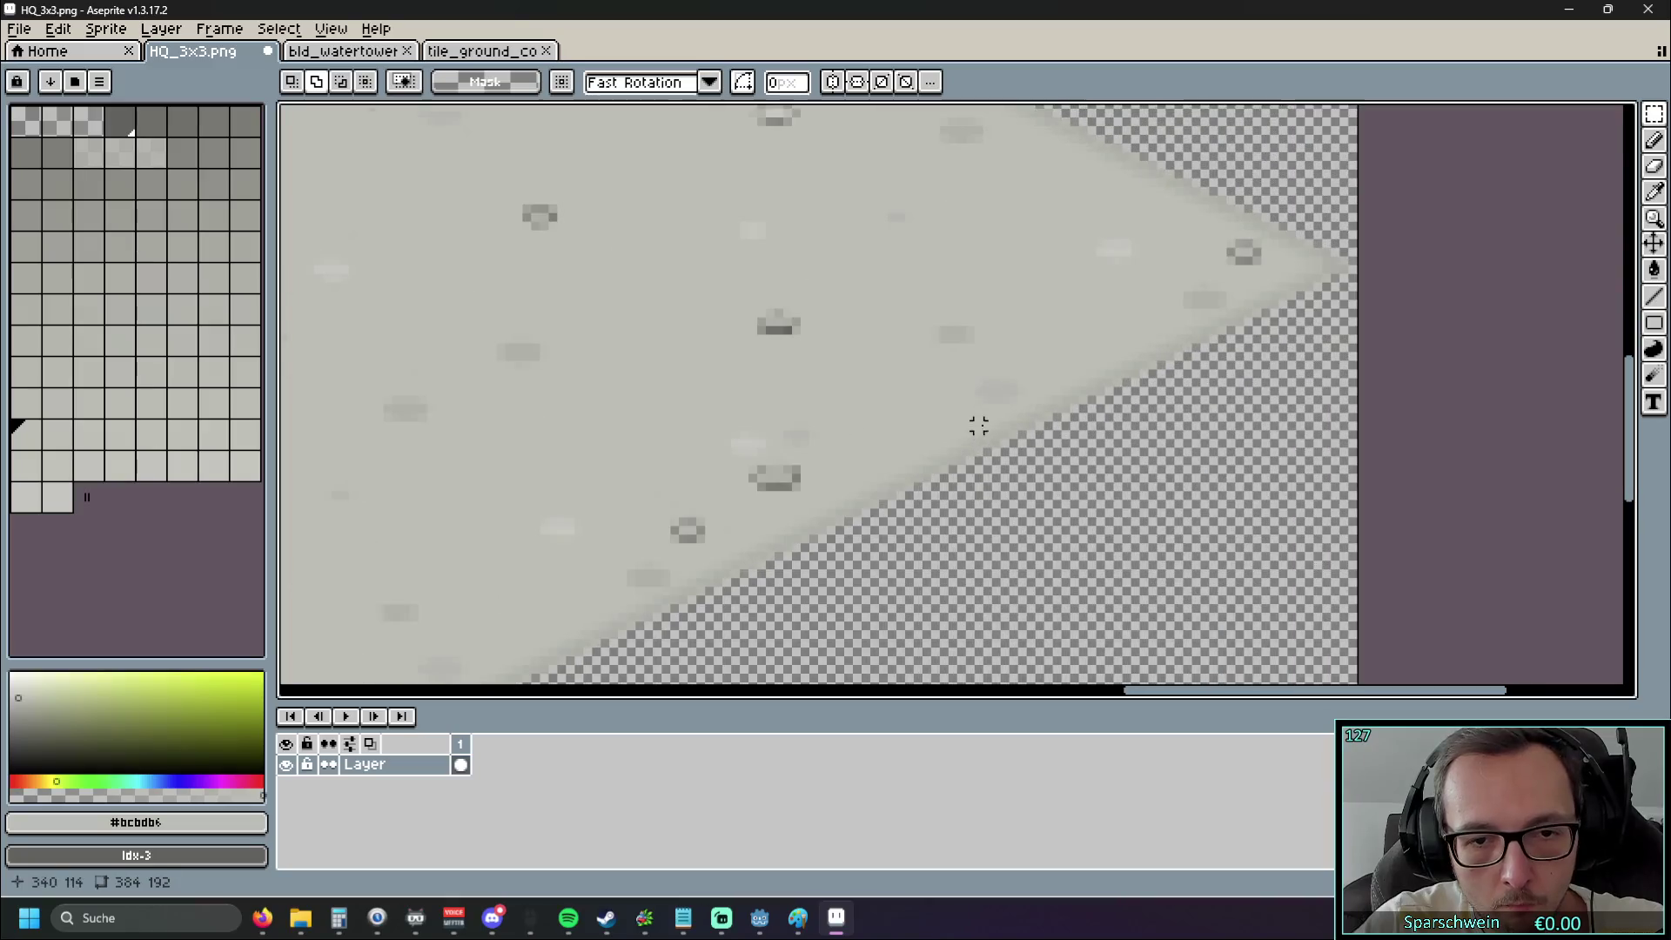
left_click_drag(966, 408, 940, 473)
scroll(1053, 369, "up", 3)
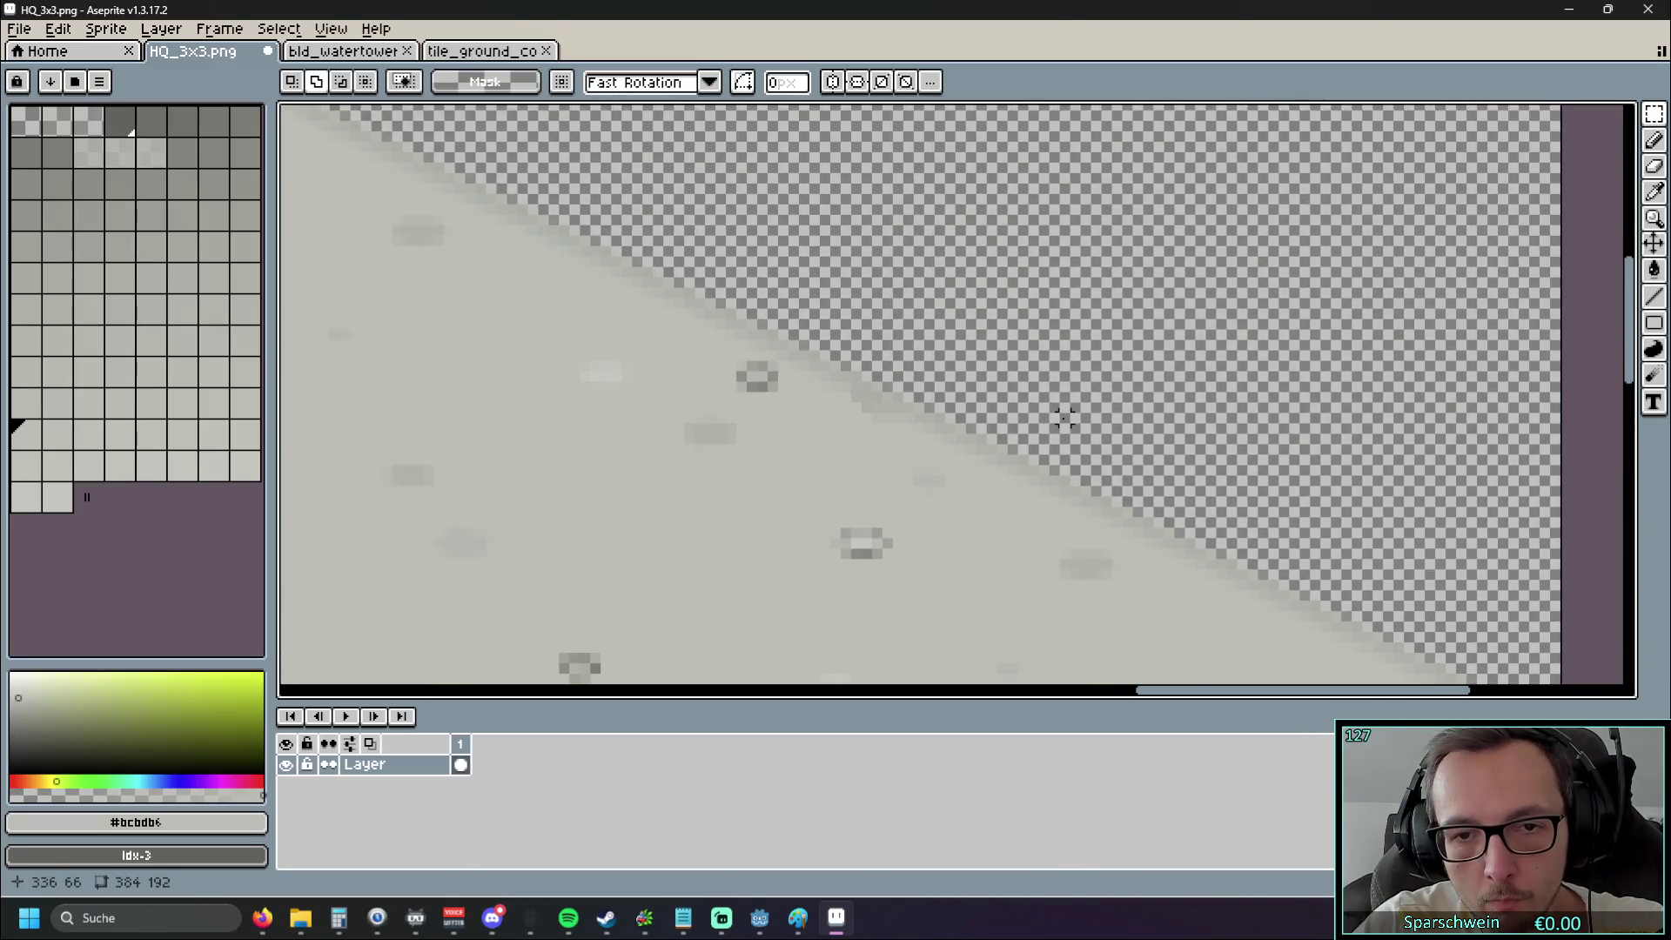
left_click_drag(1053, 369, 987, 347)
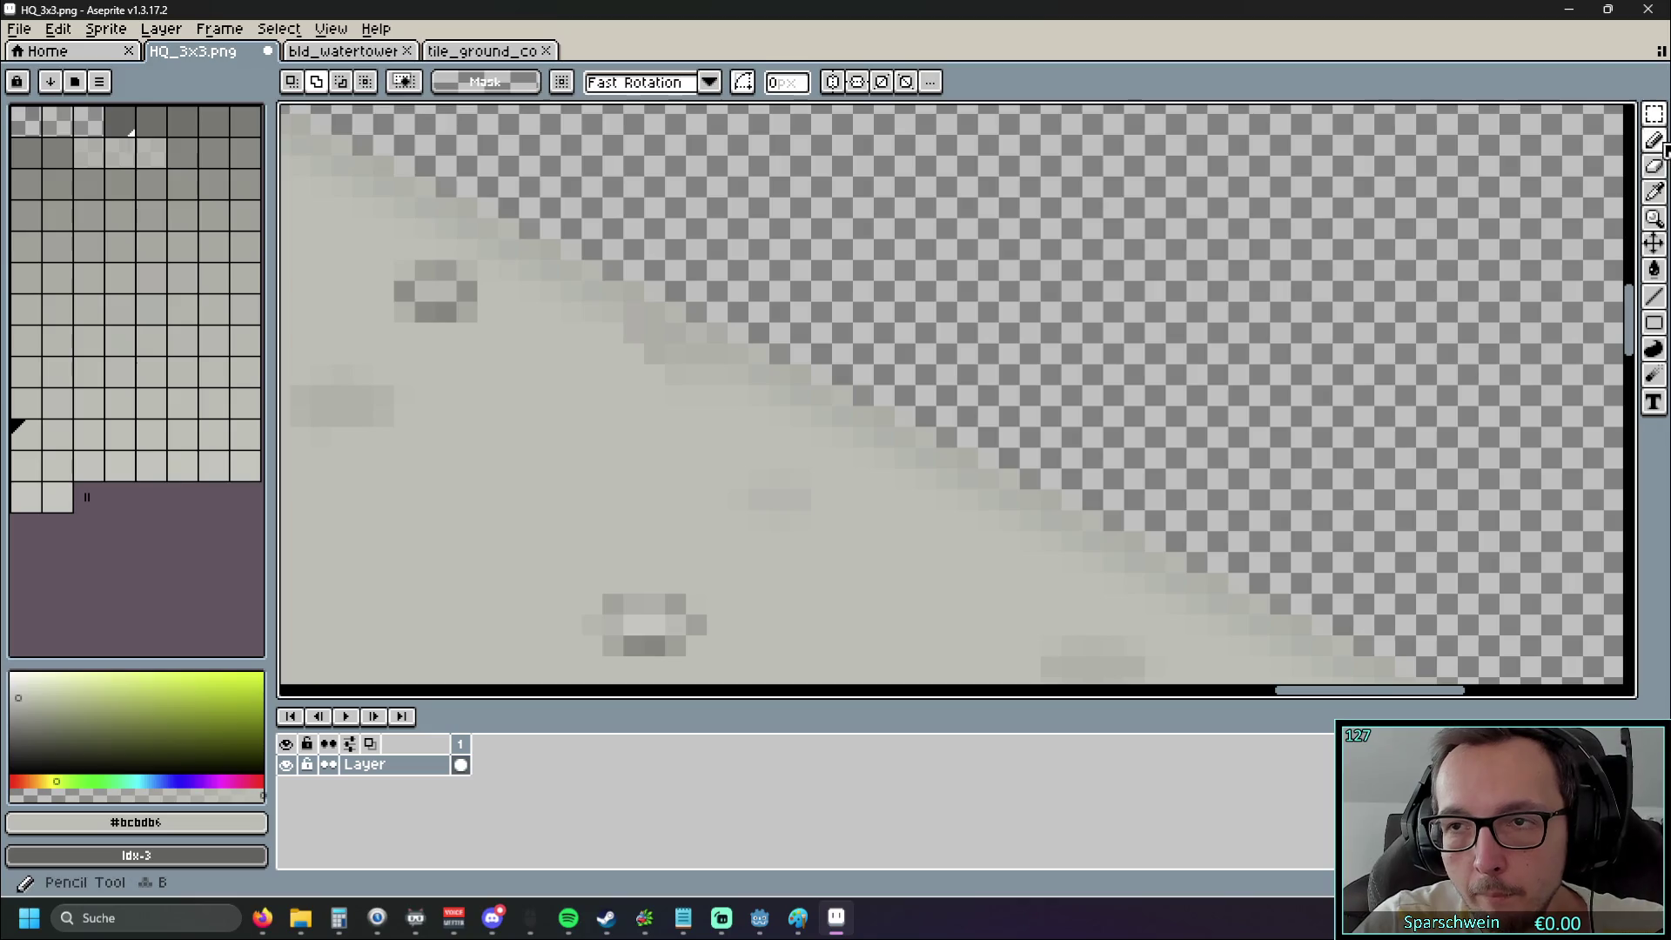
scroll(1167, 383, "down", 1)
scroll(1107, 379, "up", 1)
mouse_move(1207, 346)
left_mouse_down()
mouse_move(875, 528)
mouse_move(889, 557)
mouse_move(840, 250)
mouse_move(734, 269)
mouse_move(750, 299)
mouse_move(798, 258)
mouse_move(728, 276)
mouse_move(727, 306)
left_mouse_up()
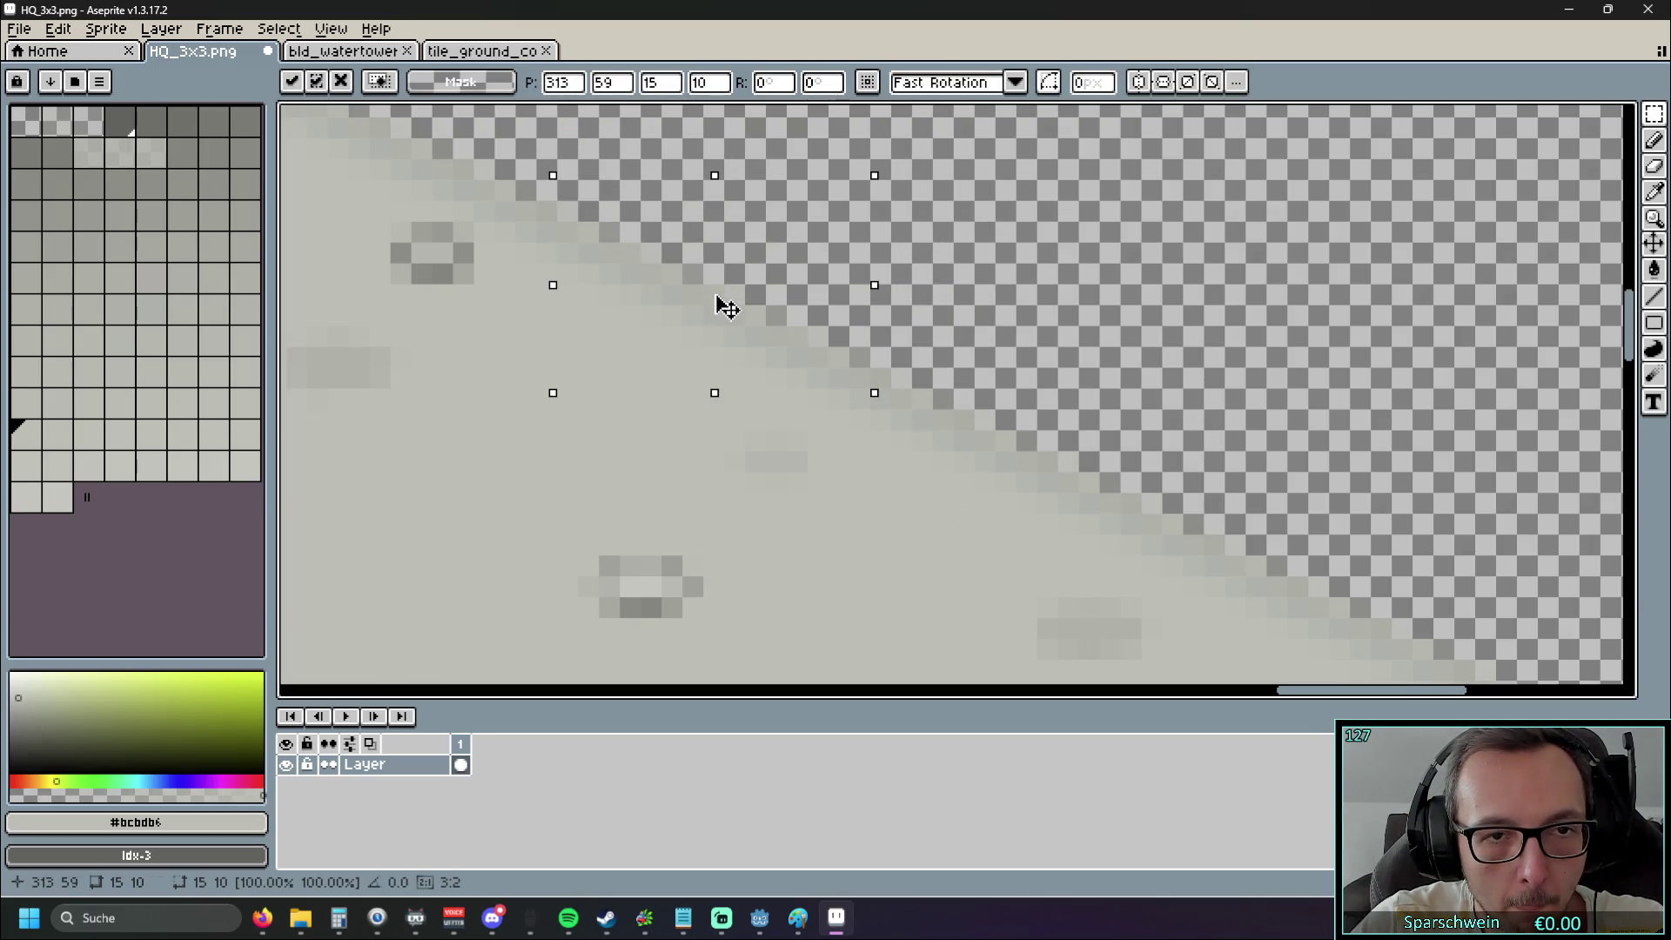
key("ctrl+d")
scroll(728, 307, "down", 2)
mouse_move(1219, 487)
left_mouse_down()
mouse_move(1149, 534)
mouse_move(1016, 423)
mouse_move(1356, 467)
mouse_move(970, 436)
mouse_move(1111, 310)
mouse_move(958, 429)
mouse_move(1182, 326)
mouse_move(1105, 380)
mouse_move(969, 415)
mouse_move(921, 403)
mouse_move(907, 331)
mouse_move(899, 395)
mouse_move(1011, 433)
mouse_move(1001, 409)
mouse_move(914, 395)
mouse_move(1014, 393)
mouse_move(915, 393)
mouse_move(989, 388)
mouse_move(970, 354)
mouse_move(914, 362)
mouse_move(911, 389)
left_mouse_up()
scroll(1016, 423, "up", 3)
key("ctrl+shift+d")
key("Return")
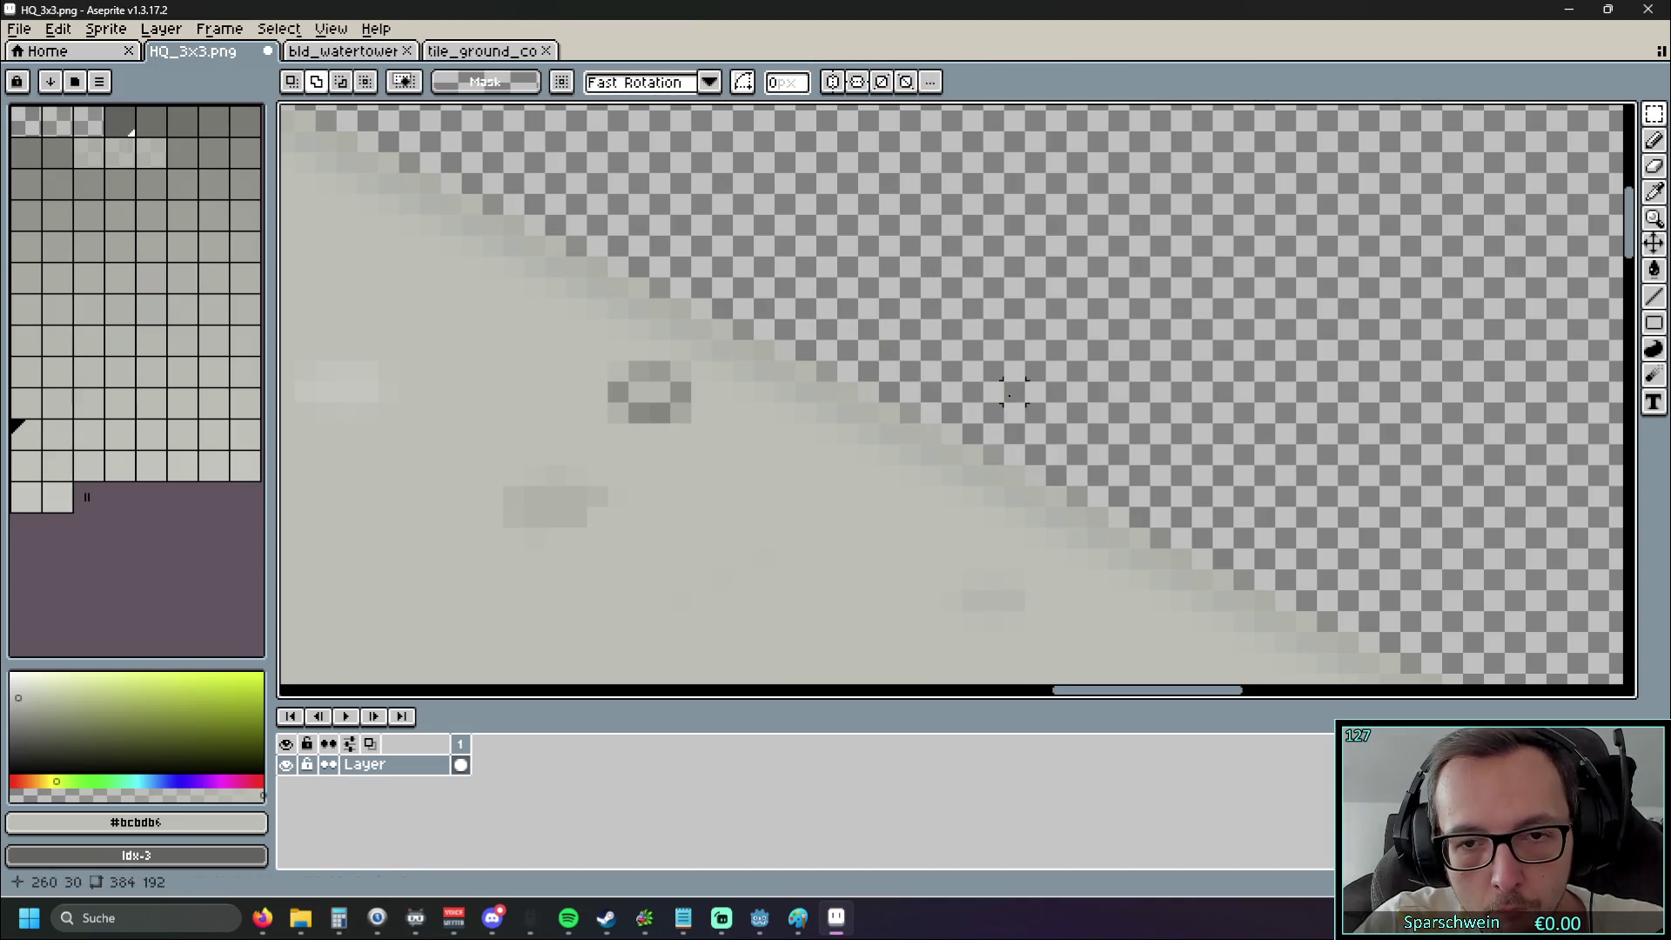
scroll(910, 393, "down", 3)
scroll(802, 406, "up", 5)
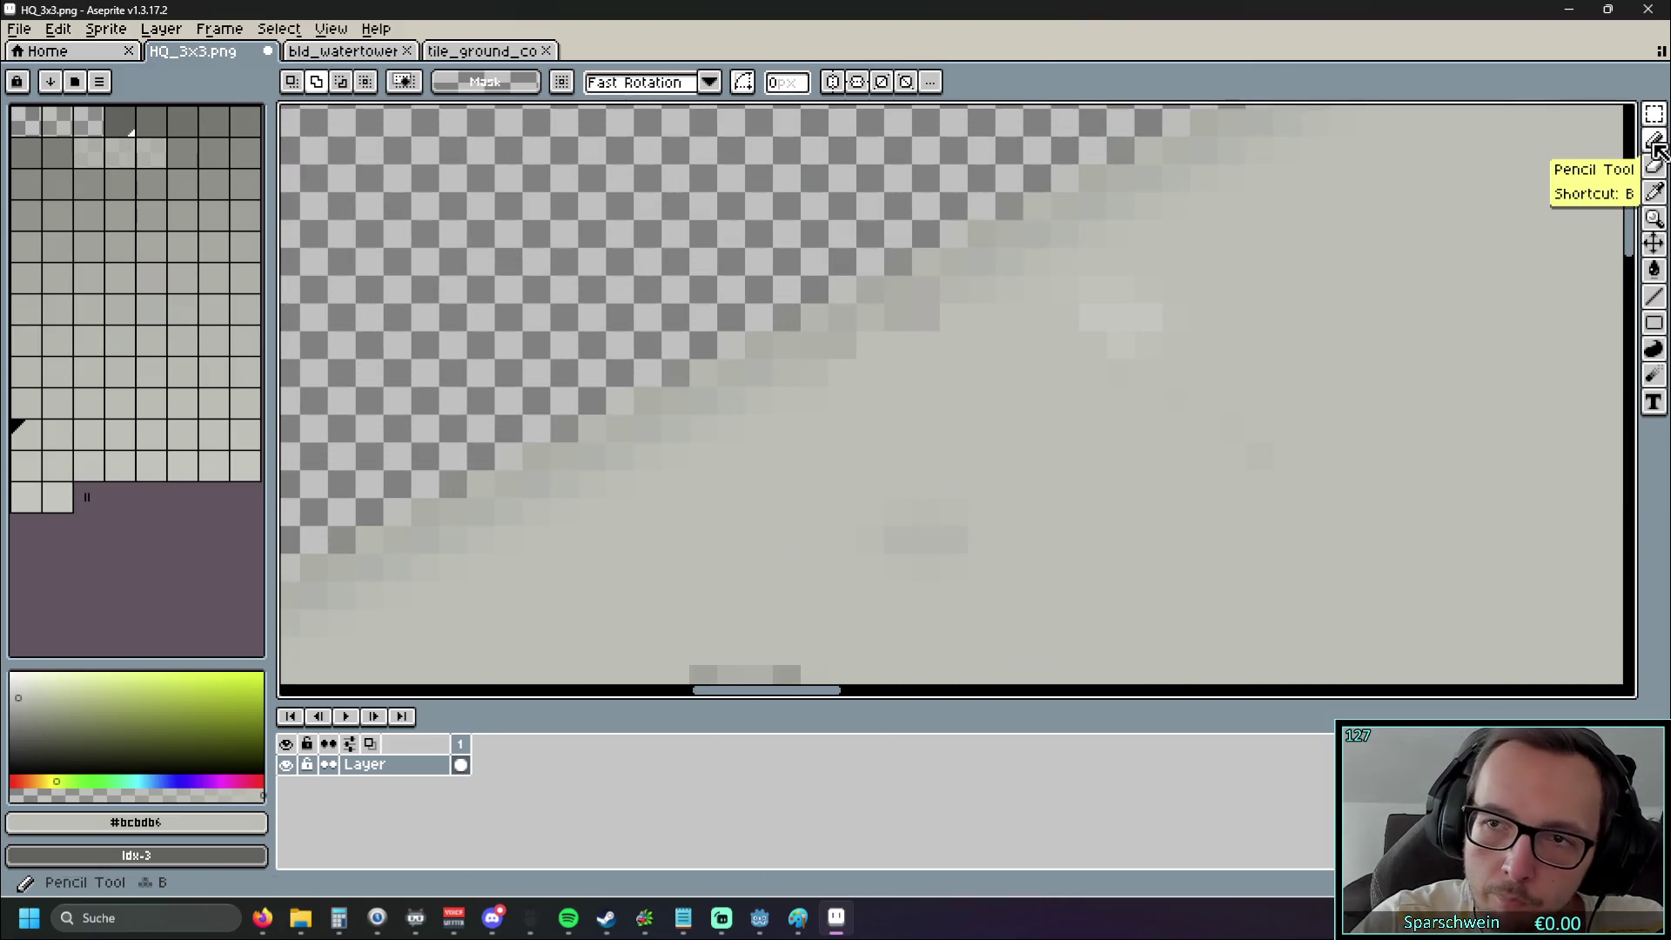
Select a 13x9 concrete block on the upper-left edge and move it up-right
left_click(1653, 114)
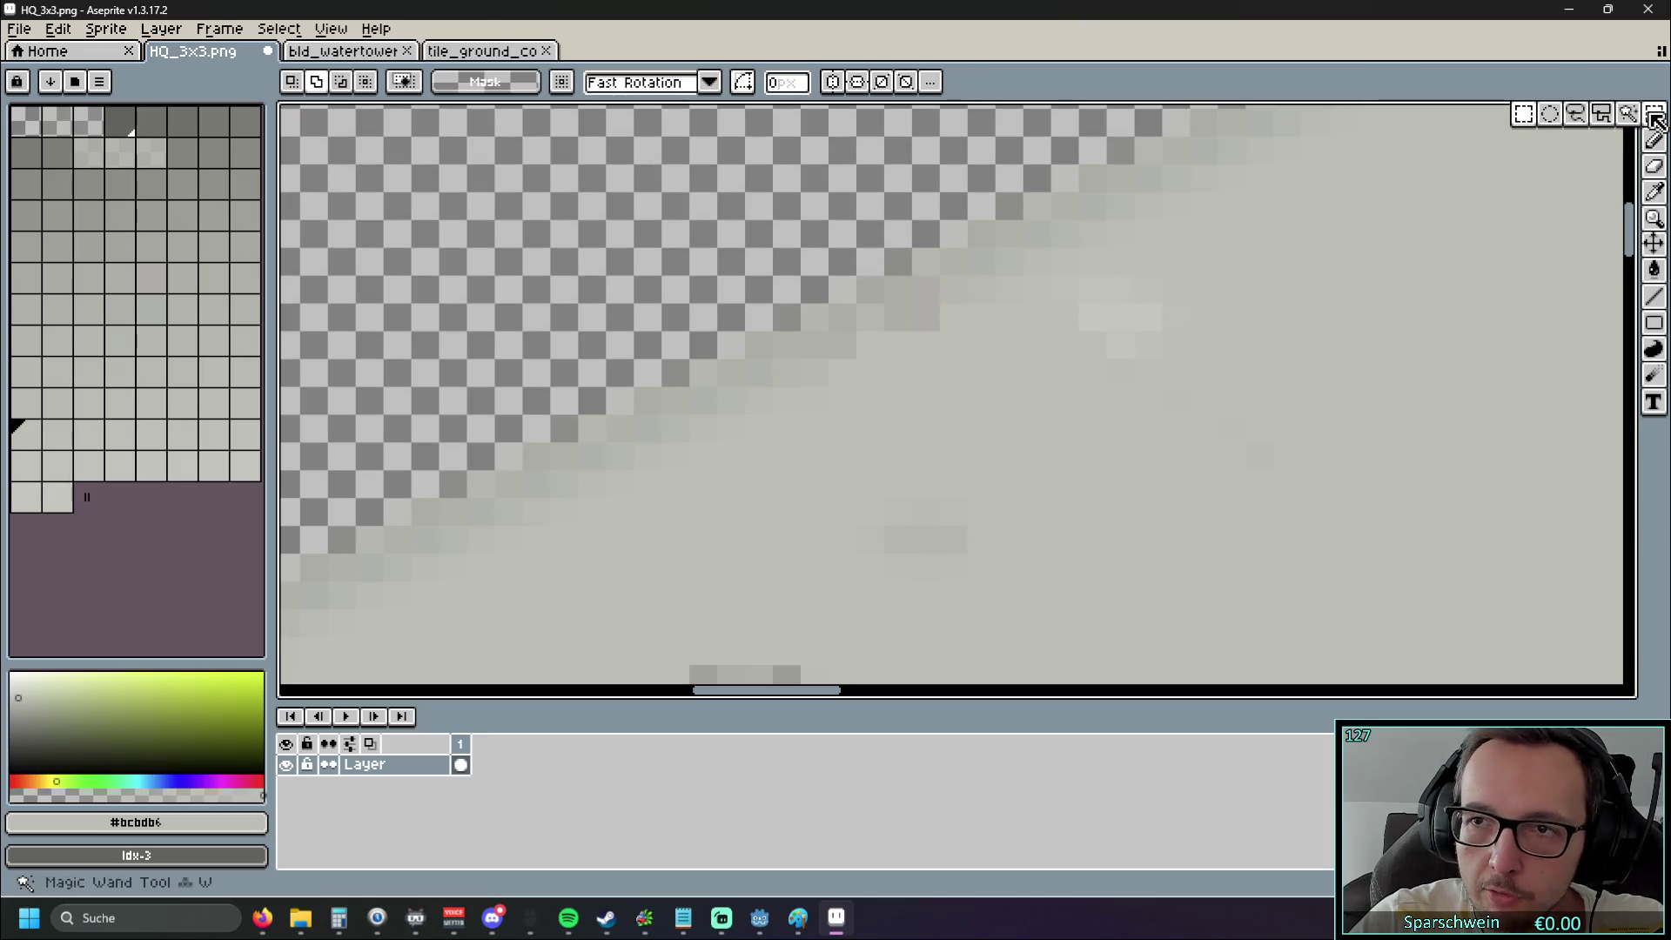
mouse_move(719, 275)
left_mouse_down()
mouse_move(500, 520)
mouse_move(357, 527)
left_mouse_up()
mouse_move(518, 421)
left_mouse_down()
mouse_move(592, 375)
mouse_move(740, 326)
mouse_move(834, 346)
mouse_move(757, 212)
mouse_move(656, 224)
mouse_move(844, 239)
left_mouse_up()
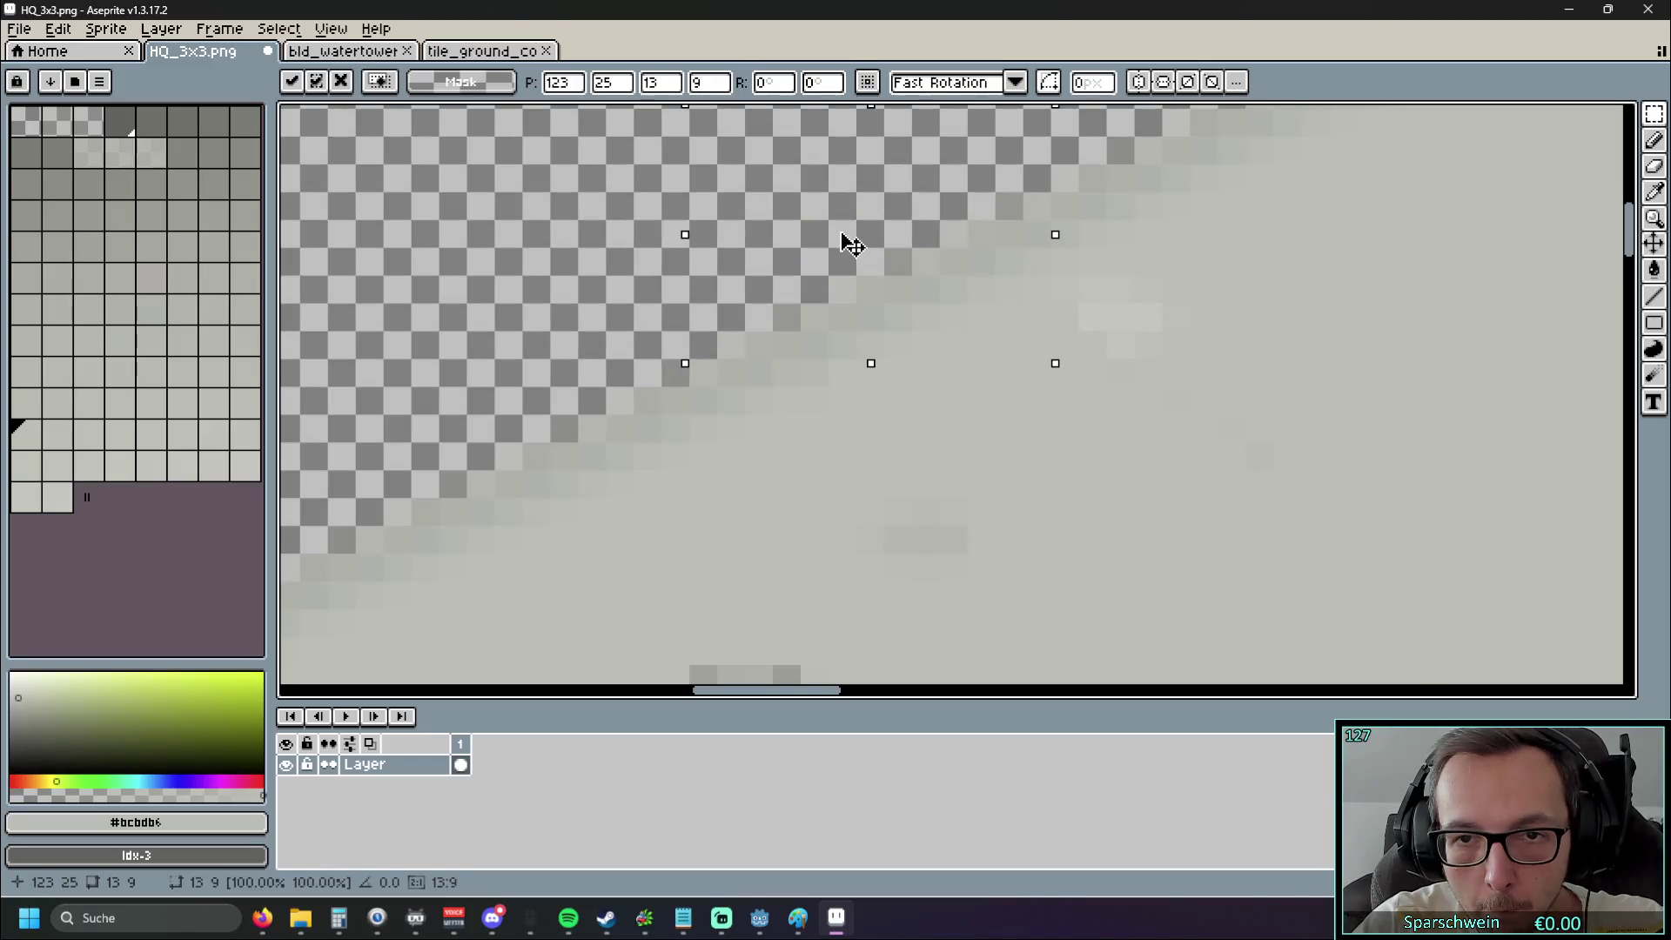
left_click(734, 372)
scroll(564, 460, "down", 2)
mouse_move(564, 460)
left_mouse_down()
mouse_move(720, 437)
mouse_move(702, 400)
mouse_move(669, 391)
left_mouse_up()
Paste another copy further toward the upper left, commit it and deselect
key("ctrl+v")
mouse_move(1512, 412)
left_mouse_down()
mouse_move(641, 504)
mouse_move(586, 414)
mouse_move(619, 287)
mouse_move(642, 341)
mouse_move(645, 328)
mouse_move(905, 398)
left_mouse_up()
scroll(601, 348, "up", 1)
key("Return")
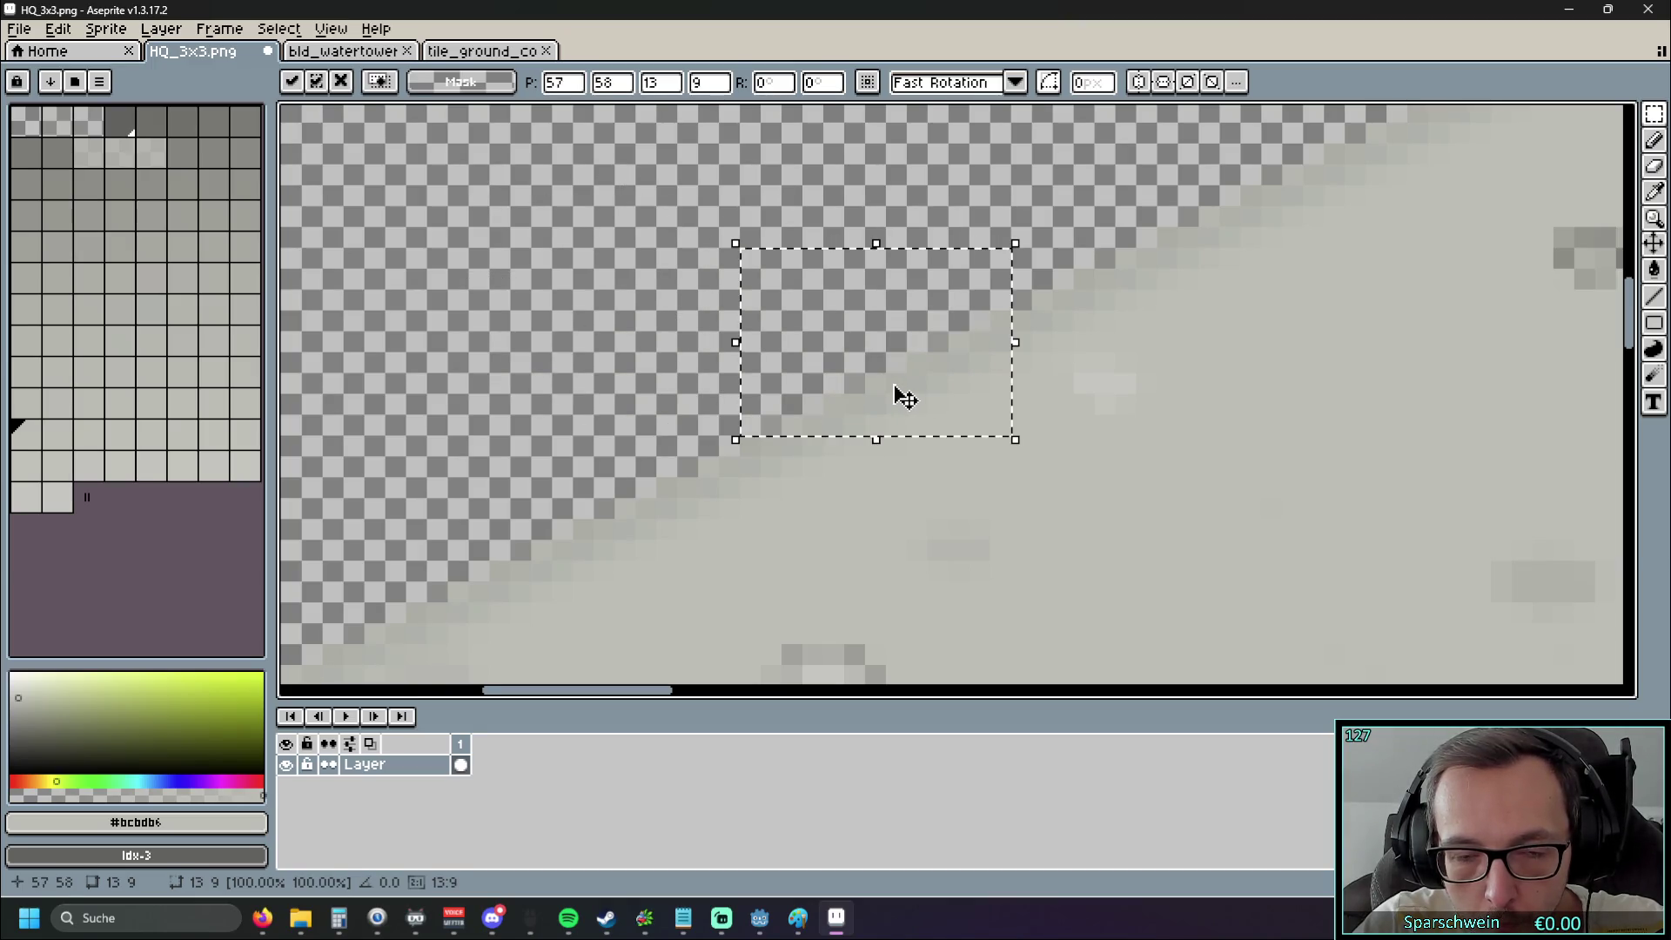
key("ctrl+d")
scroll(876, 421, "down", 5)
scroll(888, 374, "up", 2)
scroll(890, 371, "down", 2)
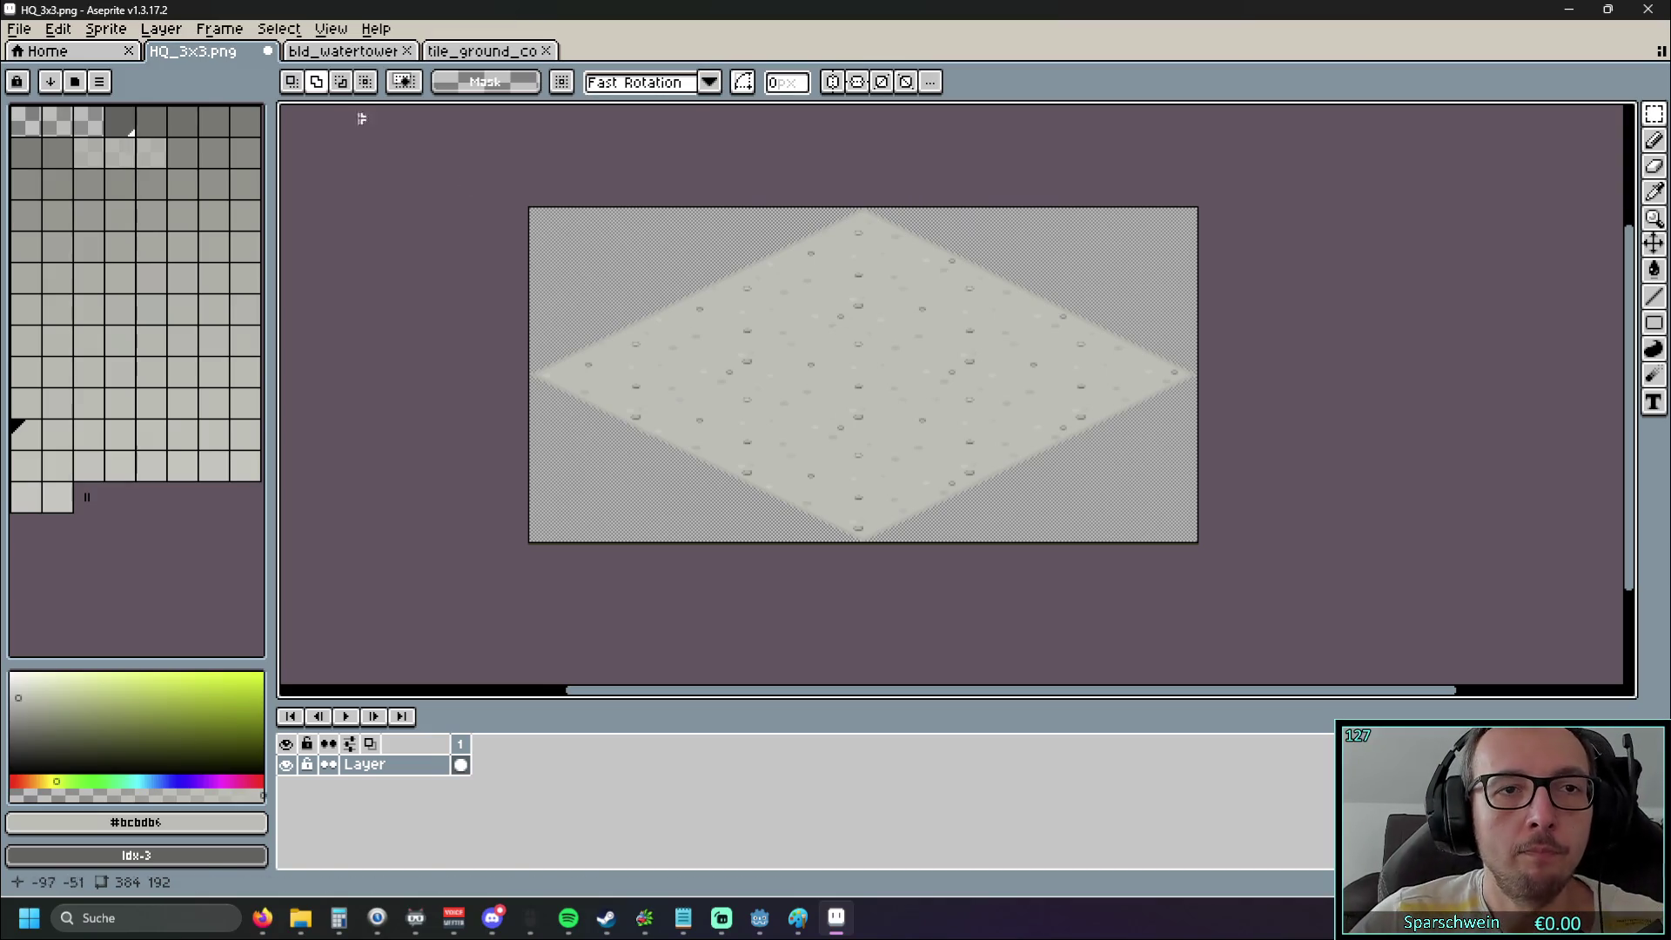
left_click(344, 50)
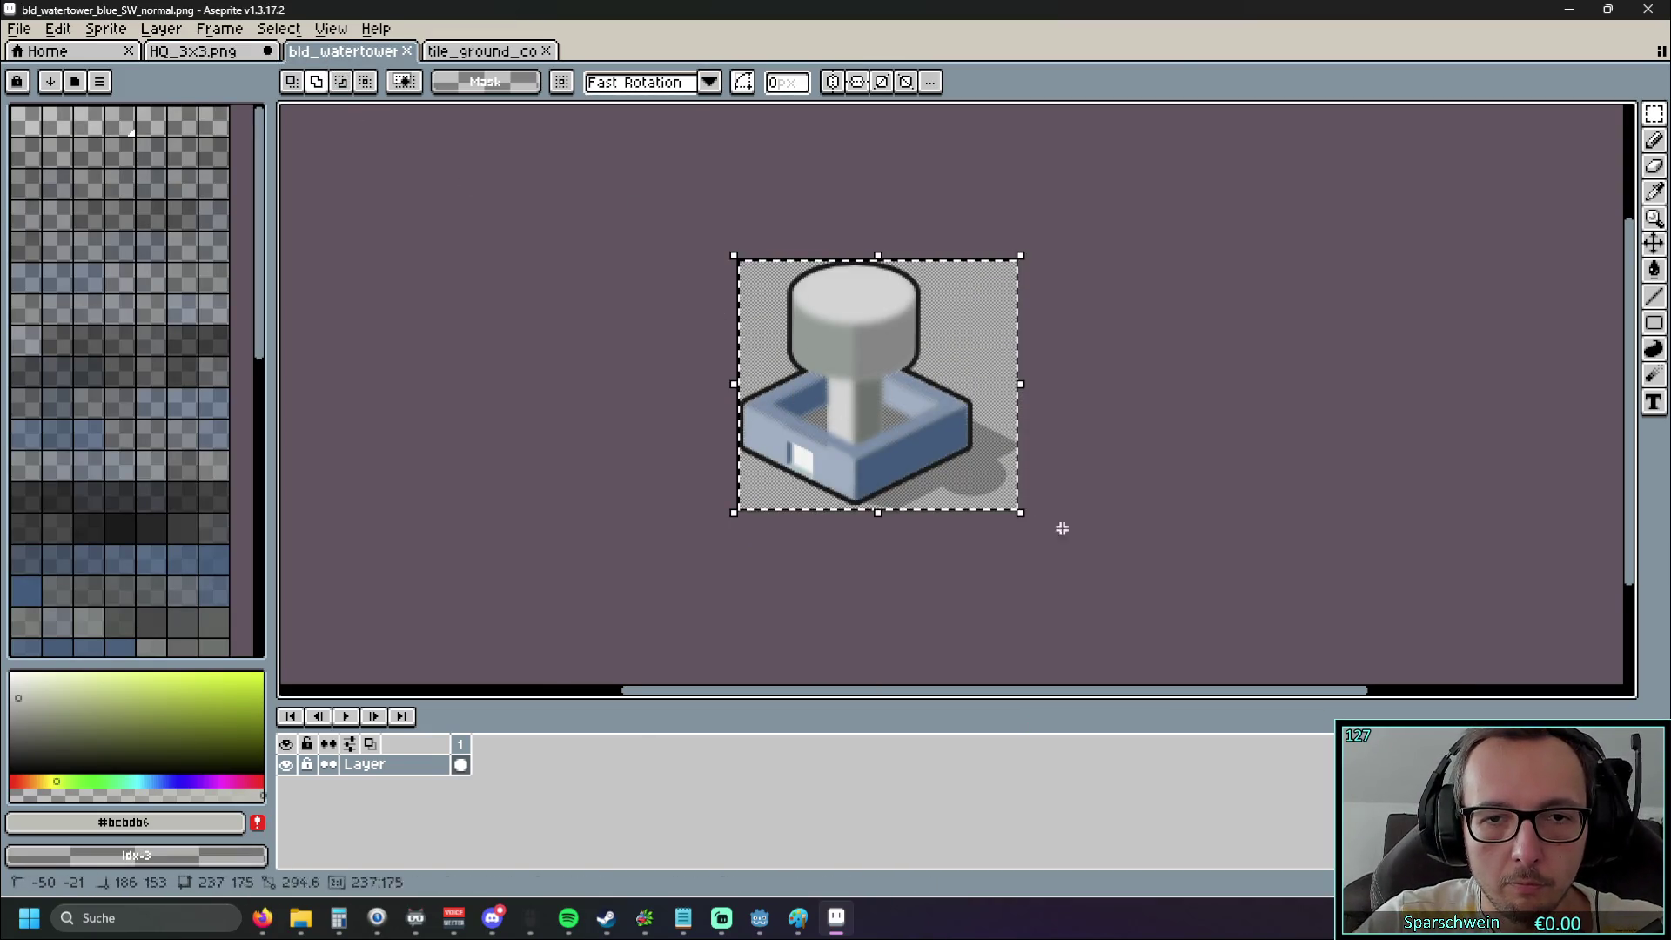
left_click(179, 54)
key("ctrl+v")
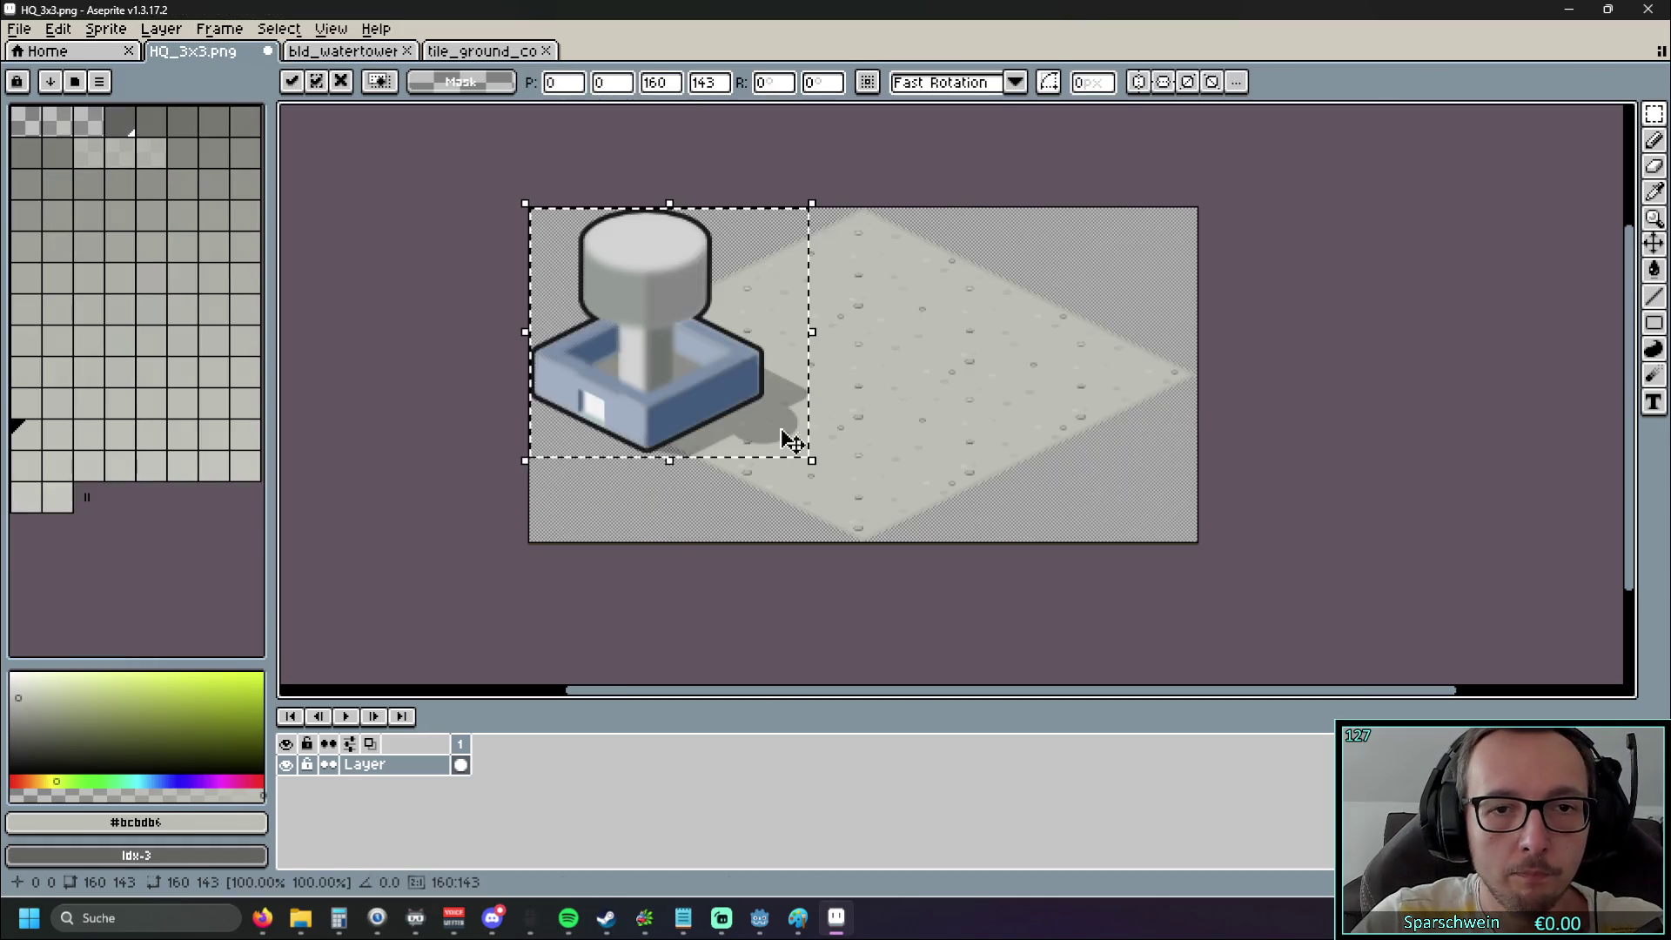
mouse_move(735, 388)
left_mouse_down()
mouse_move(884, 347)
mouse_move(863, 370)
mouse_move(601, 383)
left_mouse_up()
key("Return")
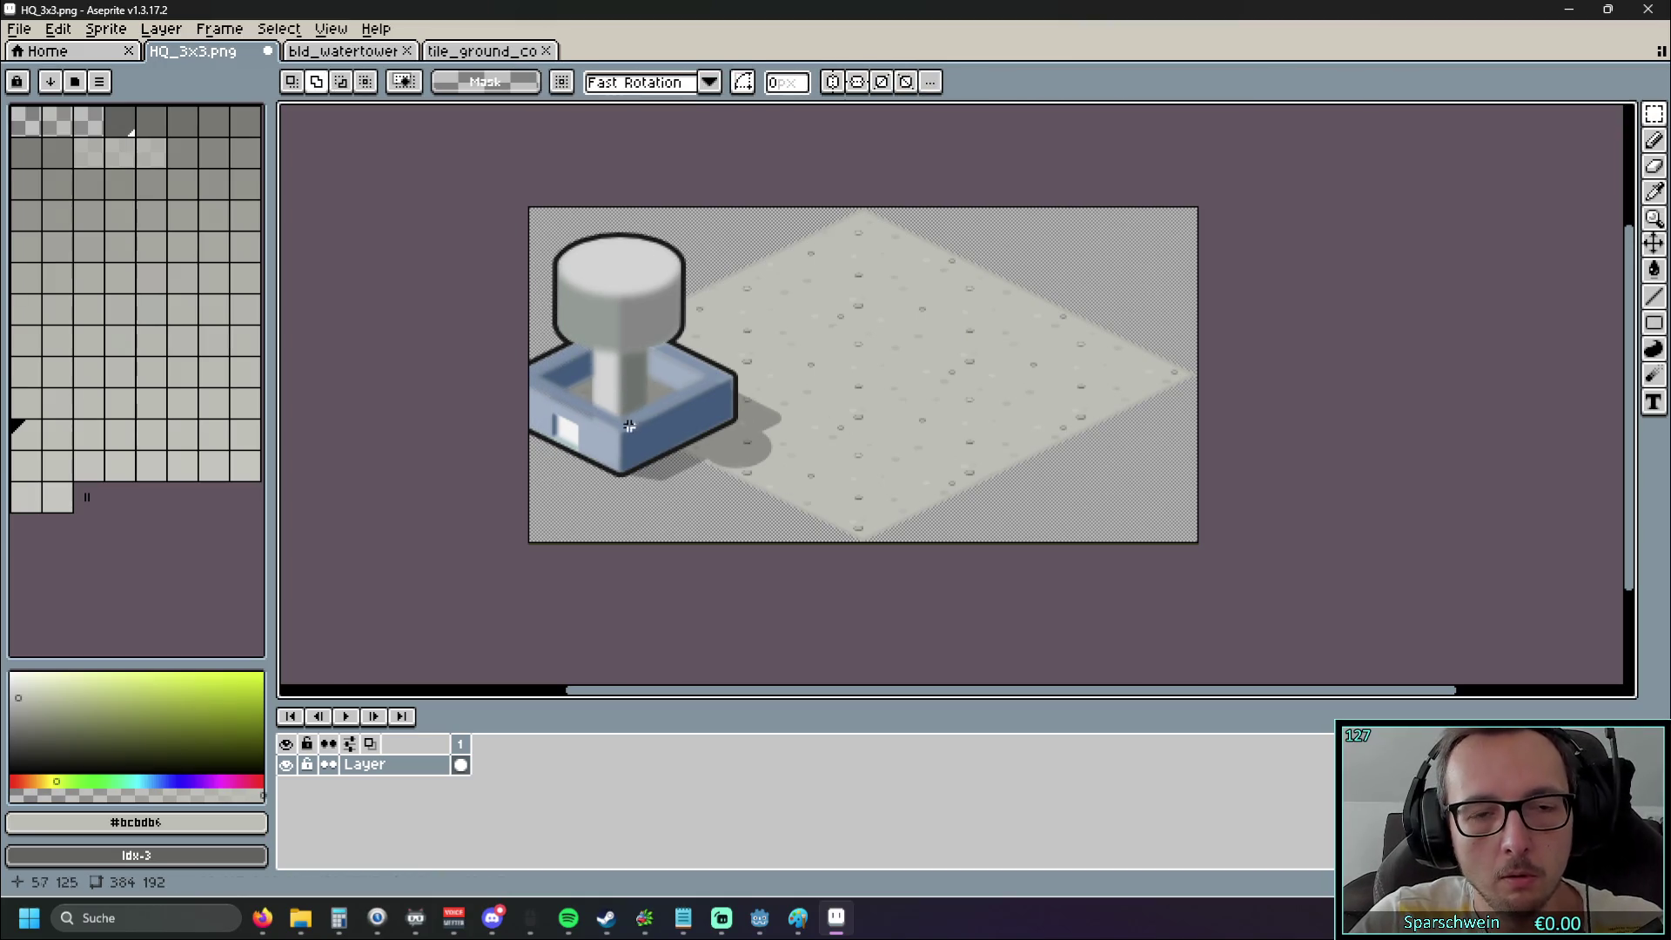
key("ctrl+z")
key("ctrl+z")
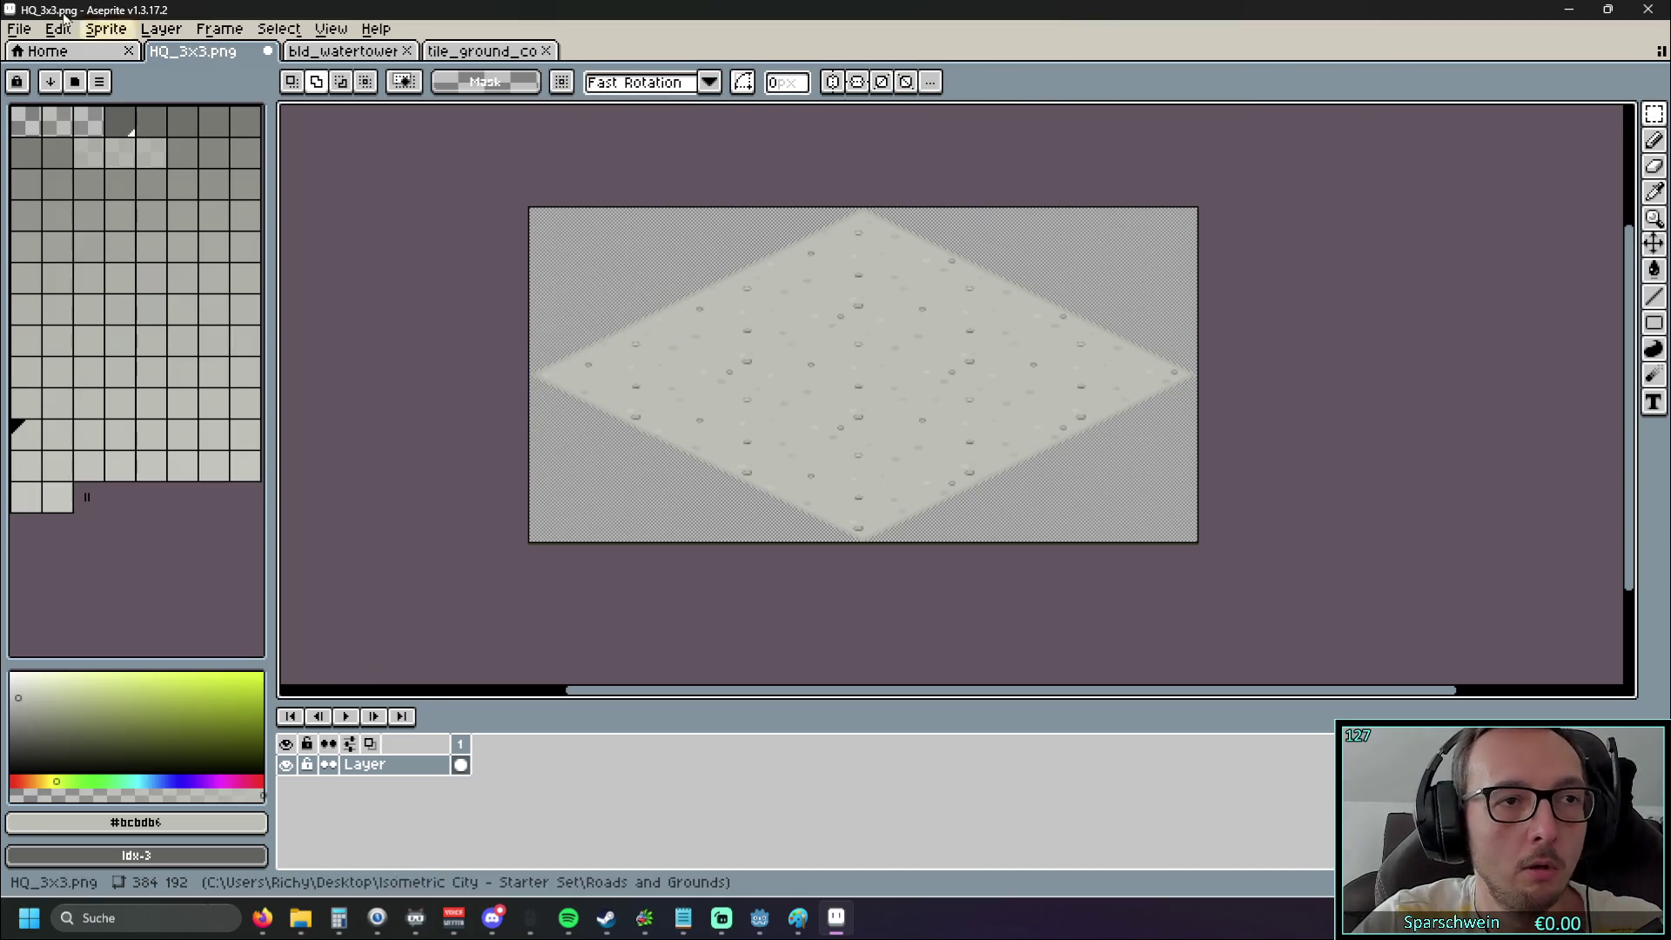
left_click(19, 28)
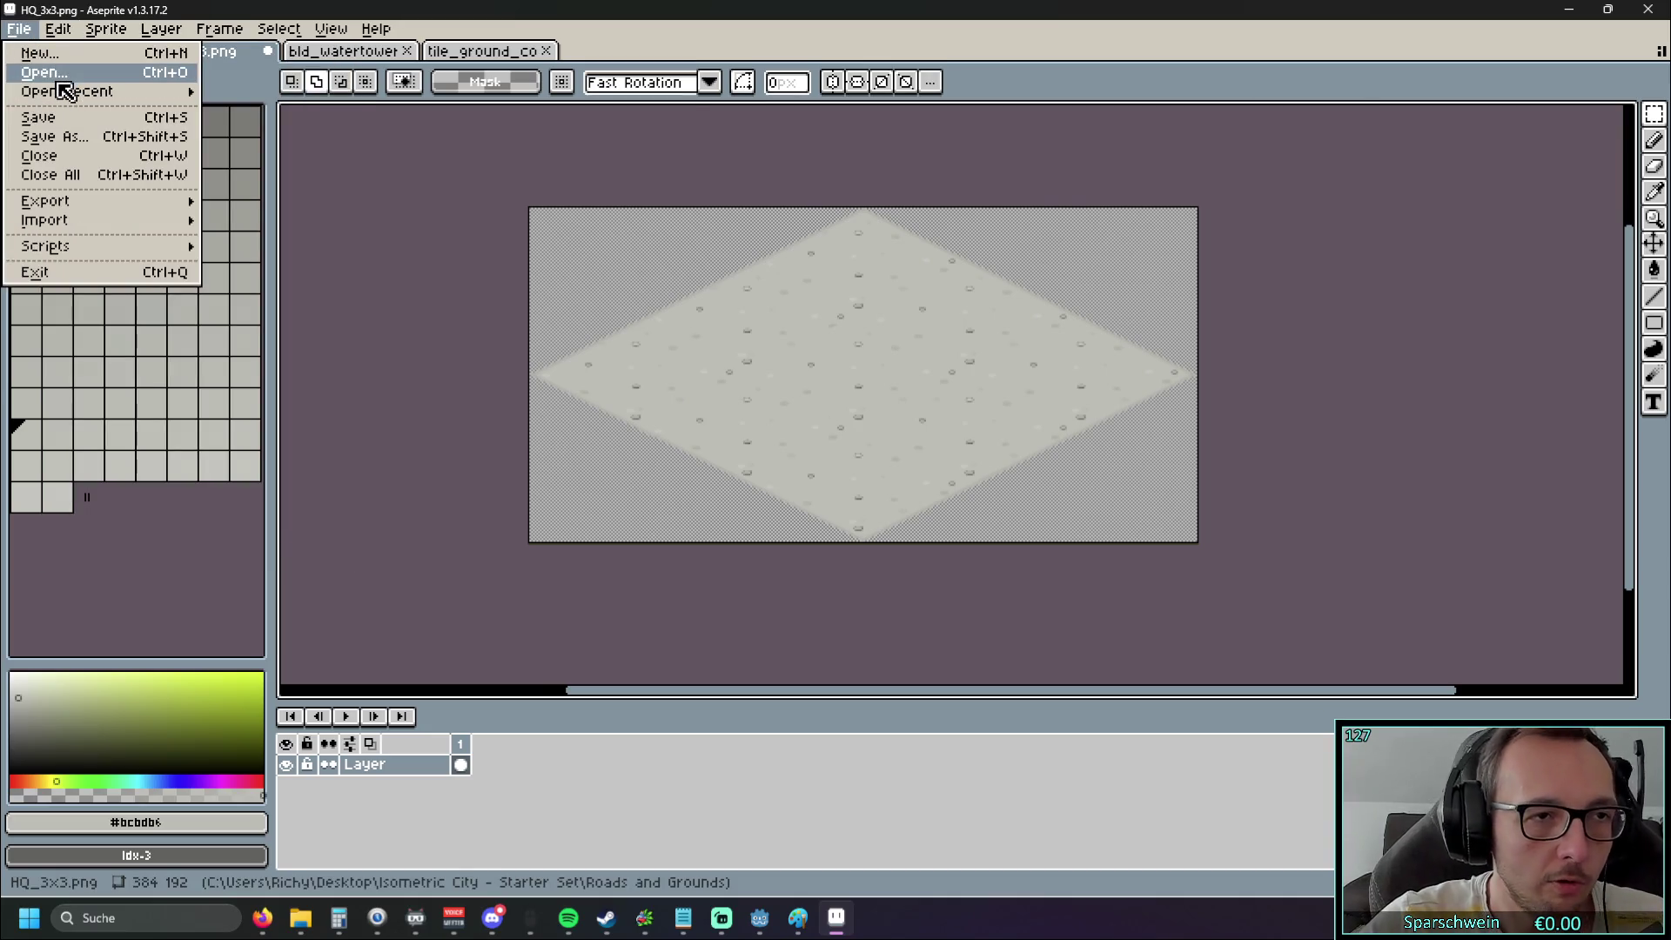
Set the canvas size to 390 × 386 pixels with the centre anchor and confirm
mouse_move(106, 29)
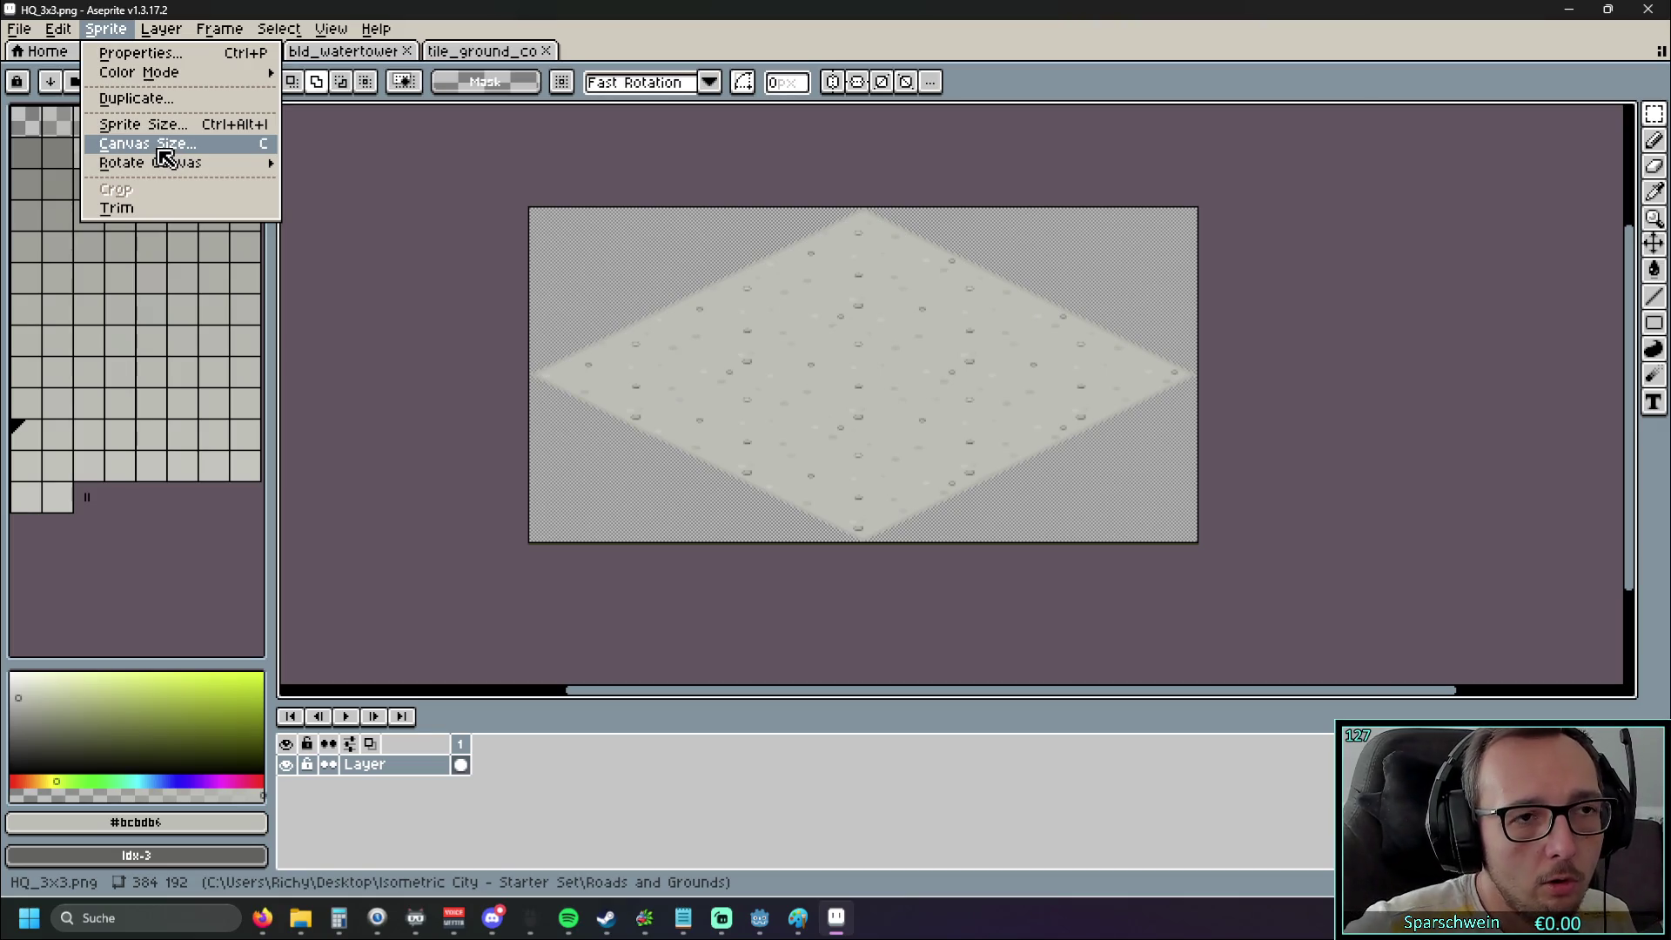
left_click(166, 144)
double_click(1428, 201)
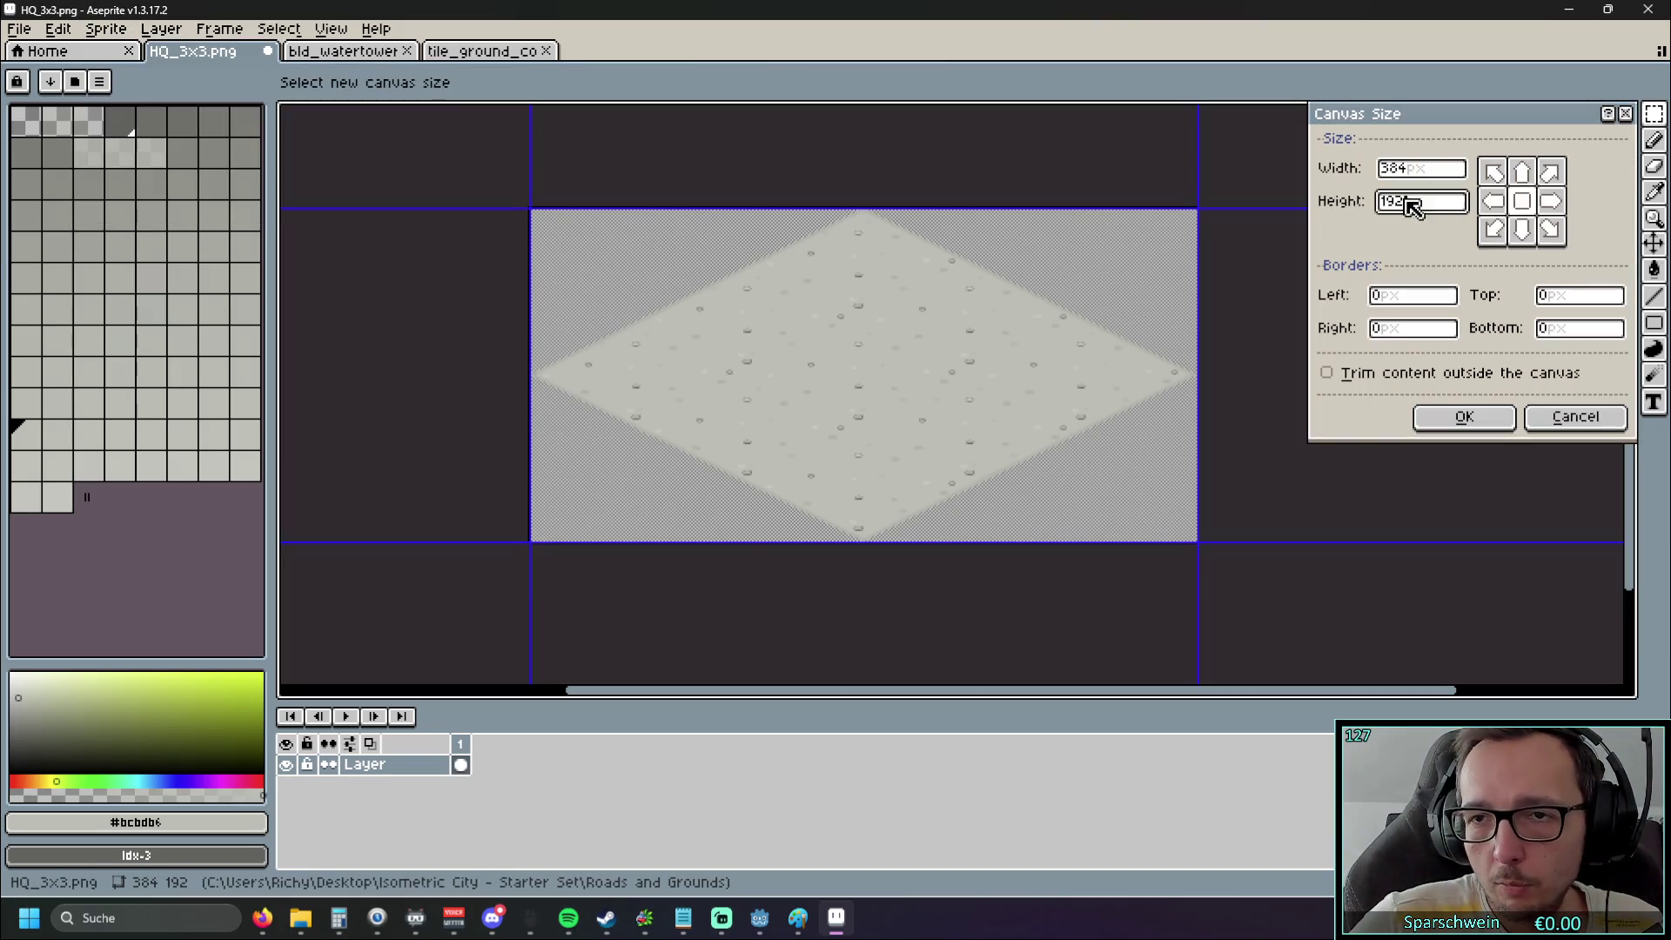
left_click(1424, 170)
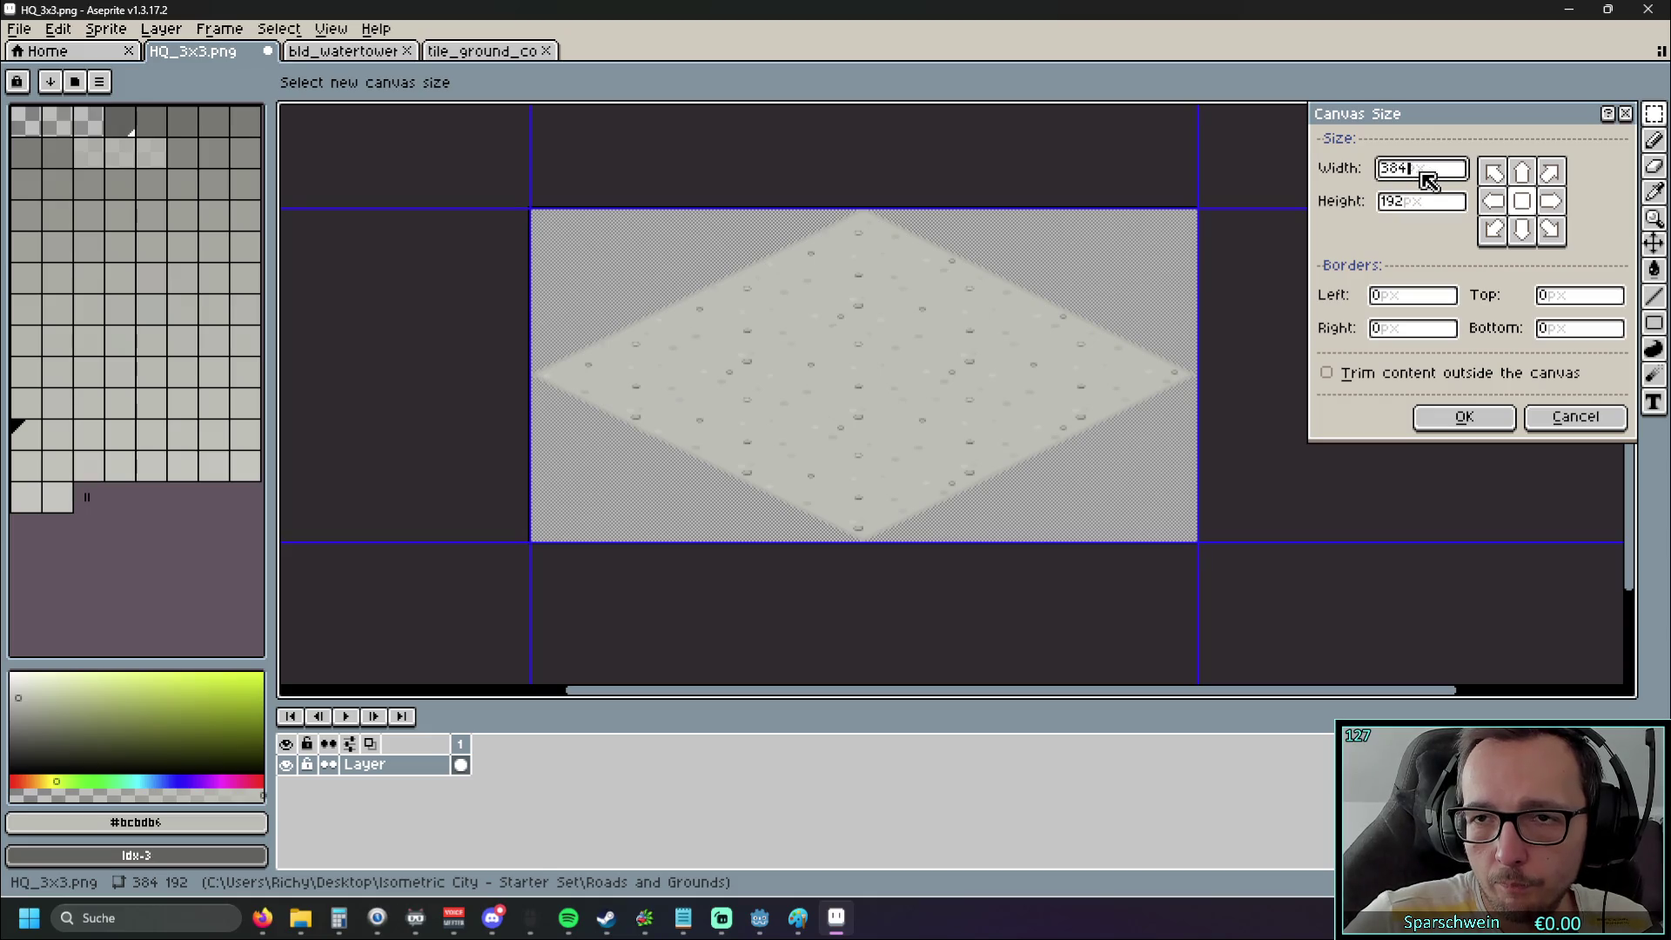
key("BackSpace")
key("BackSpace")
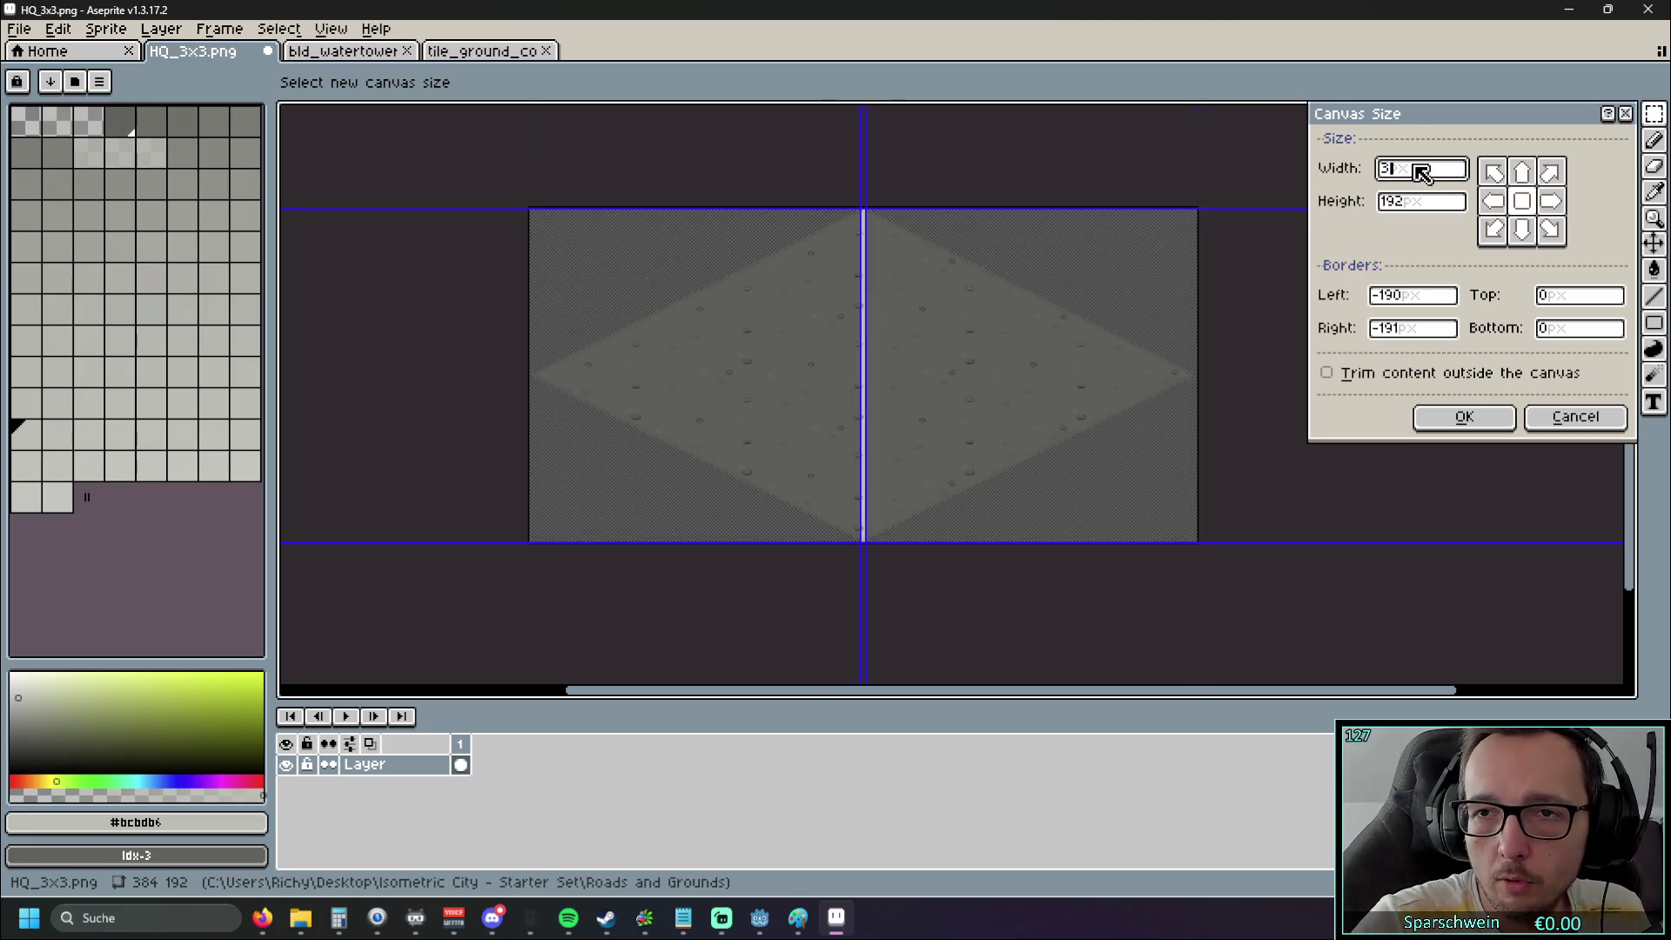
type("90")
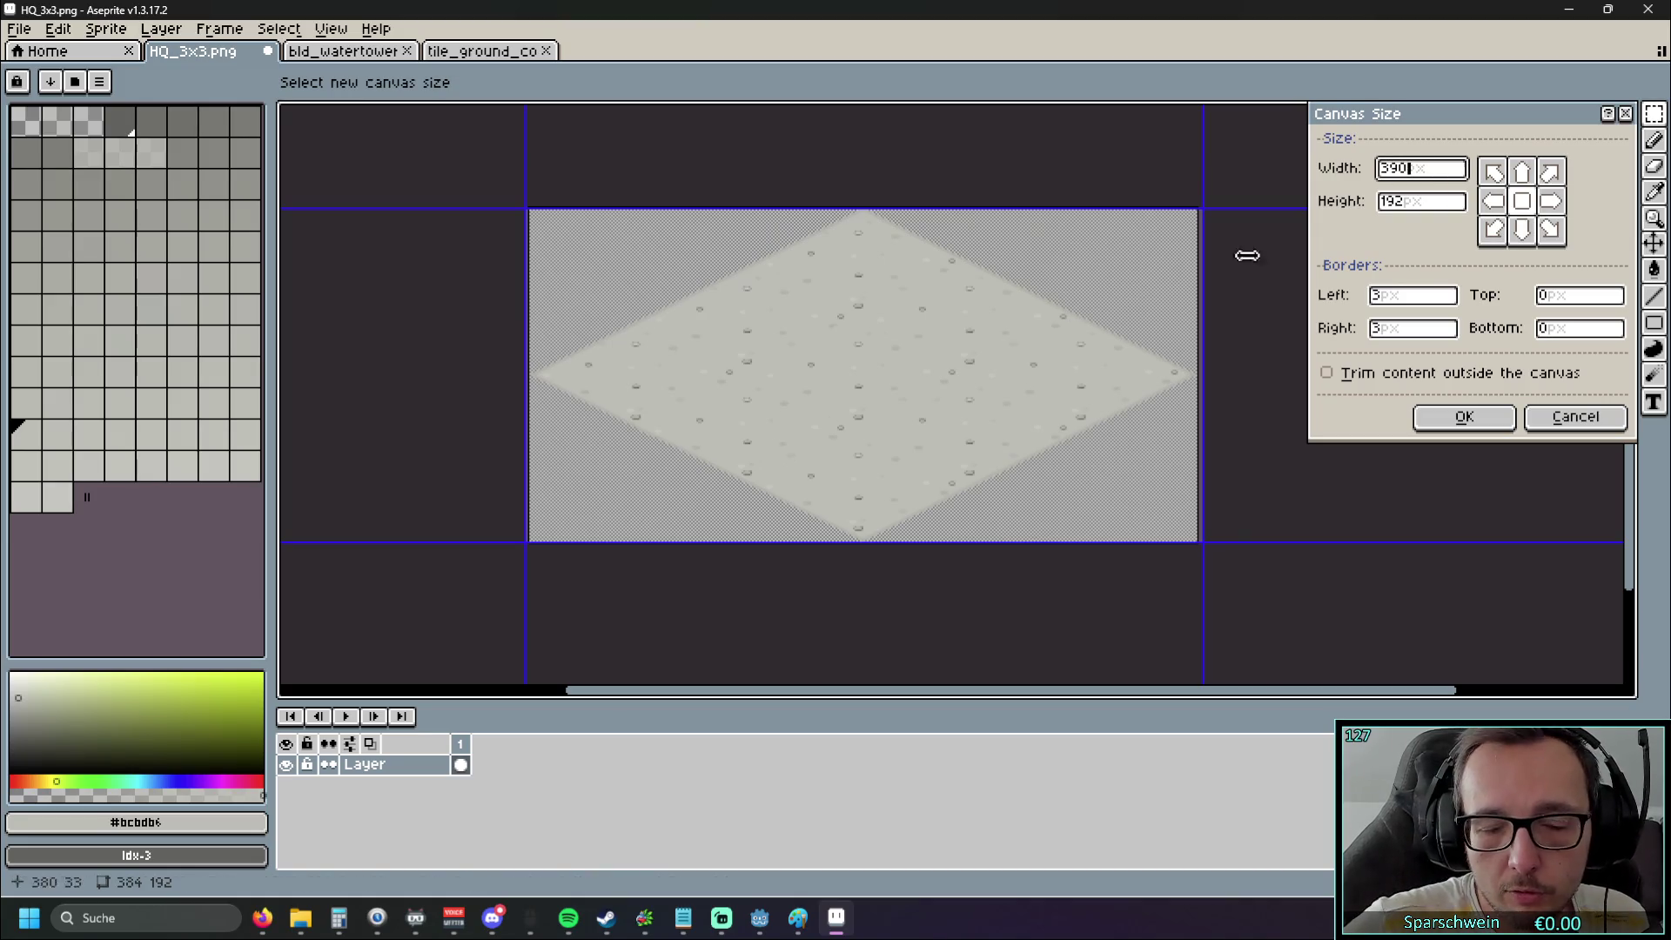
left_click_drag(1432, 203, 1381, 204)
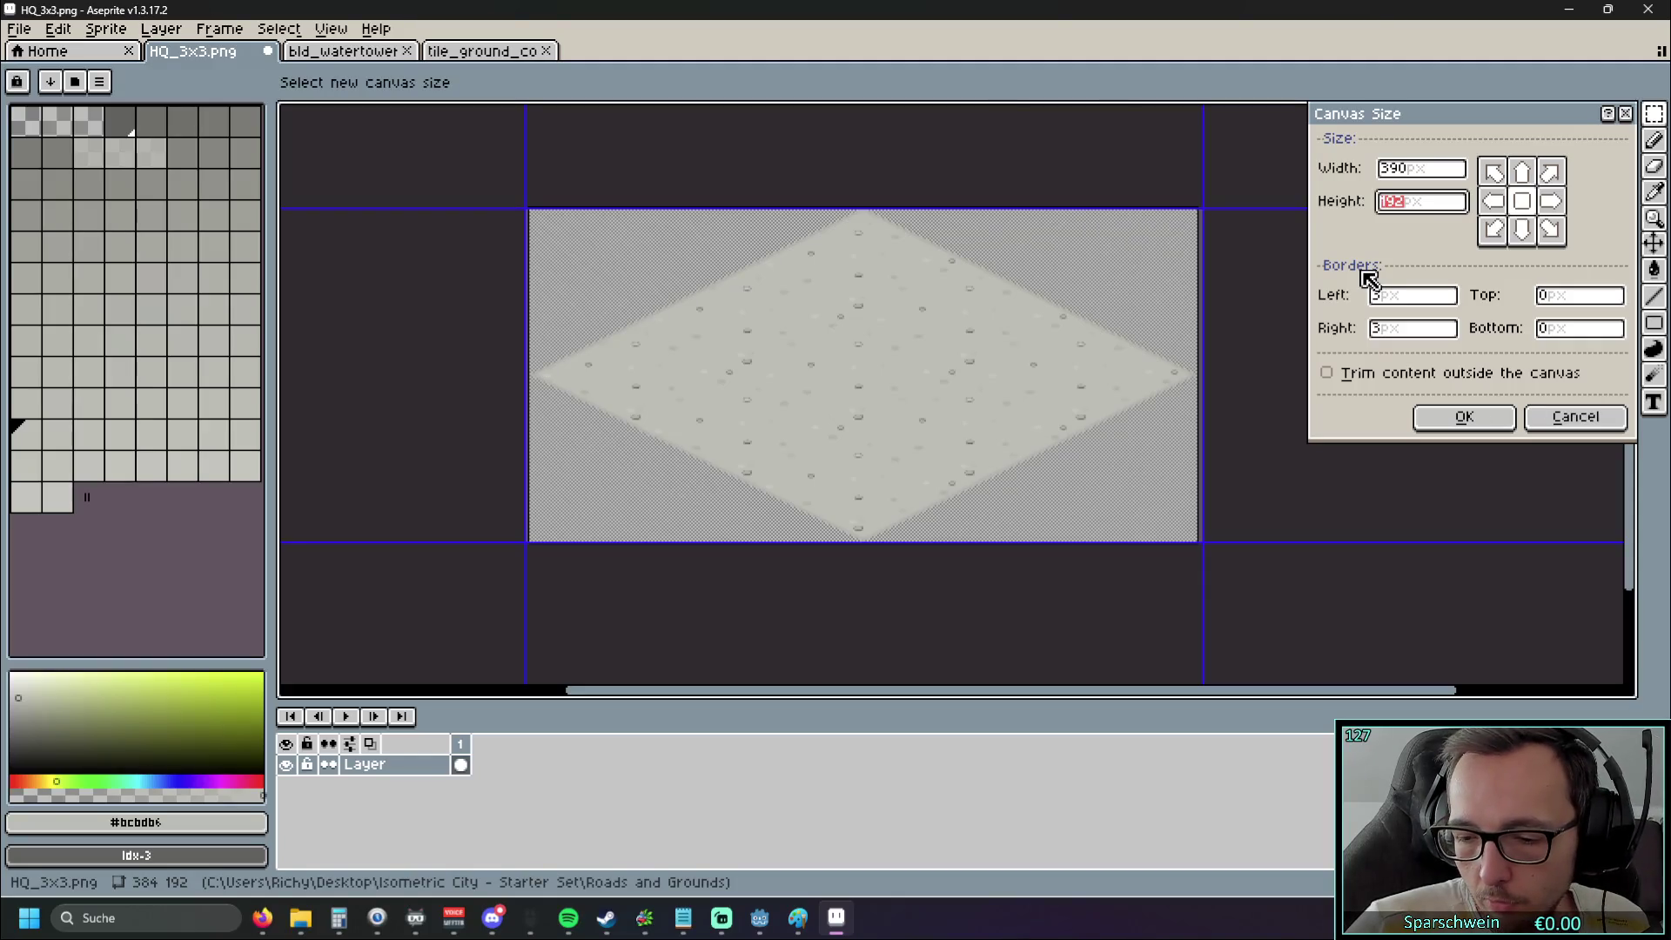
type("386")
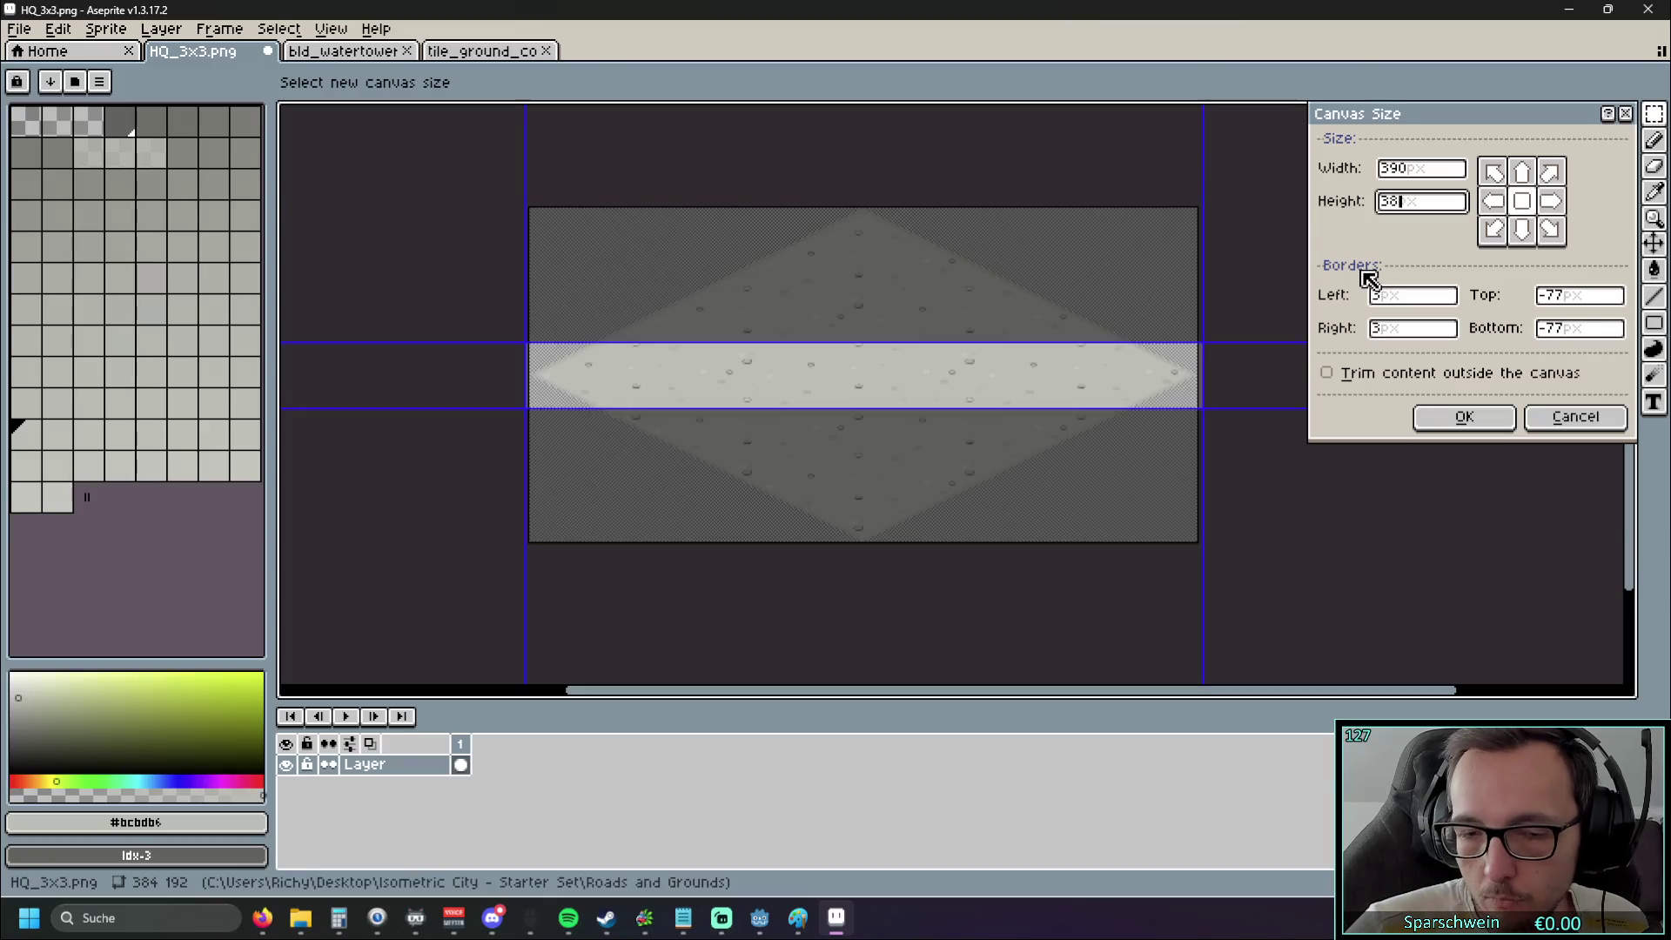
scroll(955, 299, "down", 1)
left_click(1465, 418)
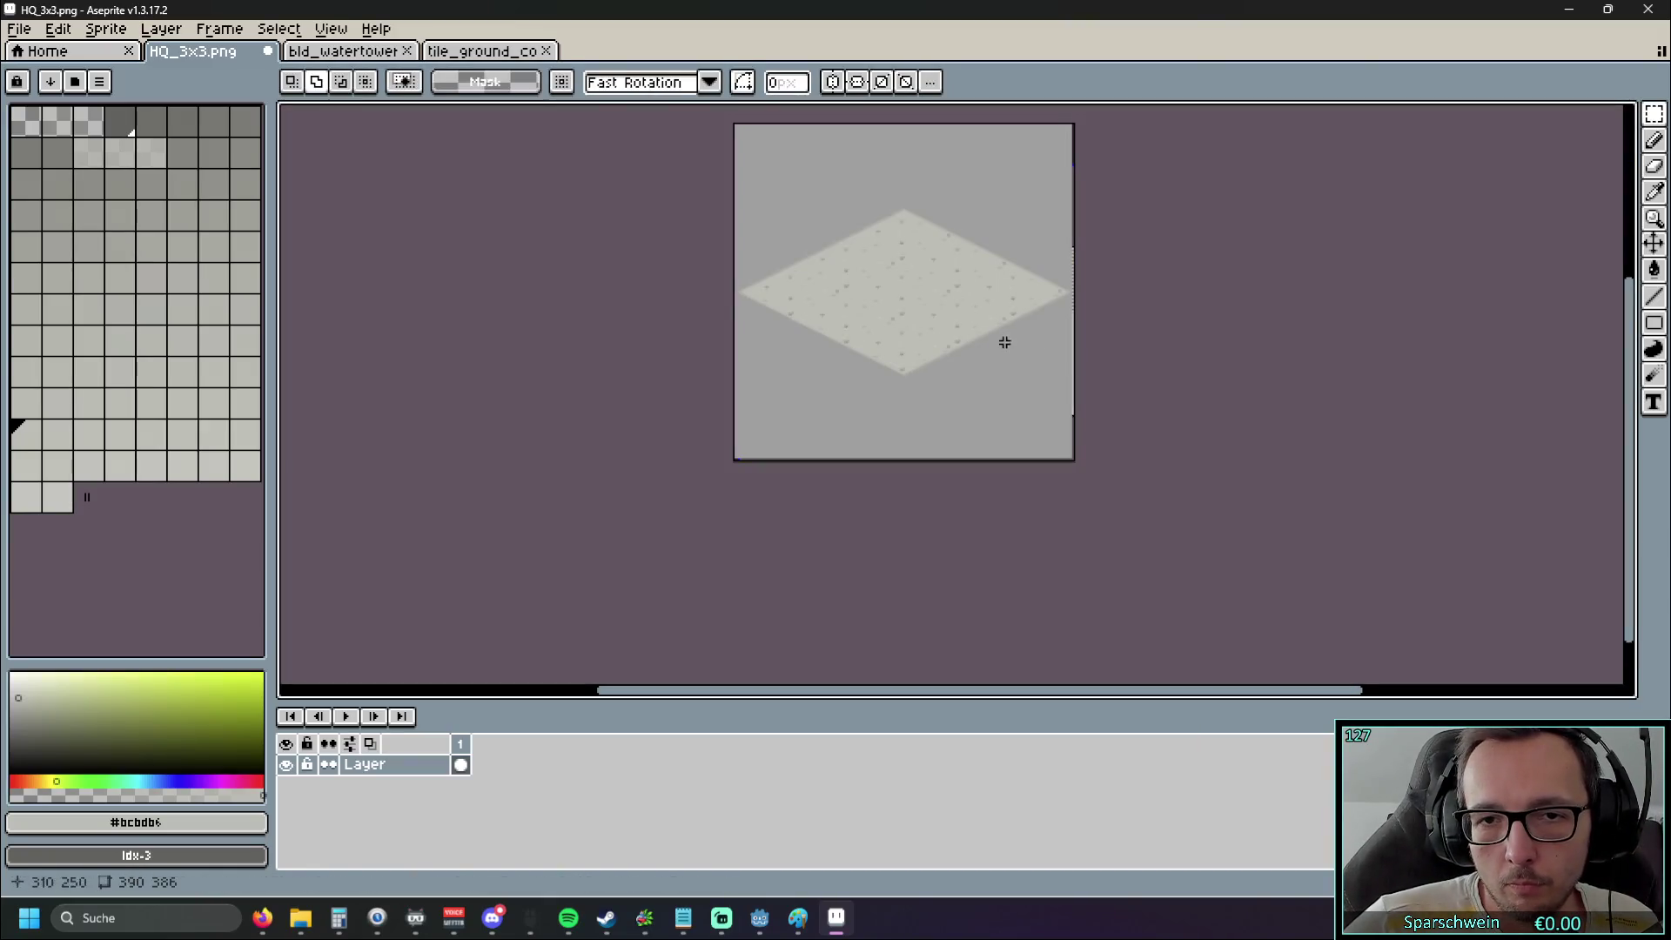
scroll(1000, 395, "up", 4)
scroll(893, 313, "down", 4)
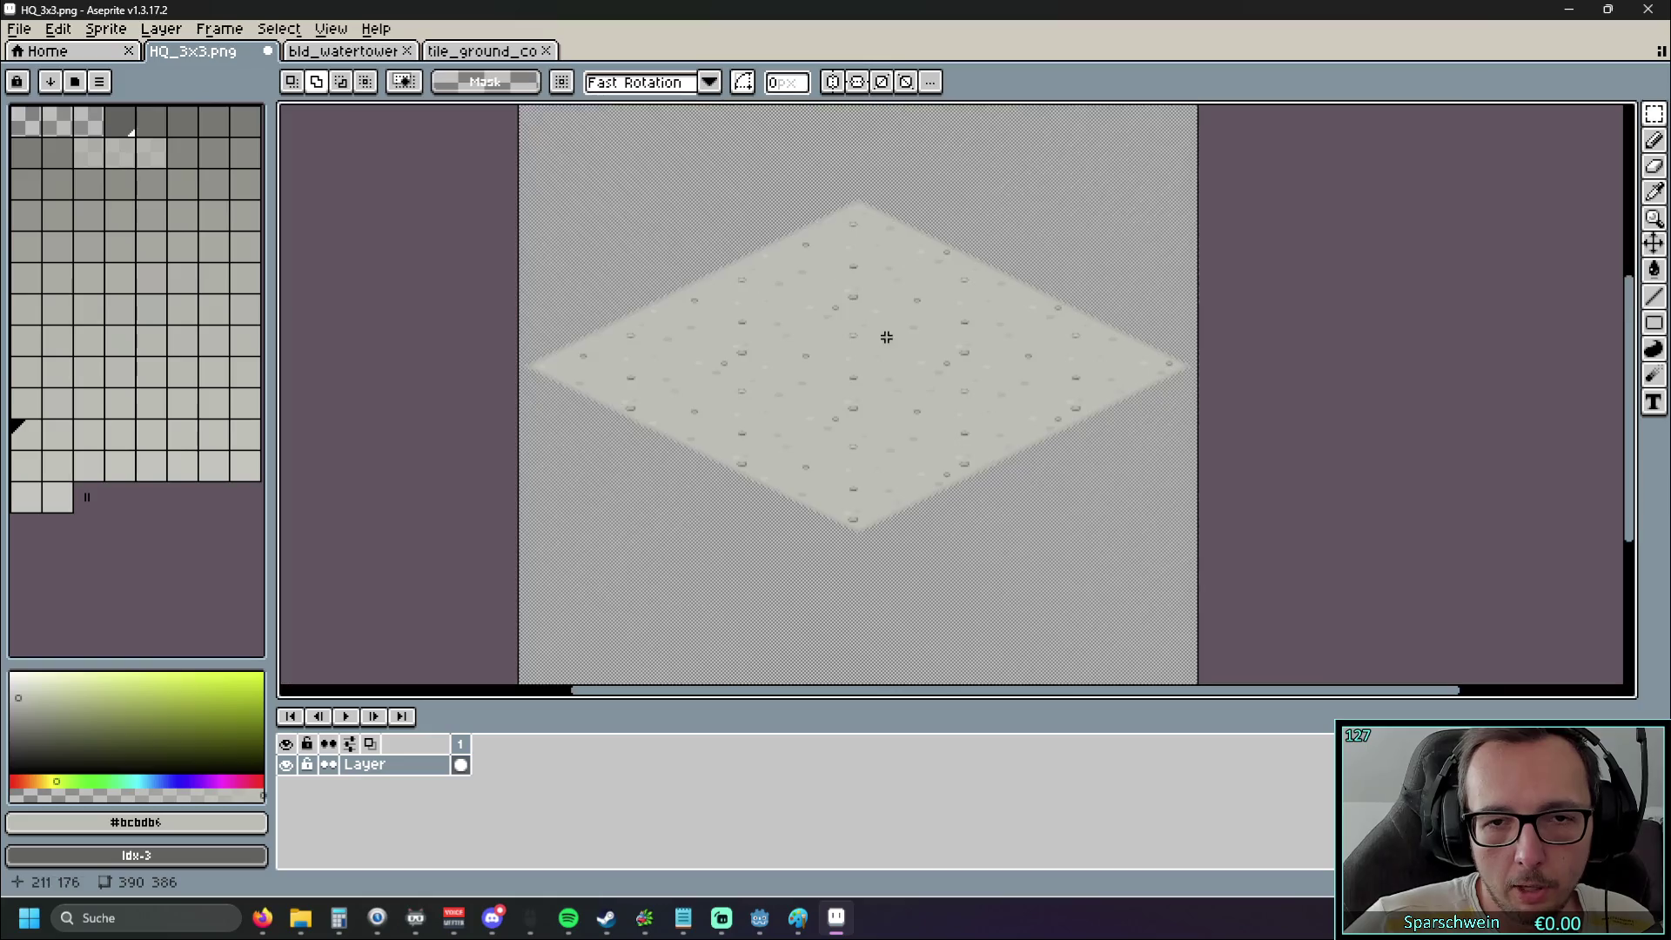
left_click_drag(662, 344, 602, 524)
left_click_drag(612, 347, 642, 164)
key("ctrl+Tab")
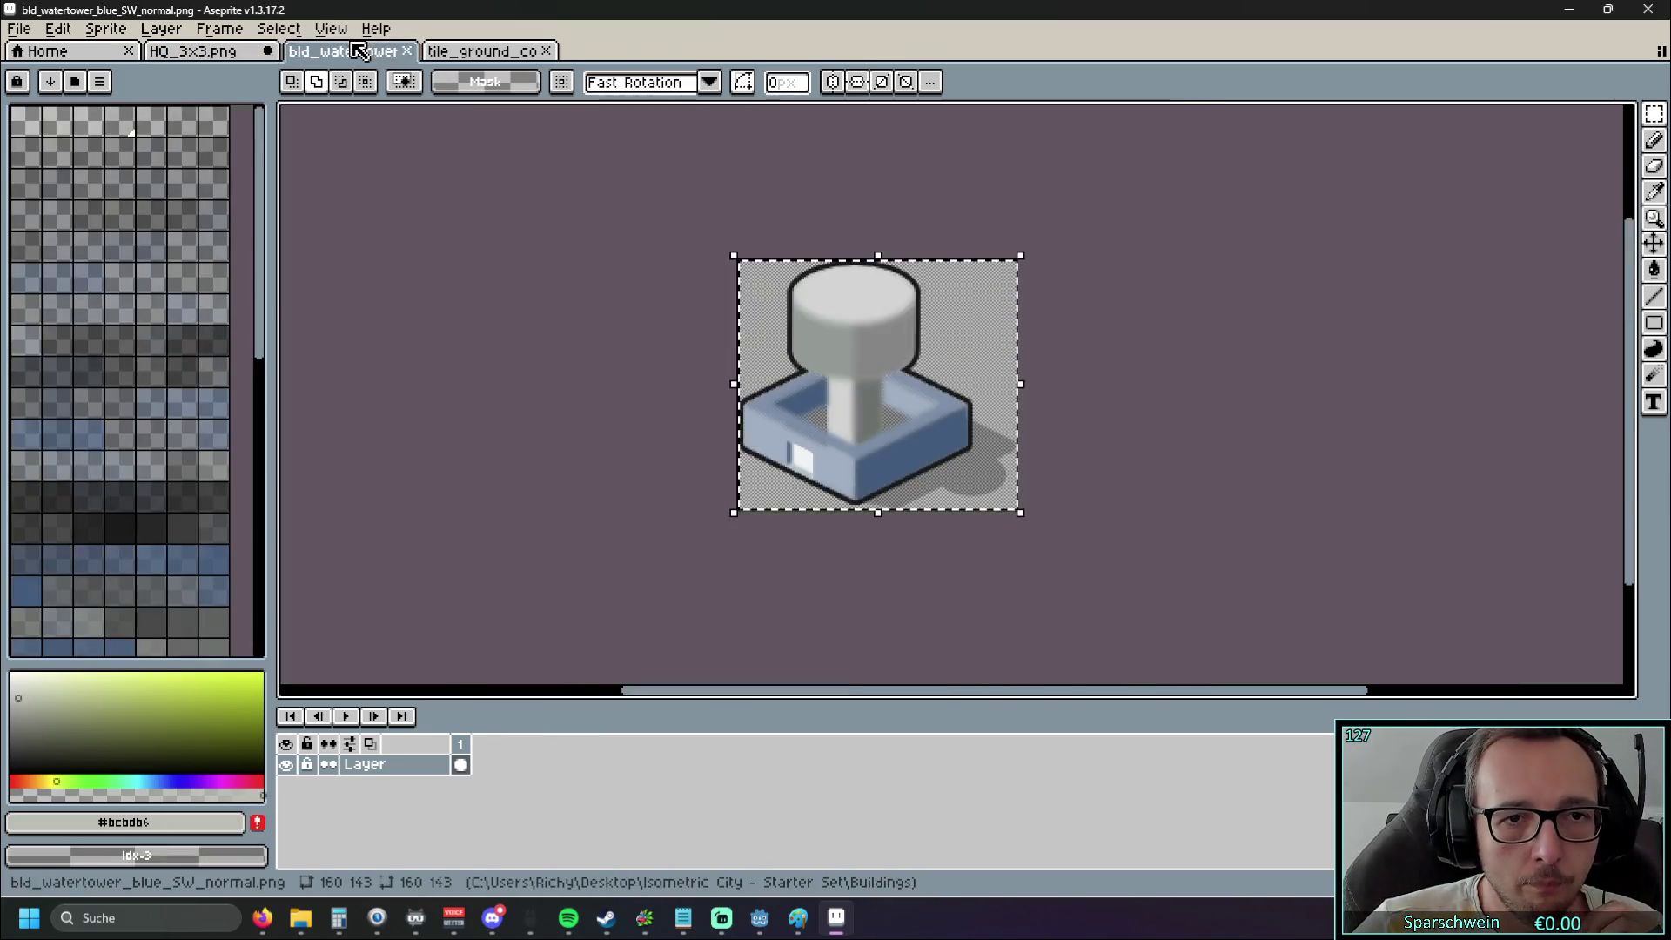
left_click(174, 52)
key("ctrl+v")
mouse_move(603, 198)
left_mouse_down()
mouse_move(840, 342)
mouse_move(896, 311)
left_mouse_up()
scroll(664, 400, "up", 3)
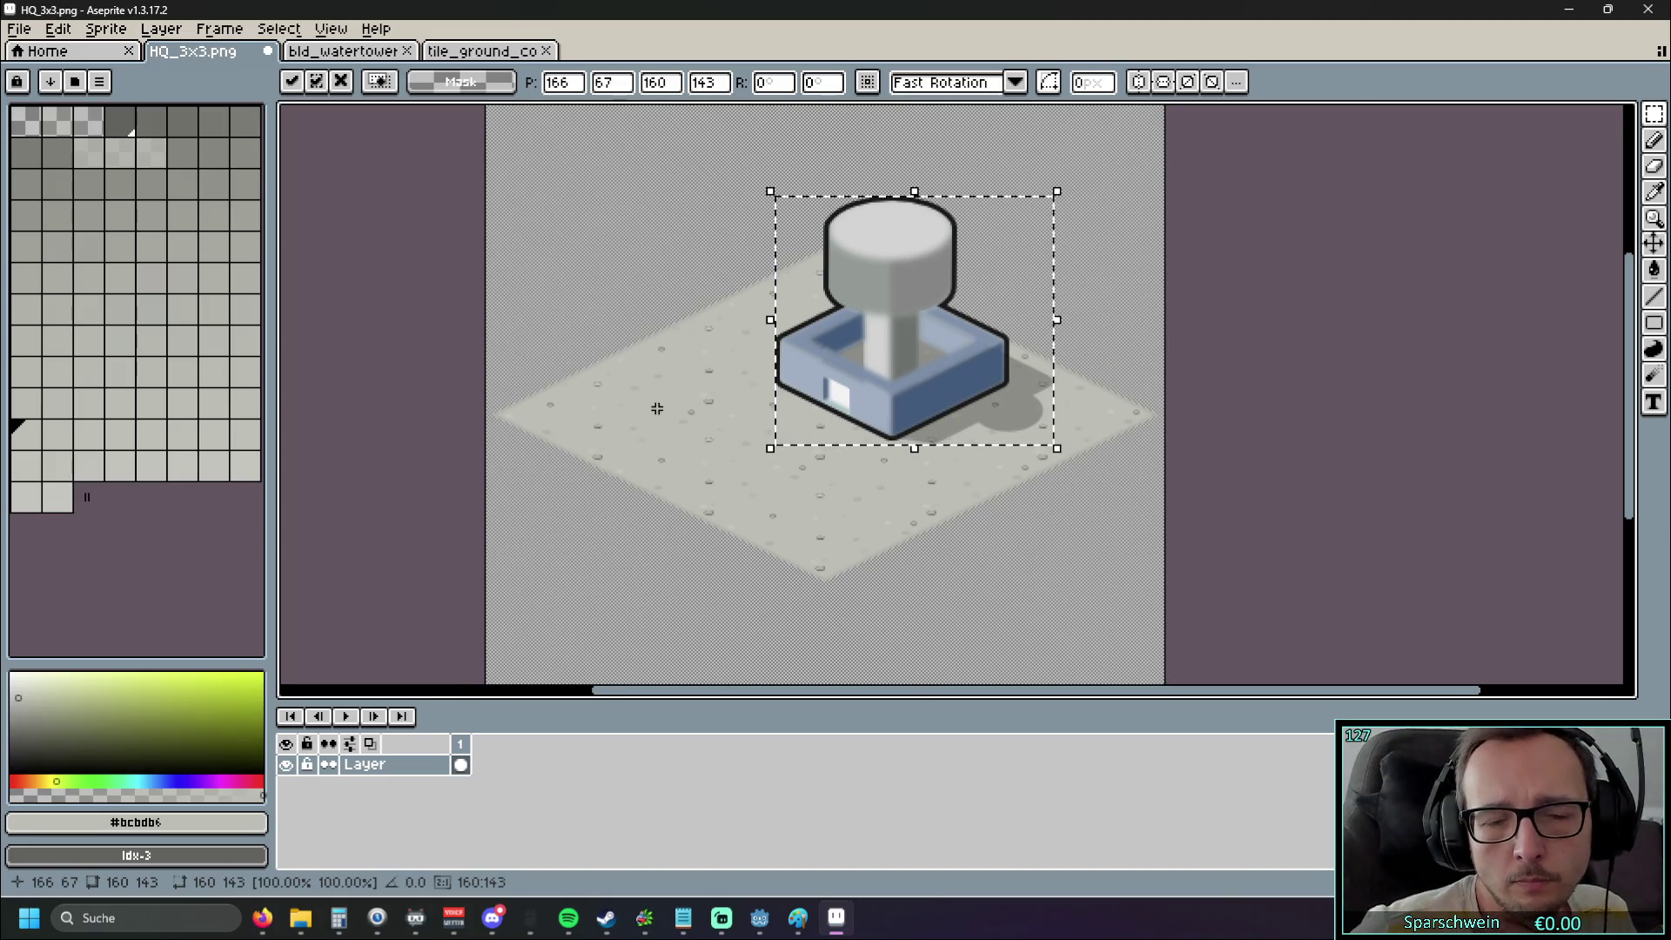
mouse_move(906, 369)
left_mouse_down()
mouse_move(739, 645)
mouse_move(860, 317)
mouse_move(824, 298)
left_mouse_up()
scroll(738, 645, "down", 2)
scroll(1280, 366, "up", 3)
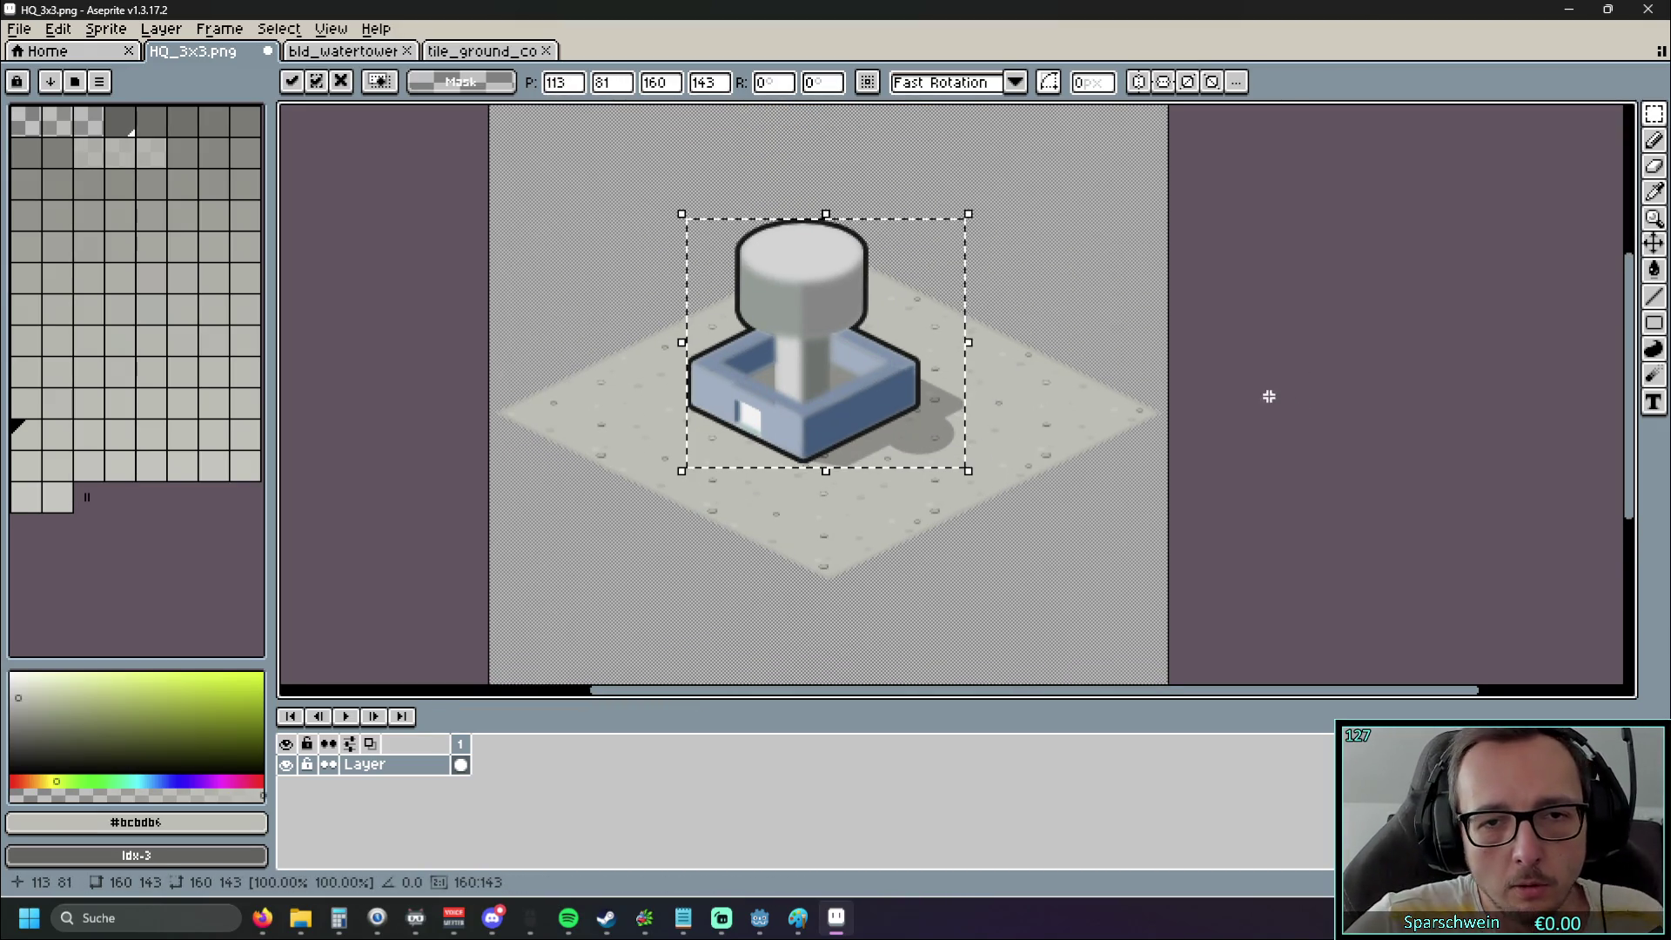
key("Return")
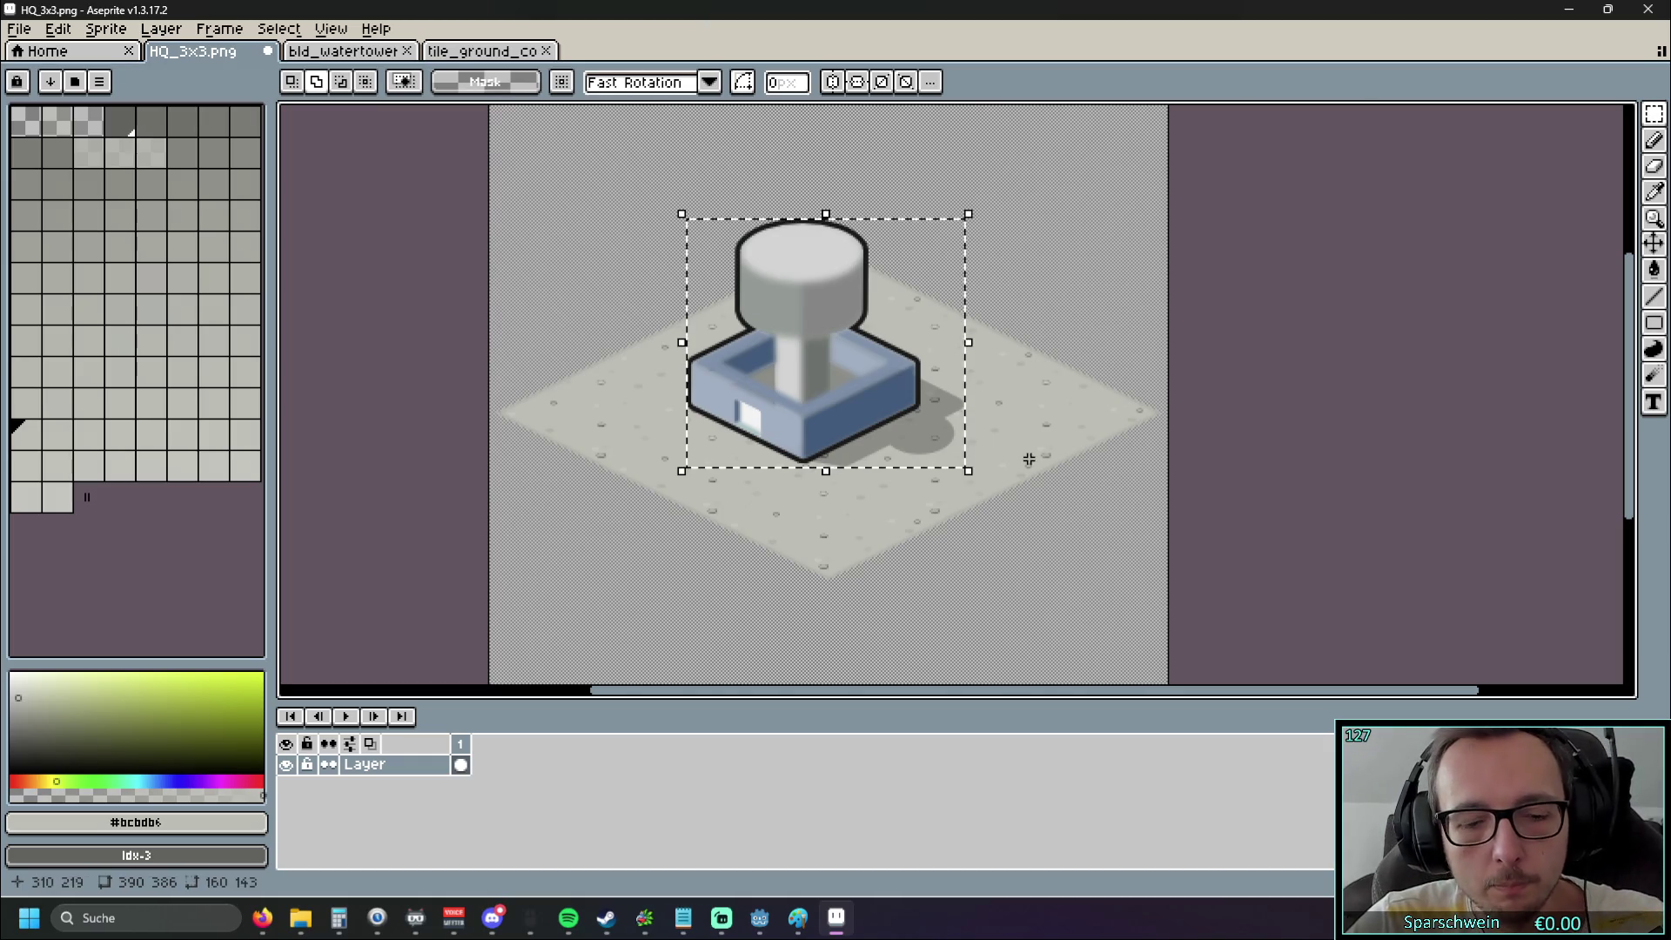
key("Delete")
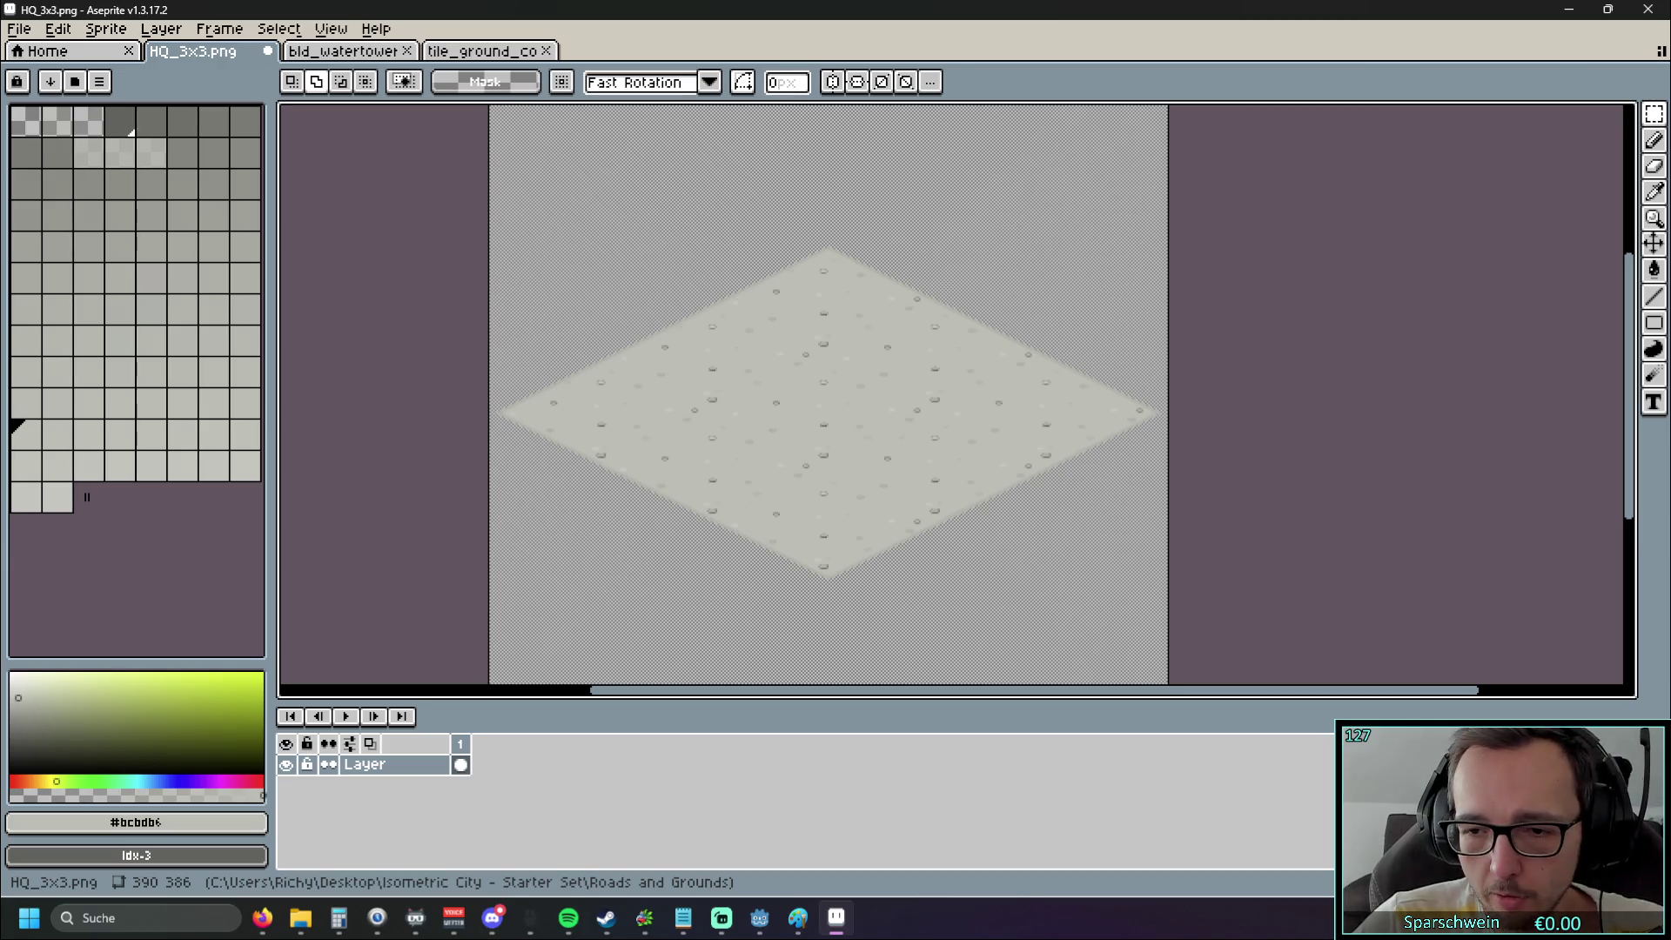
left_click(383, 766)
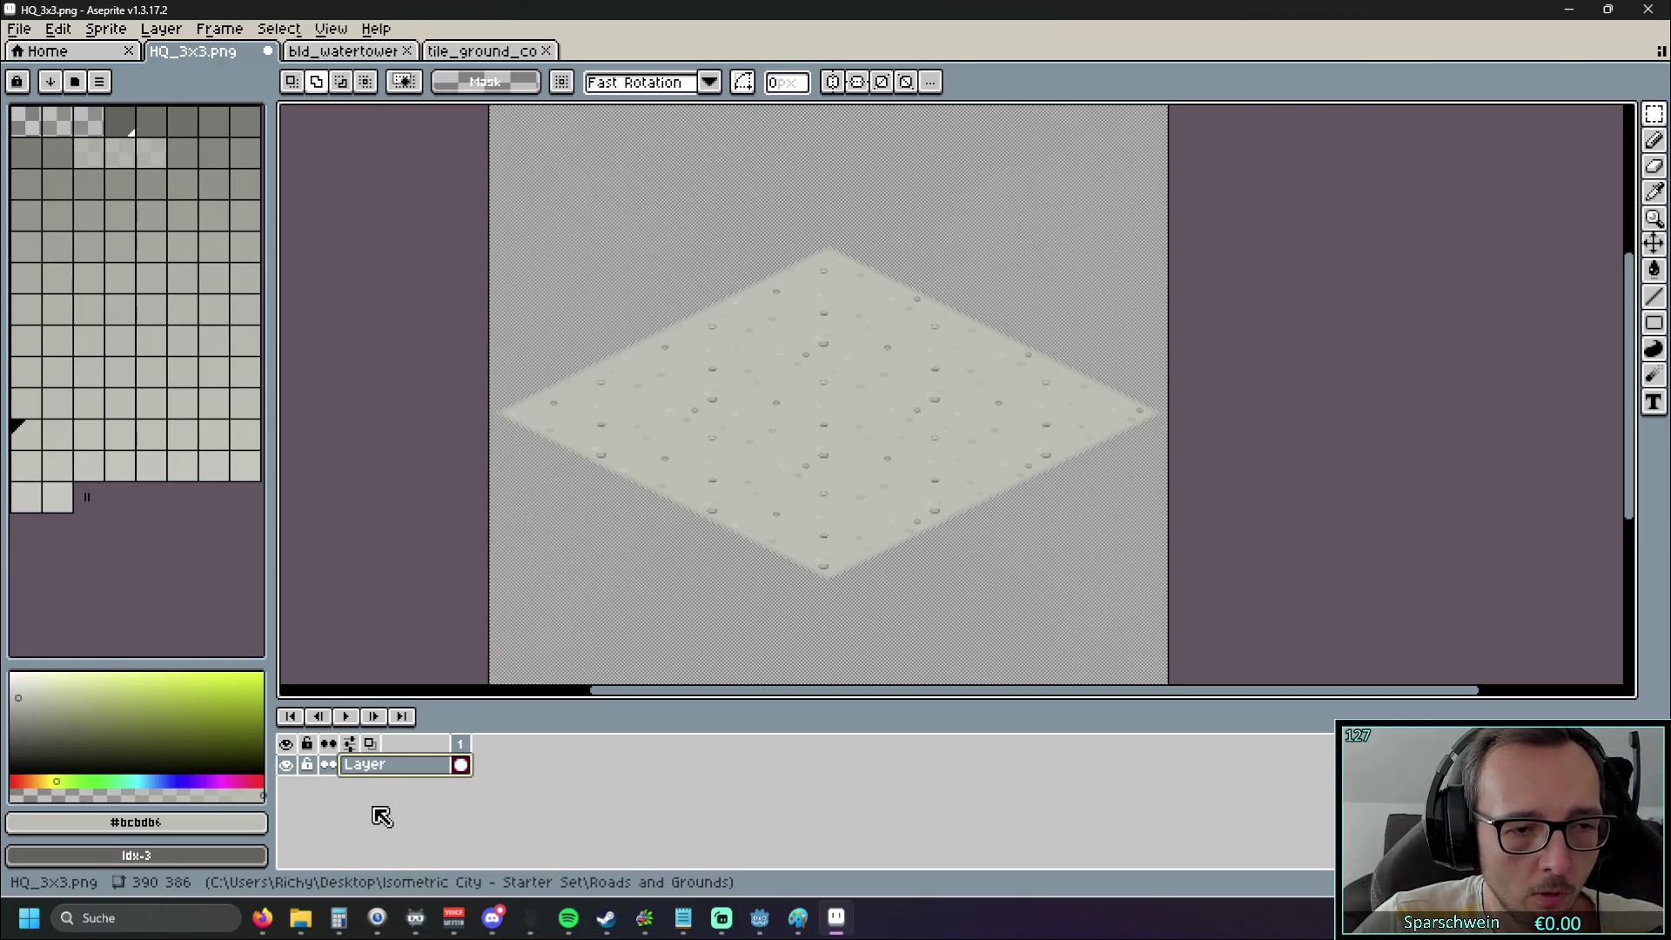
Create a new layer, Layer 1, above the ground layer
left_click(122, 35)
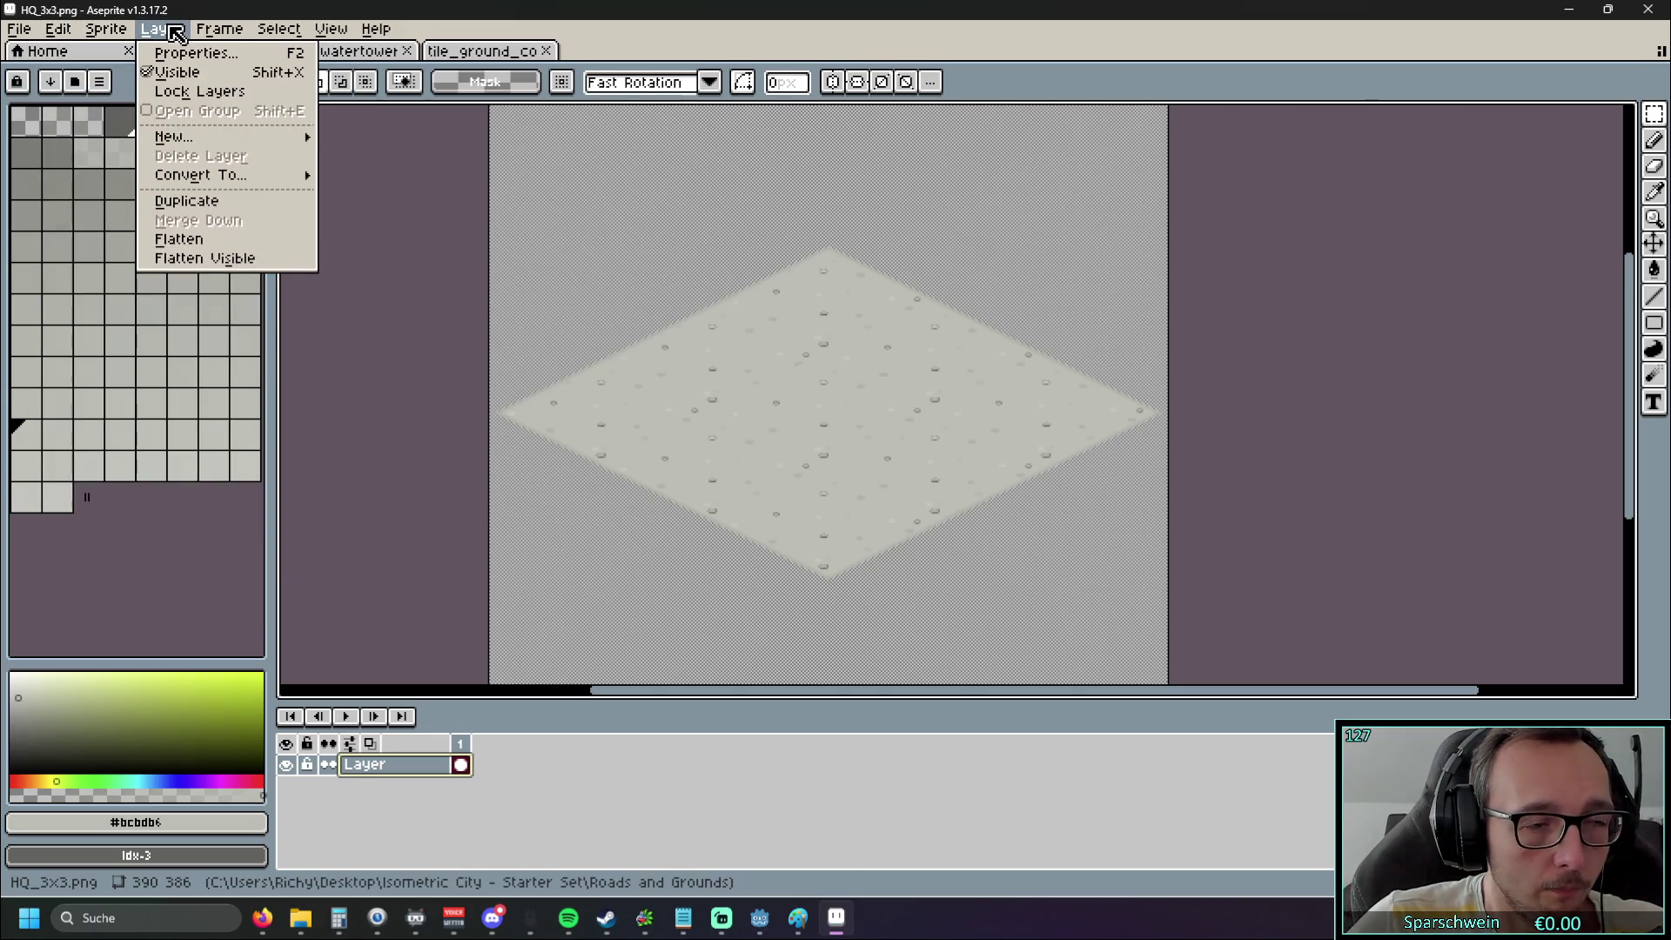
mouse_move(187, 138)
left_click(365, 137)
left_click(409, 785)
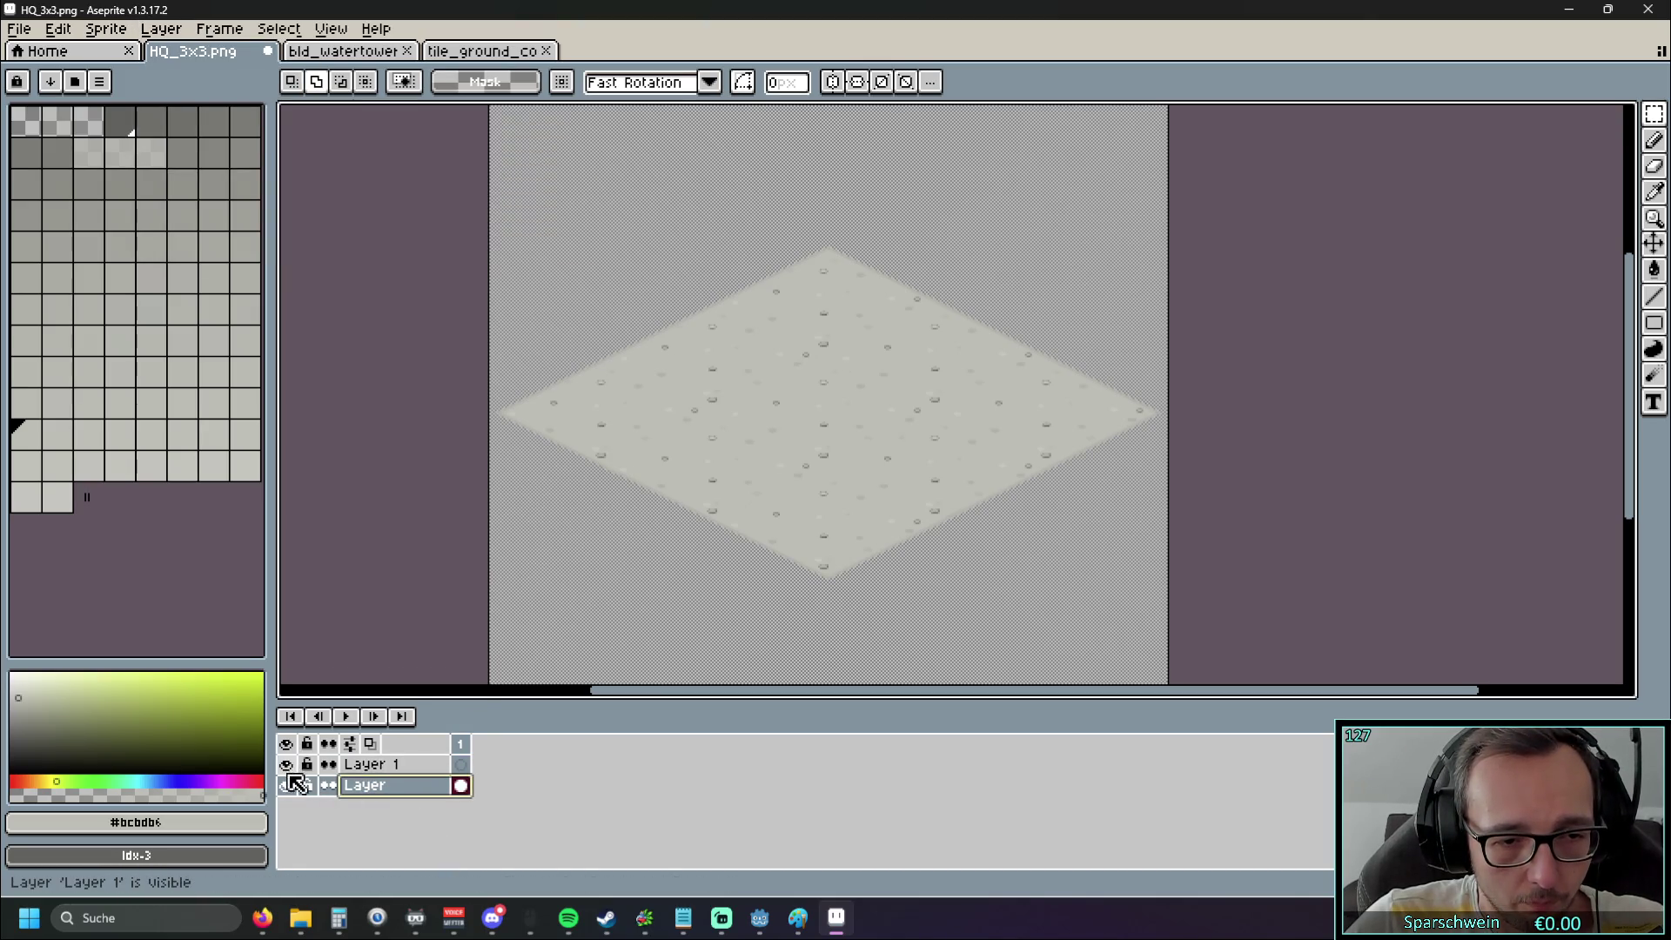
Paste the water tower onto Layer 1, move it to the canvas centre and deselect
left_click(287, 765)
left_click(287, 764)
left_click(288, 785)
left_click(374, 764)
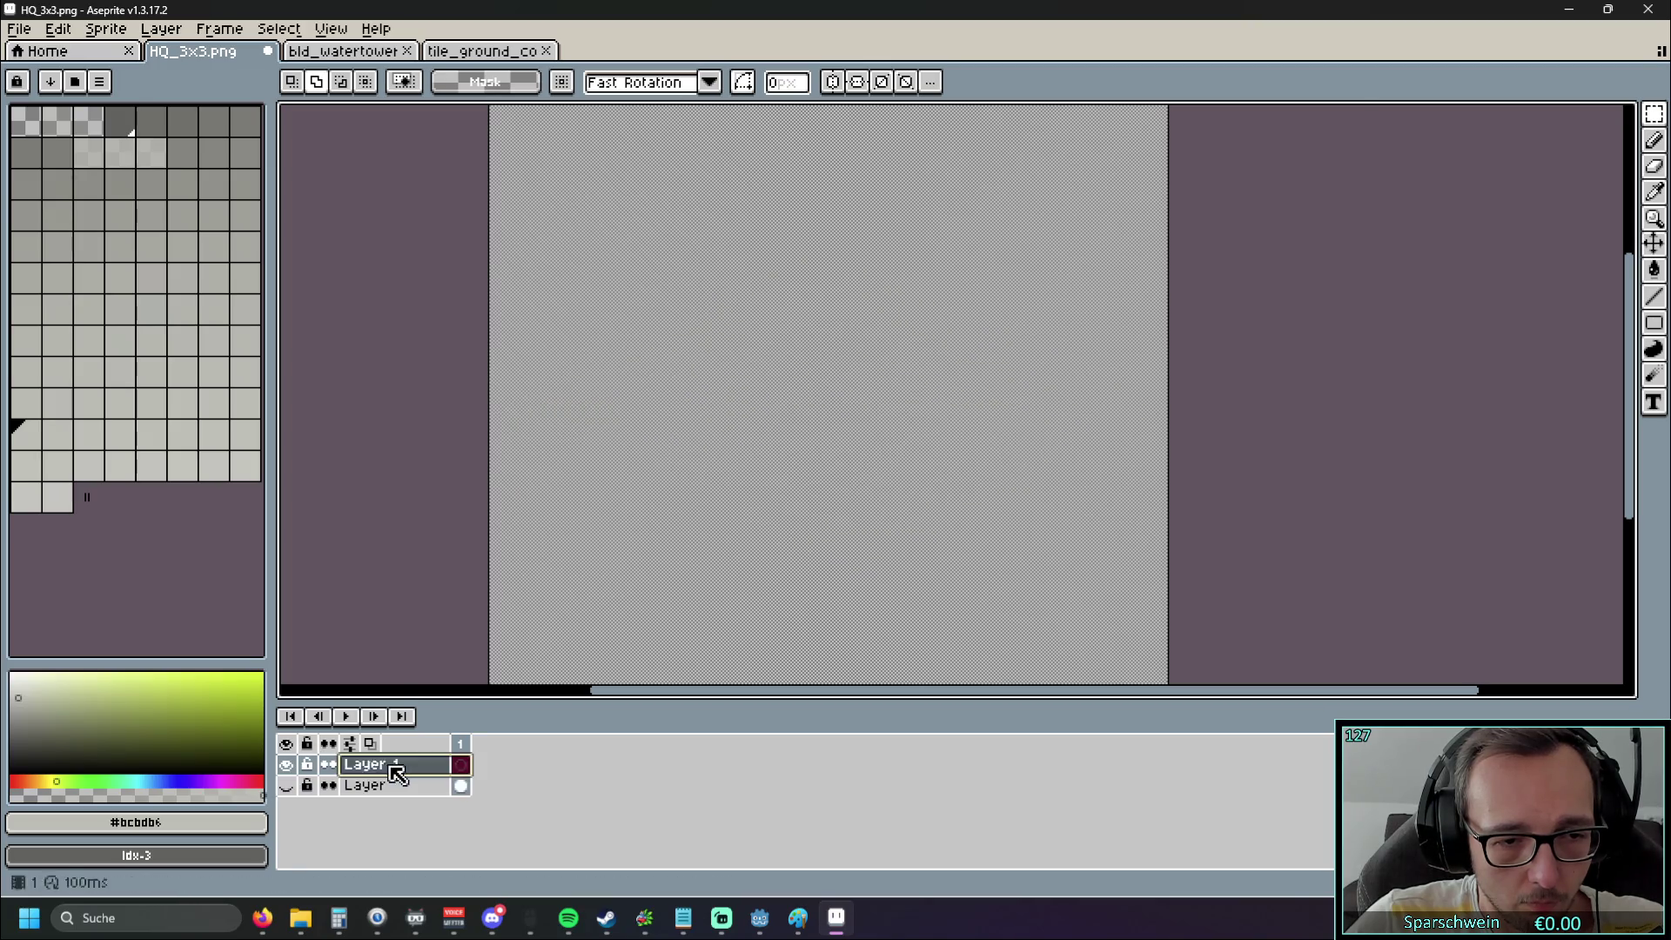
key("ctrl+v")
mouse_move(648, 248)
left_mouse_down()
mouse_move(716, 365)
mouse_move(839, 377)
mouse_move(828, 400)
left_mouse_up()
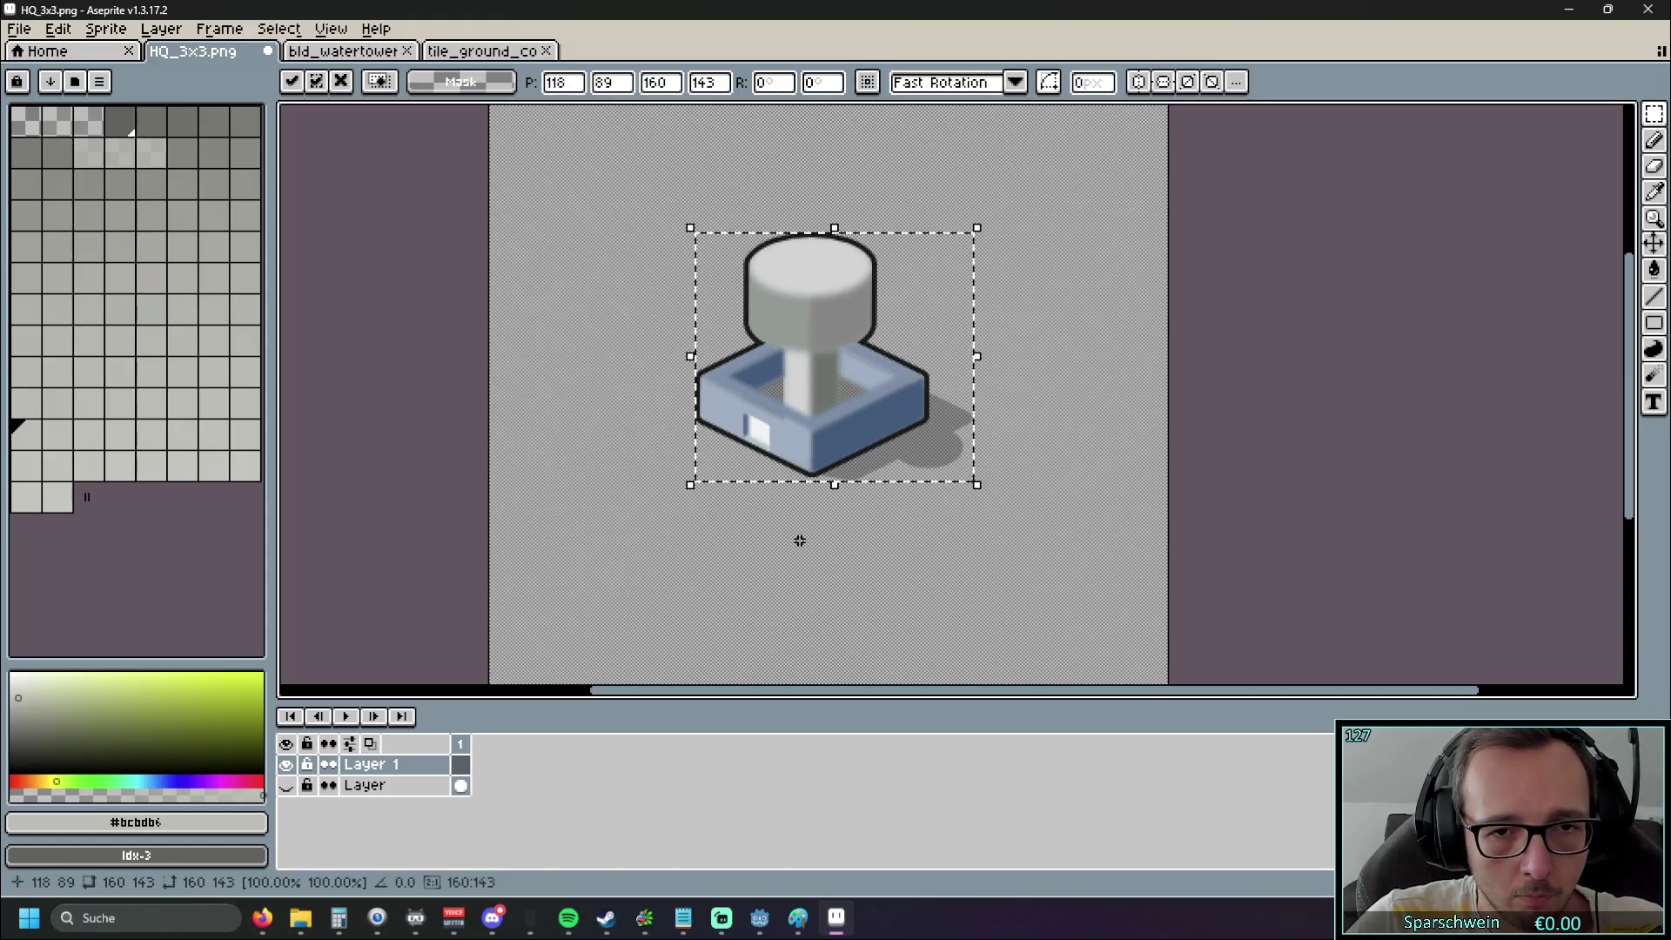
left_click(788, 542)
key("ctrl+d")
Toggle both layers' visibility to check the result, reselect the ground layer, then switch to the browser
left_click(286, 786)
left_click(286, 785)
left_click(286, 785)
left_click(287, 785)
left_click(286, 785)
left_click(287, 765)
left_click(287, 765)
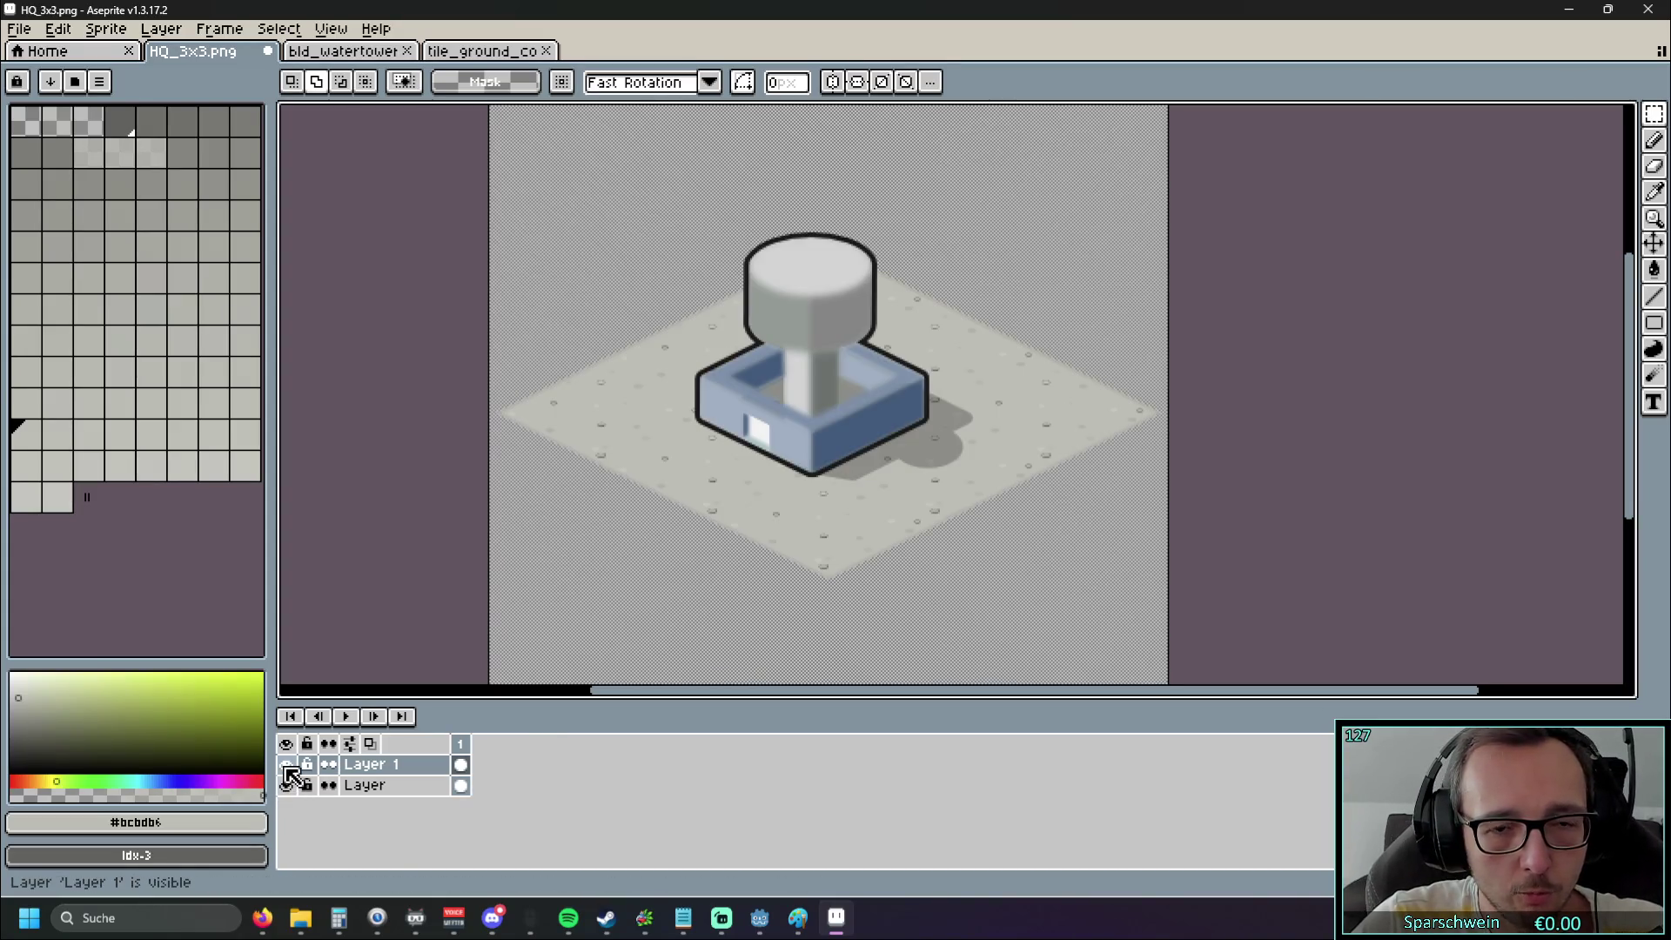
left_click(392, 786)
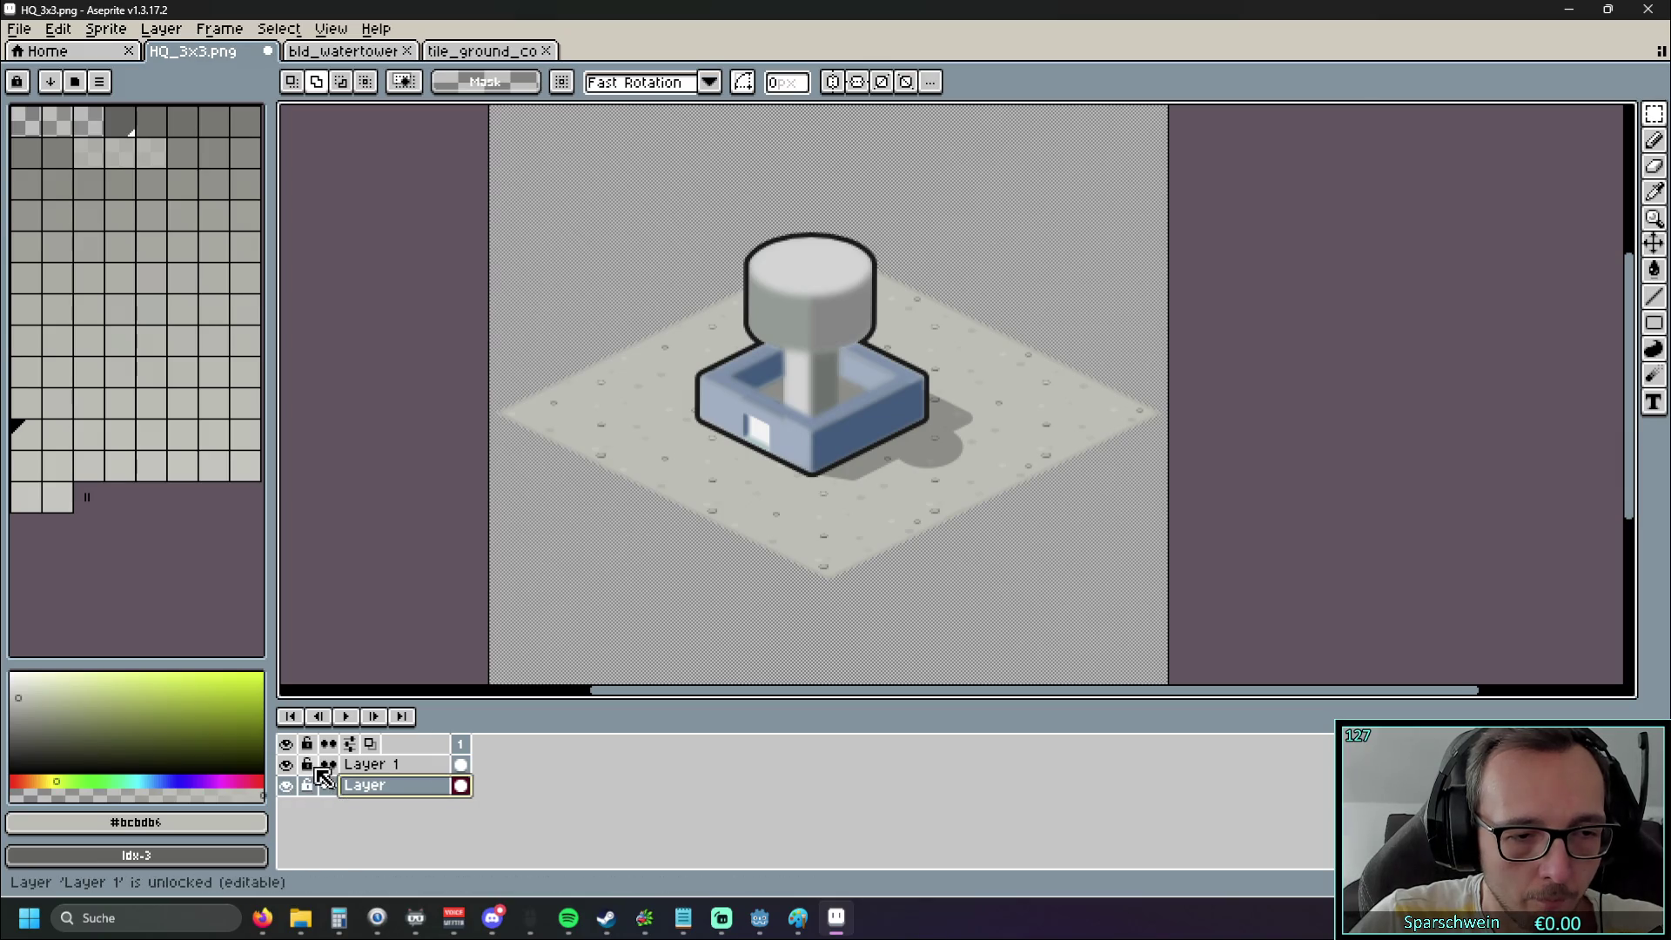
scroll(702, 493, "up", 2)
scroll(705, 462, "down", 2)
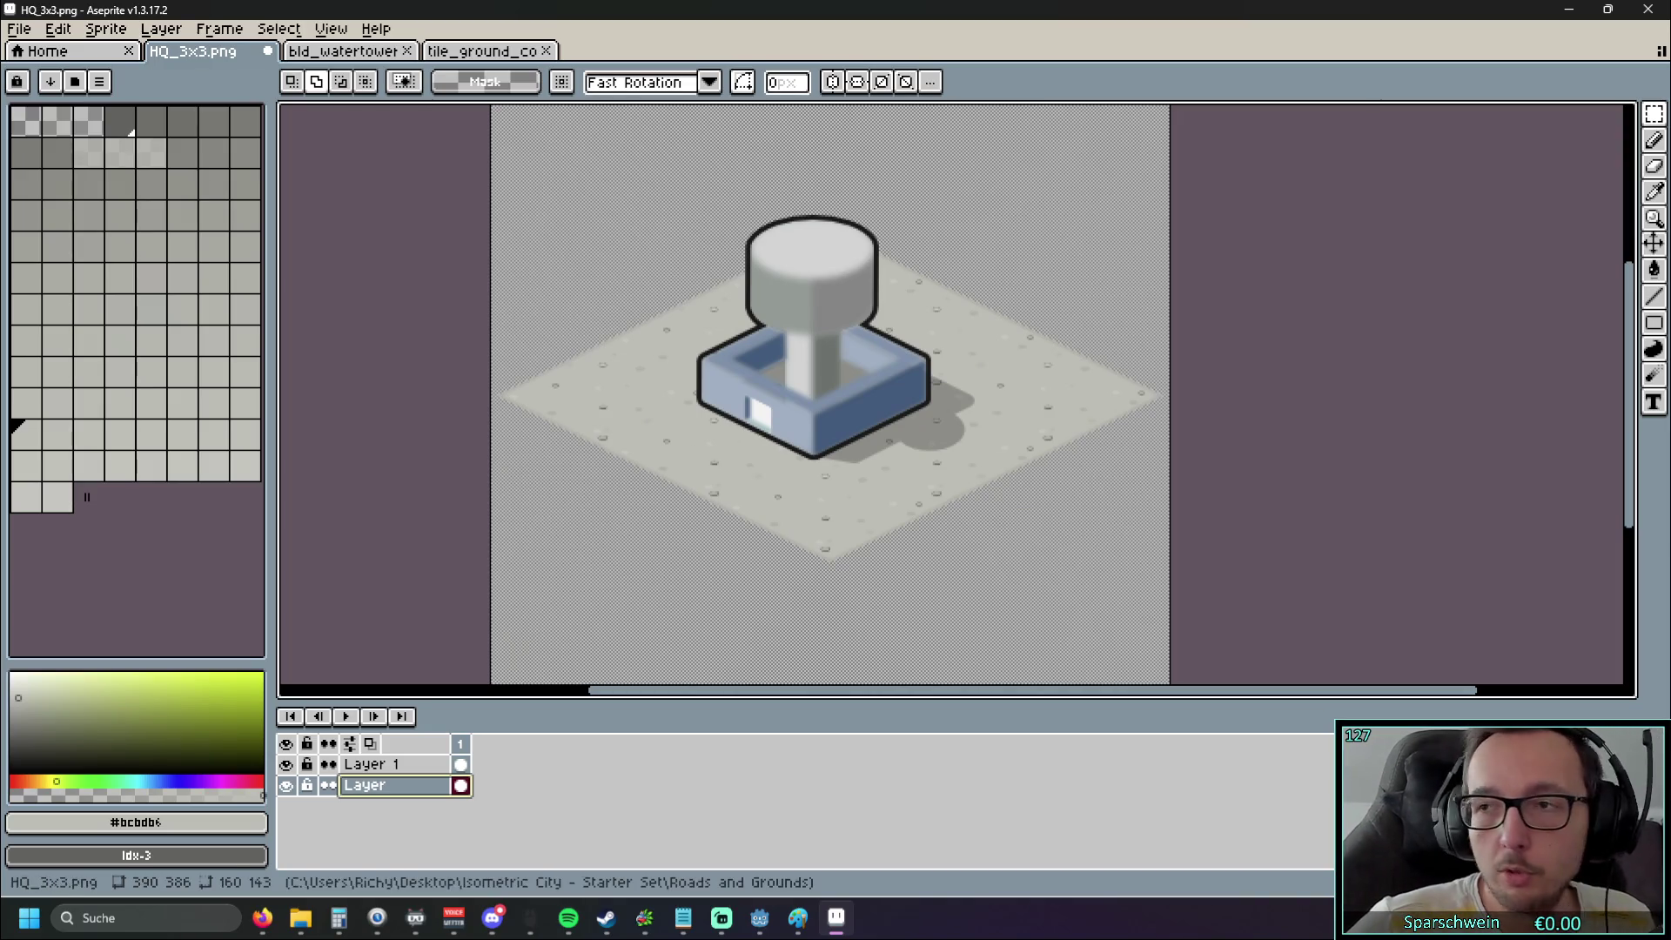
key("alt+Tab")
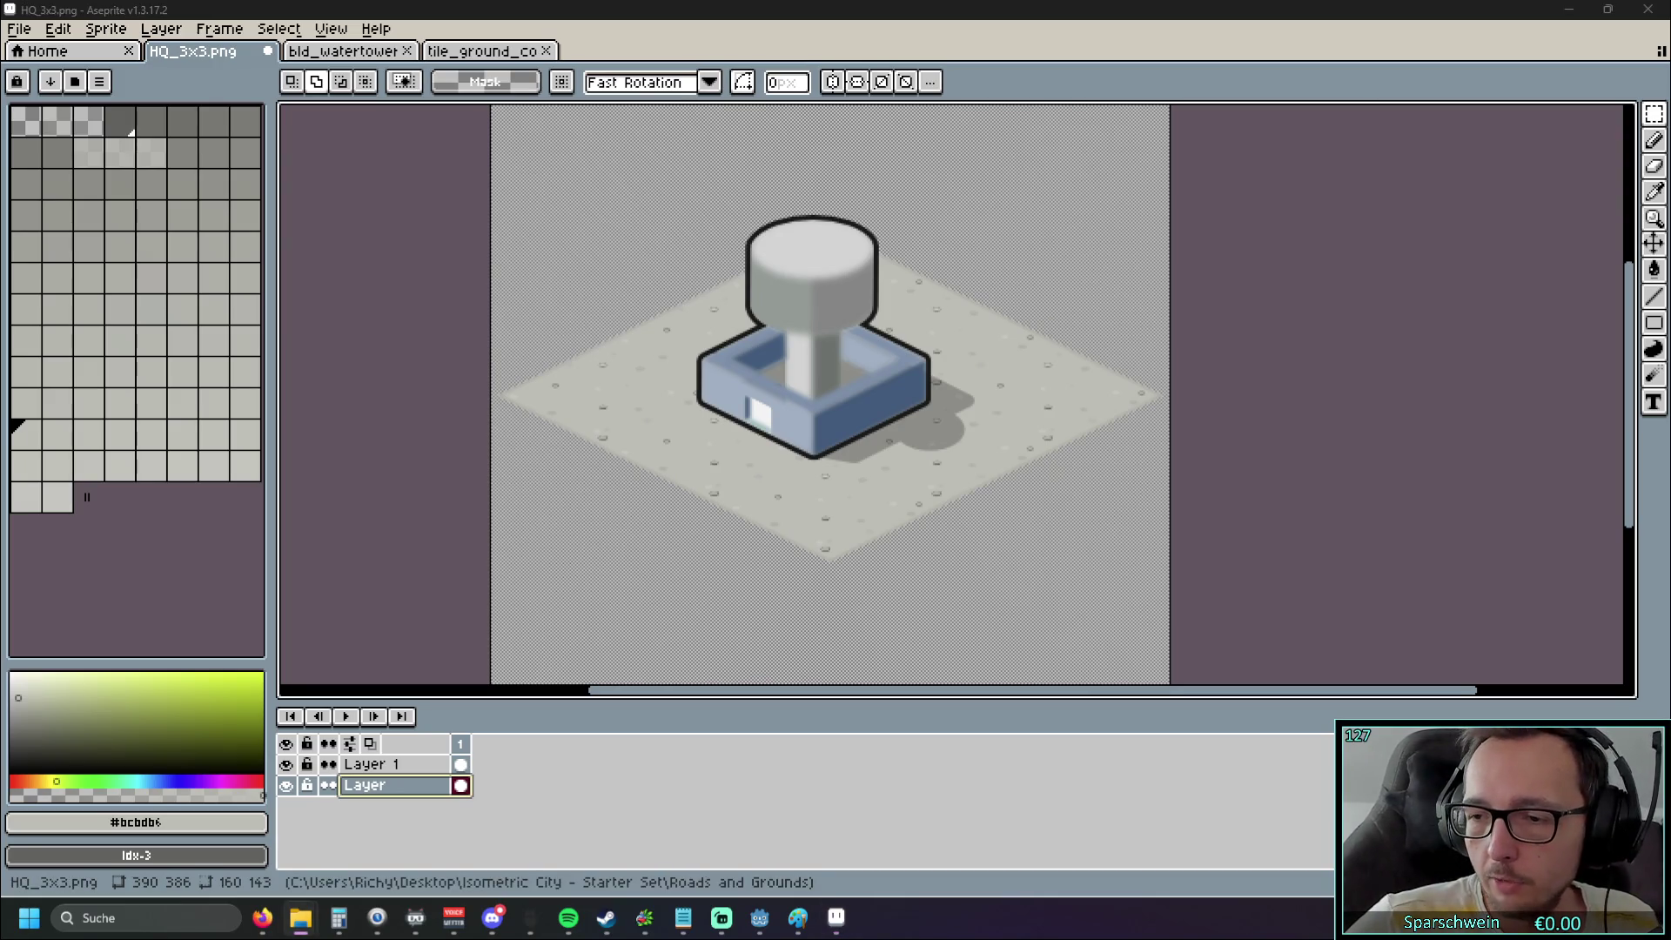
key("alt+Tab")
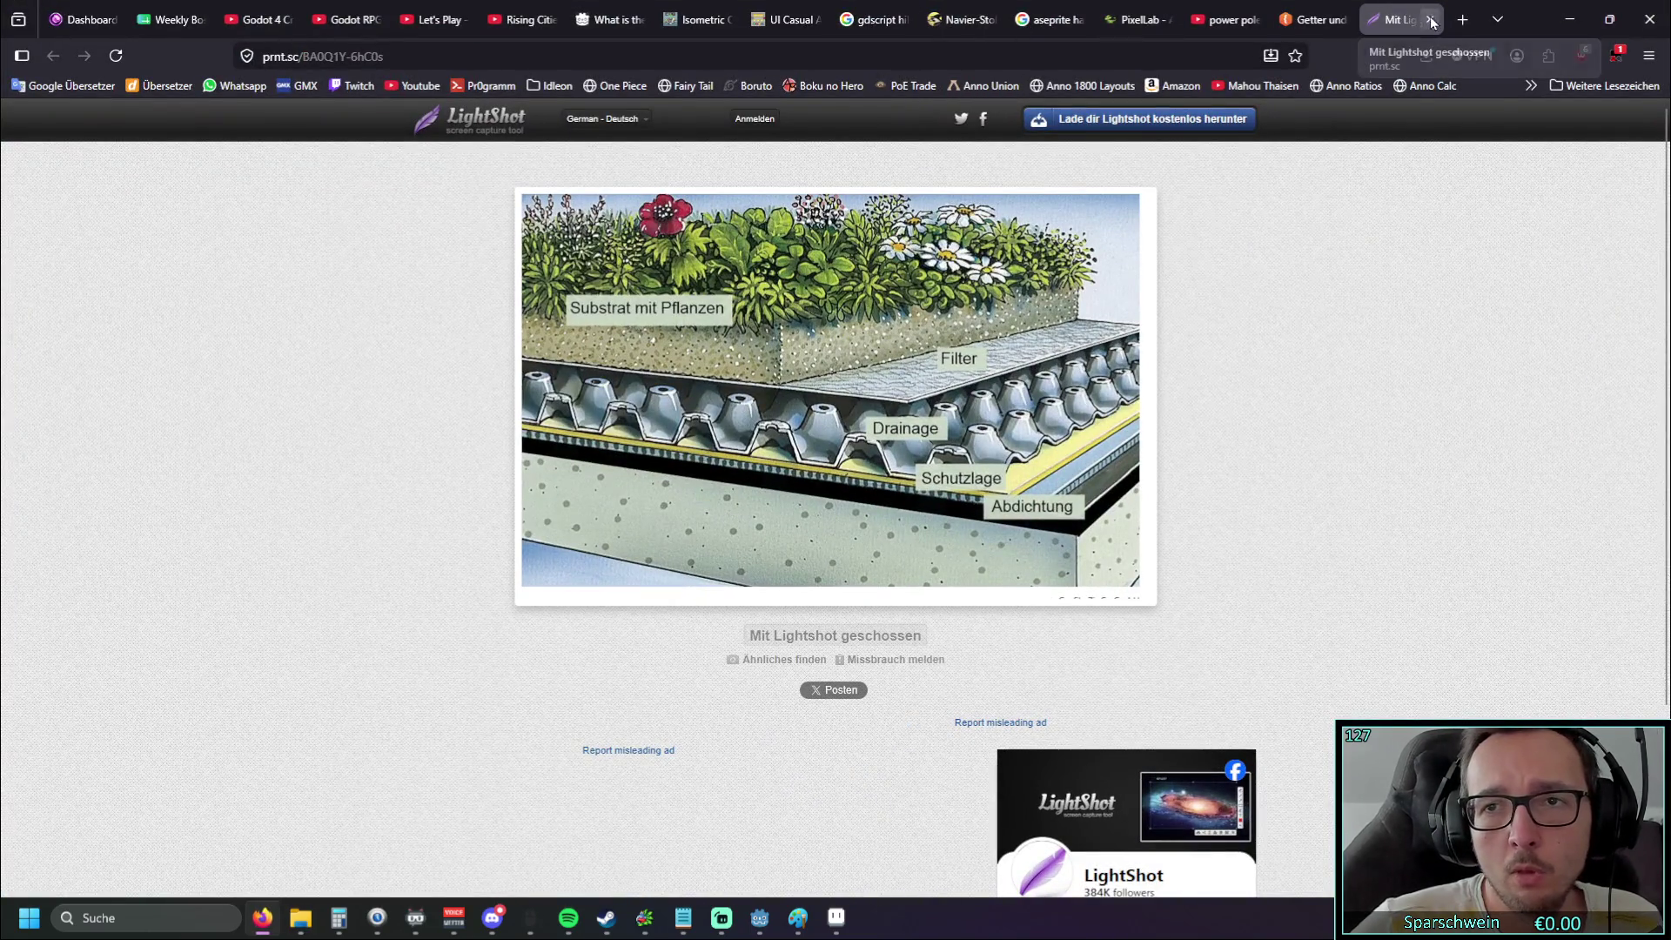
Close the 'Mit Lightshot geschossen' screenshot tab in Firefox
left_click(1429, 19)
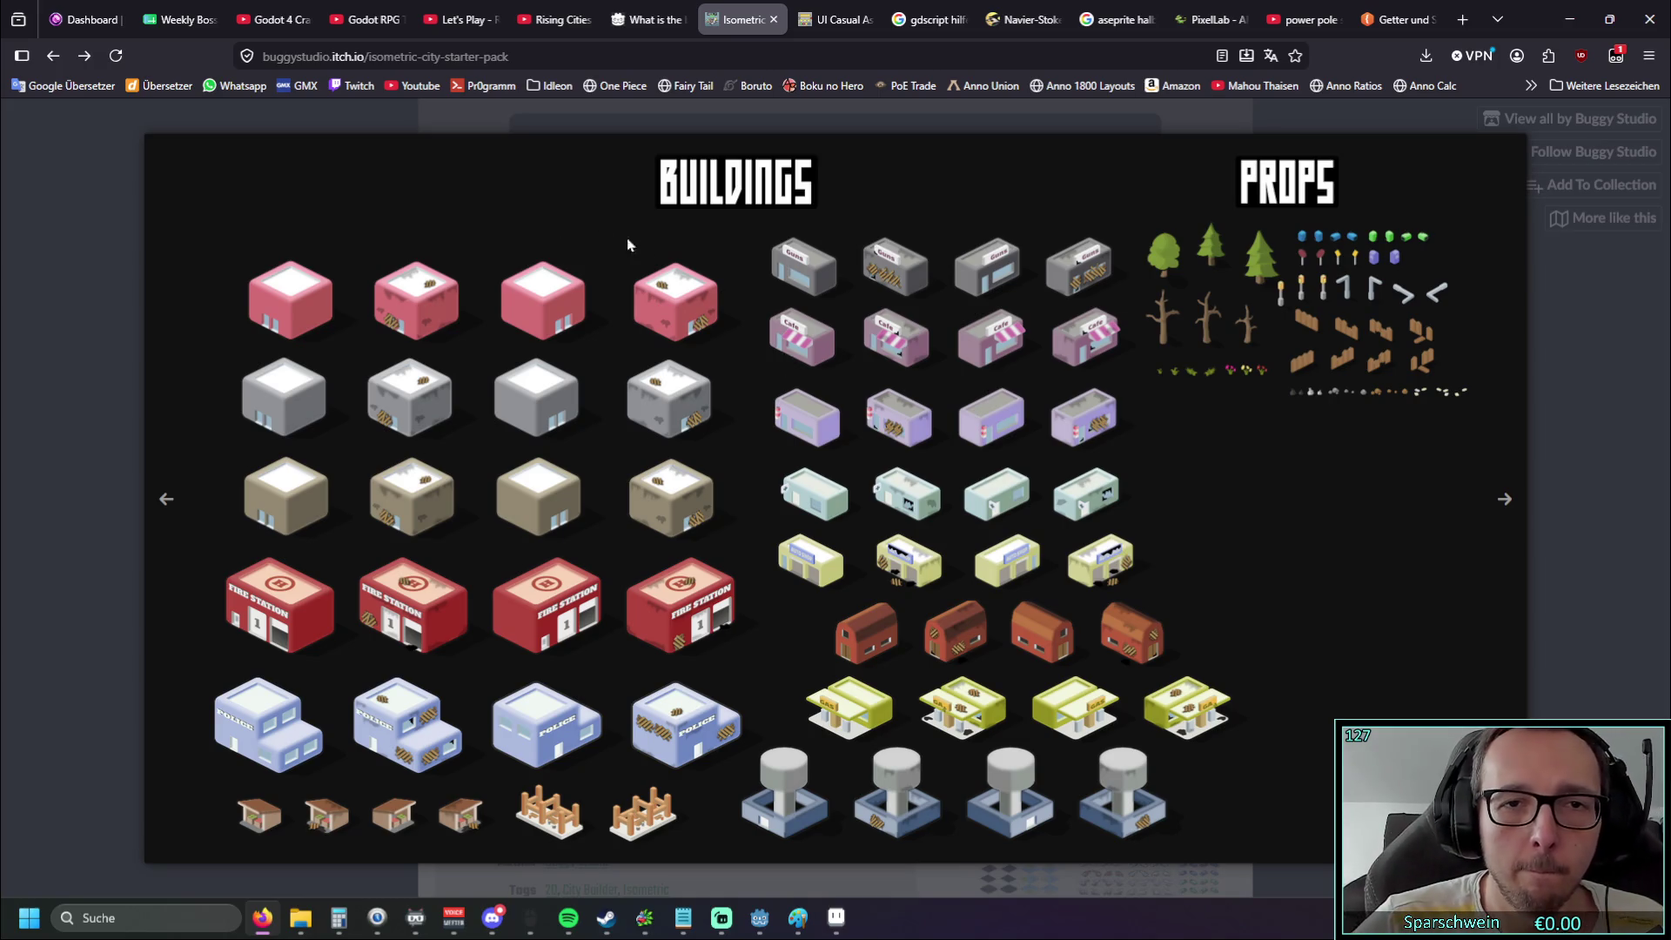
Flip through the Isometric City preview images, stopping on the Roads and Grounds / Vehicles sheet
left_click(166, 498)
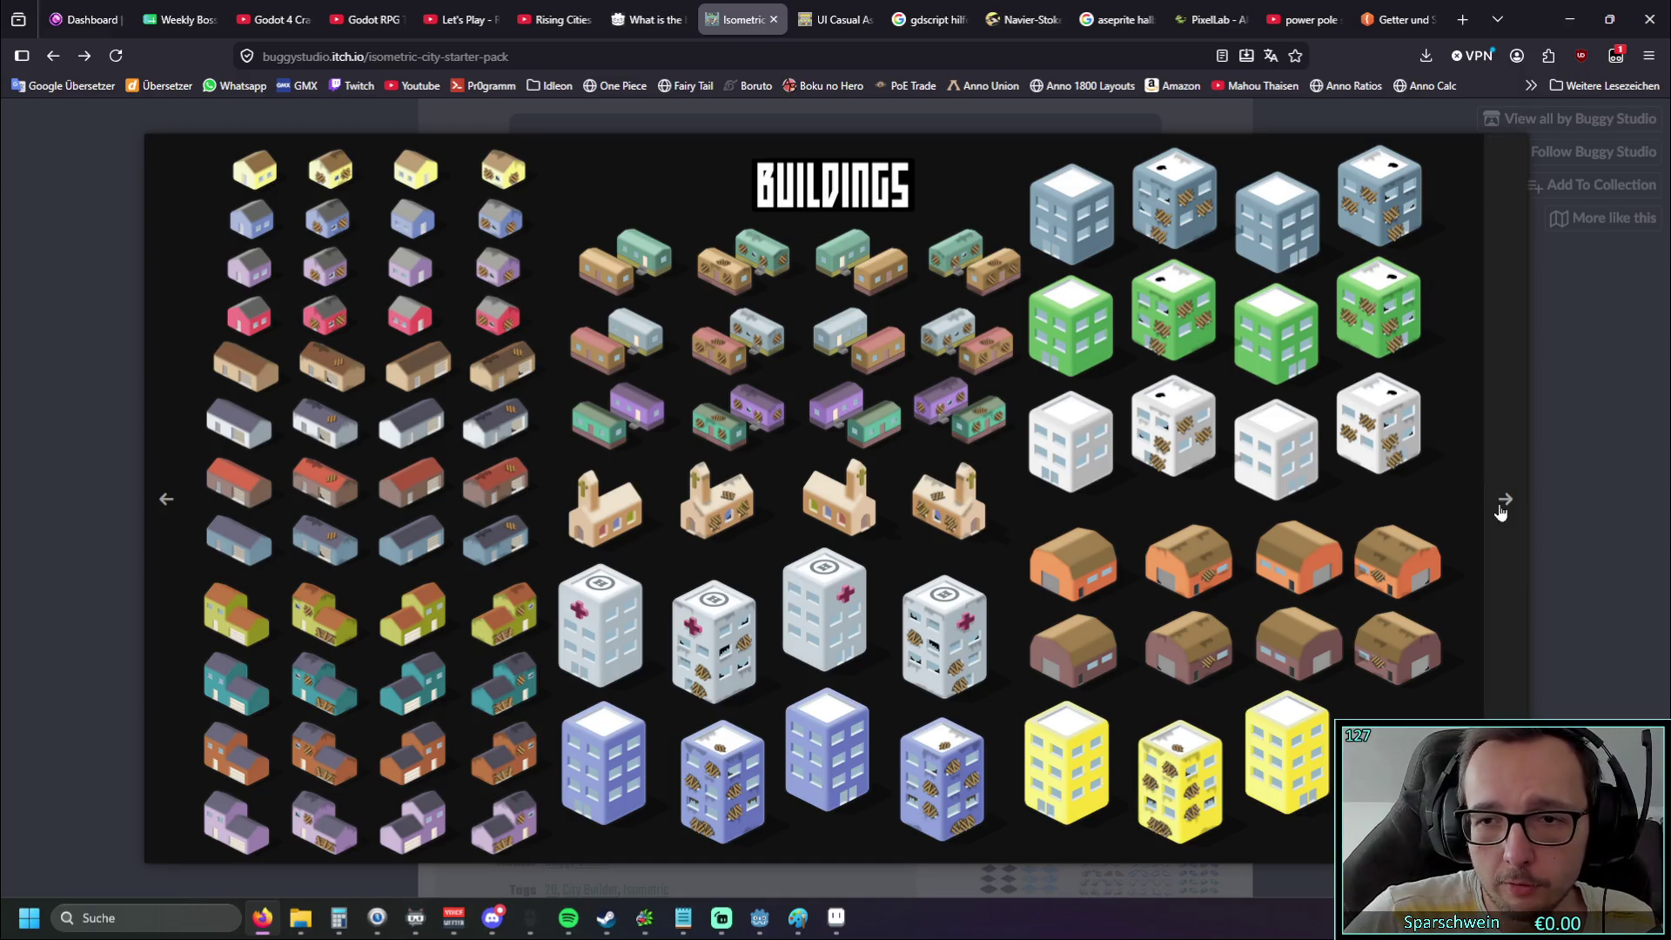
left_click(1500, 510)
left_click(1496, 515)
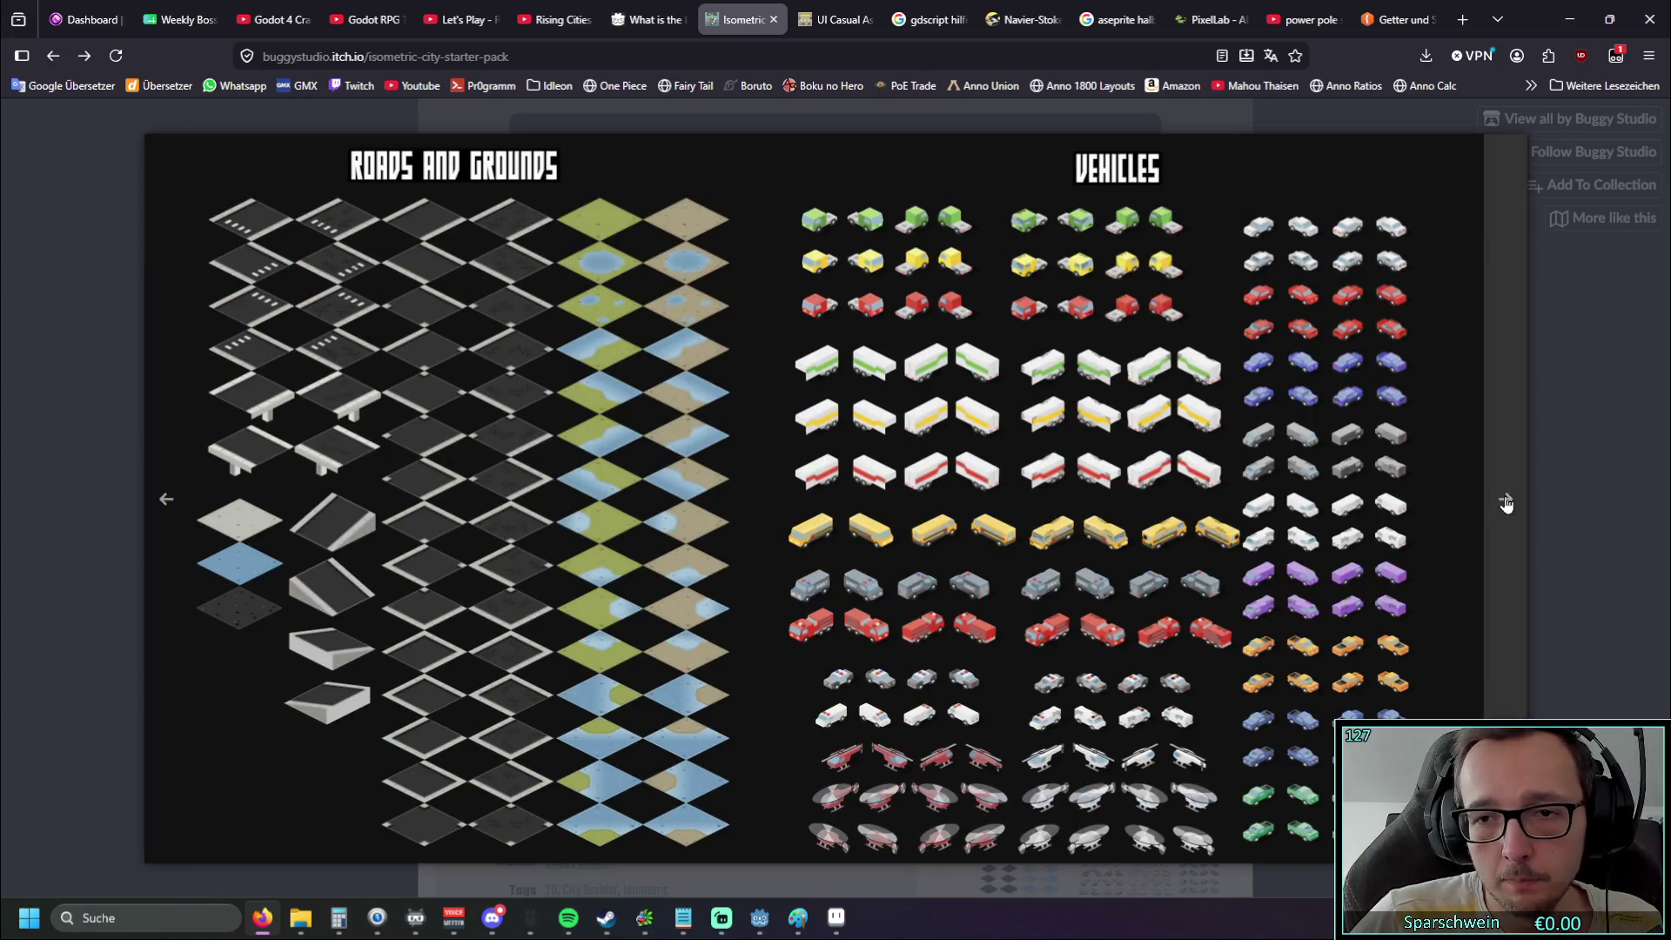
key("Right")
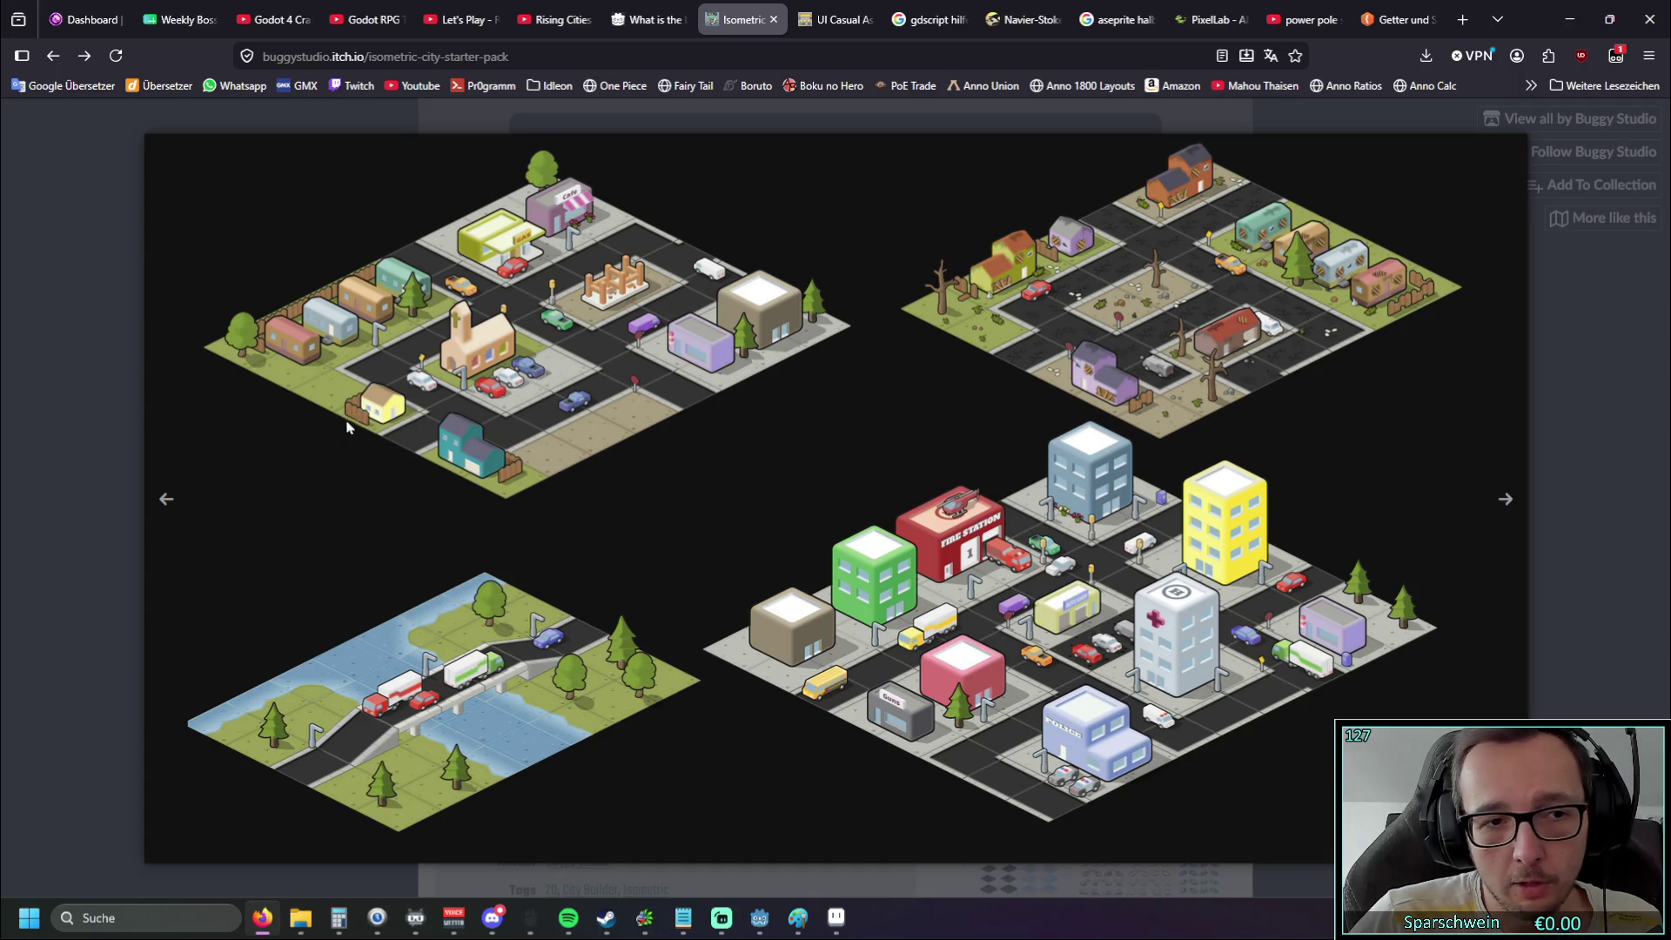
left_click(162, 502)
left_click(162, 502)
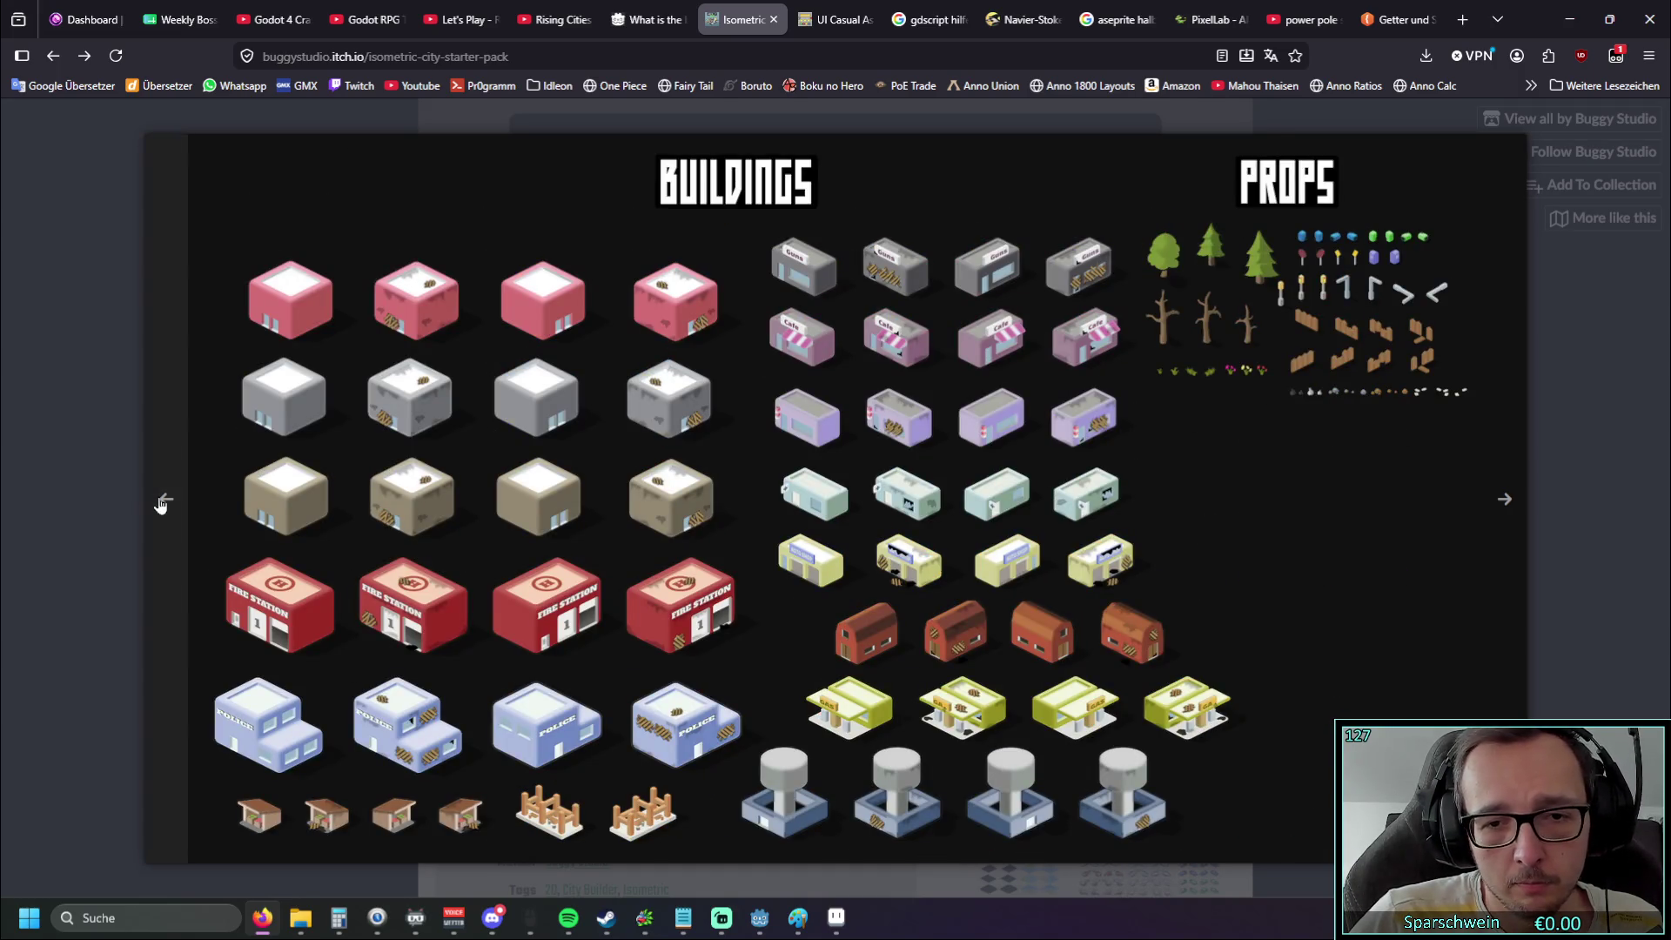
left_click(162, 503)
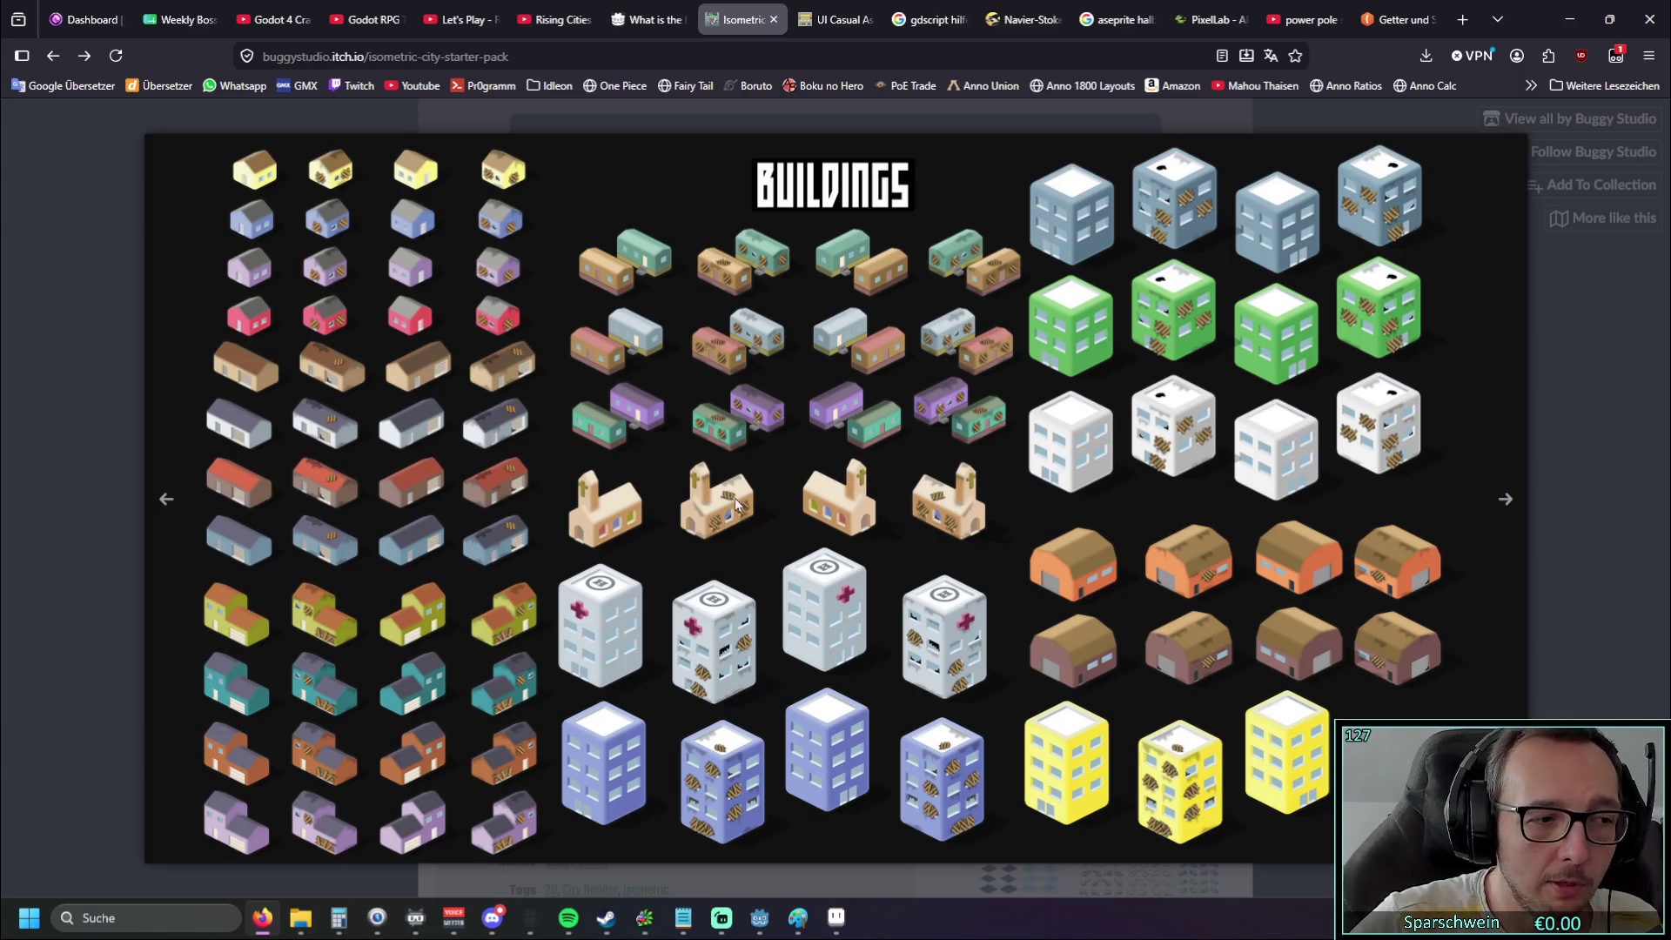
left_click(1496, 500)
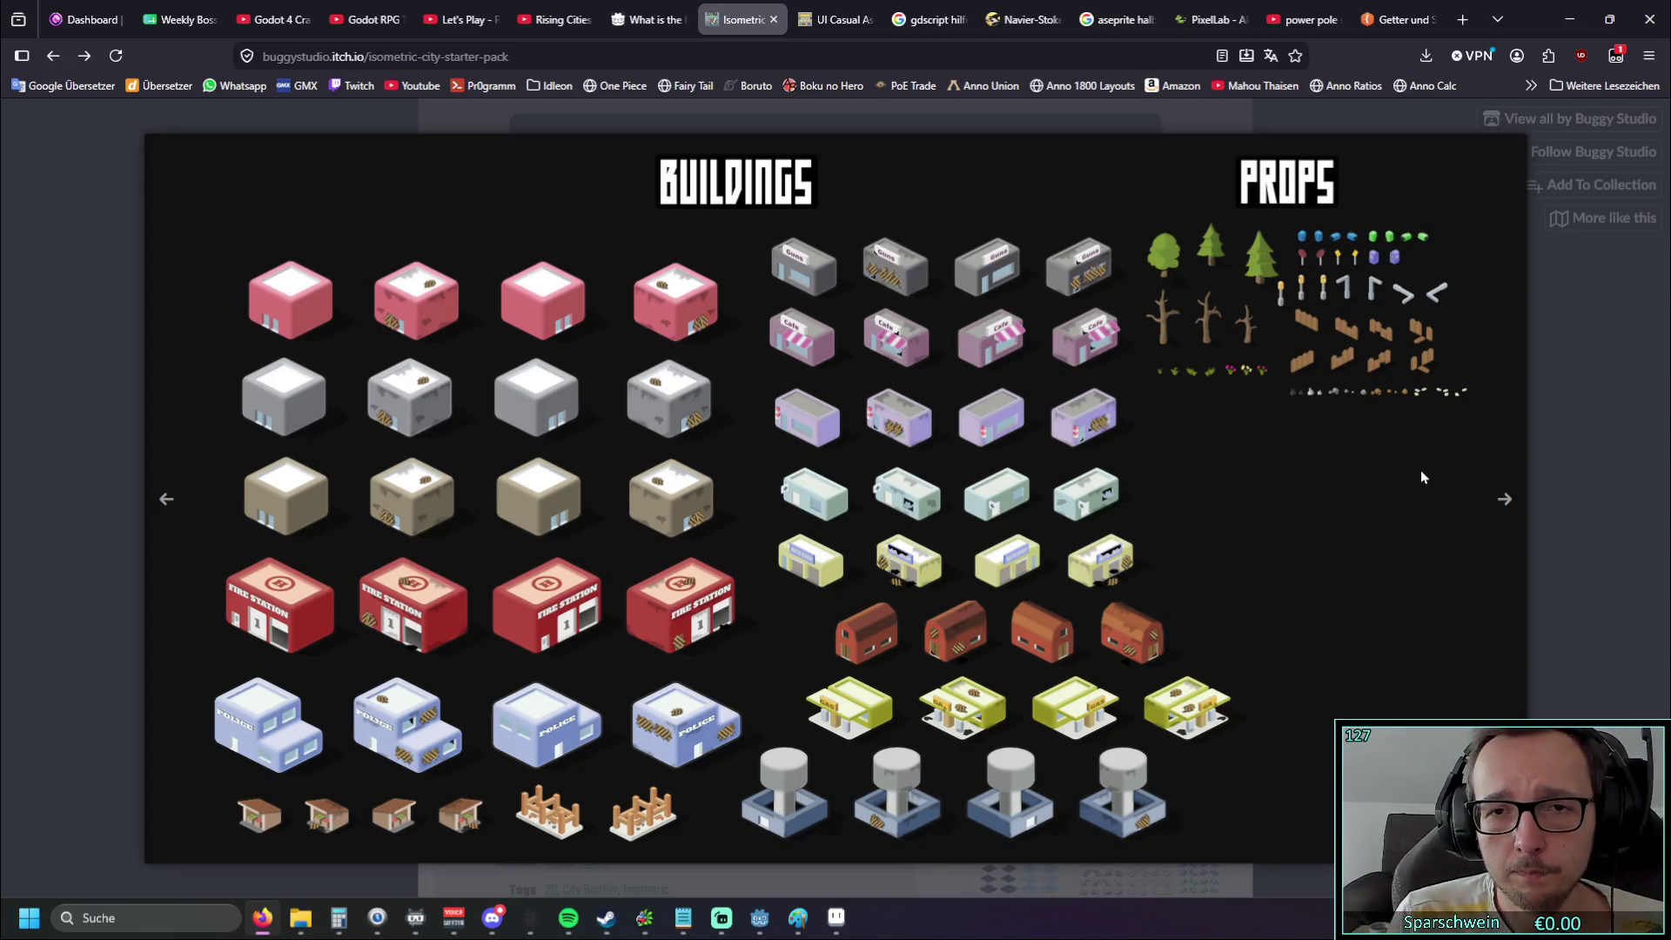
left_click(1503, 492)
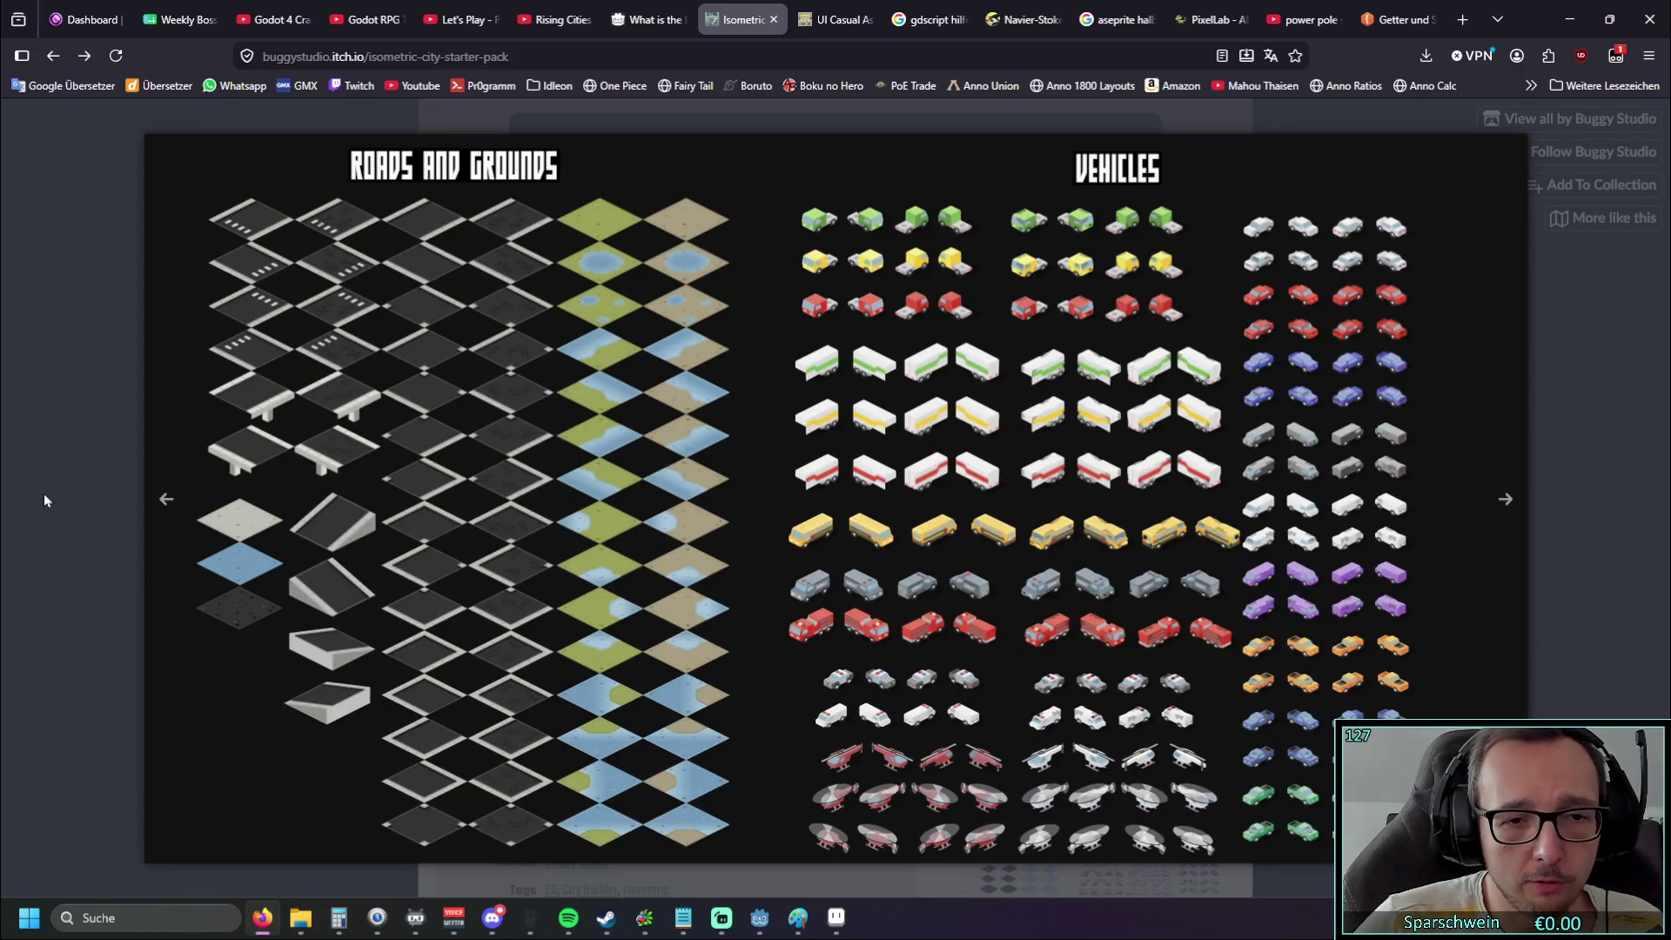